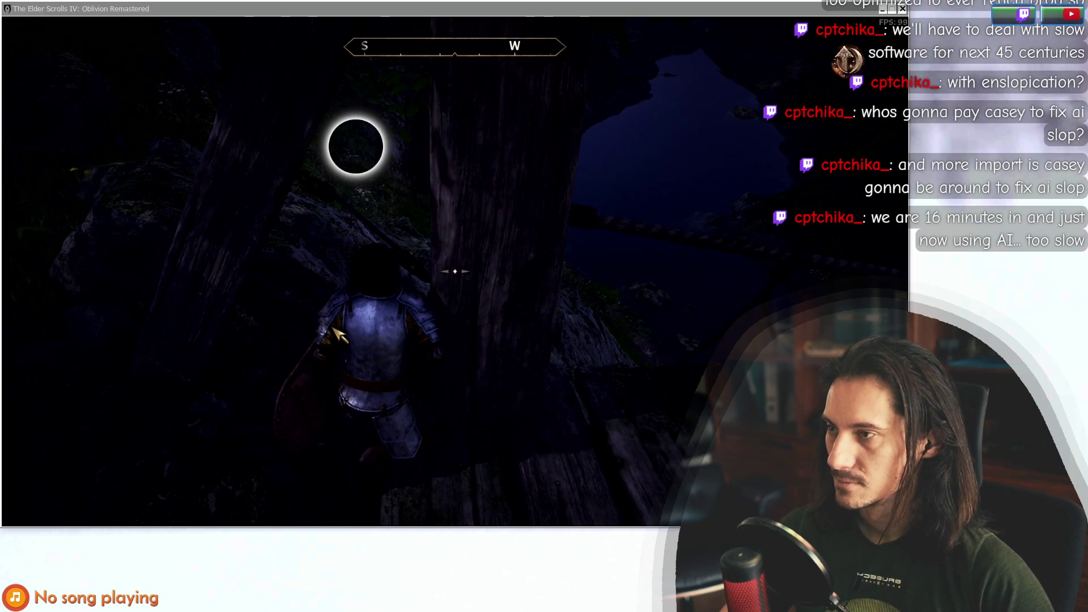
Bring the Chrome window with ComfyUI Manager in front of the Oblivion game.
key("alt+Tab")
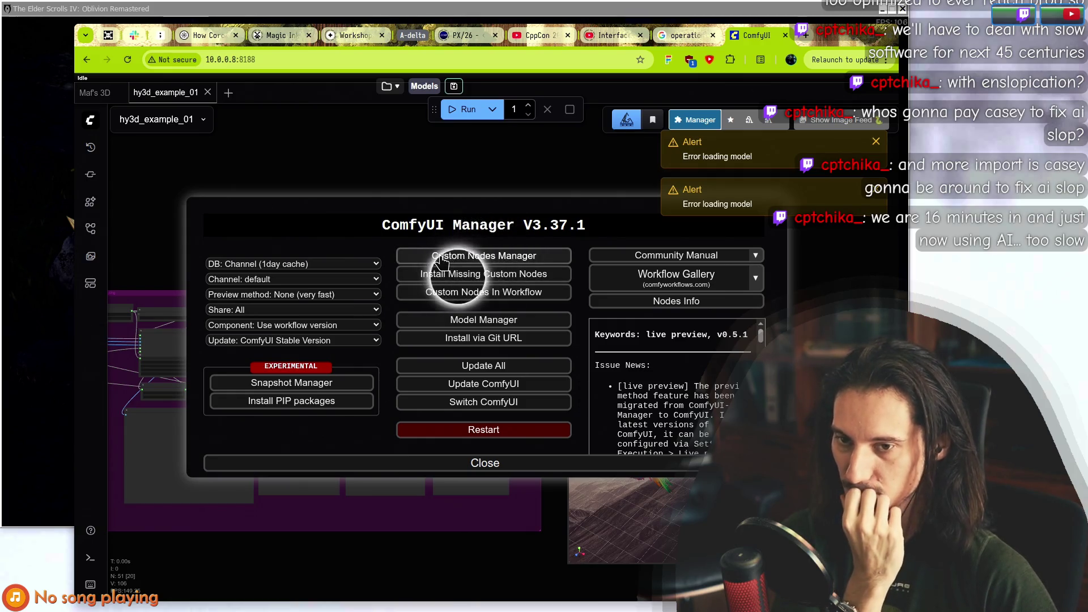
Search custom nodes for 'inpaint-no' and update the comfyui-inpaint-nodes pack.
left_click(444, 260)
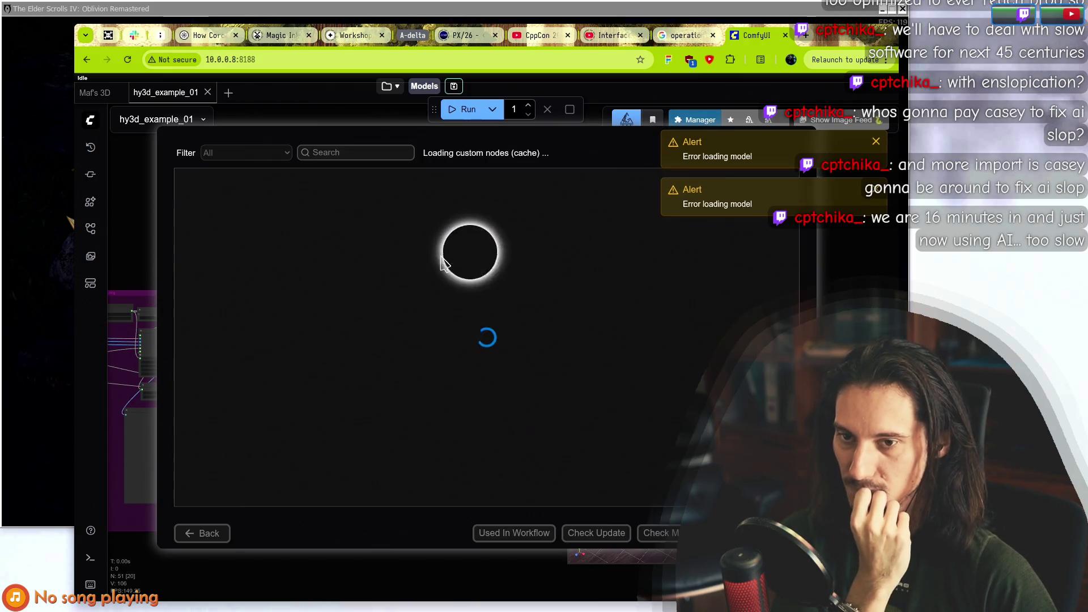
left_click(323, 153)
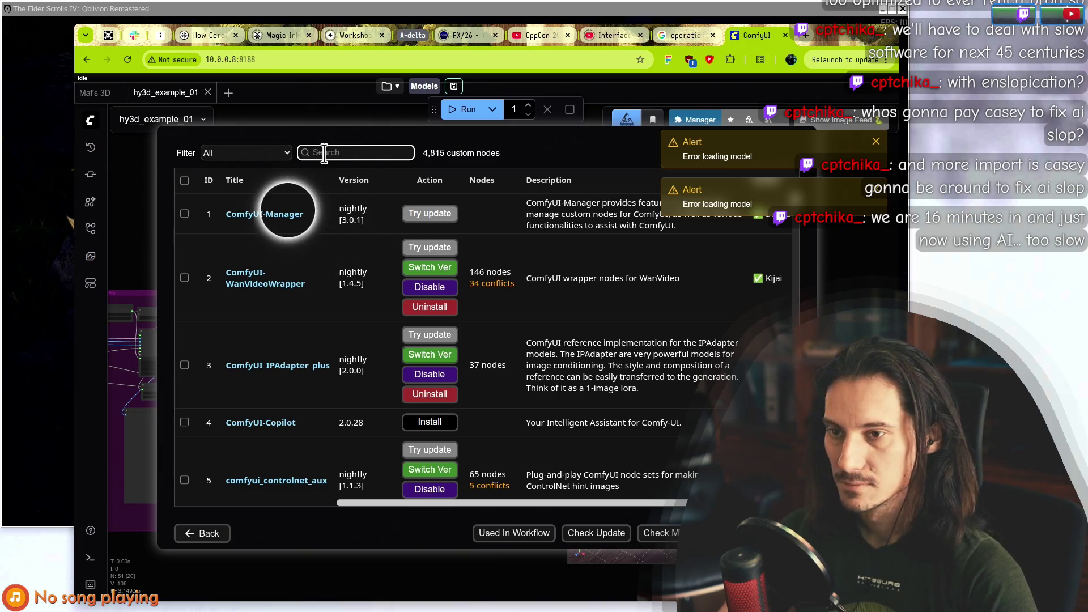
type("inpaint")
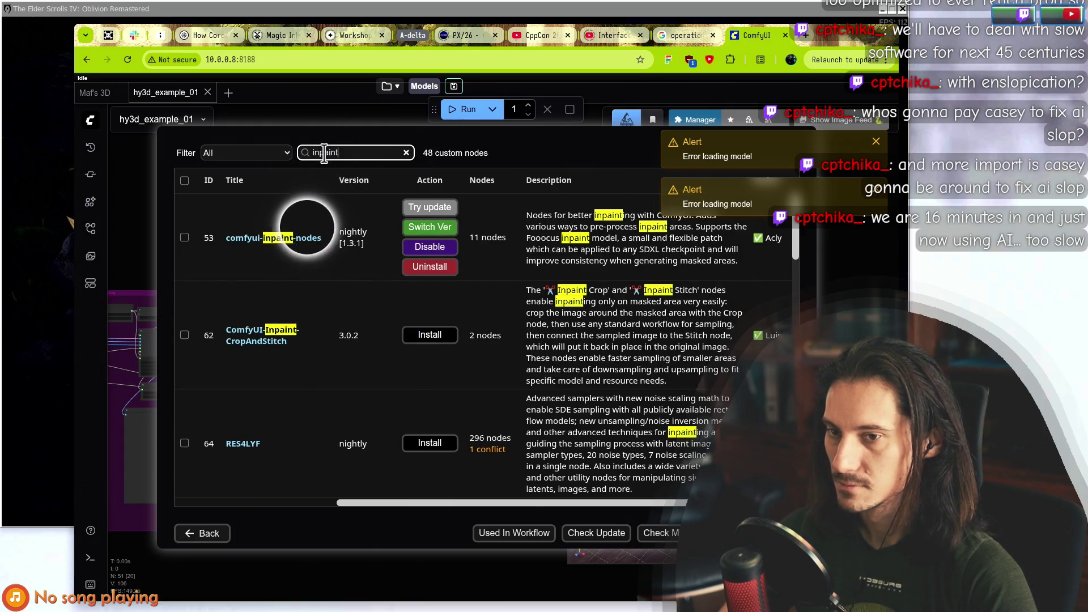
type("-nodes")
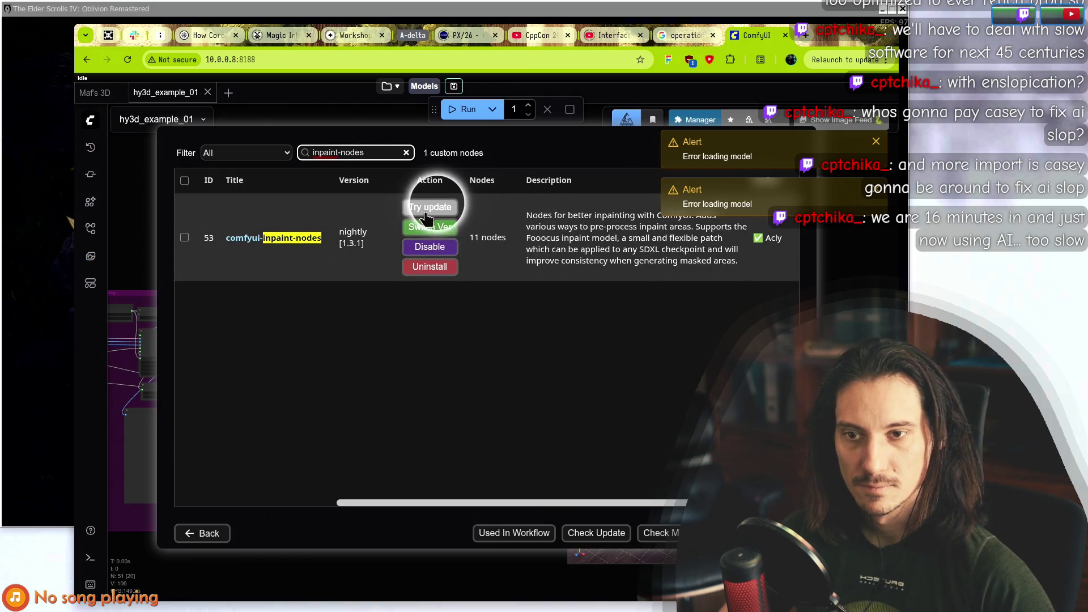
left_click(427, 216)
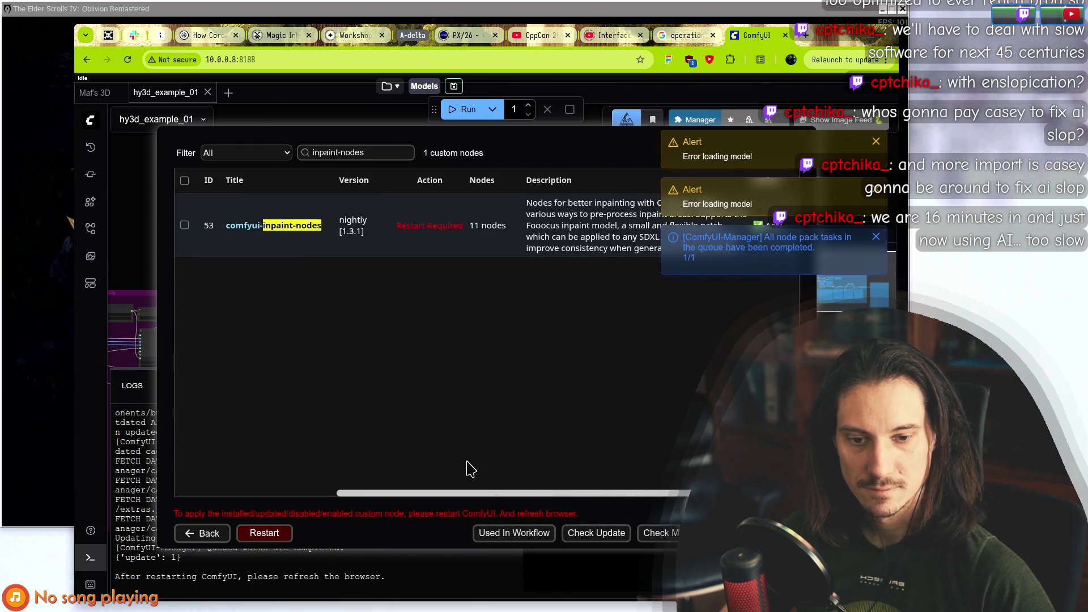
Restart the ComfyUI server and confirm reloading the page to apply the update.
left_click(264, 533)
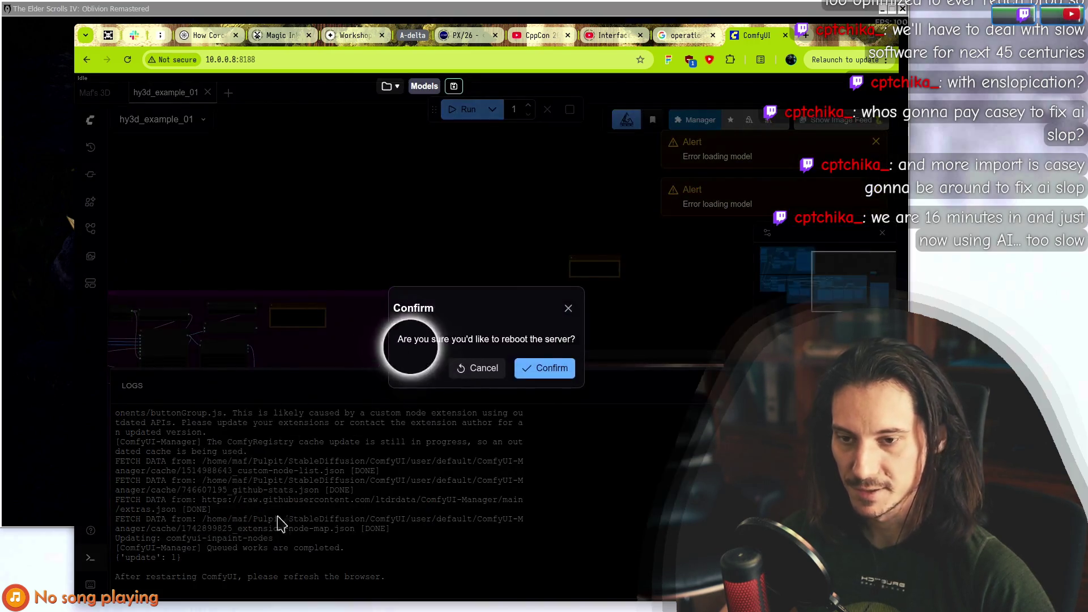
left_click(544, 368)
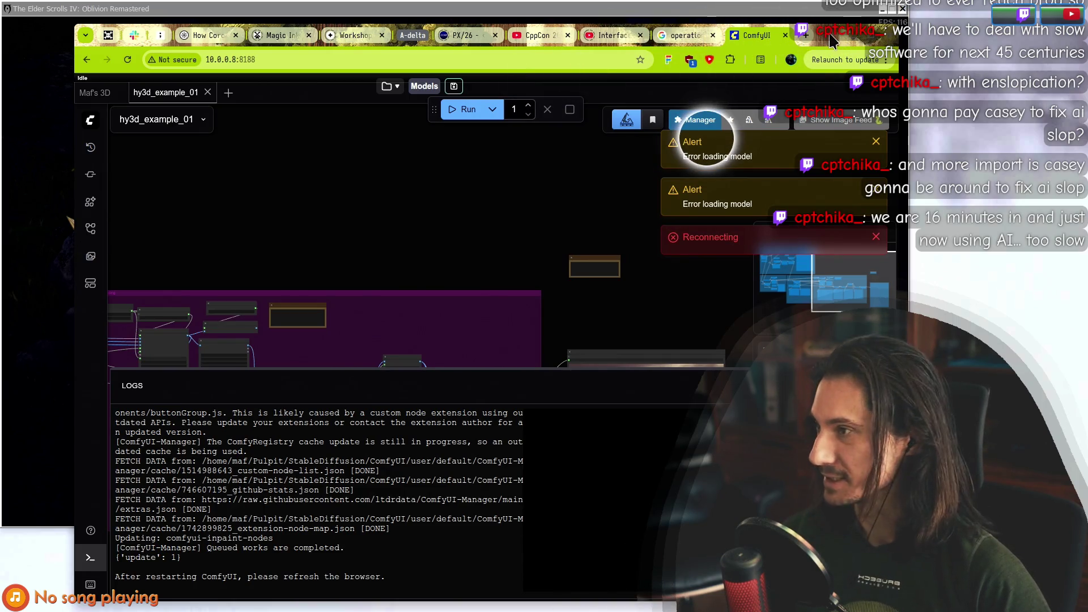
mouse_move(833, 39)
left_mouse_down()
mouse_move(856, 101)
mouse_move(941, 586)
mouse_move(890, 115)
left_mouse_up()
left_click_drag(936, 76, 816, 37)
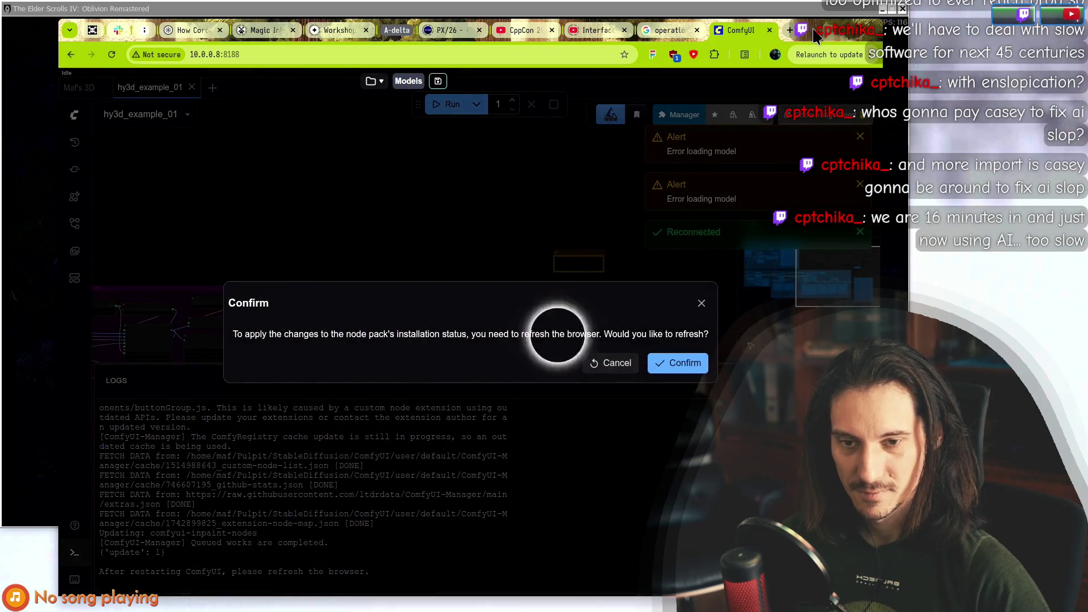
left_click(678, 362)
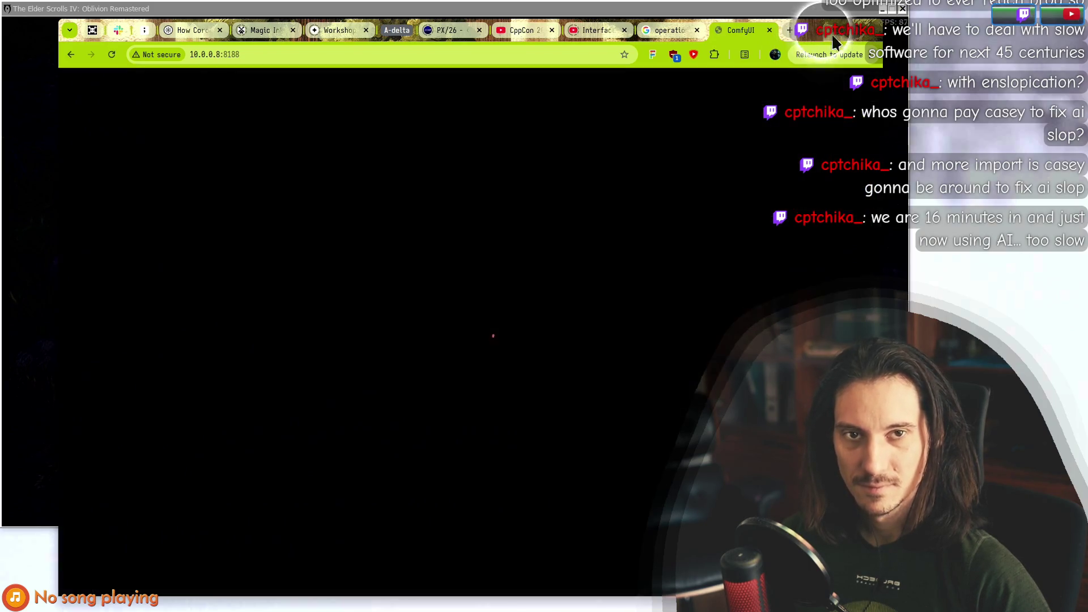
Move the browser out of the way and switch over to the Krita document design.kra.
left_click_drag(811, 29, 113, 201)
key("alt+Tab")
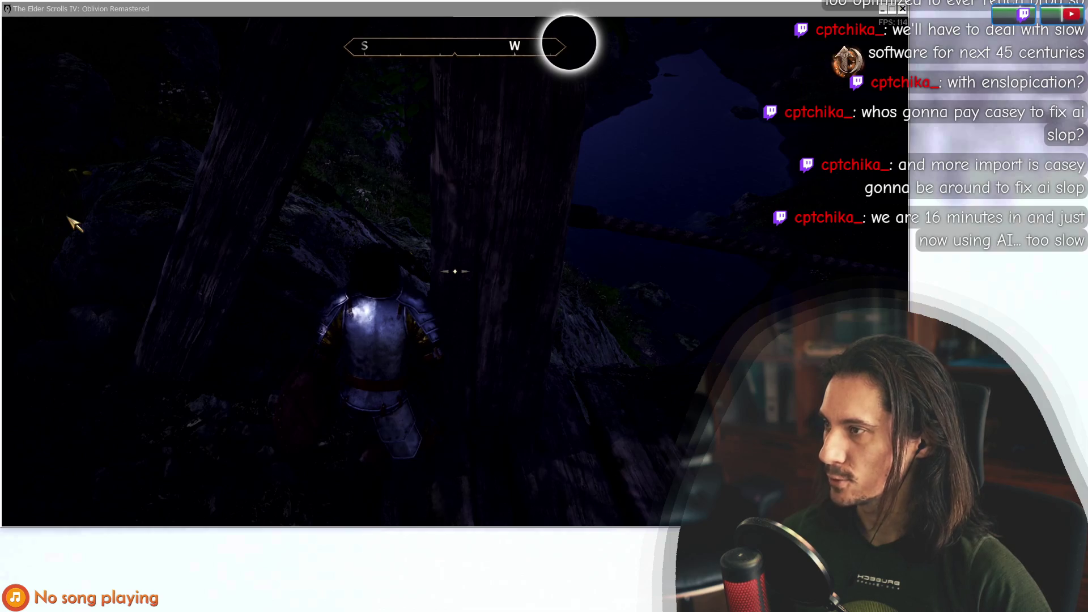
key("alt+Tab")
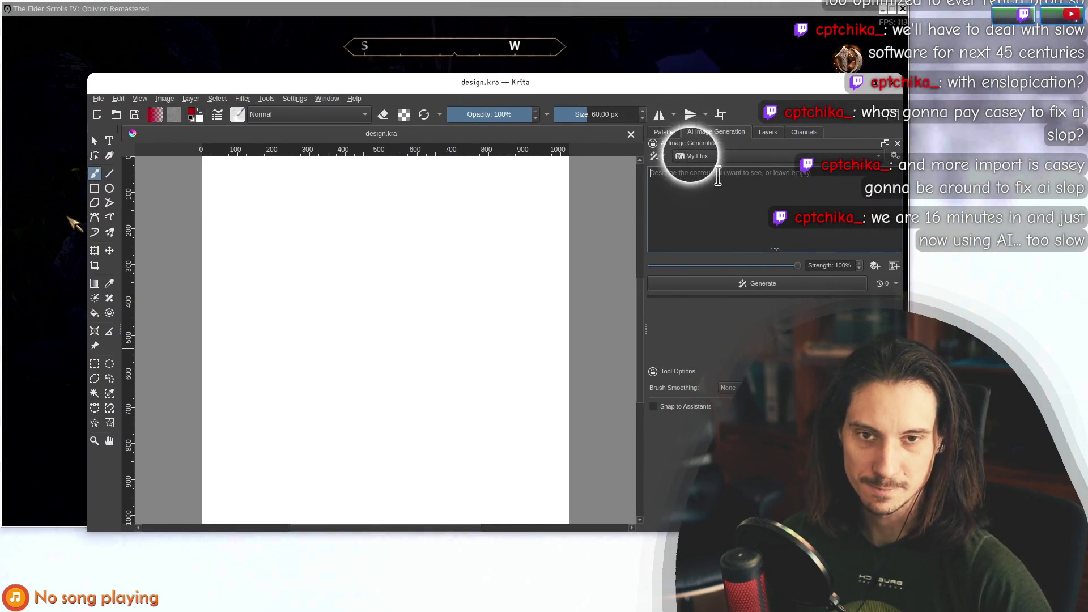
Switch the AI Image Generation model preset from My Flux to Flux.
left_click(749, 157)
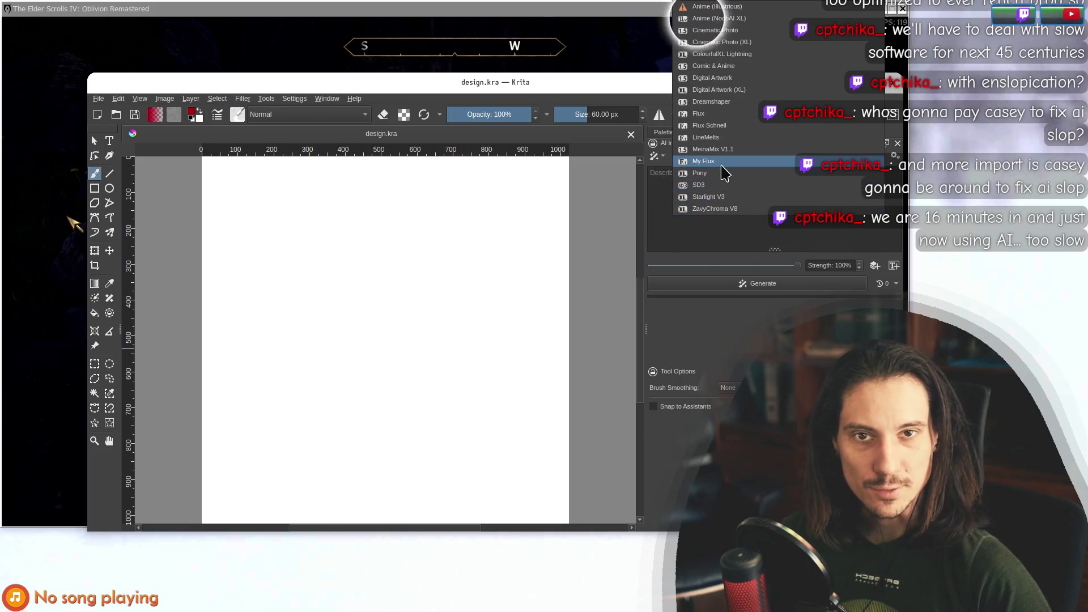
mouse_move(595, 85)
left_mouse_down()
mouse_move(541, 66)
mouse_move(488, 150)
left_mouse_up()
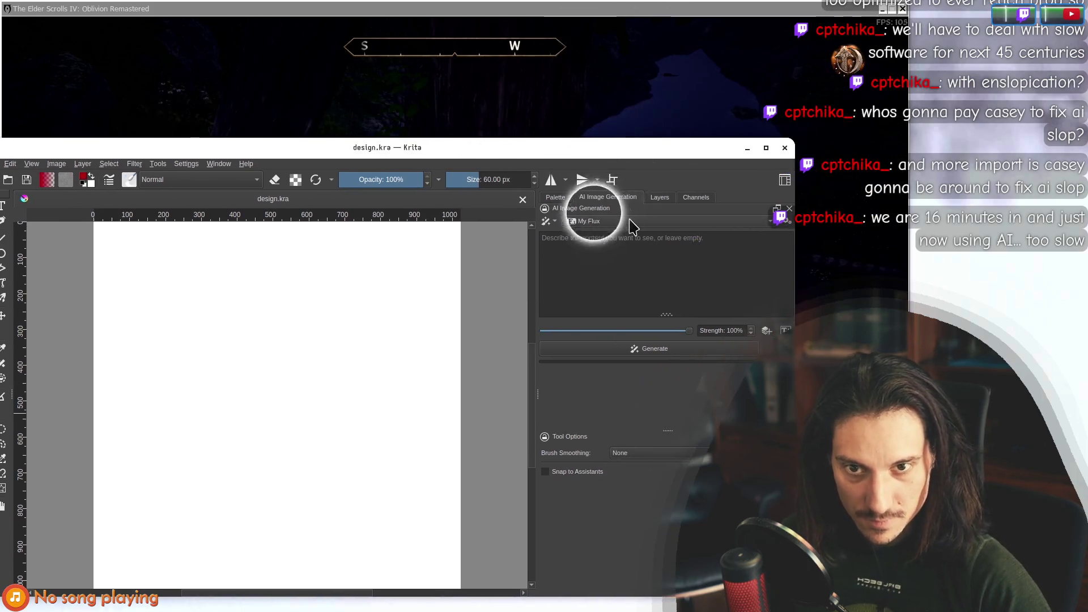
left_click(633, 227)
left_click(612, 173)
left_click_drag(567, 149, 672, 73)
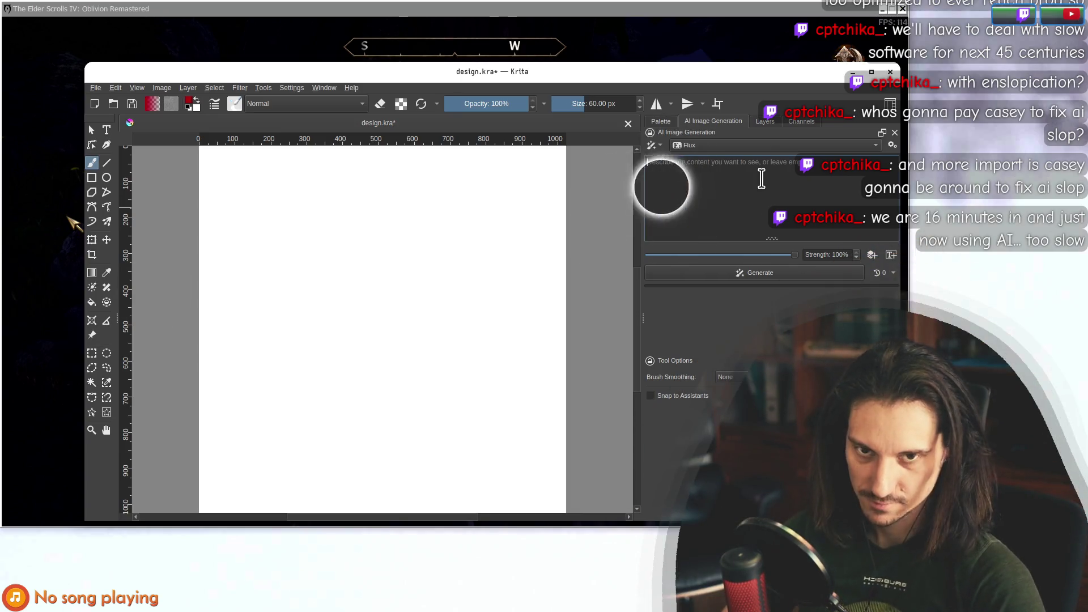
Enter the prompt 'Top-down product photo showing box of the "Operation" game.'.
type("Product")
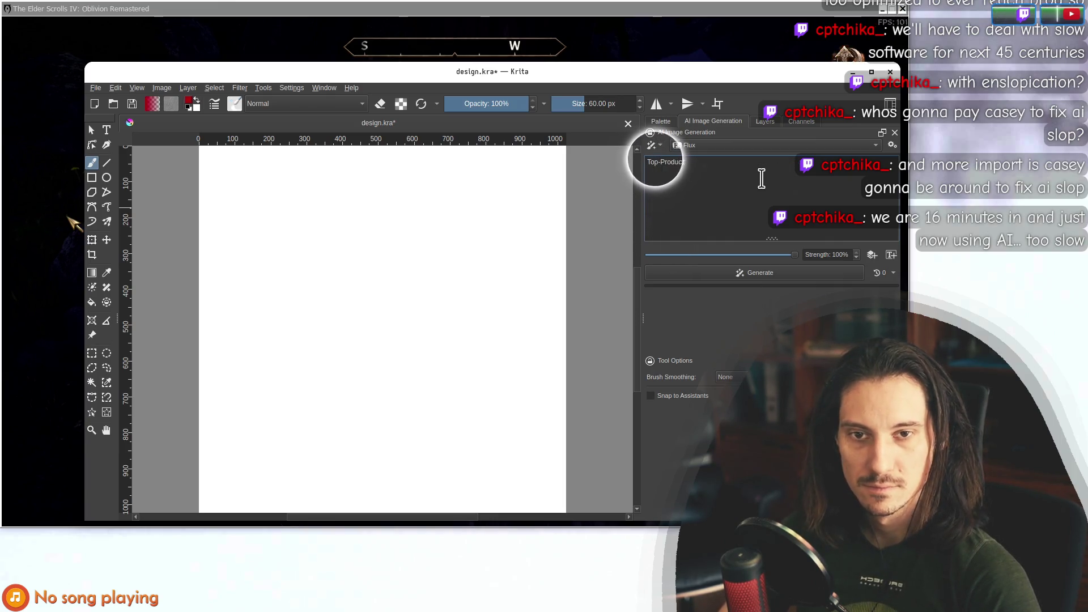
key("Delete")
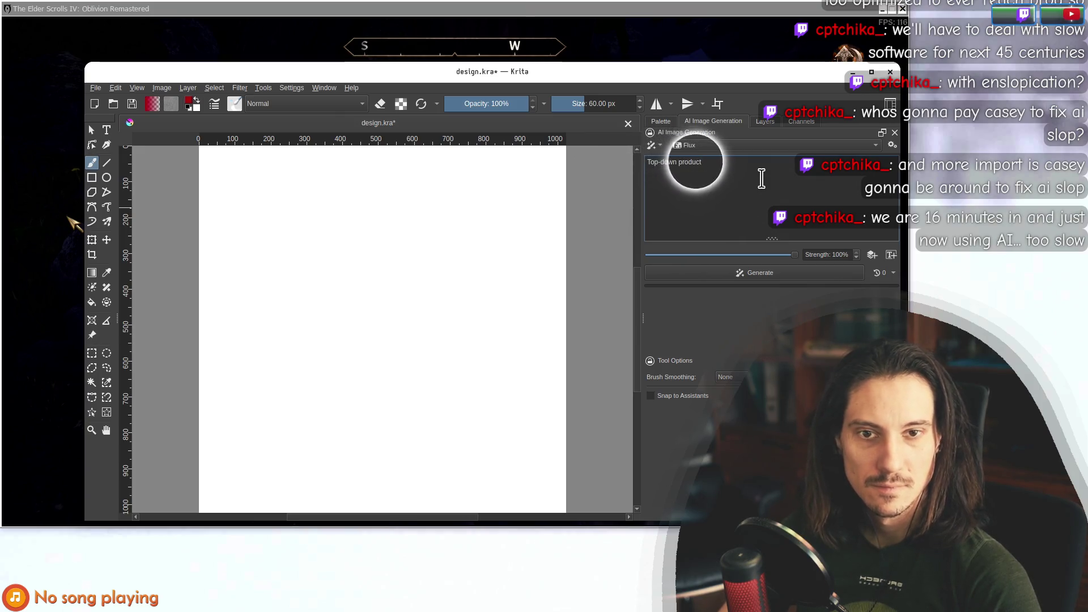
key("ctrl+plus")
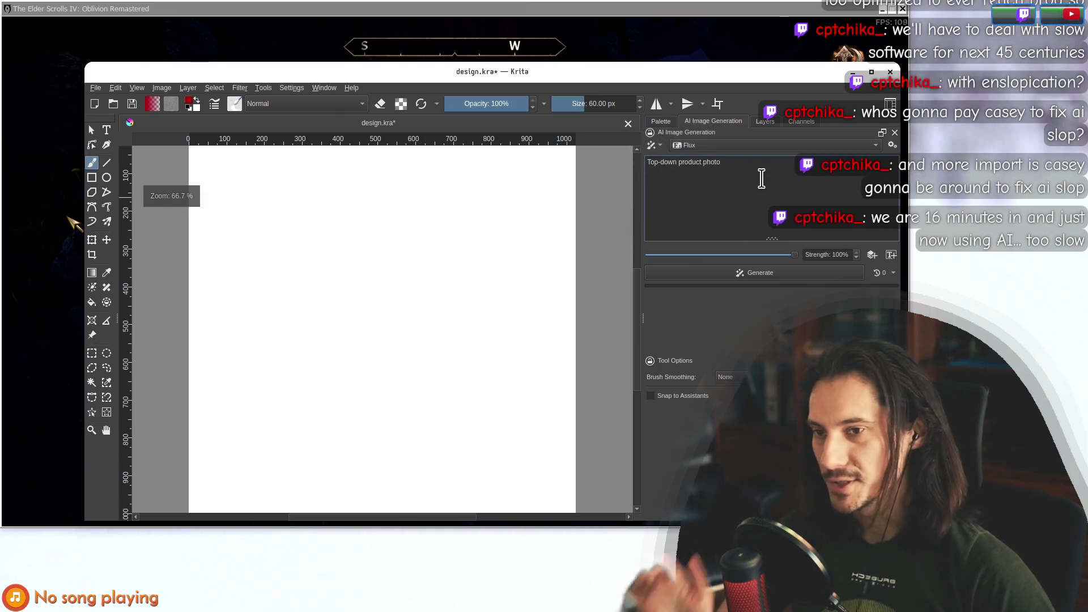
left_click_drag(652, 72, 588, 35)
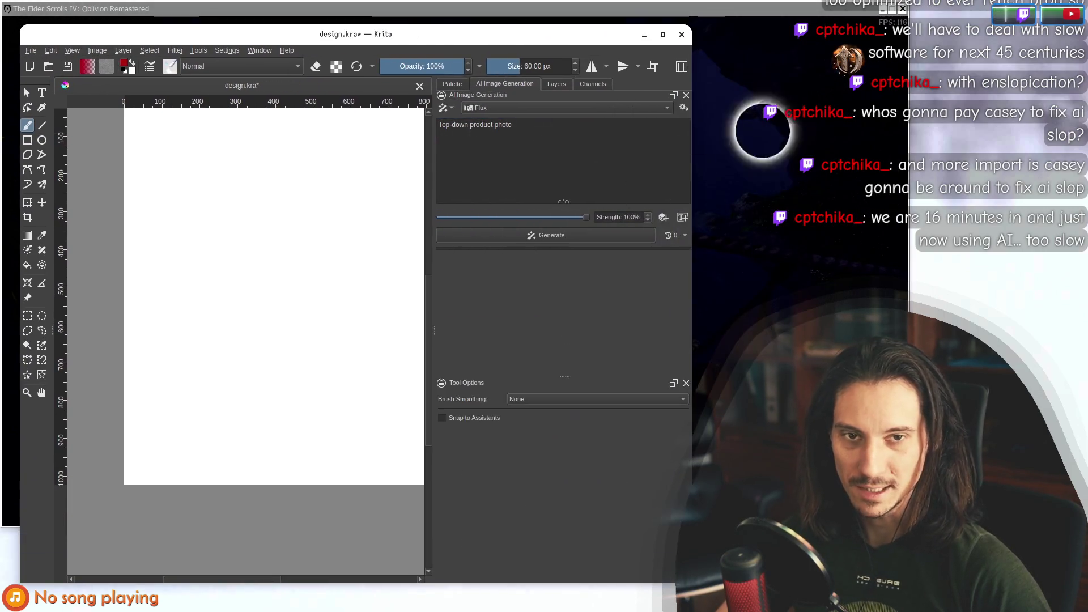
mouse_move(546, 113)
left_mouse_down()
mouse_move(622, 454)
mouse_move(544, 408)
mouse_move(543, 80)
mouse_move(553, 80)
mouse_move(542, 84)
left_mouse_up()
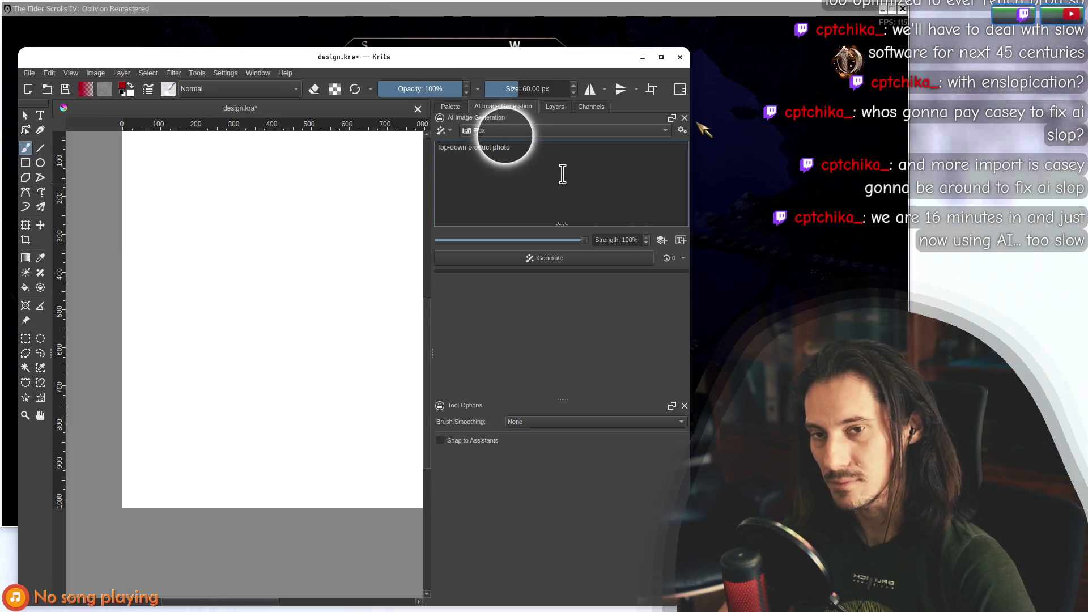
type(".")
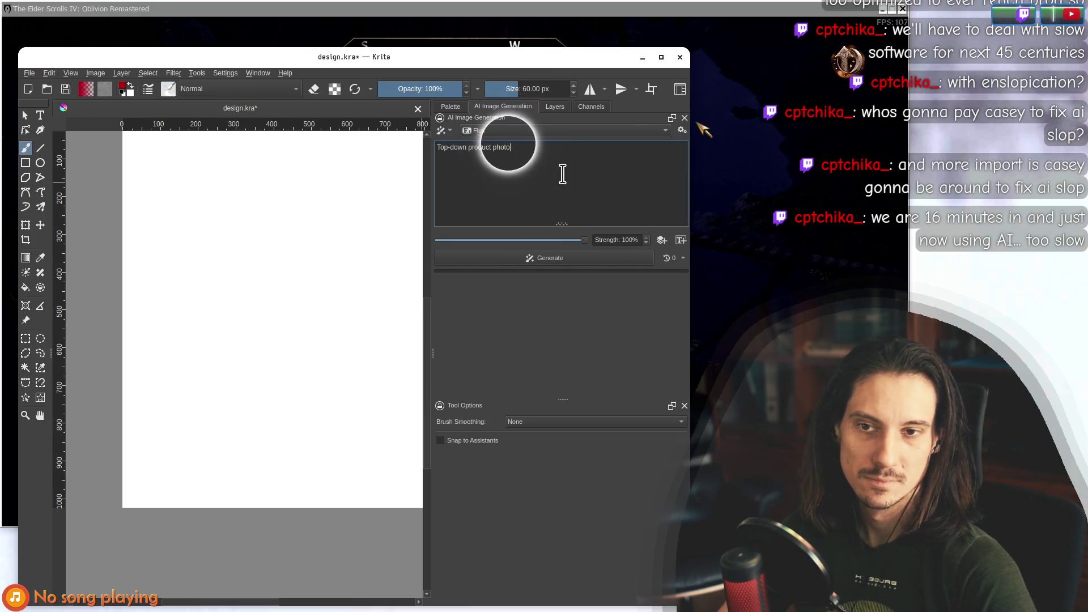
type("box of the")
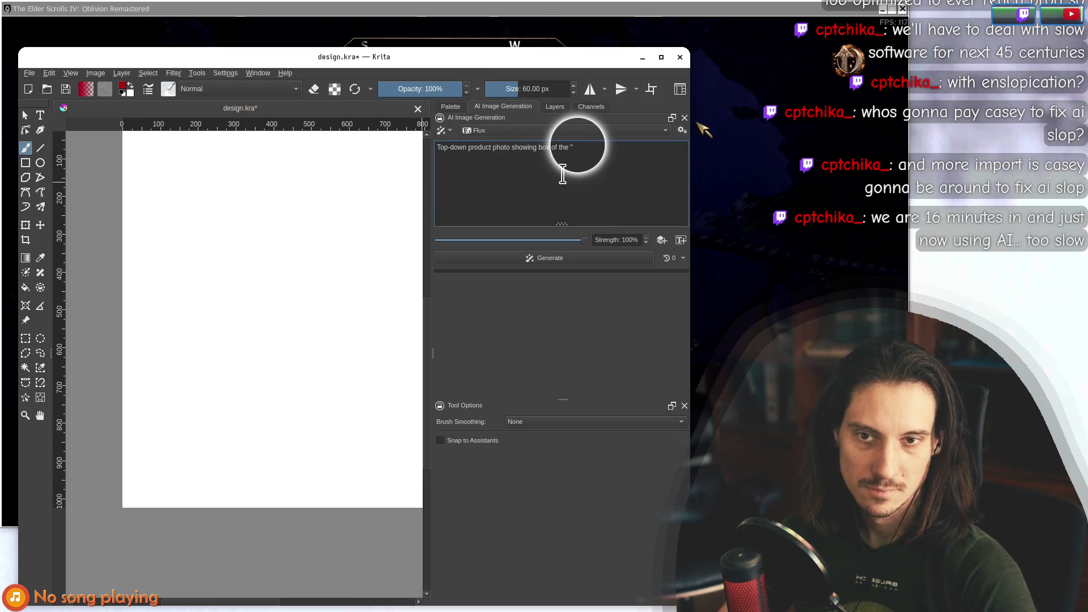
type("ame")
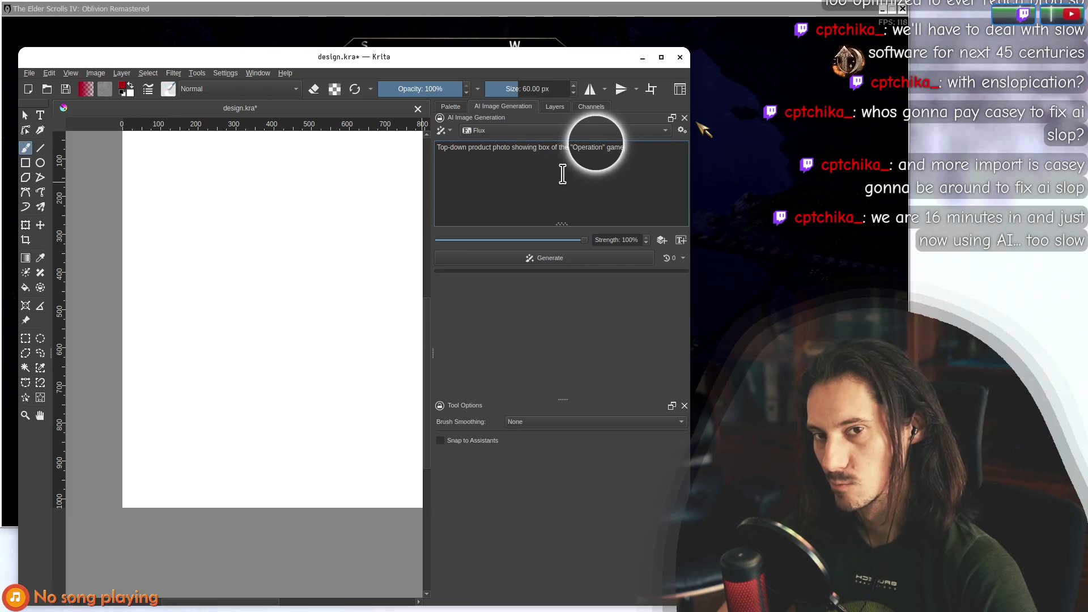
type(".")
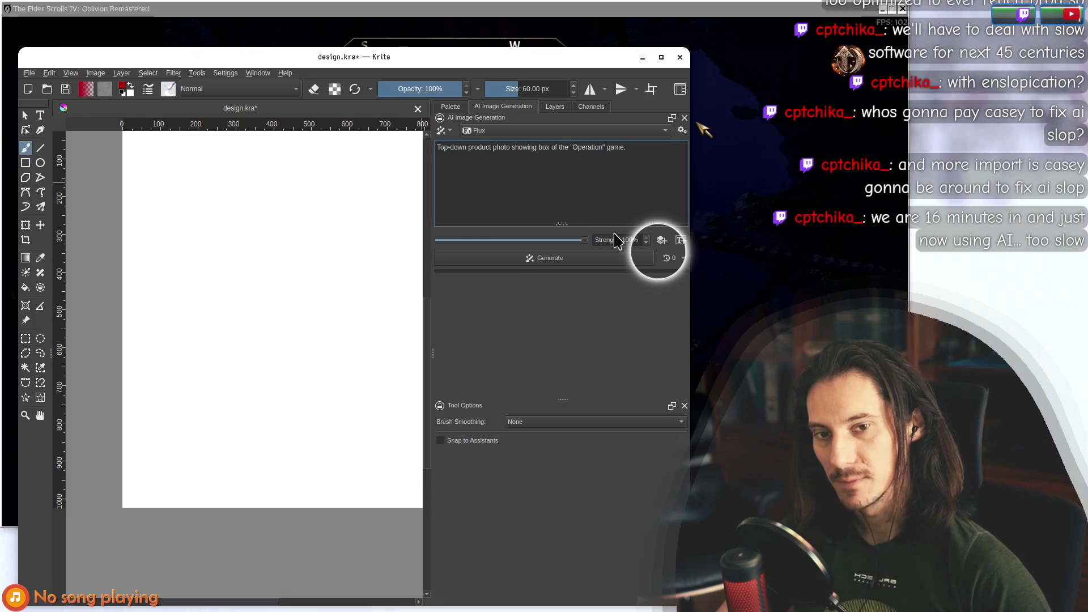
left_click(680, 260)
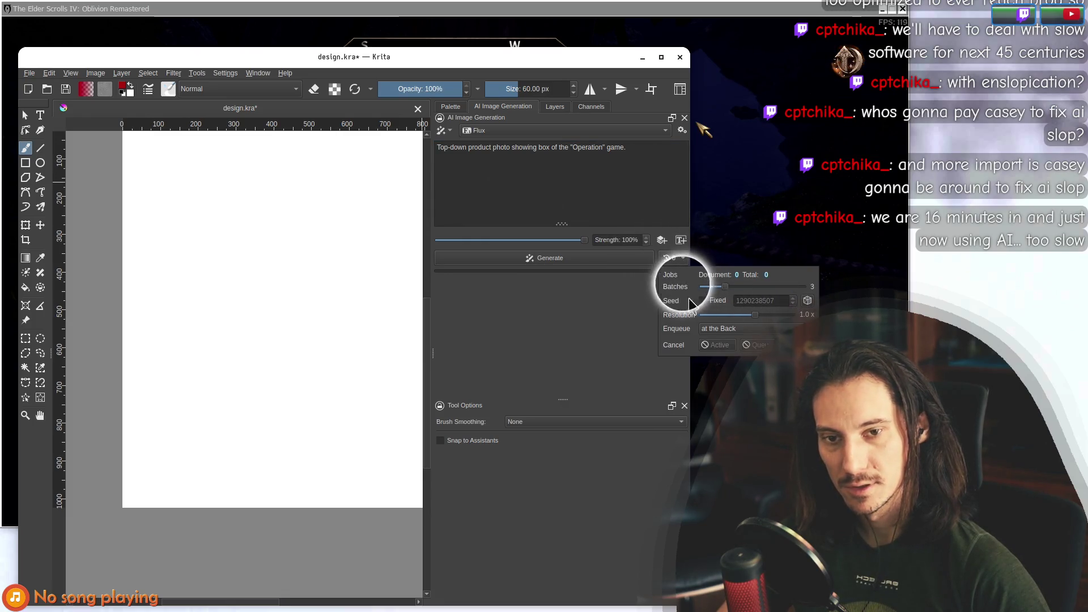
Enqueue a first generation job from the queue settings.
left_click(544, 258)
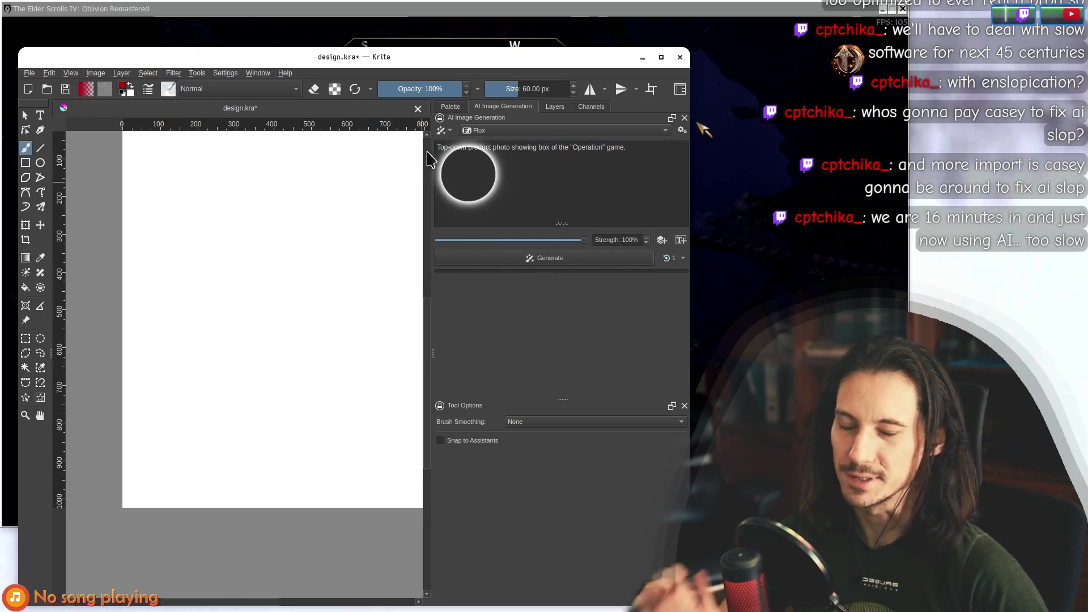
mouse_move(400, 57)
left_mouse_down()
mouse_move(401, 444)
mouse_move(401, 40)
left_mouse_up()
scroll(230, 190, "up", 3)
scroll(194, 325, "right", 3)
scroll(231, 289, "down", 2)
scroll(228, 300, "up", 2)
scroll(229, 299, "down", 1)
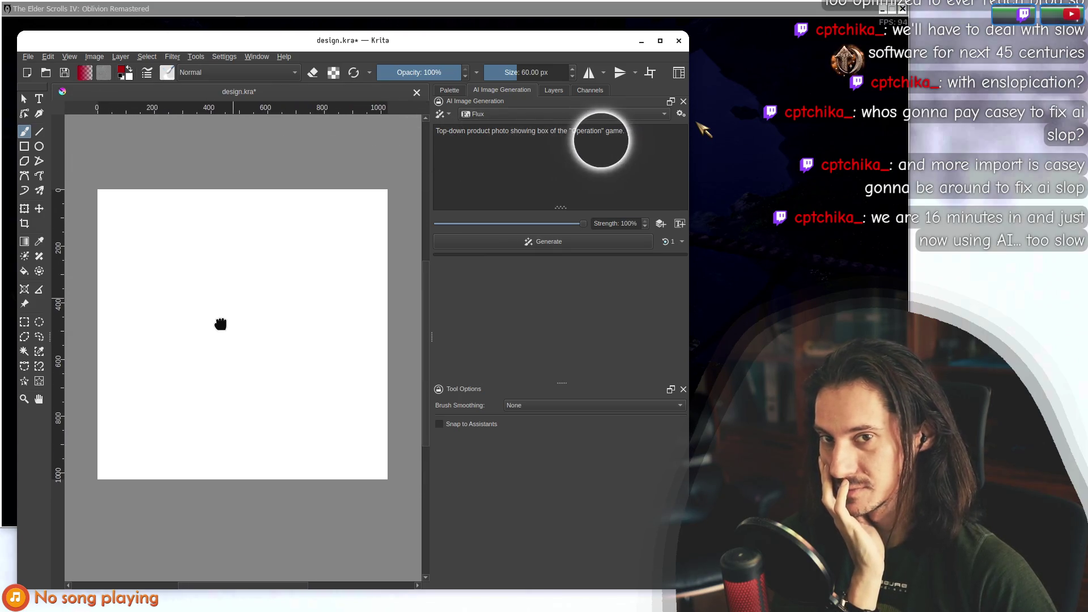
Generate the first image and position Krita to show the board-game box result.
triple_click(556, 130)
left_click(579, 150)
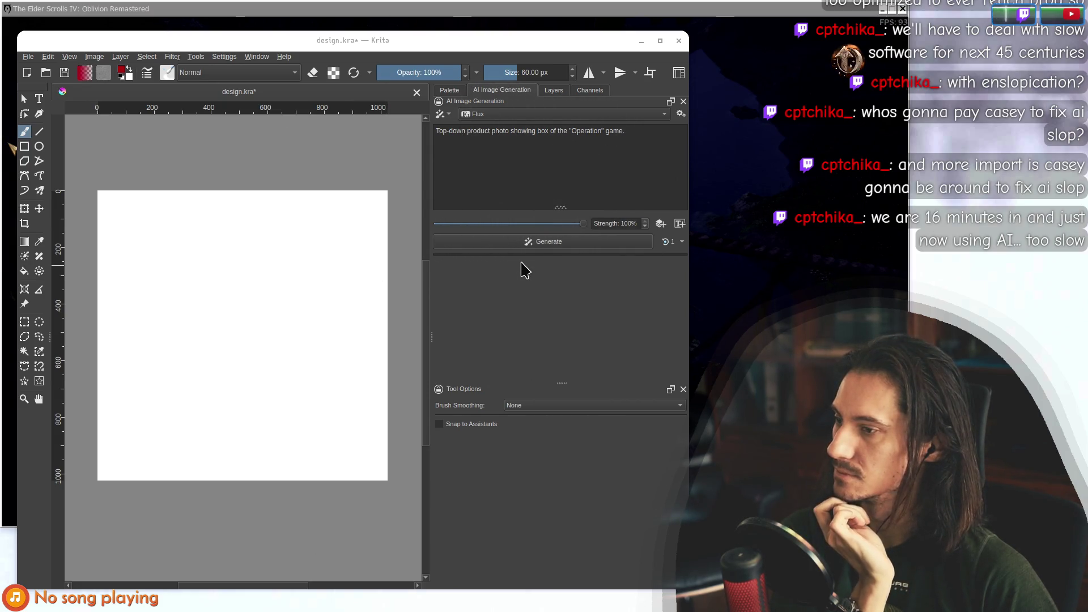
left_click(513, 242)
mouse_move(377, 51)
left_mouse_down()
mouse_move(519, 447)
mouse_move(492, 507)
mouse_move(518, 271)
mouse_move(494, 52)
mouse_move(419, 338)
mouse_move(416, 409)
mouse_move(422, 204)
left_mouse_up()
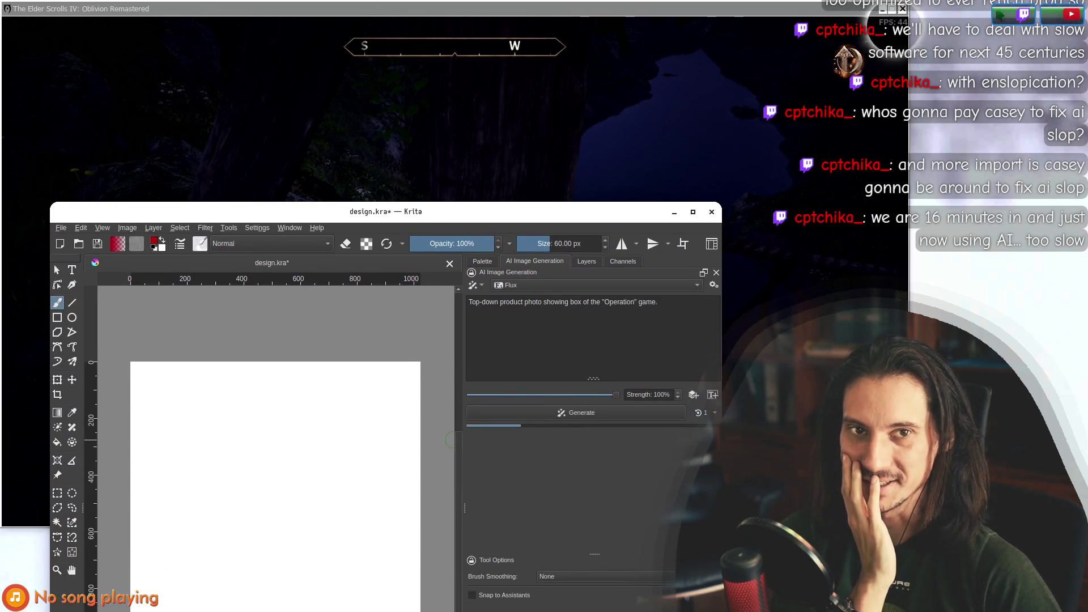
mouse_move(408, 213)
left_mouse_down()
mouse_move(479, 126)
mouse_move(469, 40)
left_mouse_up()
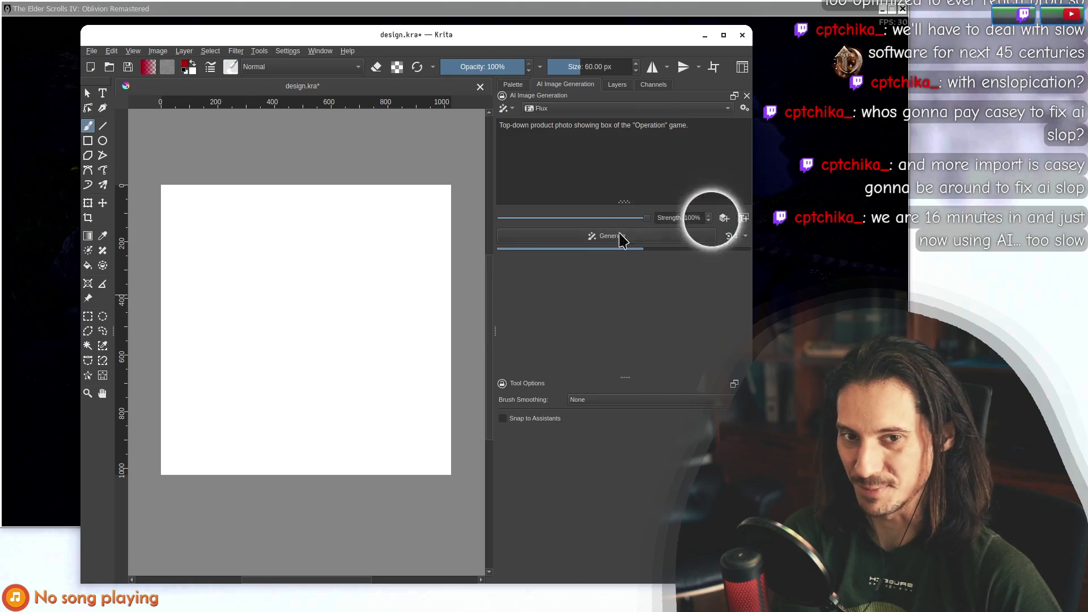
mouse_move(471, 39)
left_mouse_down()
mouse_move(453, 521)
mouse_move(456, 44)
mouse_move(434, 40)
mouse_move(505, 170)
mouse_move(441, 43)
left_mouse_up()
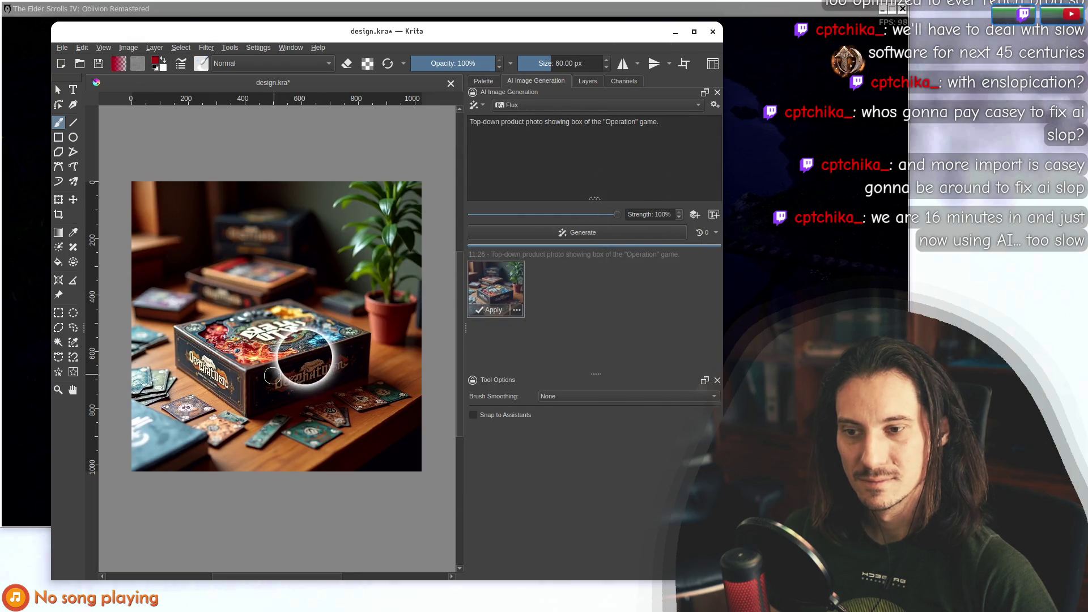
Extend the prompt after 'game.' with a naked guy in red boxers on the box.
left_click(491, 122)
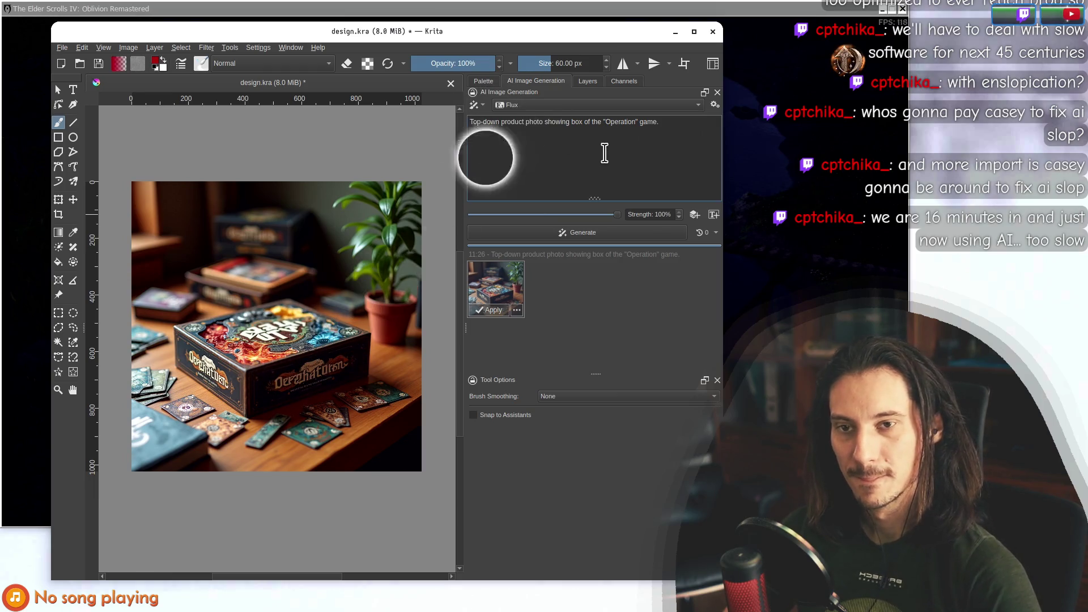
left_click(657, 122)
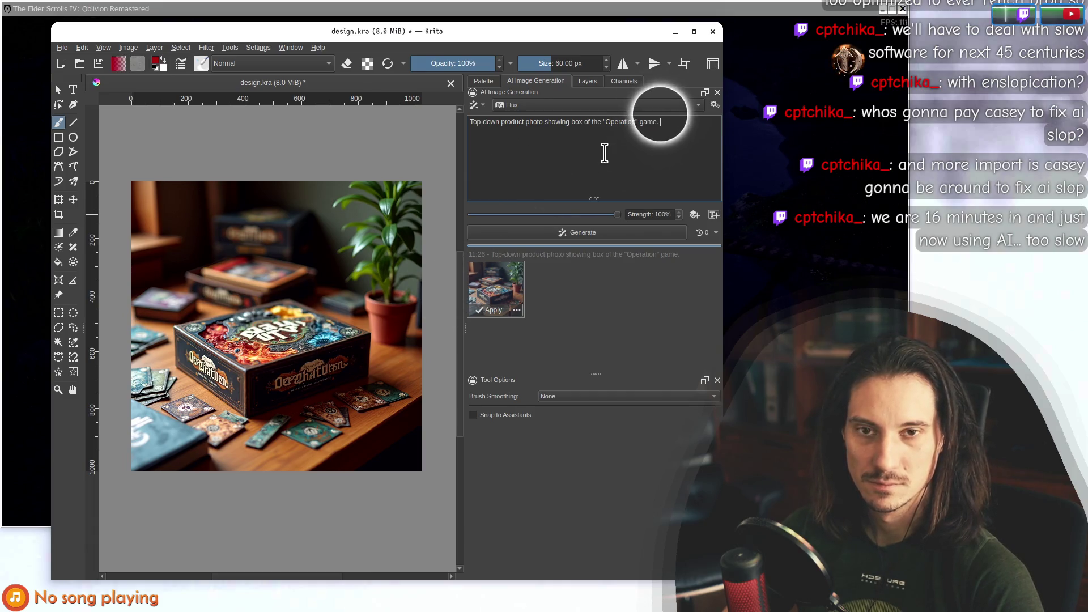
type("Gu")
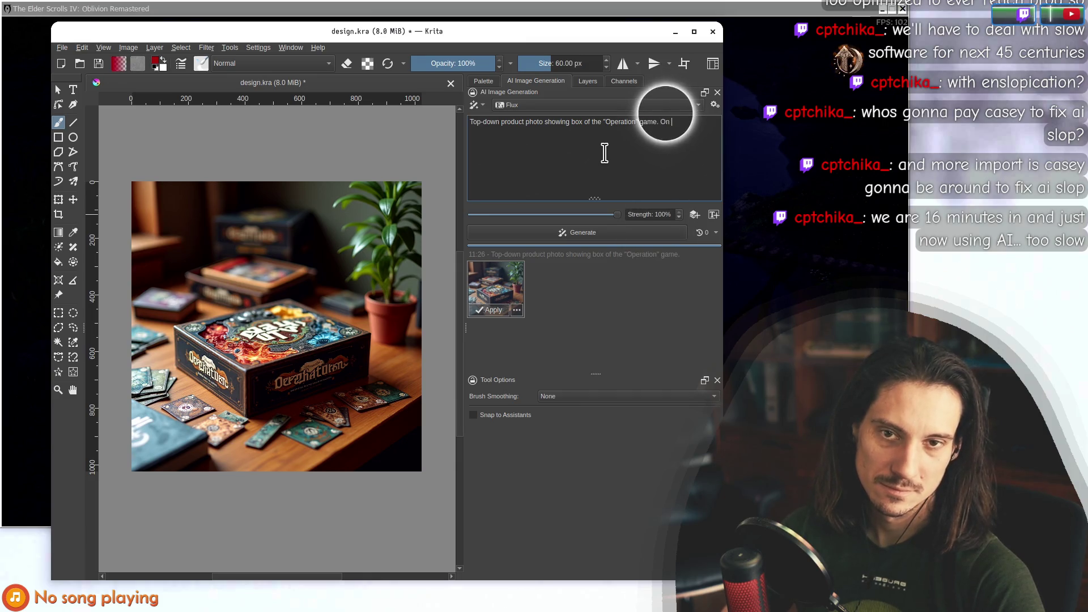
type(" box the")
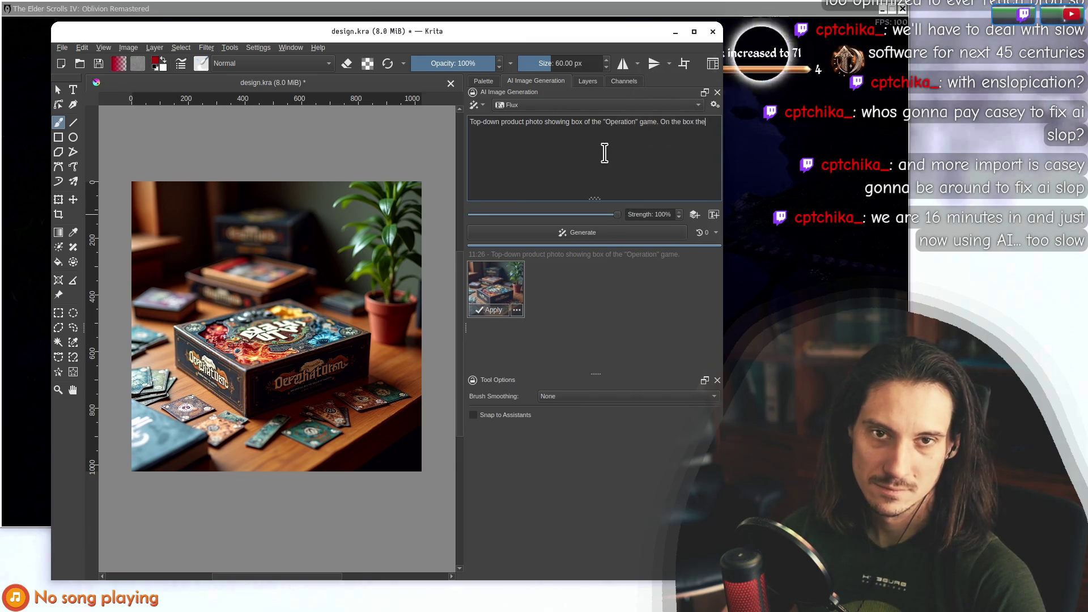
type("re is a naked guy (in red boxers) with holes - just as in the opera")
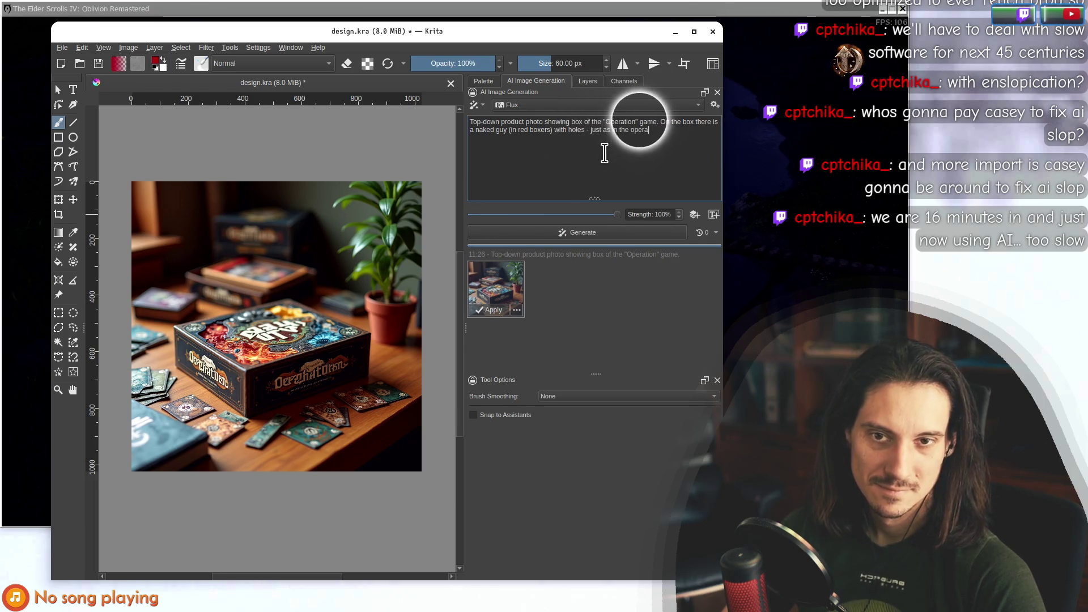
Add surrounding hospital items—scalpel, bone saw, suture needles—to the prompt and generate.
type("game. ")
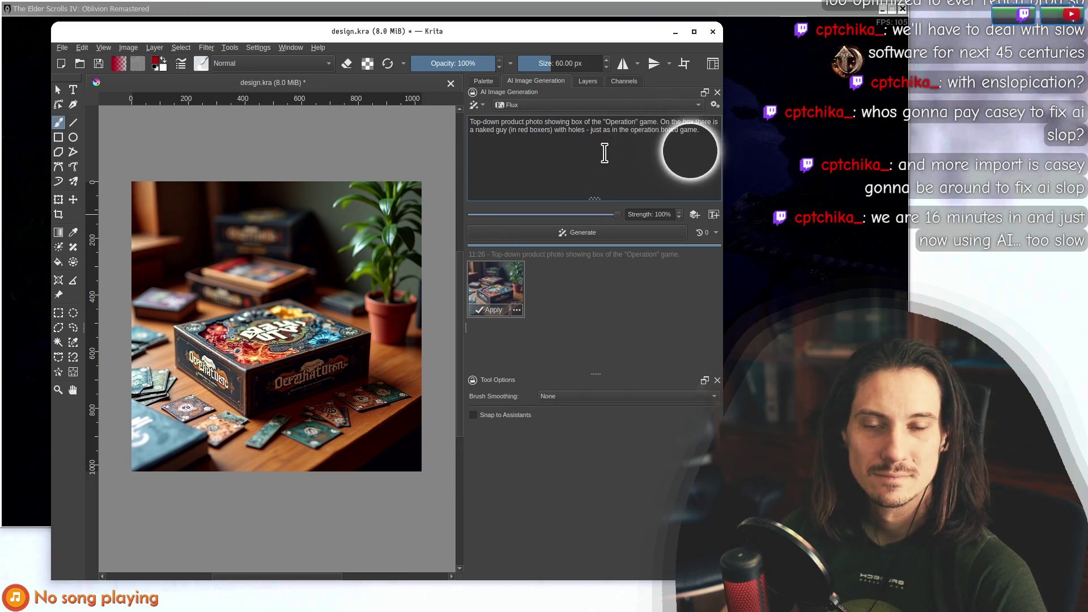
type("On the top-down view the game is surrounded by a bunch of hospital-related items:")
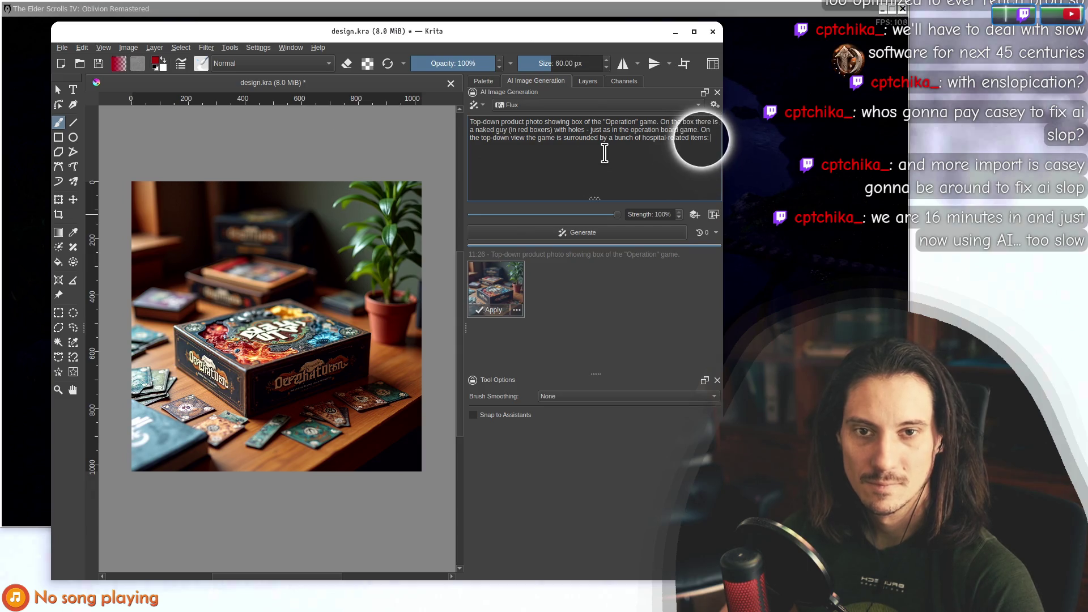
type("scalpel,")
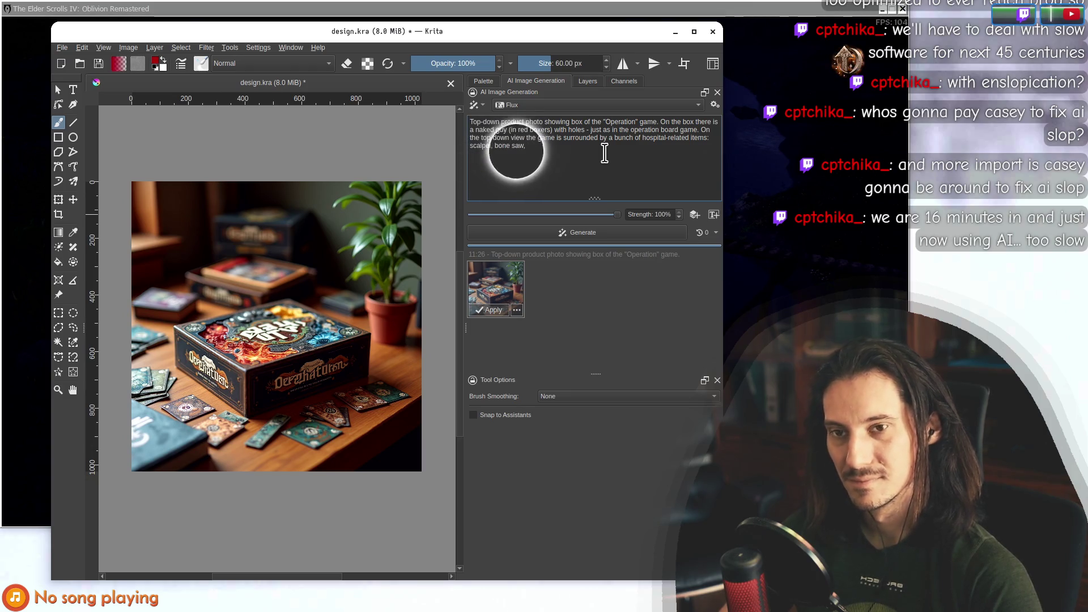
type(" bone saw, sutre needle")
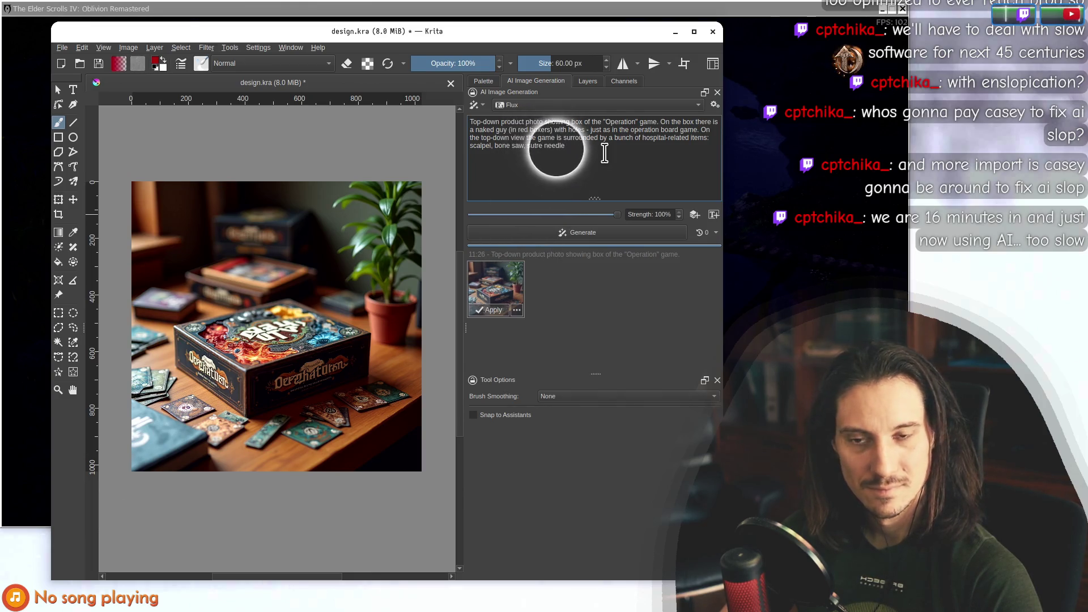
type("s.")
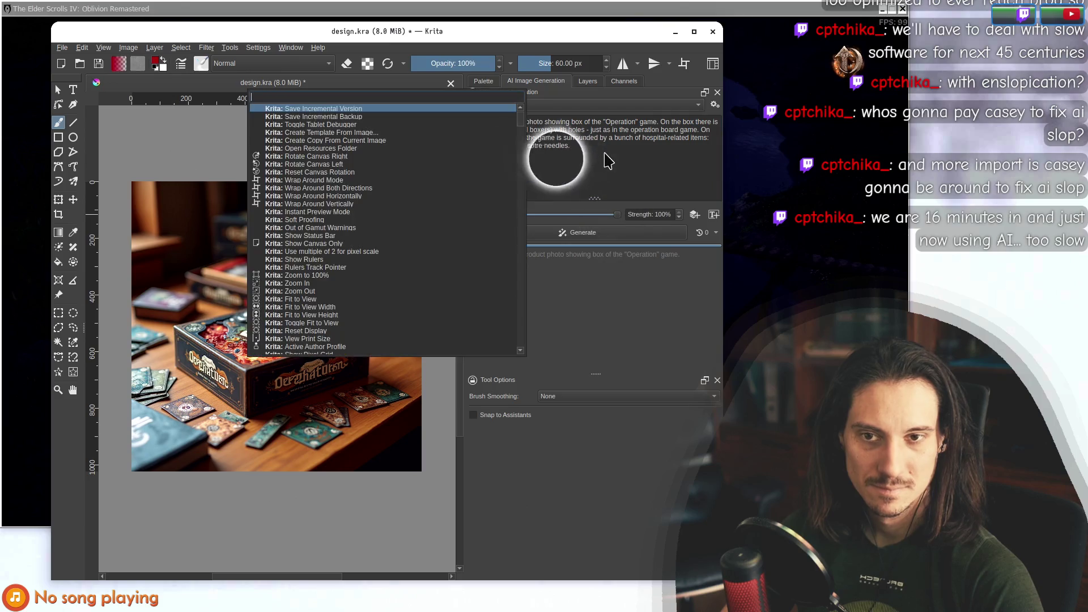
left_click(570, 234)
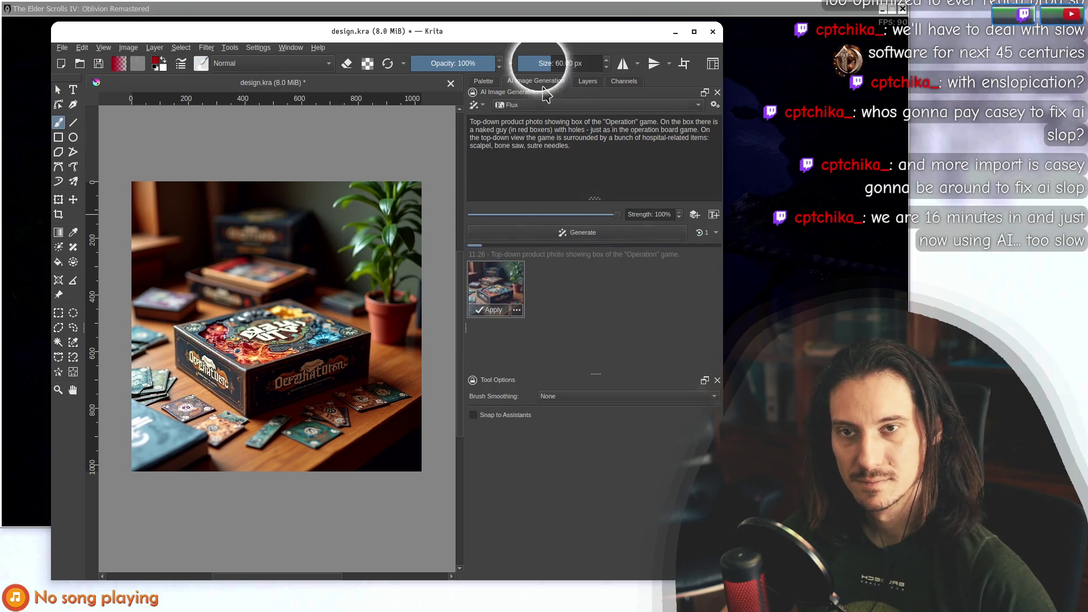
mouse_move(520, 55)
left_mouse_down()
mouse_move(512, 536)
mouse_move(737, 198)
mouse_move(744, 136)
left_mouse_up()
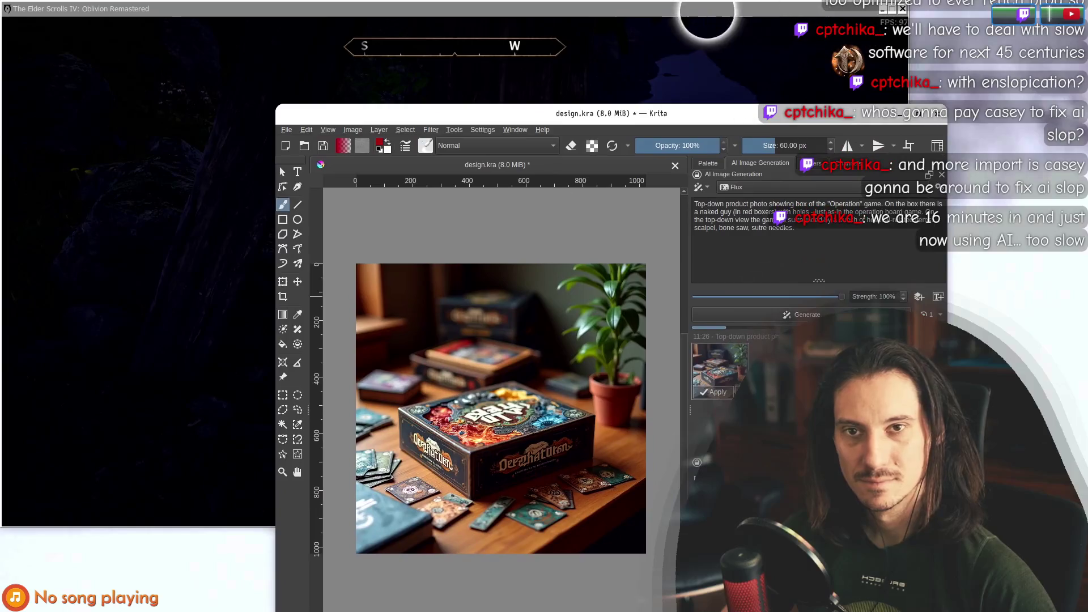
left_click(54, 205)
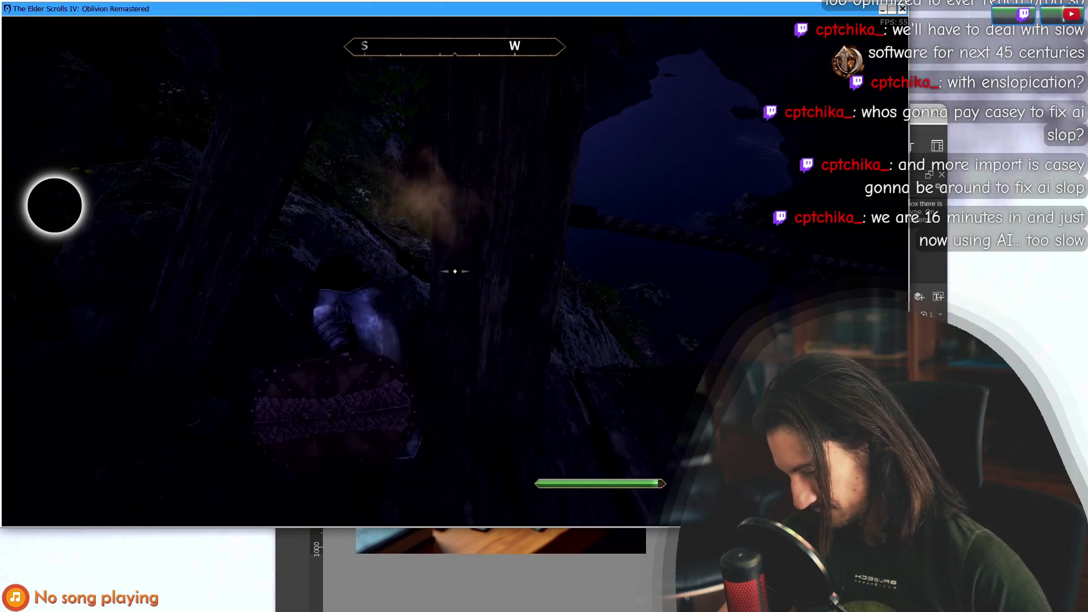
key("F5")
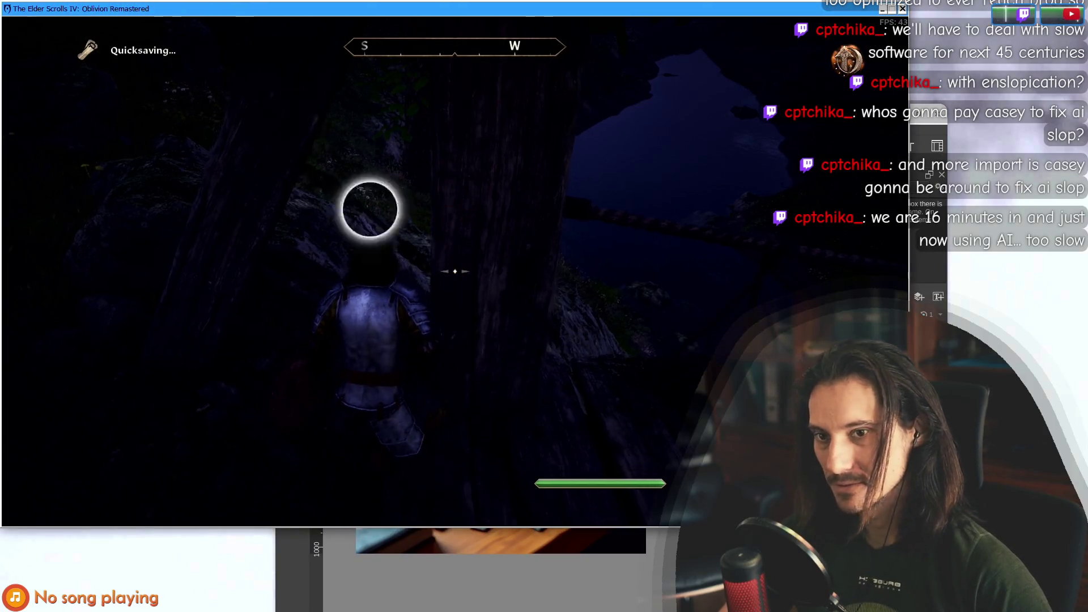
key("alt+Tab")
mouse_move(613, 109)
left_mouse_down()
mouse_move(613, 247)
mouse_move(536, 316)
mouse_move(480, 45)
mouse_move(440, 49)
left_mouse_up()
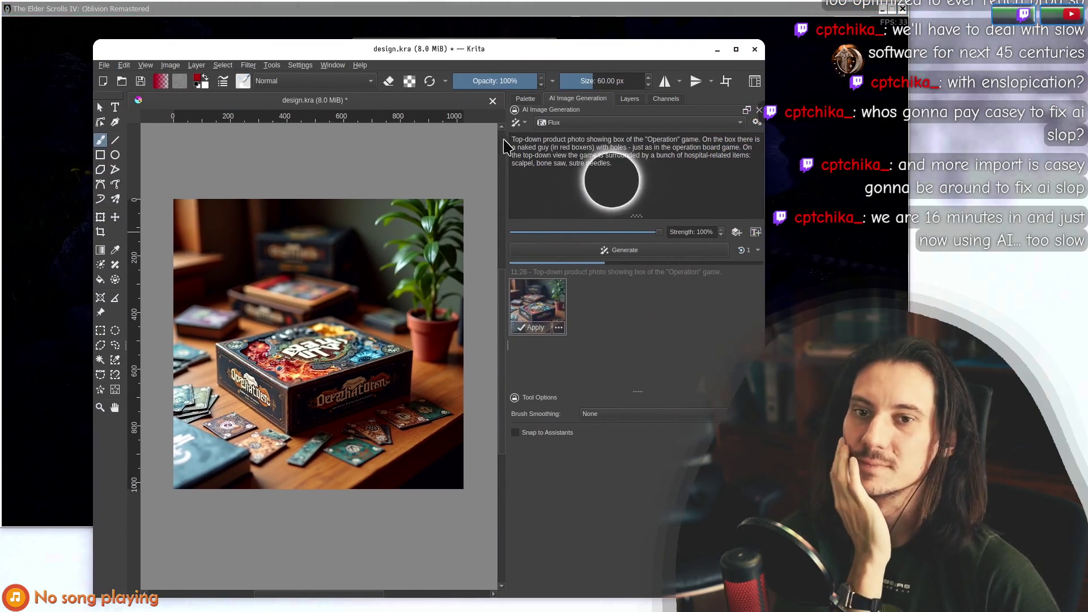
mouse_move(335, 49)
left_mouse_down()
mouse_move(376, 409)
mouse_move(277, 230)
mouse_move(301, 26)
mouse_move(287, 44)
left_mouse_up()
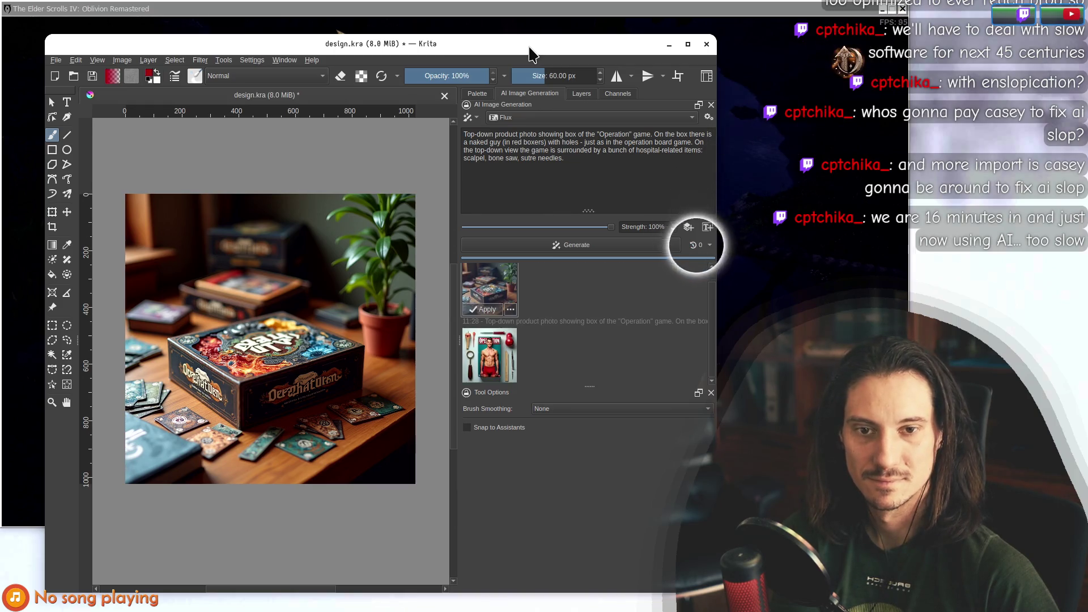
Preview the newest OPERATION box result on canvas and queue another generation.
left_click(502, 369)
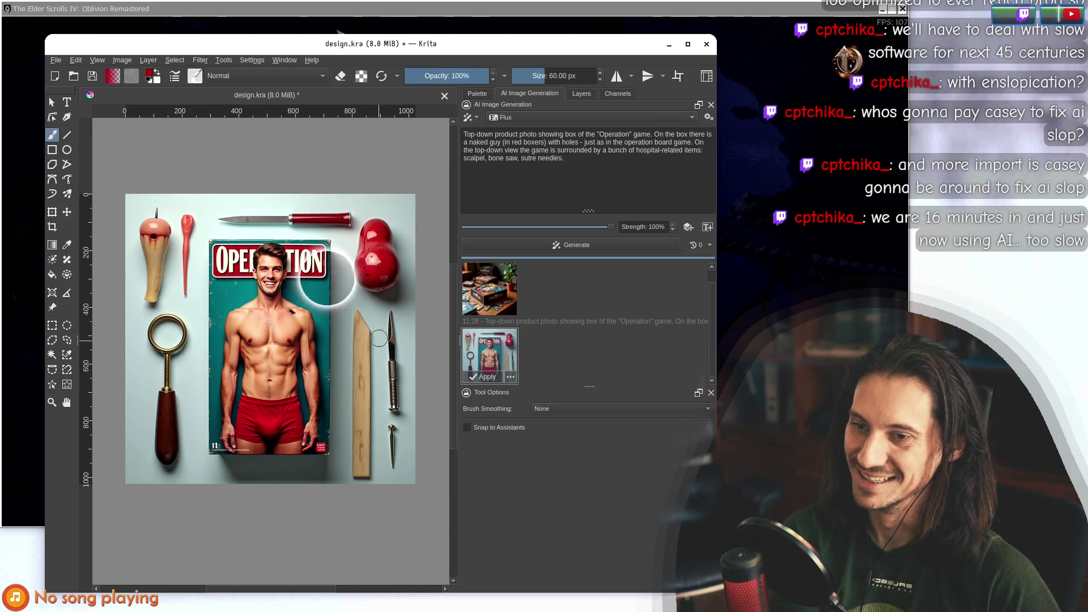
left_click(555, 245)
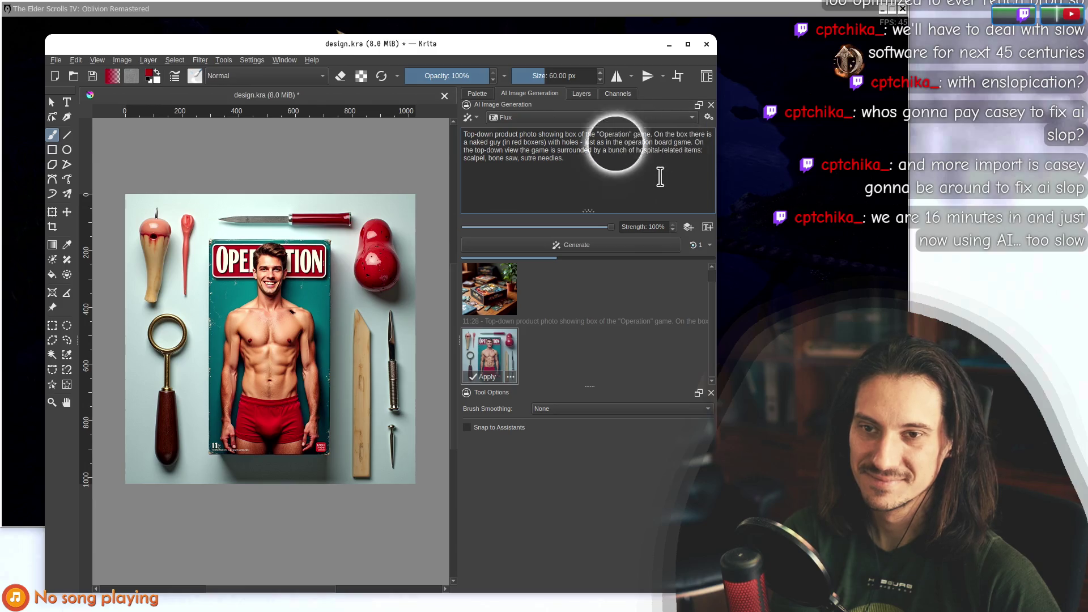
Reword 'naked' in the prompt to include 'goofy' and generate again.
double_click(478, 142)
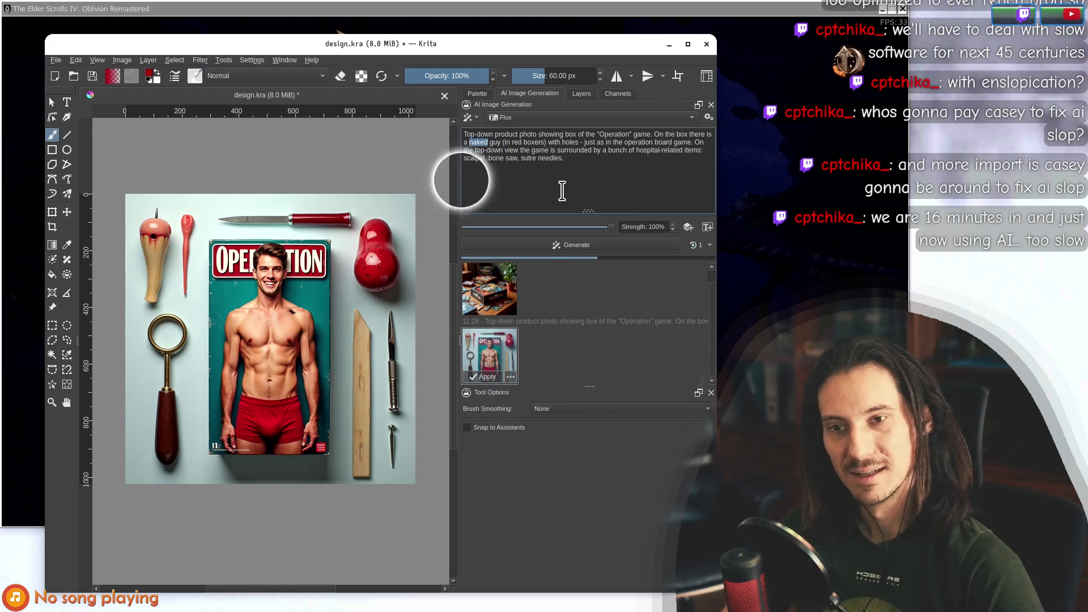
type("fat")
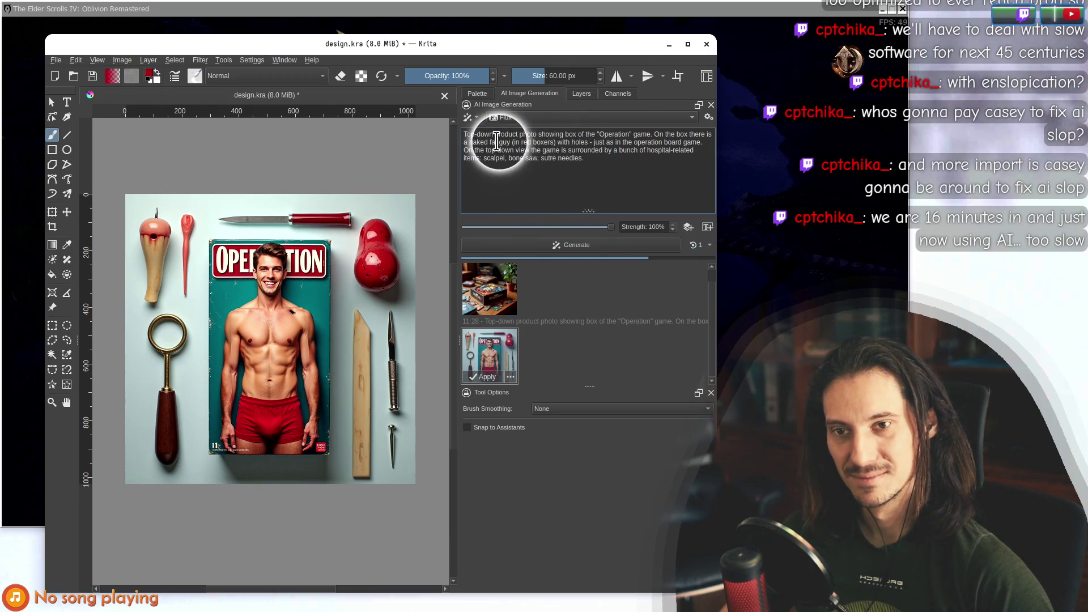
key("BackSpace")
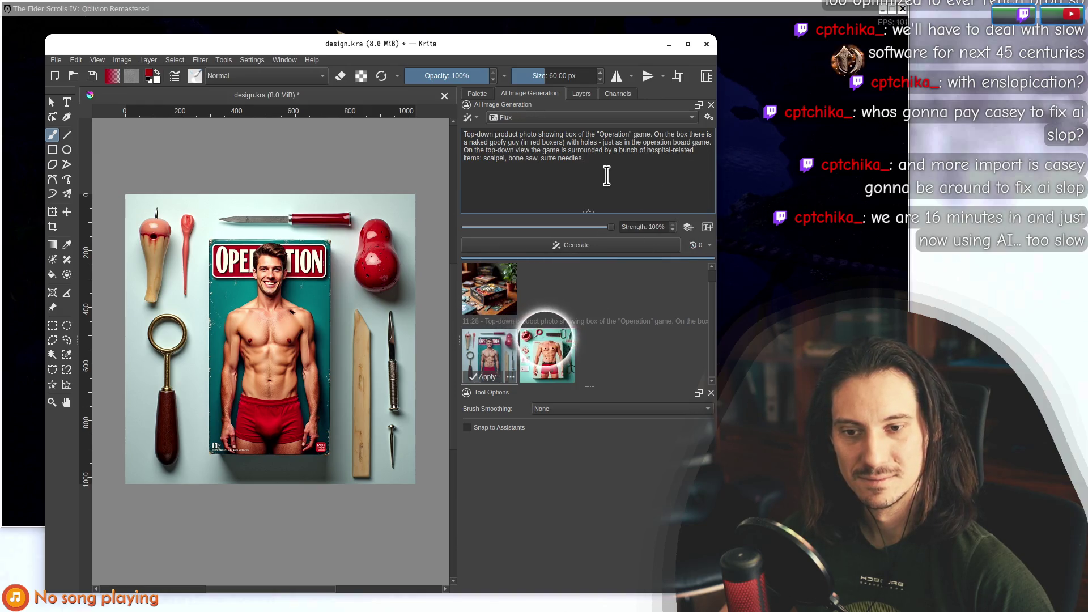
left_click(557, 245)
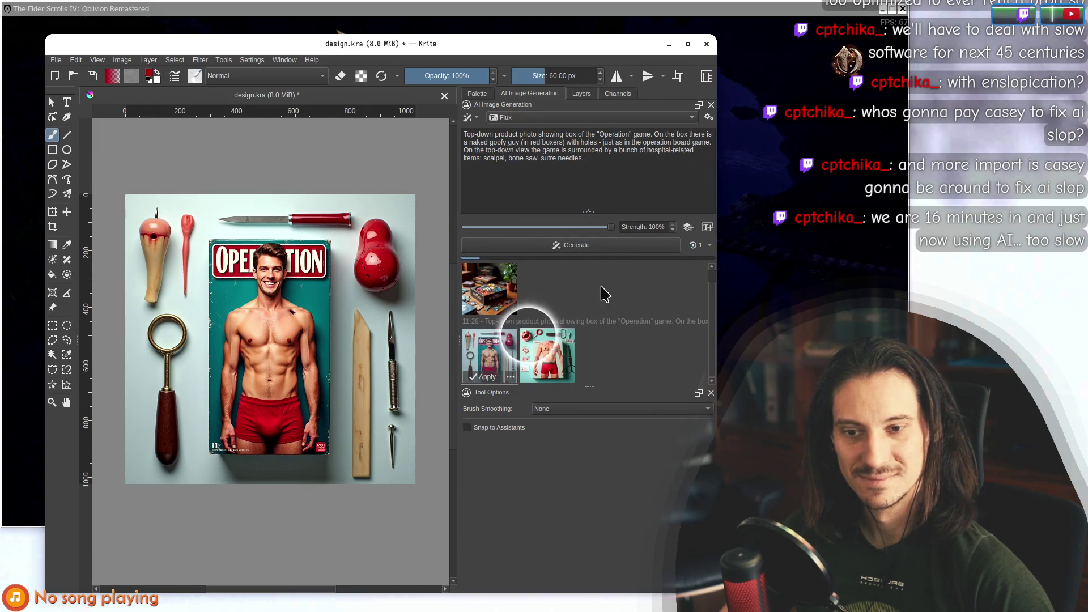
left_click(591, 175)
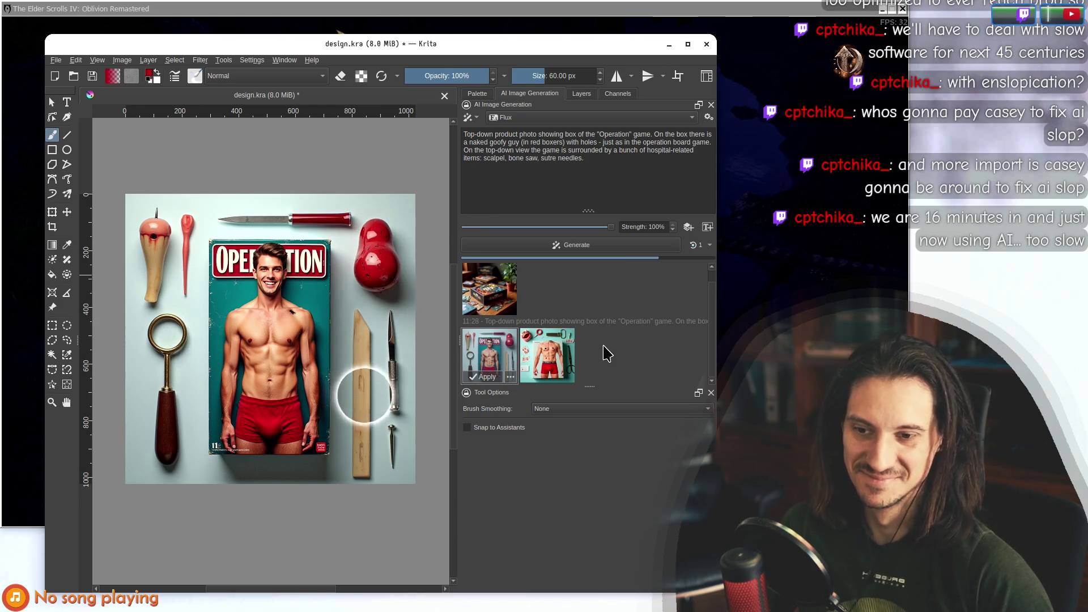
Let the red OPERATION box with the cartoon goofy figure finish generating and preview.
left_click(620, 171)
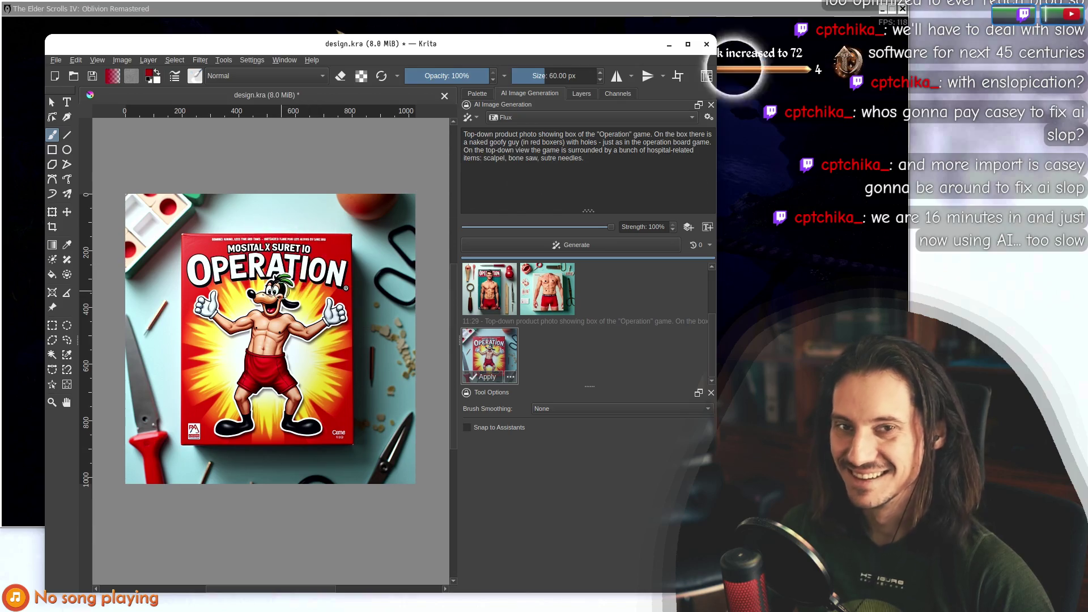
mouse_move(425, 46)
left_mouse_down()
mouse_move(436, 195)
mouse_move(387, 56)
left_mouse_up()
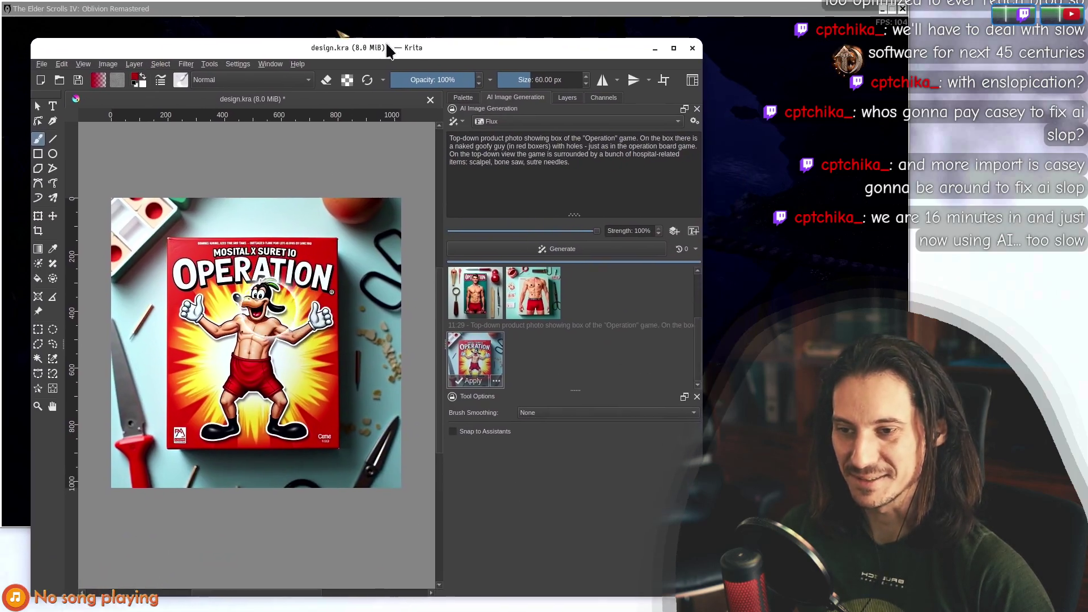
Change 'goofy' to 'fat' in the prompt, generate, and preview the third result.
double_click(484, 141)
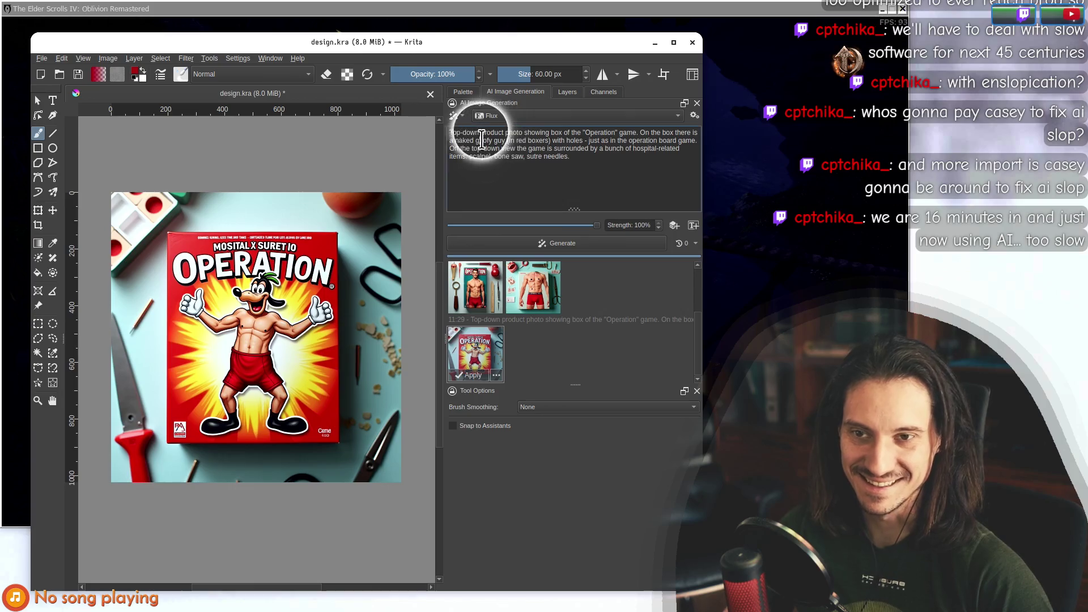
type("fat")
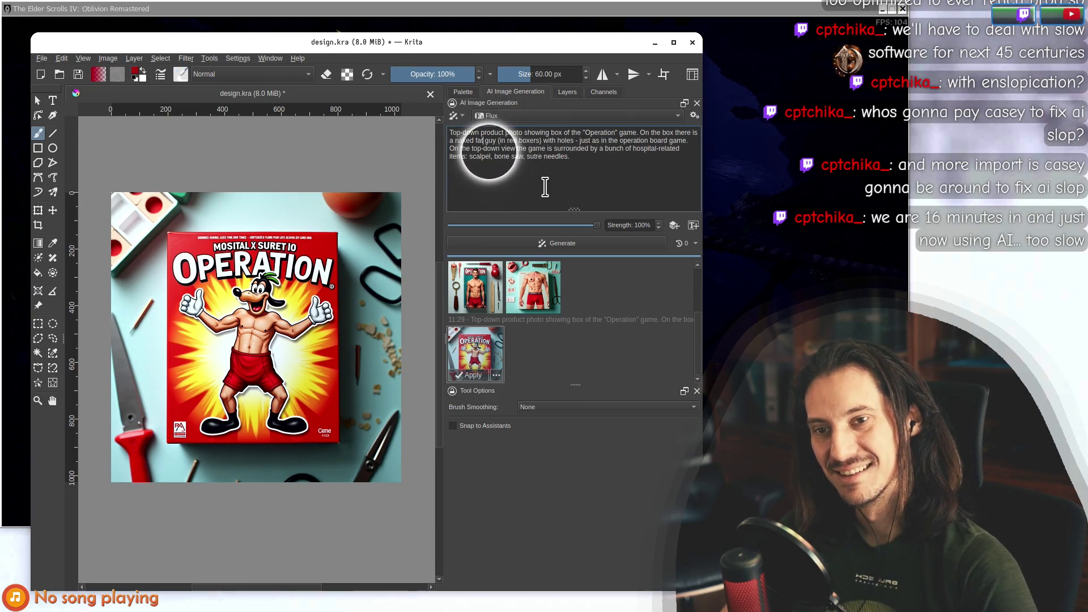
left_click(536, 249)
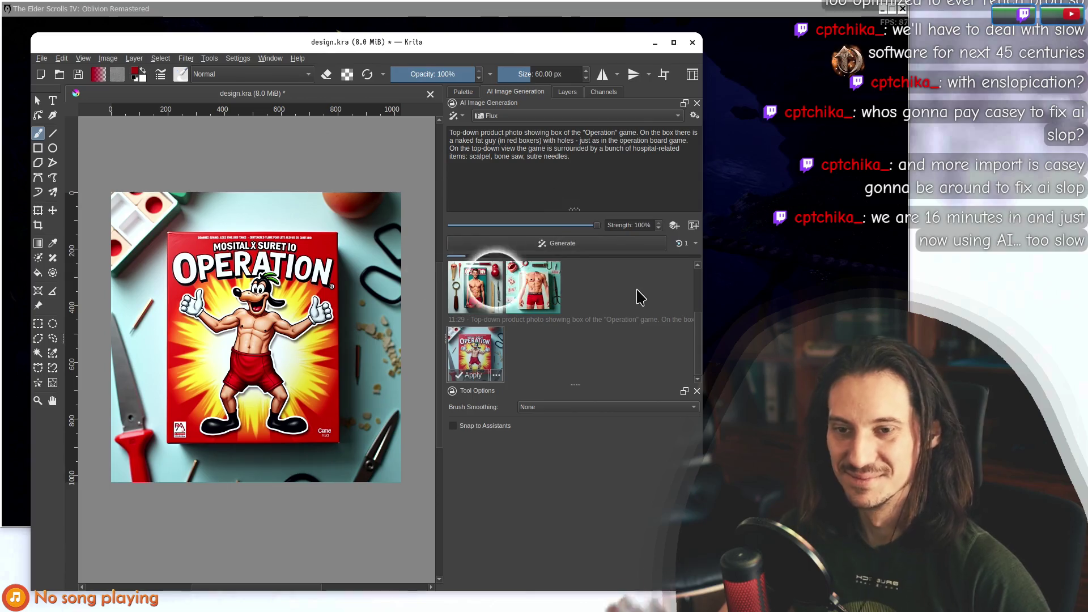
left_click(479, 355)
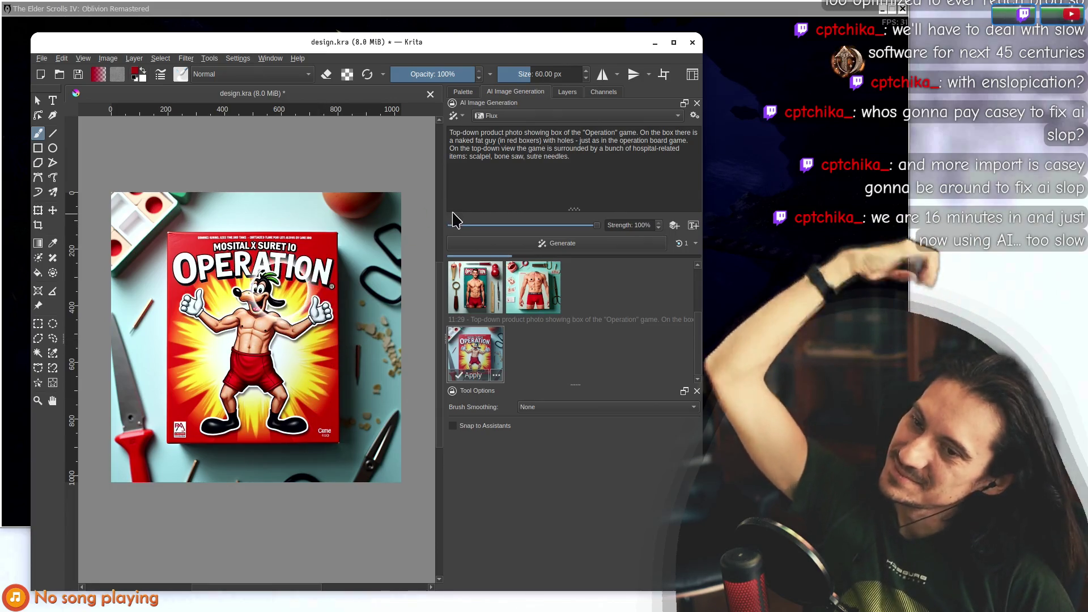
Add 'laying on an operating table with holes in his body -' to the prompt.
mouse_move(530, 43)
left_mouse_down()
mouse_move(559, 93)
mouse_move(539, 462)
mouse_move(547, 37)
left_mouse_up()
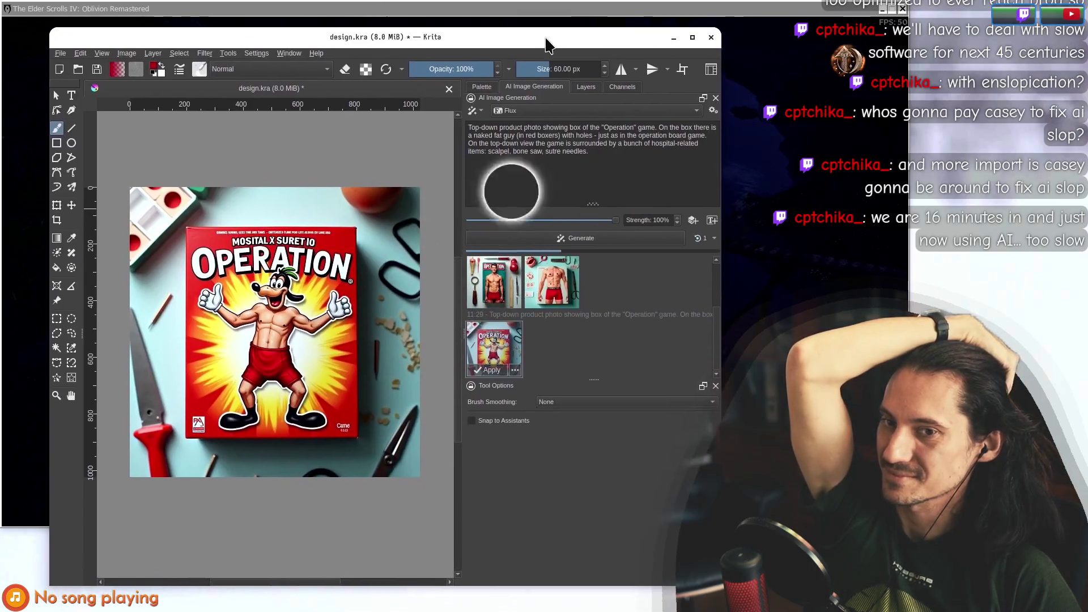
left_click(484, 135)
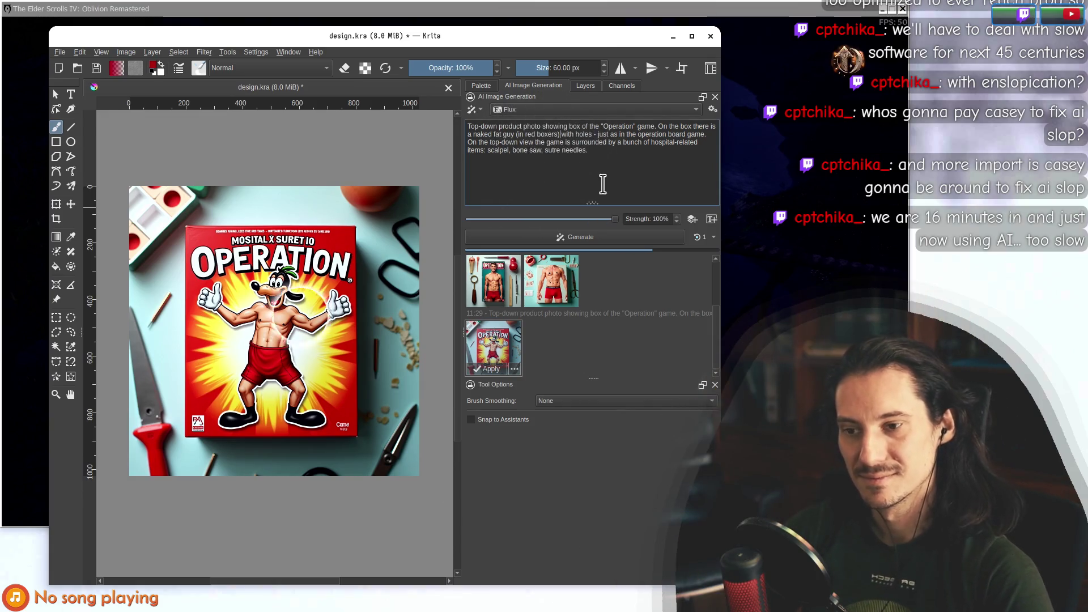
type("laying ")
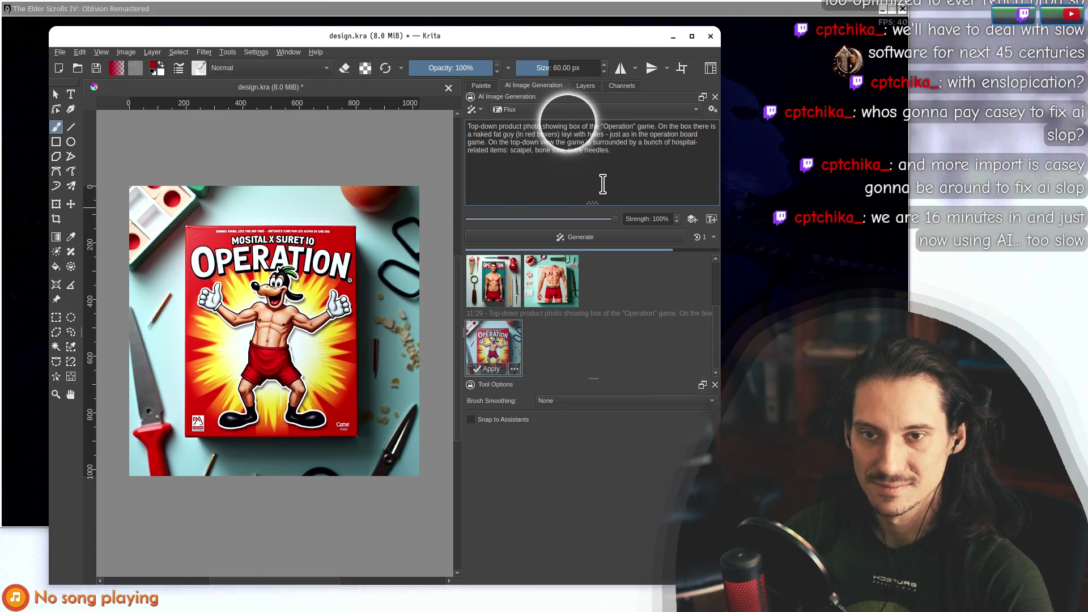
type("on an oper")
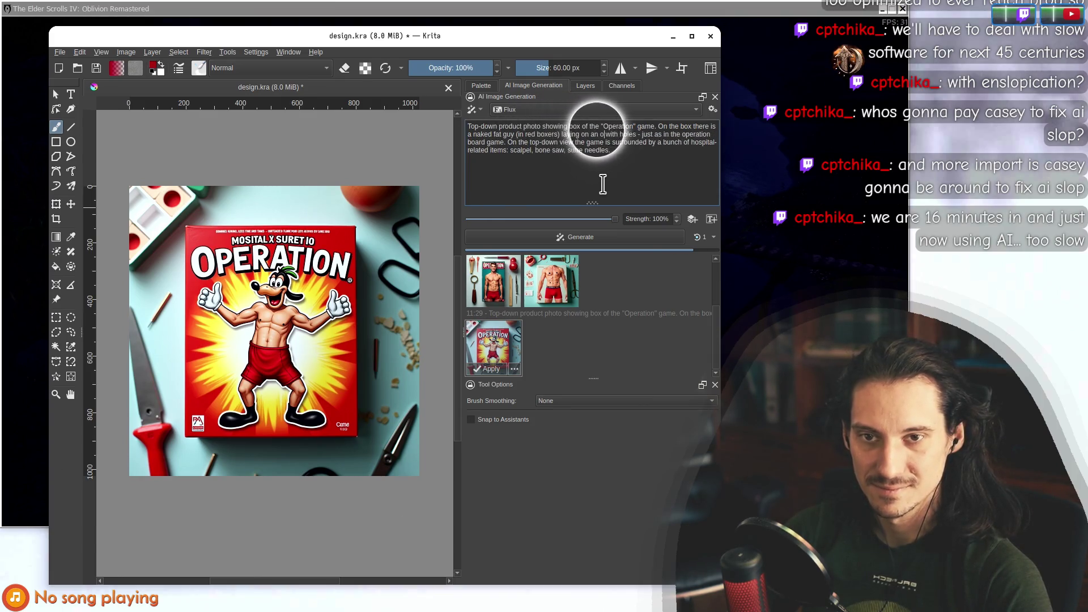
type("ating table w")
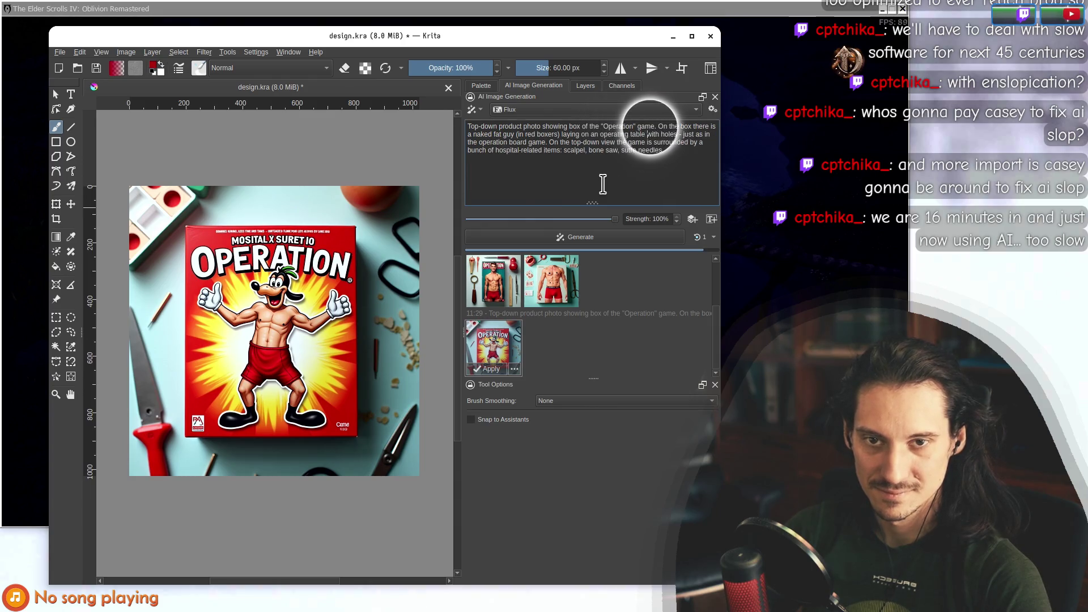
type("ith holes in his body -")
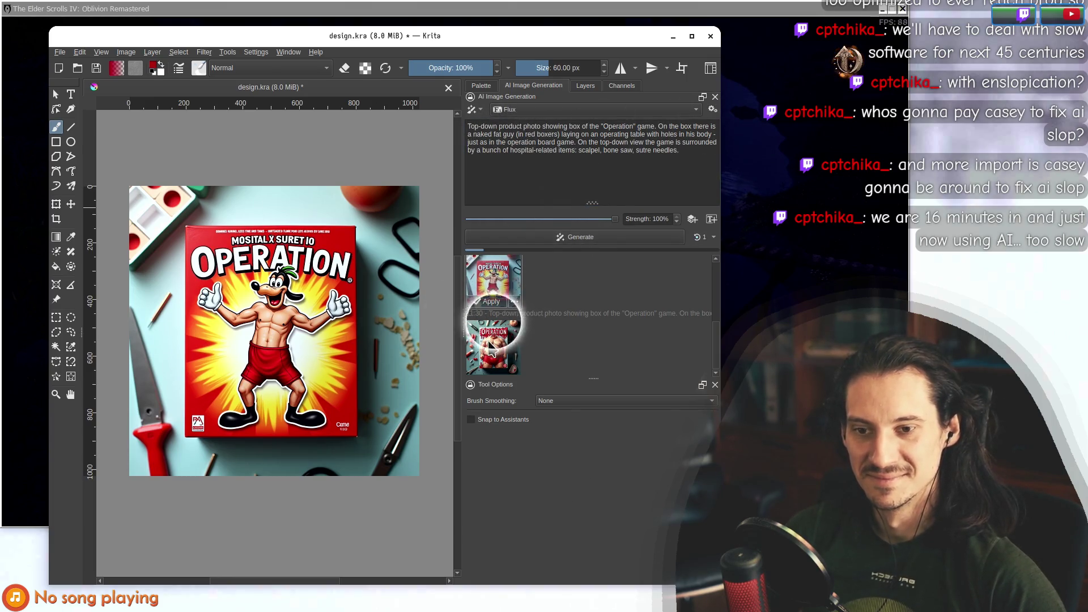
Preview both new fat-man Operation box results, zooming in, then clear the canvas preview.
left_click(470, 348)
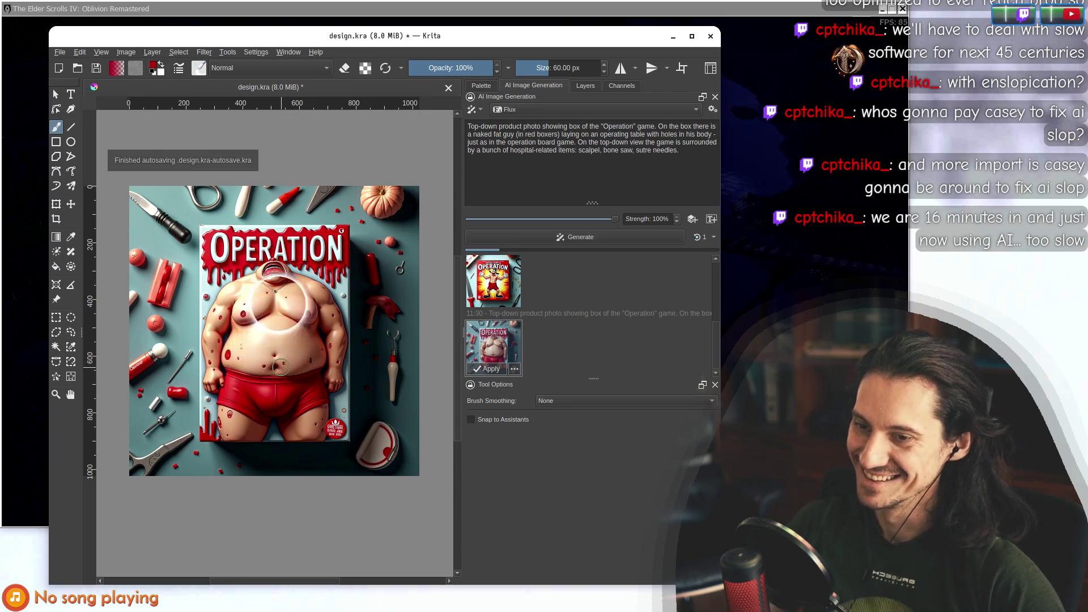
scroll(284, 289, "up", 2)
scroll(283, 290, "down", 2)
scroll(284, 289, "up", 3)
scroll(265, 271, "down", 1)
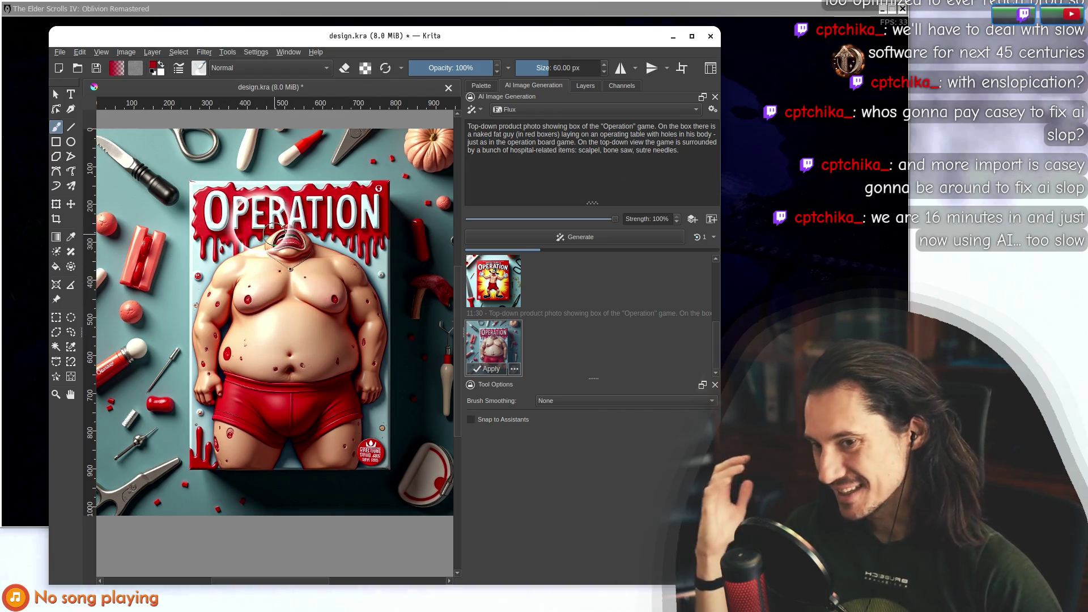
scroll(258, 317, "up", 2)
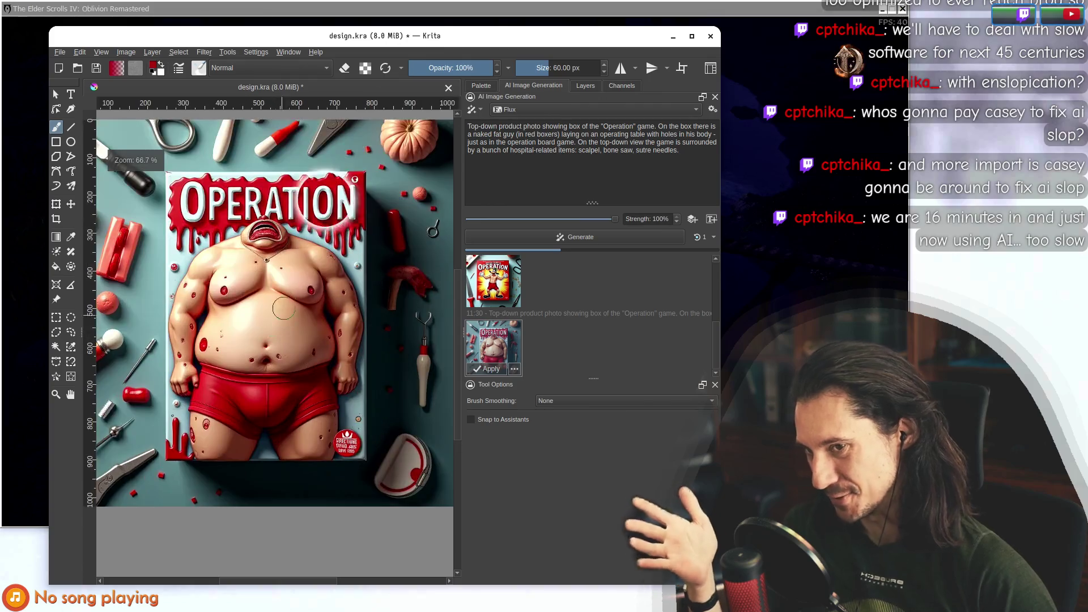
scroll(285, 309, "down", 1)
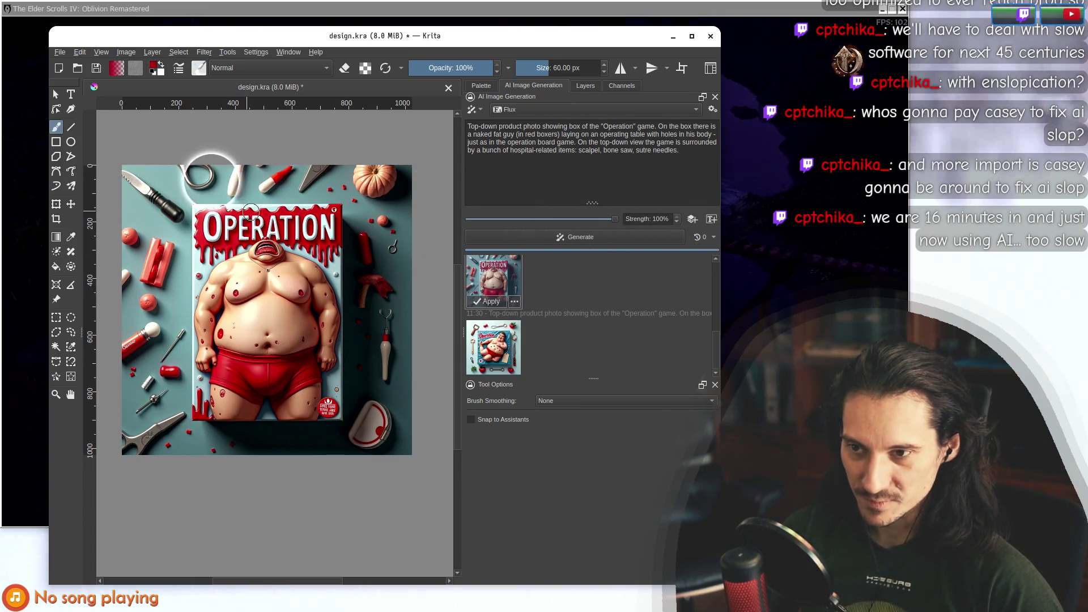
left_click(493, 347)
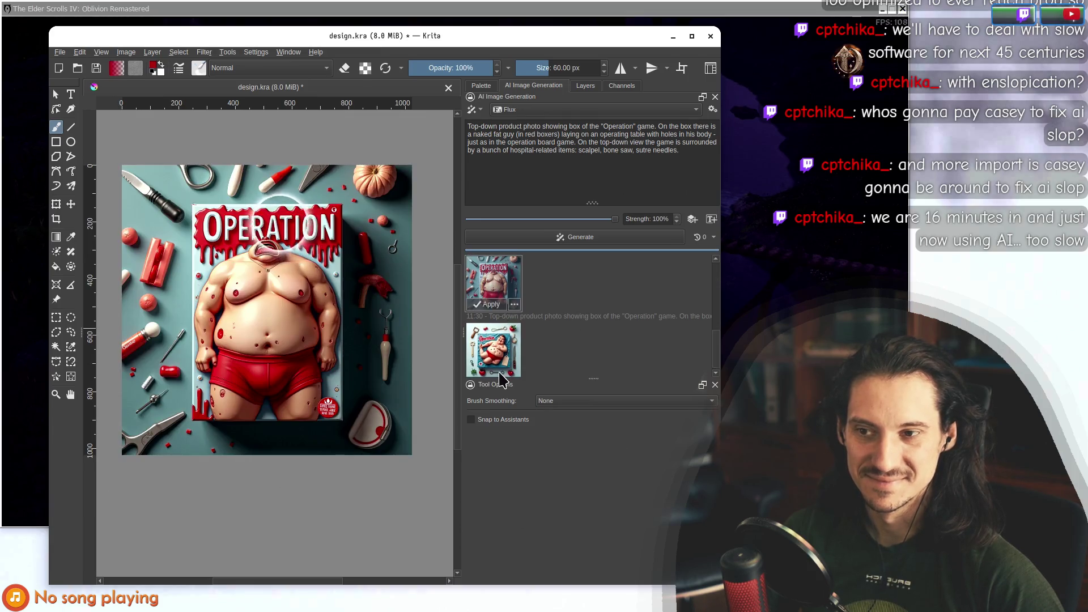
left_click(605, 350)
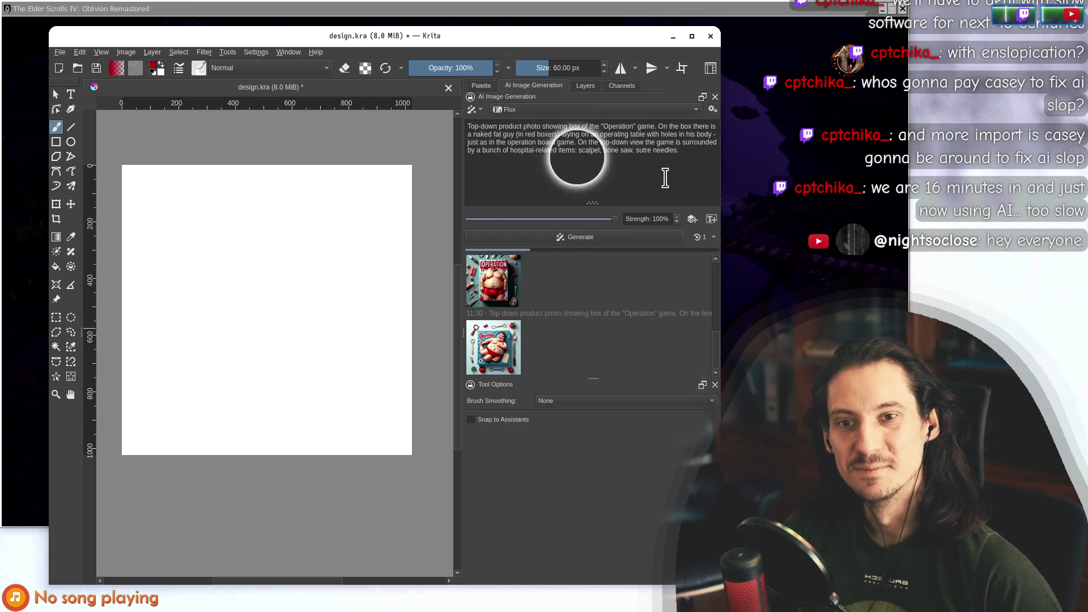
Select 'Operation' in the prompt, then preview the second result zoomed and panned.
double_click(623, 127)
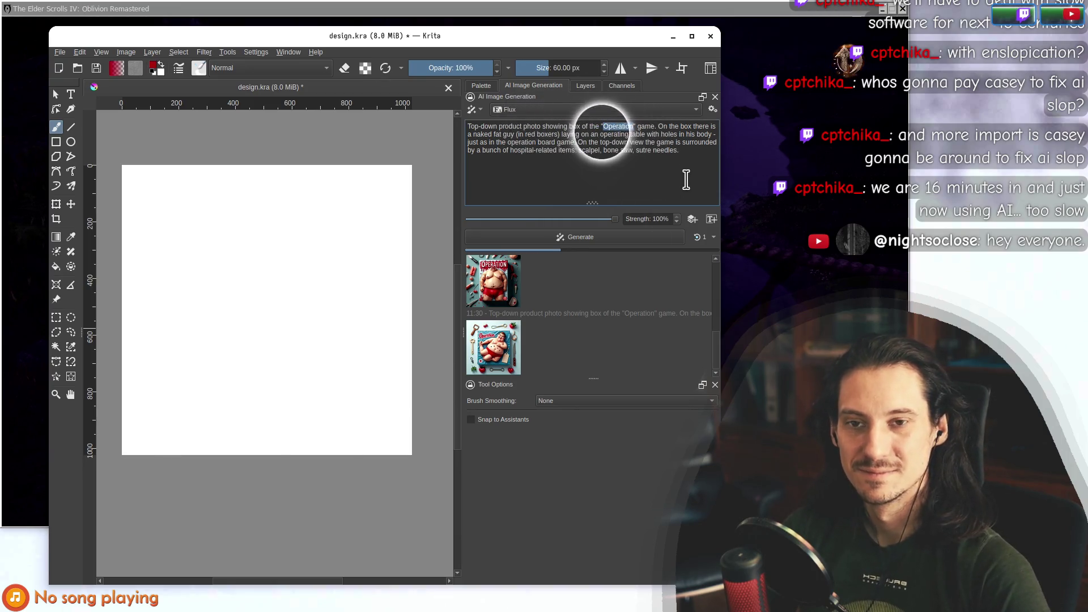
key("Left")
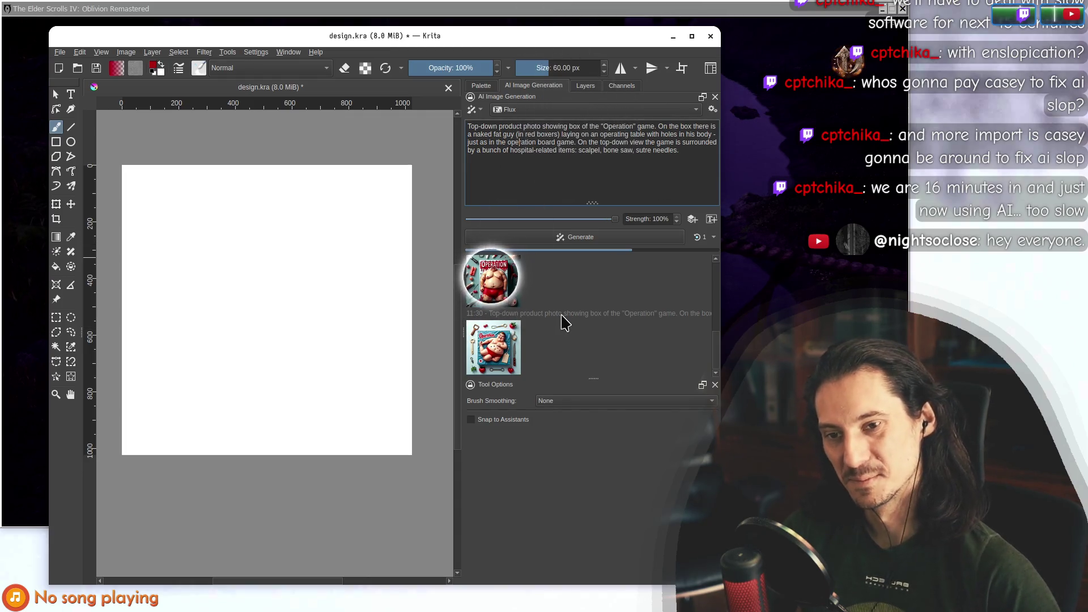
left_click(509, 349)
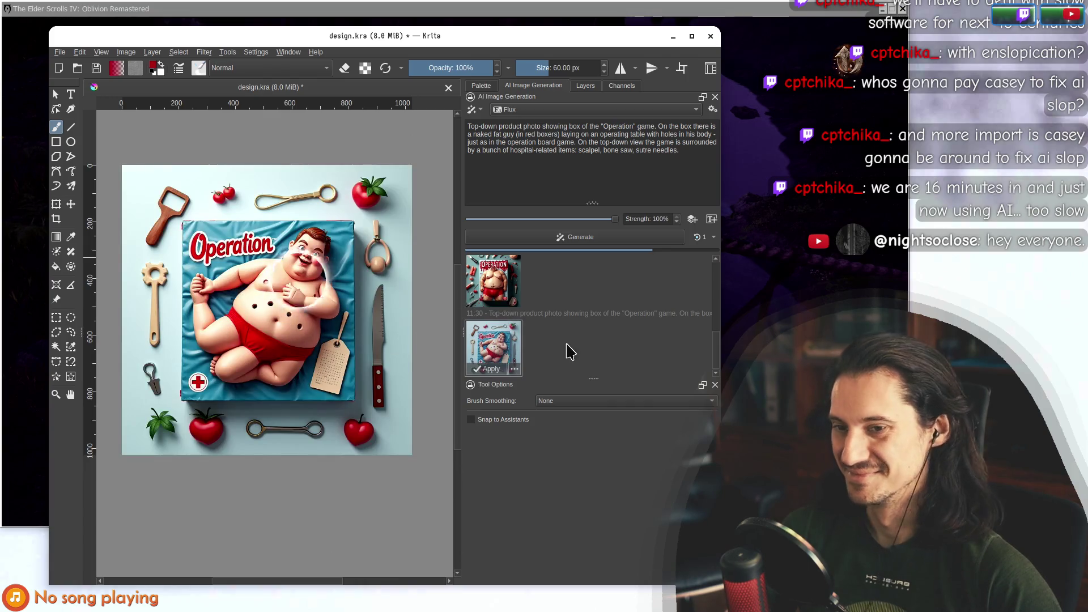
scroll(240, 372, "up", 2)
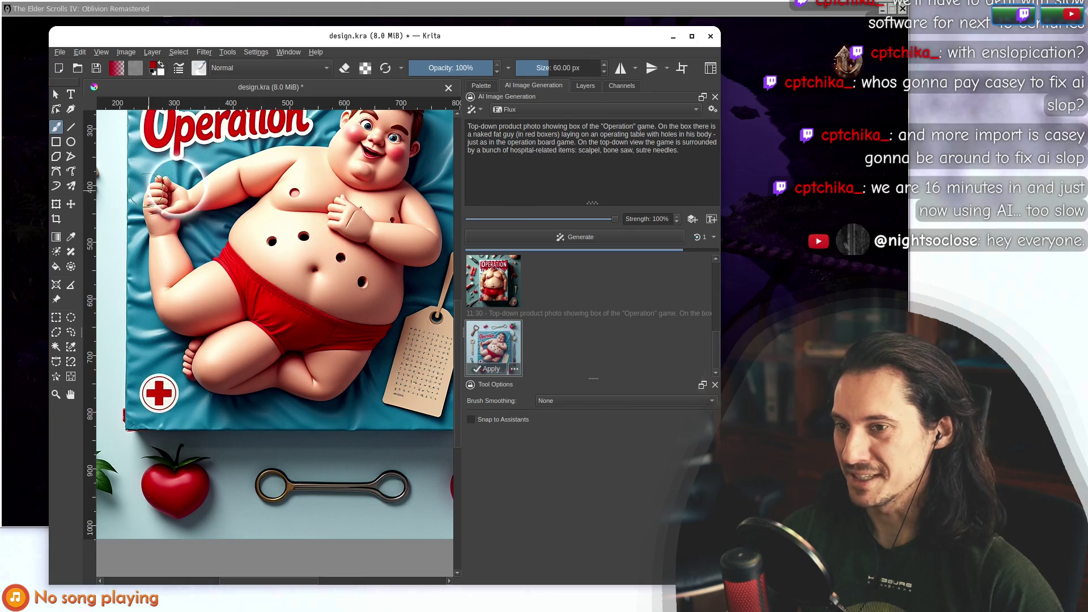
scroll(148, 187, "up", 2)
scroll(207, 255, "down", 2)
scroll(211, 246, "down", 1)
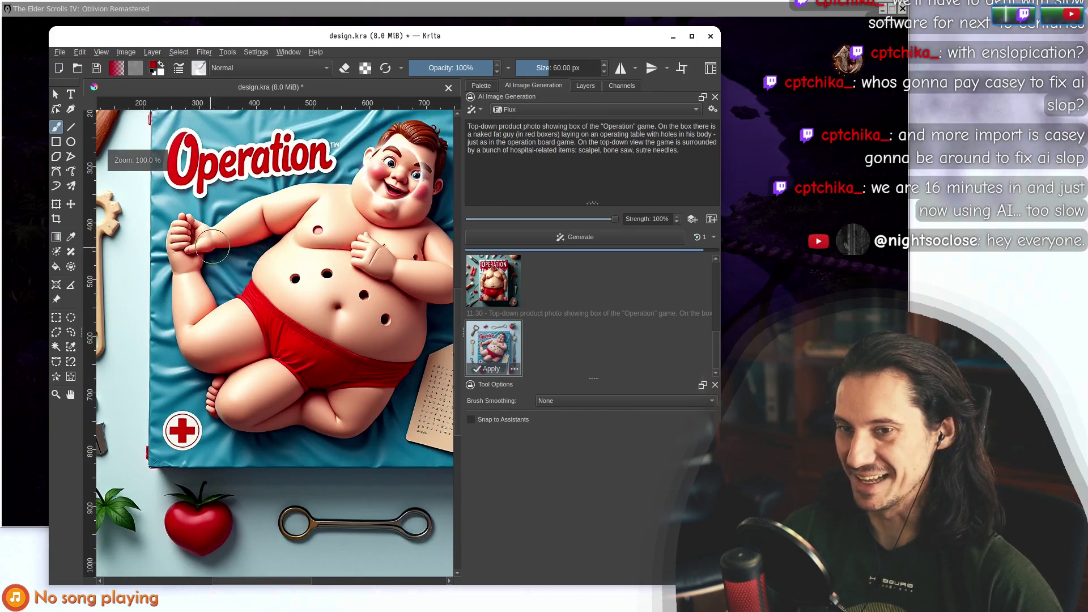
left_click_drag(266, 303, 262, 303)
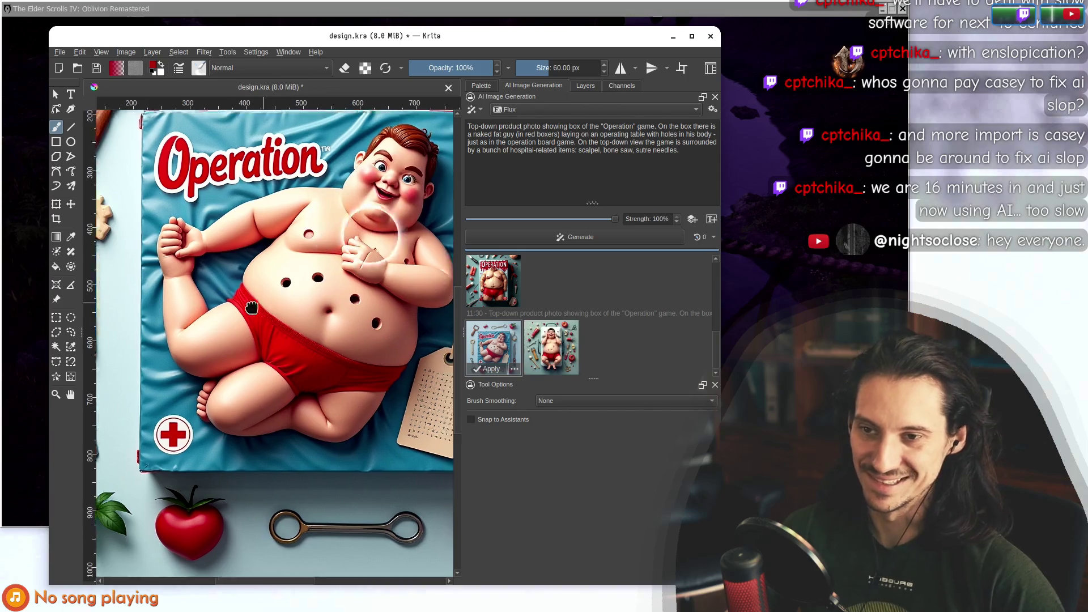
Preview the newly finished third result, then clear the canvas preview.
left_click(552, 340)
scroll(423, 297, "down", 3)
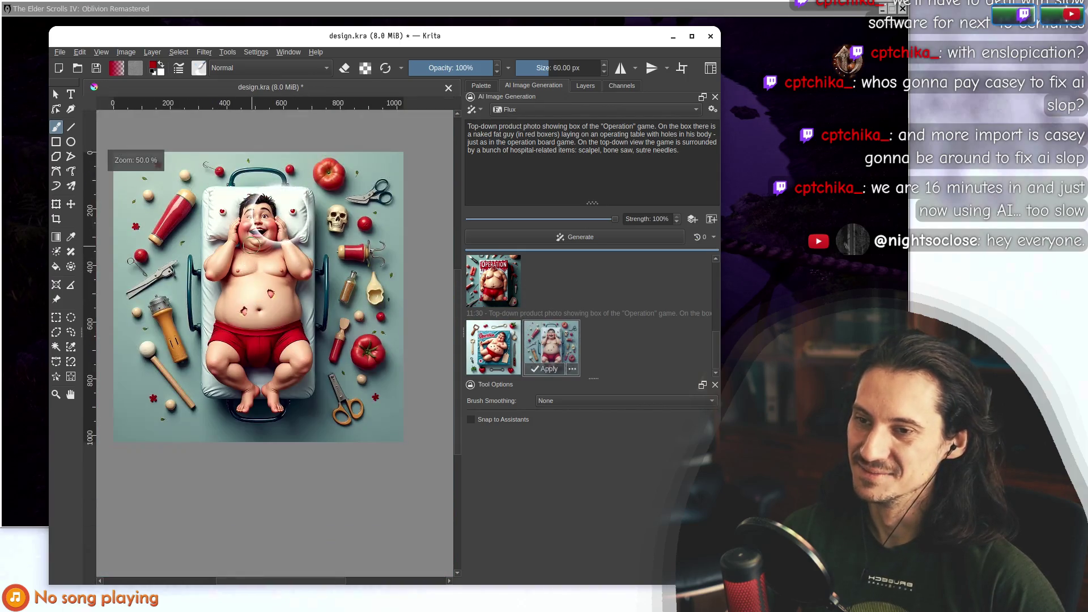
scroll(261, 211, "up", 1)
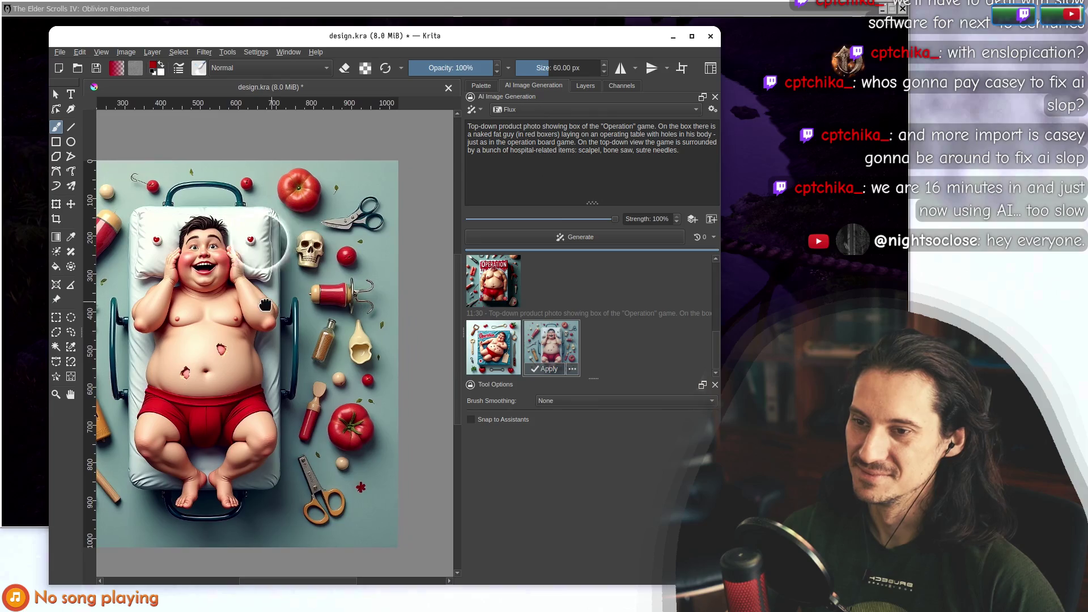
left_click(660, 345)
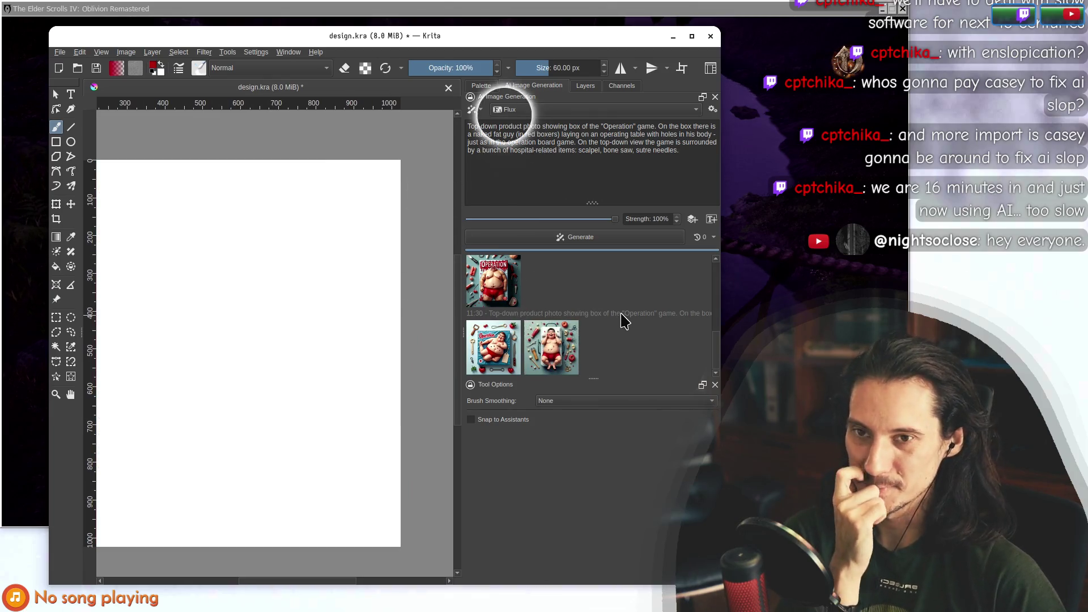
Replace 'the Operation' in the prompt with 'a board'.
left_click(558, 127)
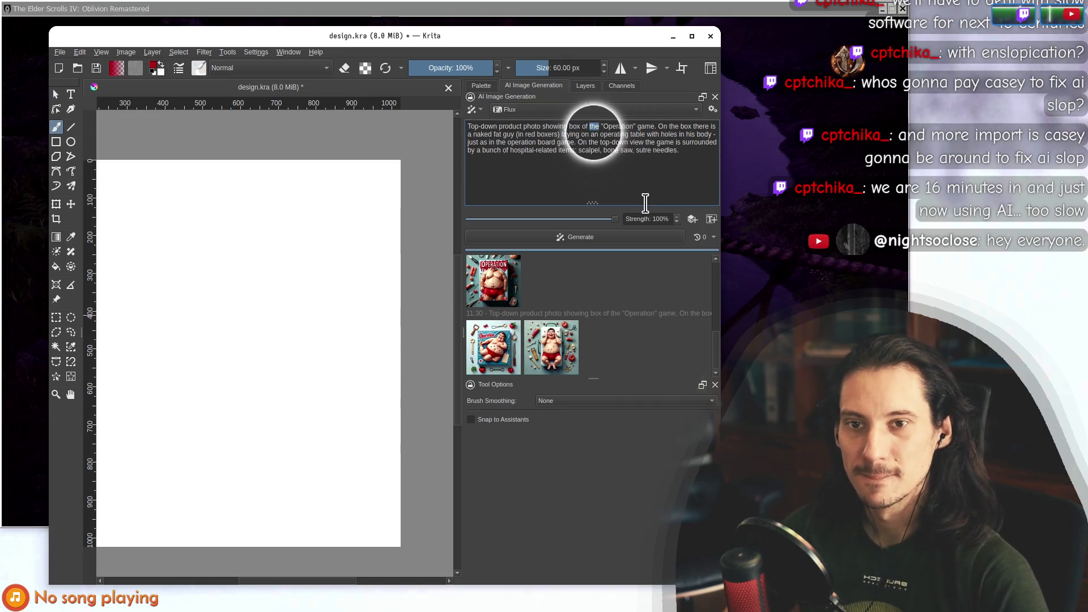
left_click_drag(570, 126, 619, 126)
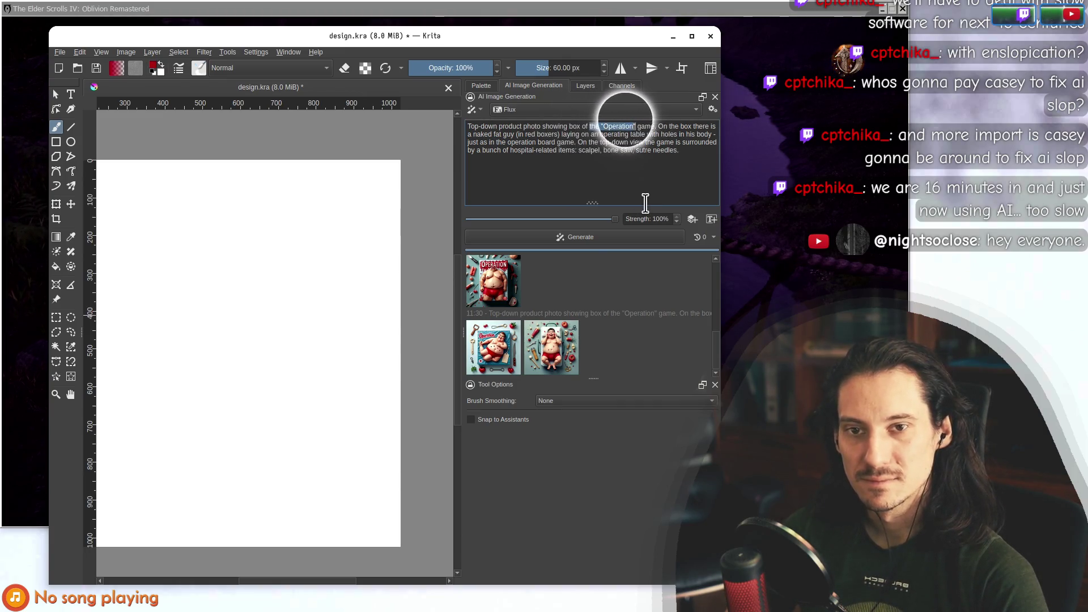
type("a board")
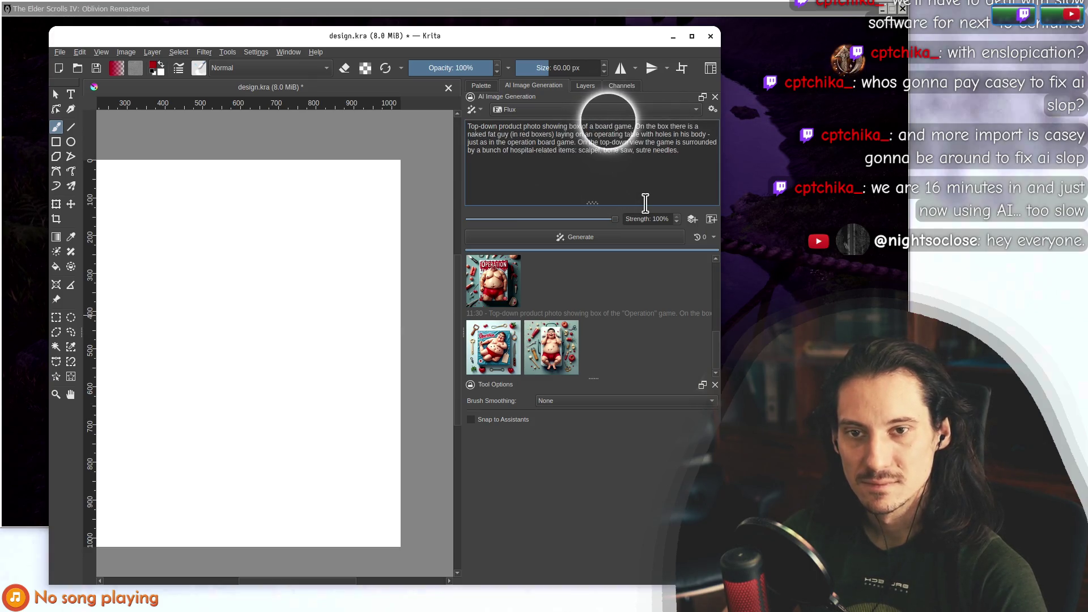
key("ctrl+Right")
key("ctrl+Right")
key("ctrl+Right")
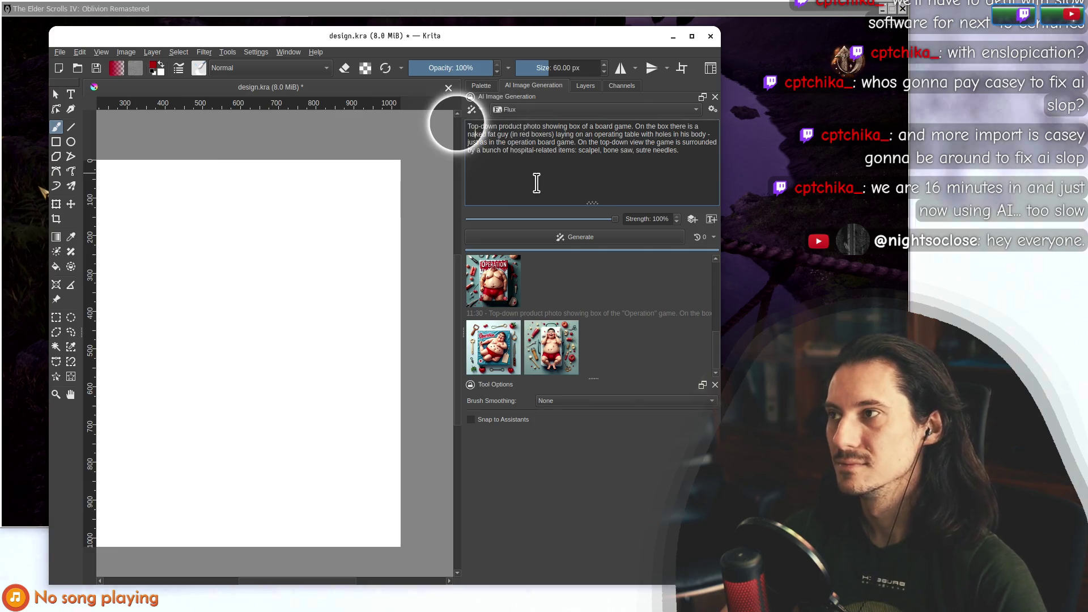
Replace the naked fat guy phrase with 'DNA human-like character'.
left_click_drag(468, 134, 640, 134)
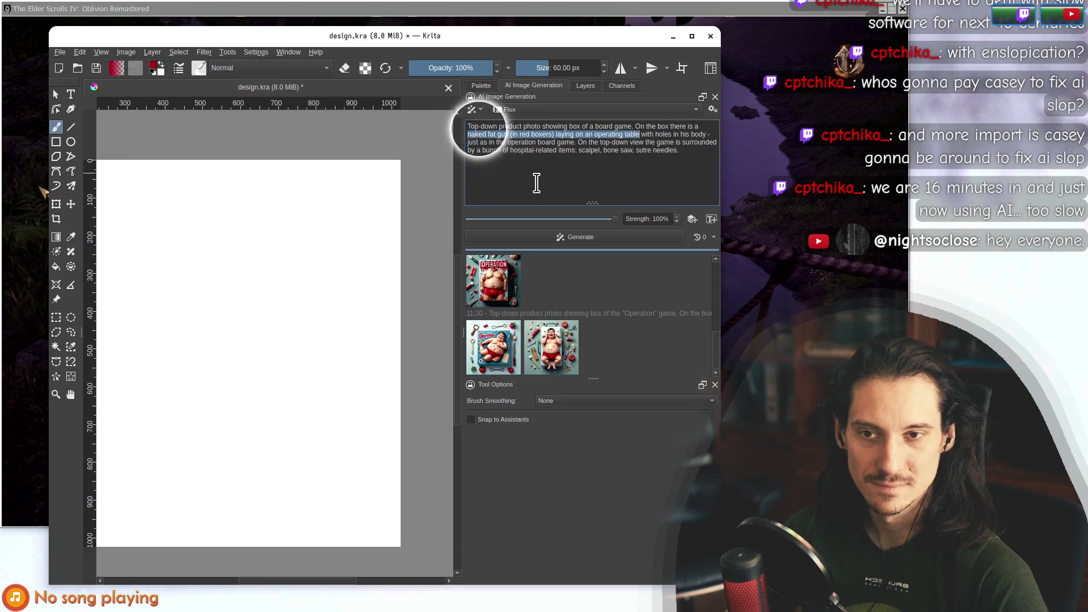
type("DNA")
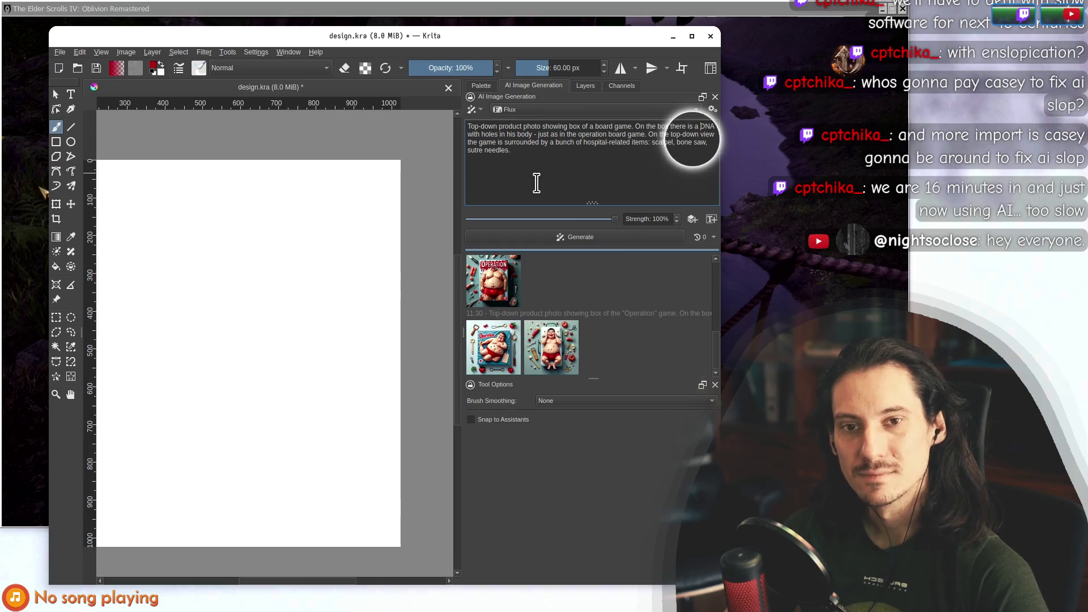
type("human-like")
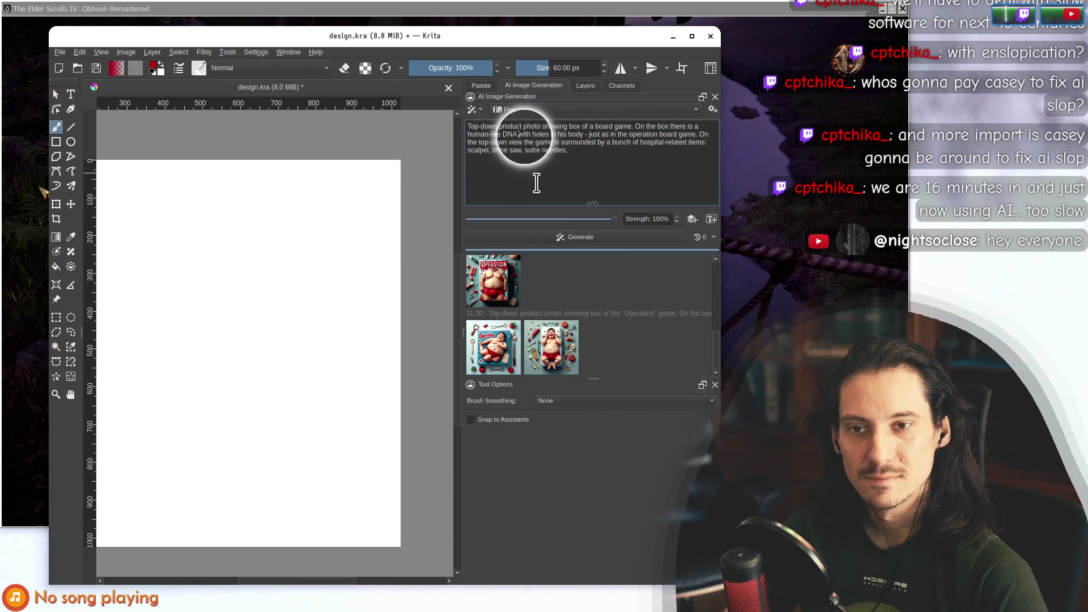
key("ctrl+Right")
type("character")
Delete 'with holes in his body' and '- just as in the operation board game'.
key("ctrl+shift+Right")
key("ctrl+shift+Right")
key("ctrl+shift+Right")
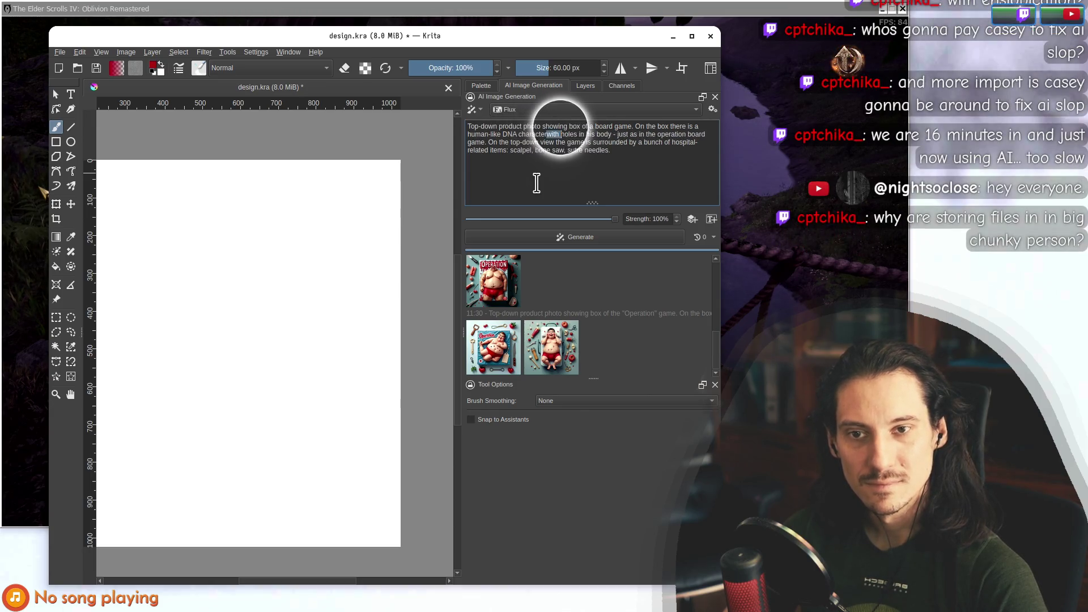
key("BackSpace")
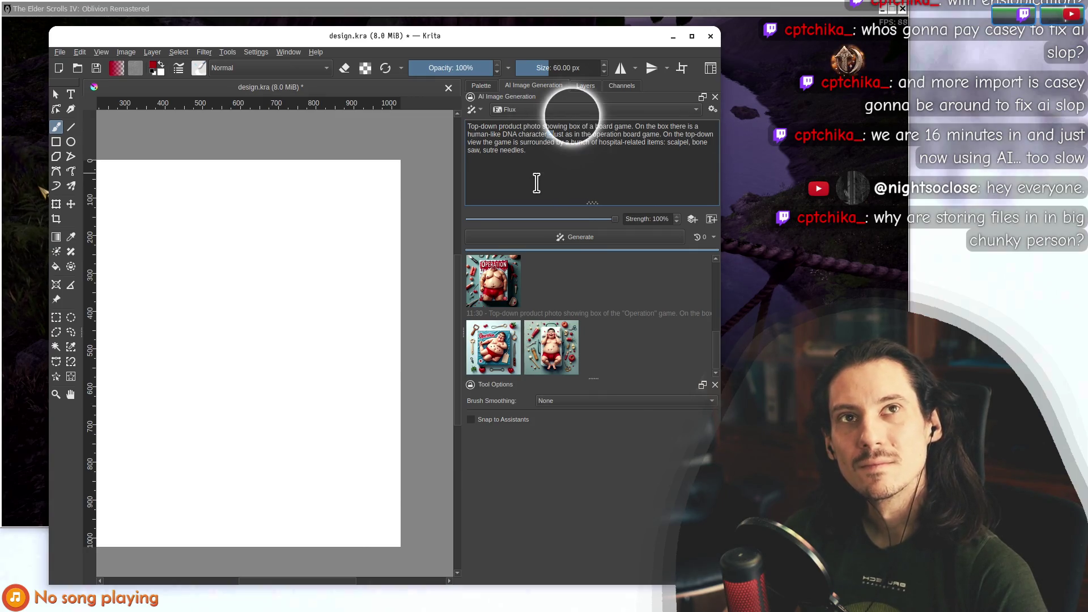
key("ctrl+shift+Right")
key("ctrl+shift+Right")
key("ctrl+shift+Right")
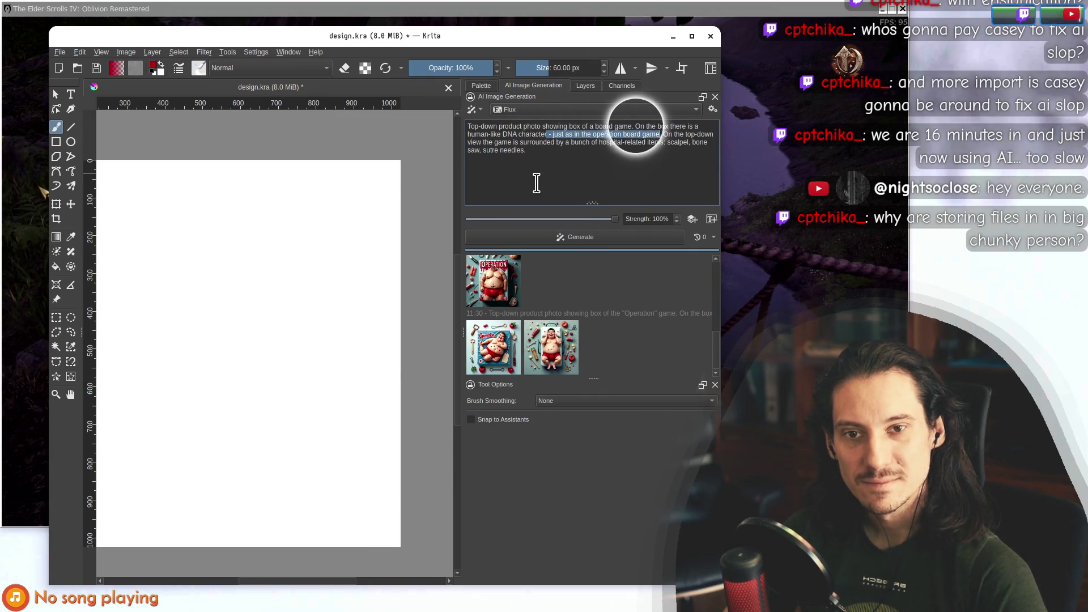
key("BackSpace")
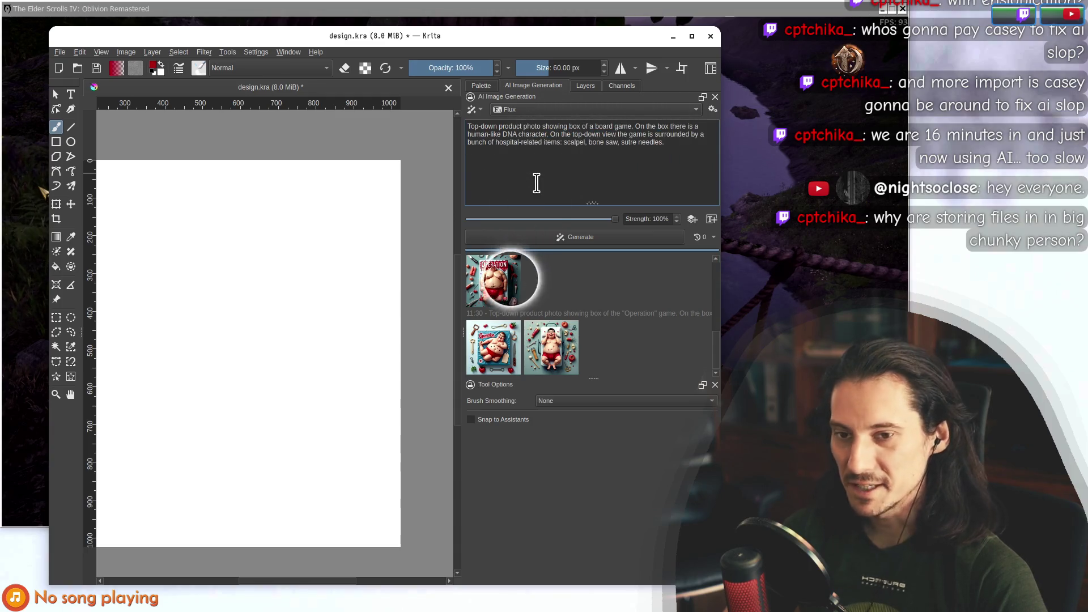
Preview the second, blue Operation box and top results, then clear the preview.
left_click(558, 351)
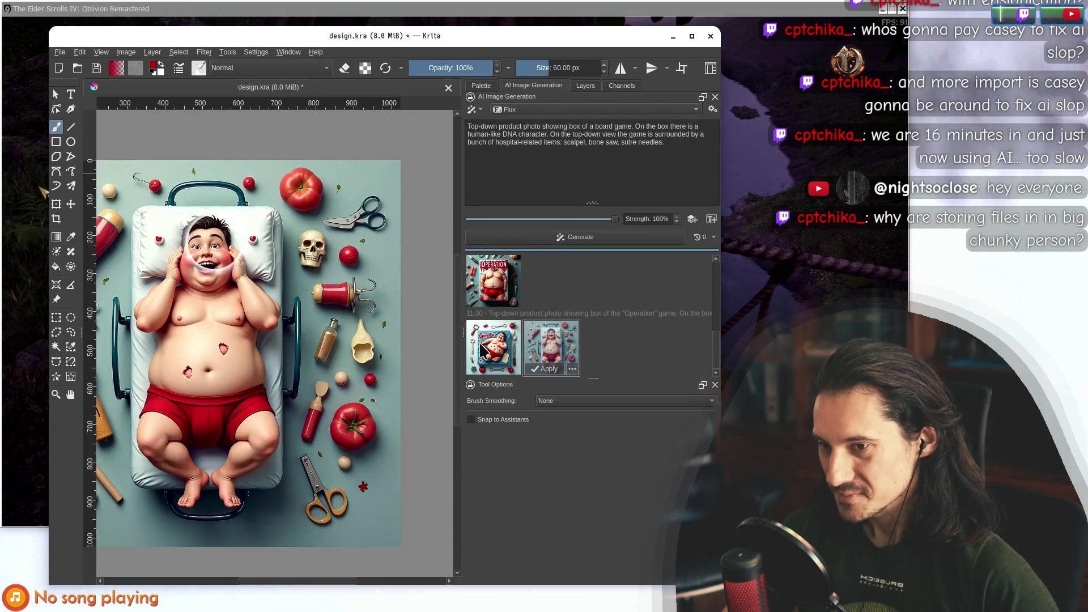
left_click(493, 346)
left_click(493, 281)
left_click(589, 317)
scroll(589, 317, "up", 3)
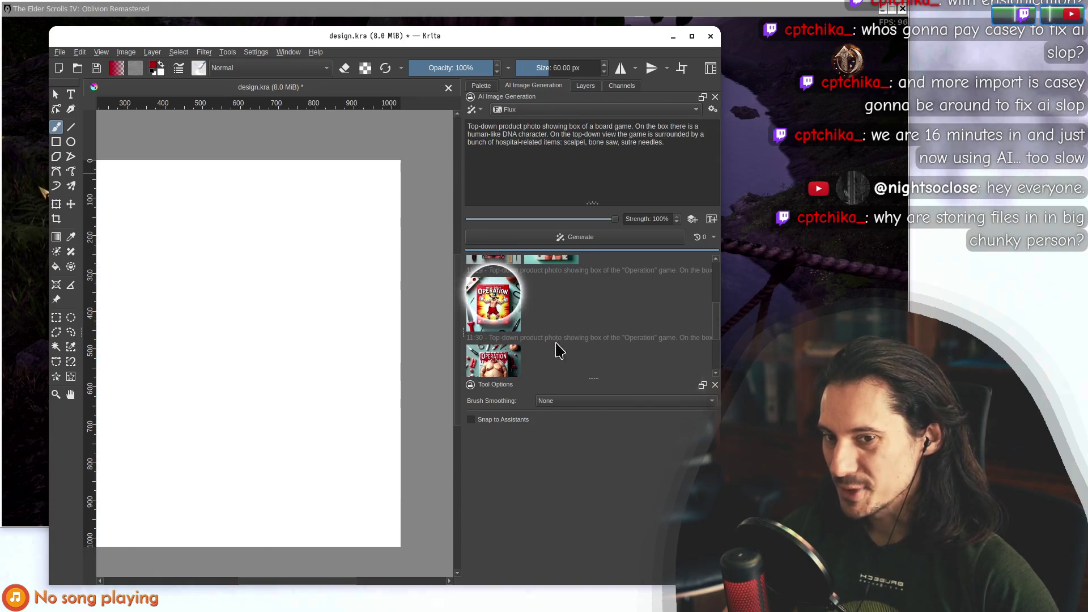
Flip through Goofy box, blue Operation, baby and red OPERATION results, ending on the stretcher man.
left_click(563, 357)
left_click(493, 352)
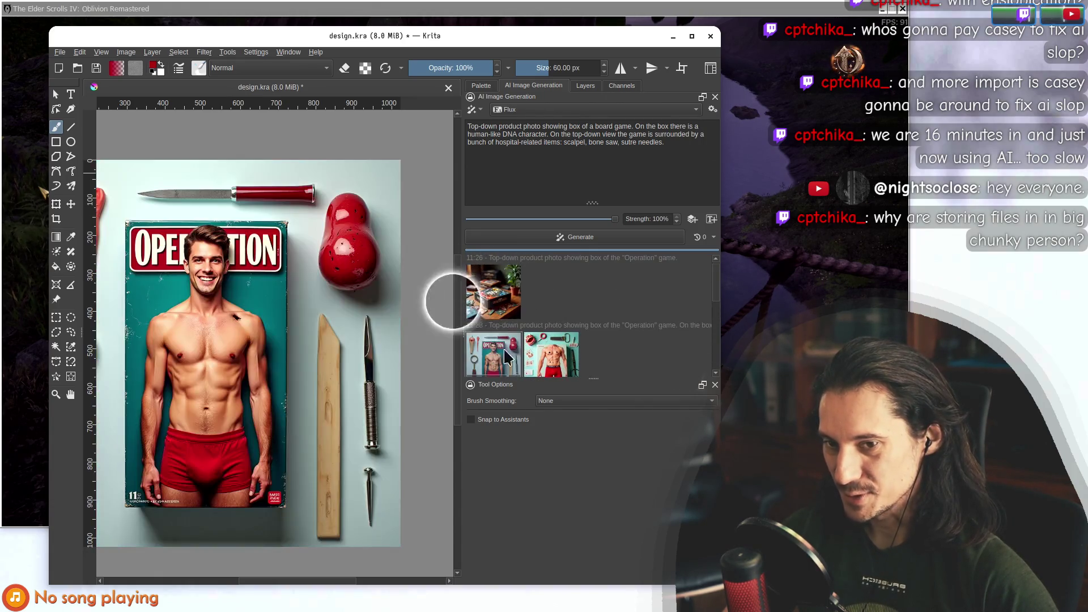
left_click(551, 349)
left_click(493, 343)
left_click(574, 350)
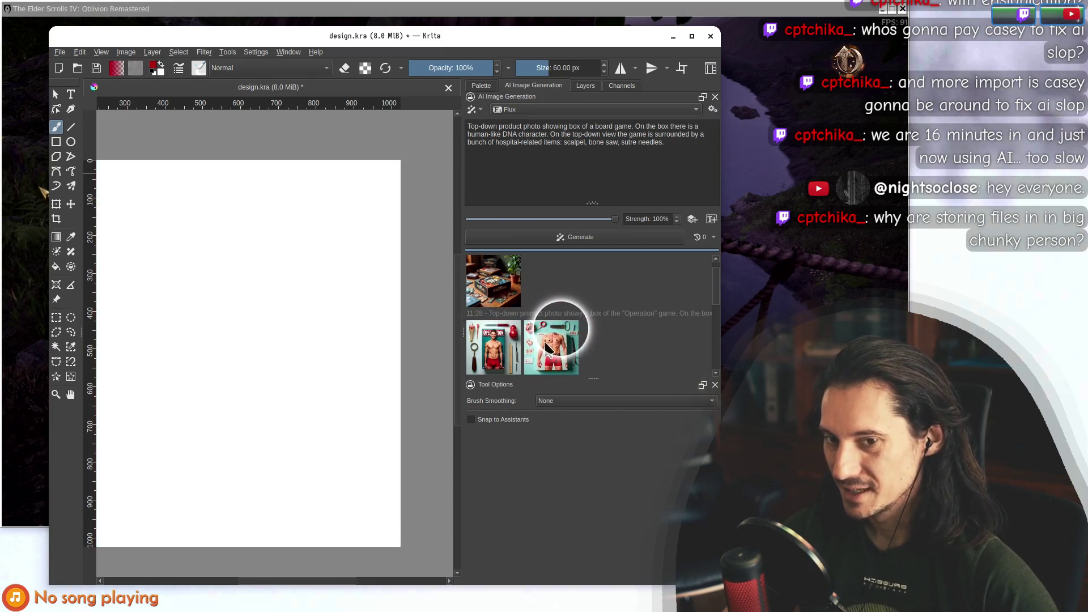
scroll(552, 357, "down", 2)
left_click(551, 357)
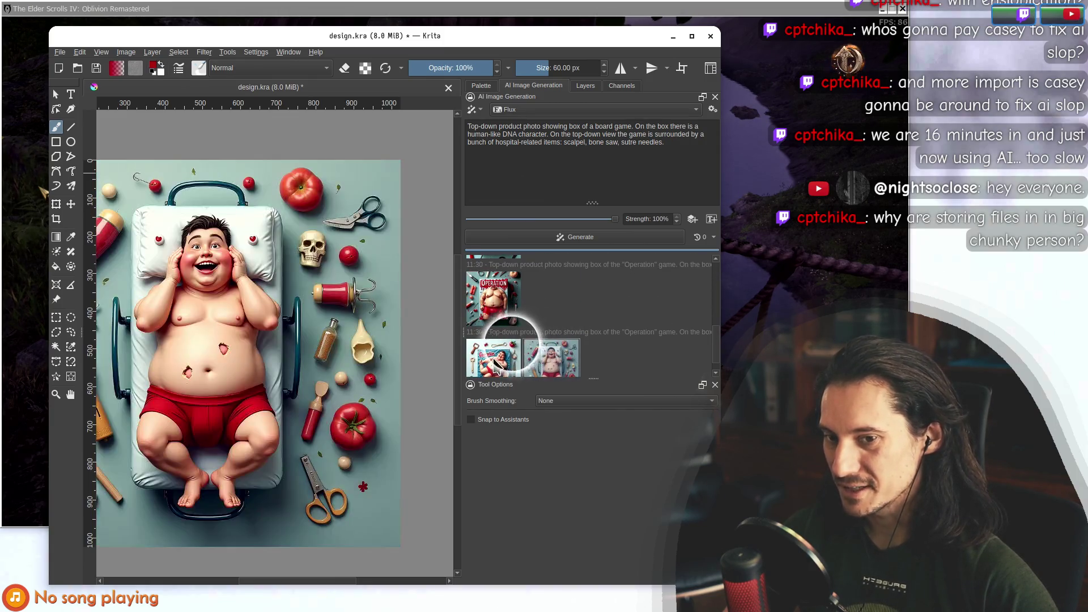
left_click(493, 348)
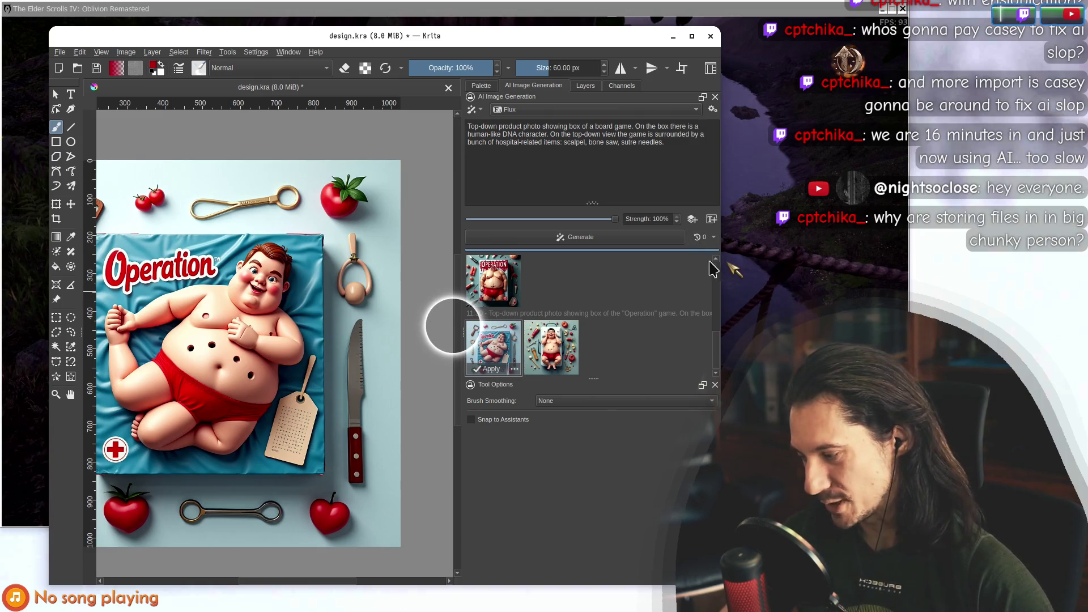
left_click(552, 351)
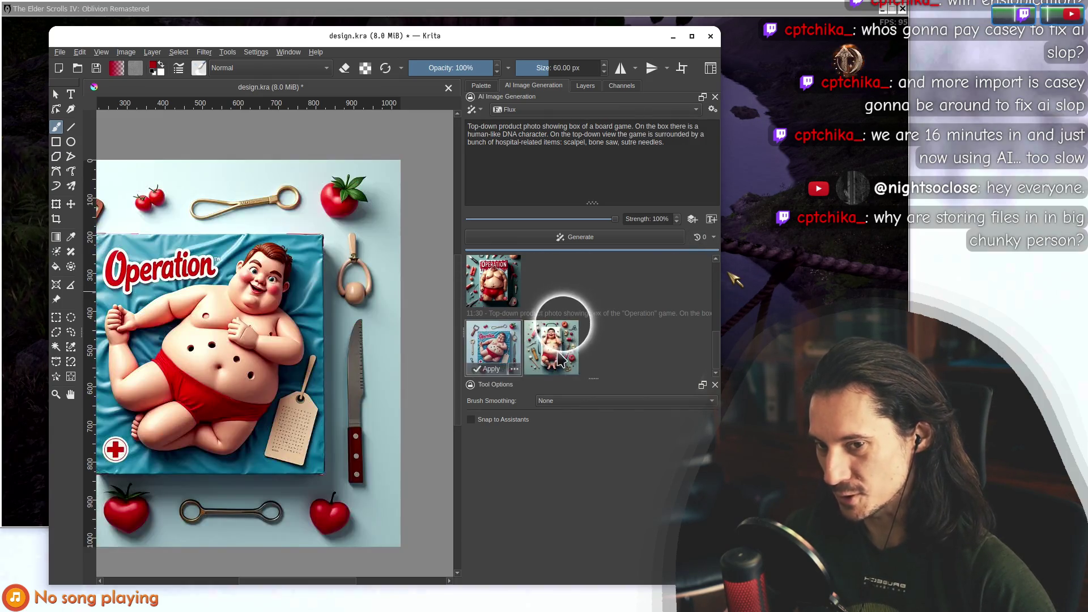
left_click(493, 280)
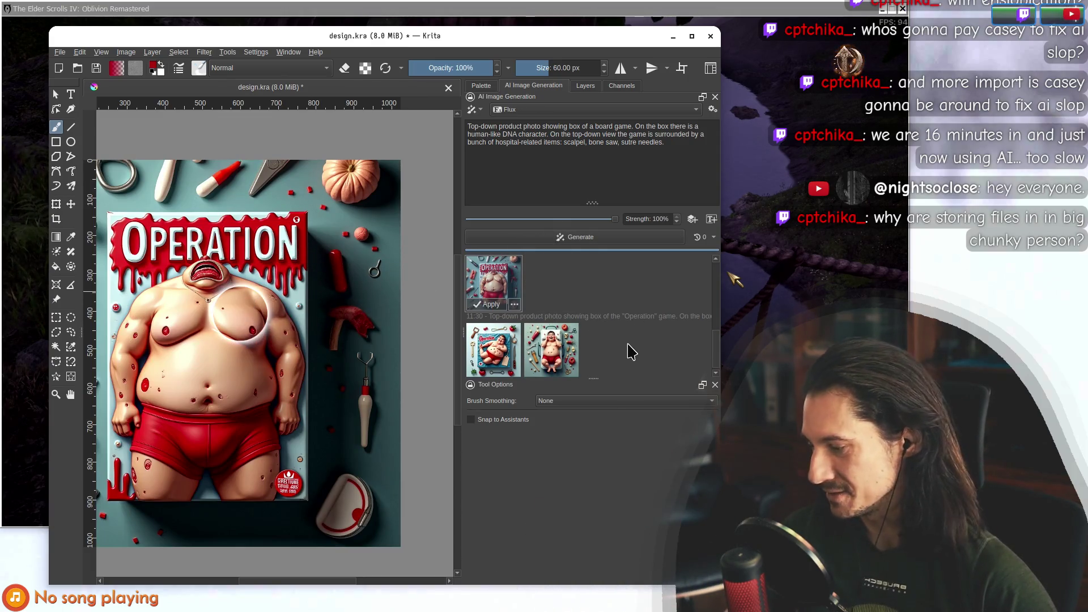
left_click(493, 349)
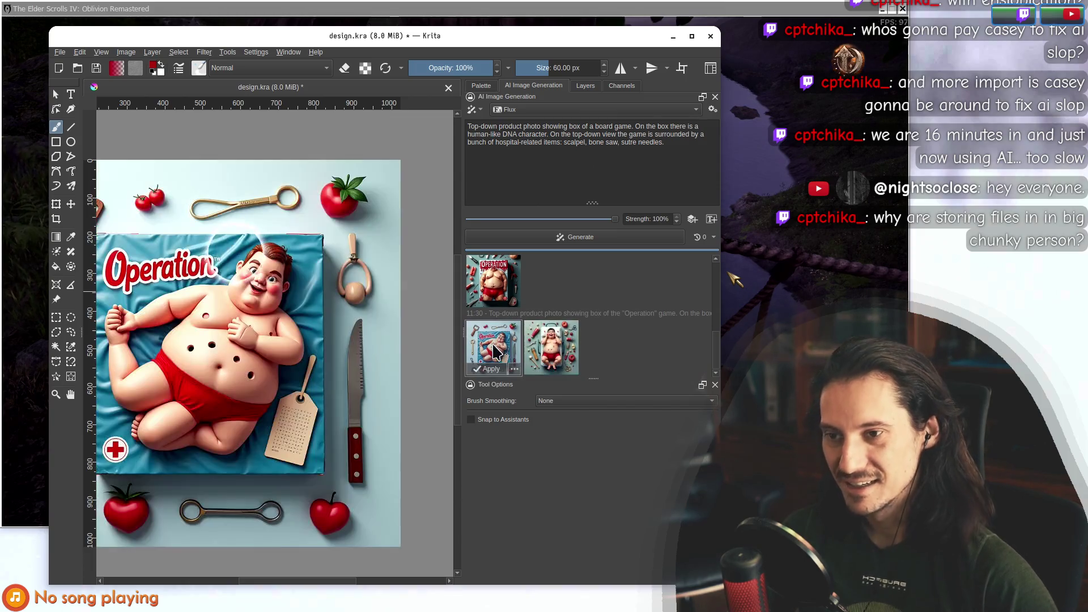
left_click(551, 345)
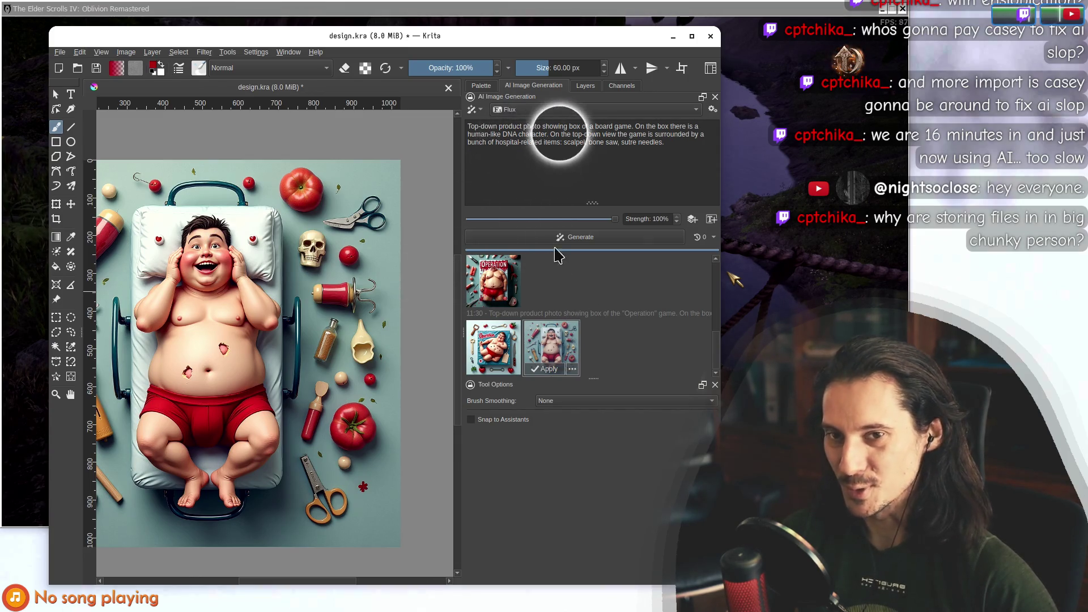
Review the DNA-character prompt, generate a new image, and move Krita down-right.
left_click(549, 135)
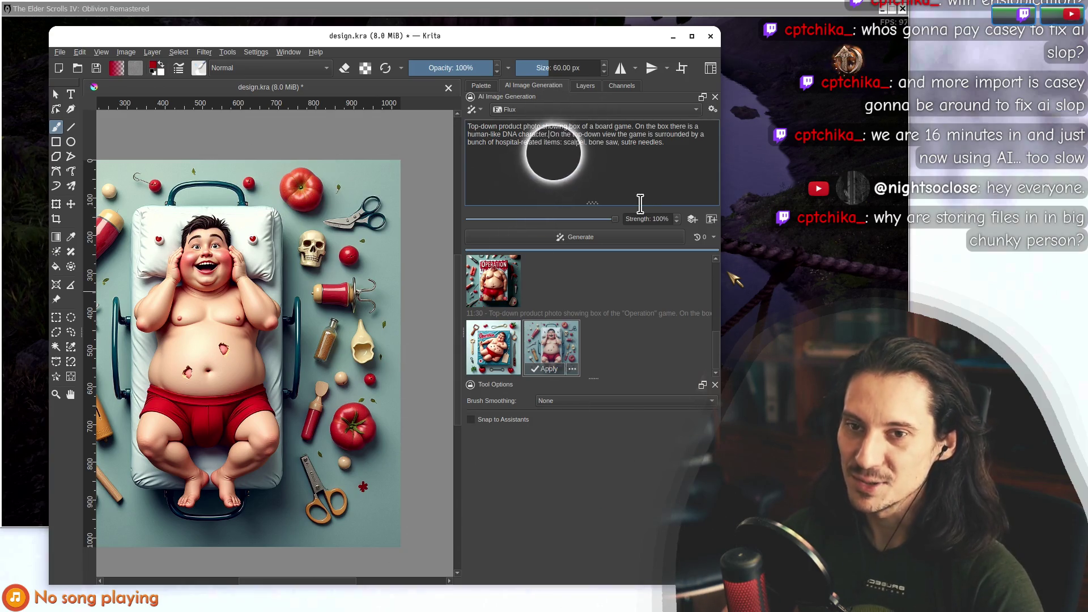
mouse_move(468, 127)
left_mouse_down()
mouse_move(668, 133)
mouse_move(517, 121)
mouse_move(542, 132)
left_mouse_up()
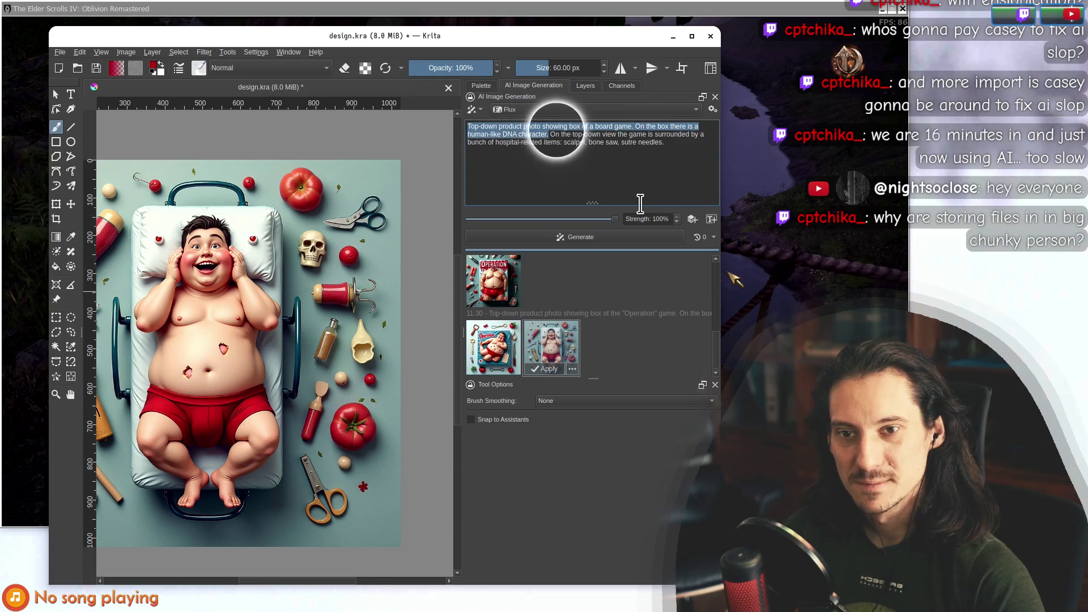
left_click(653, 133)
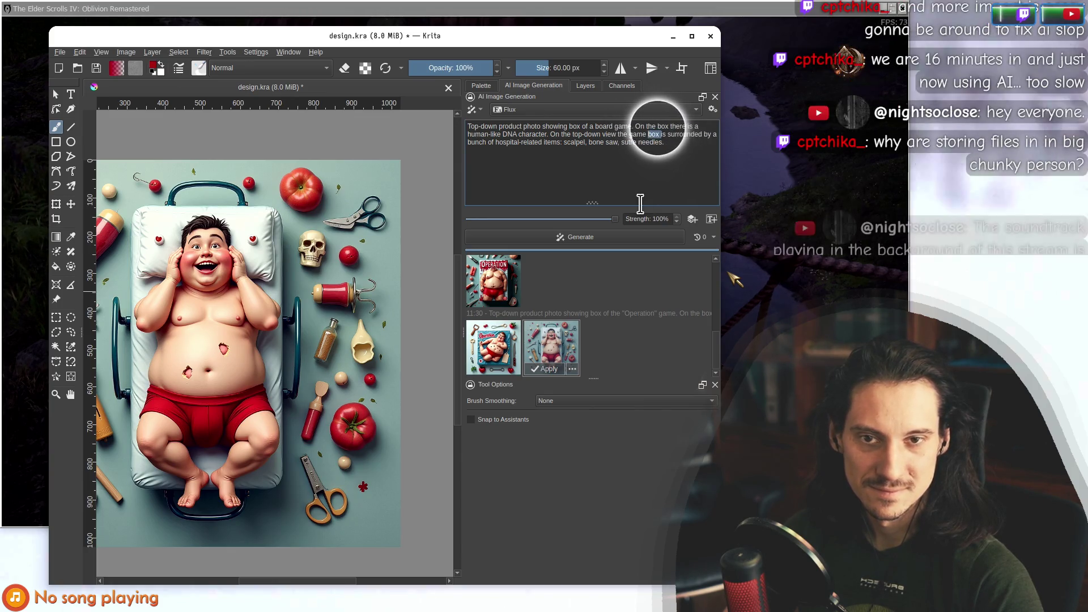
left_click(487, 141)
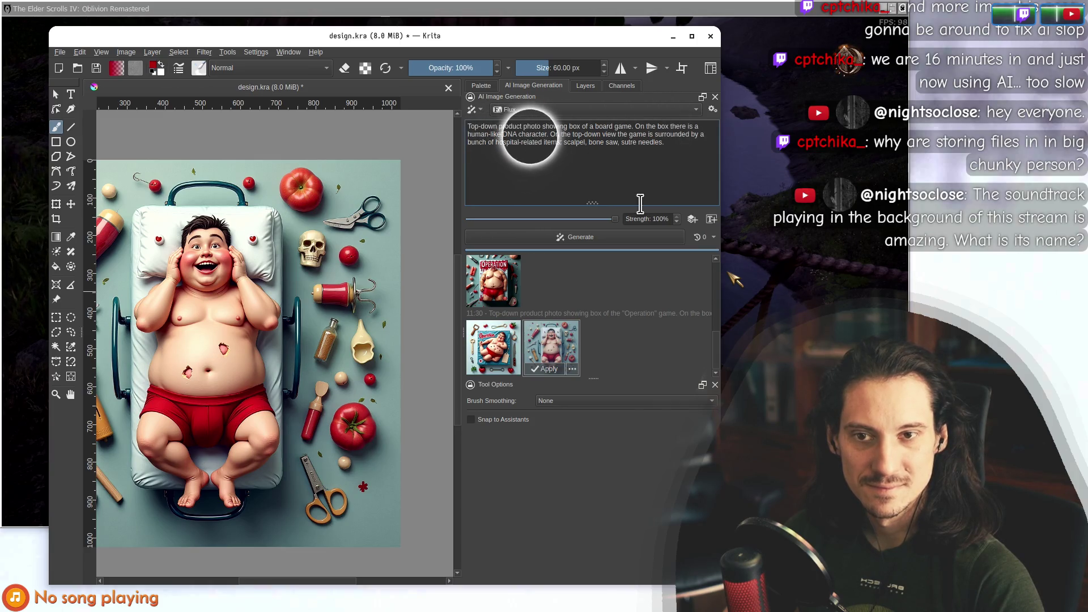
left_click(541, 244)
mouse_move(563, 34)
left_mouse_down()
mouse_move(539, 32)
mouse_move(775, 102)
mouse_move(862, 64)
mouse_move(841, 69)
mouse_move(879, 387)
mouse_move(822, 513)
mouse_move(719, 569)
mouse_move(815, 86)
mouse_move(824, 414)
mouse_move(840, 479)
left_mouse_up()
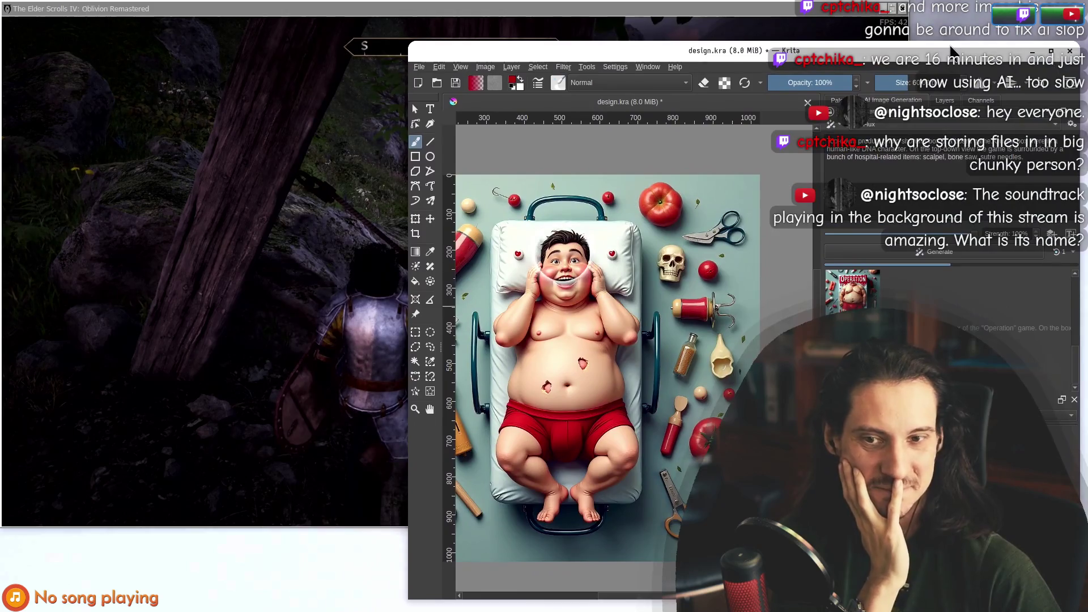
Move Krita aside, switch to Oblivion, walk toward the tree, and quicksave with F5.
mouse_move(952, 50)
left_mouse_down()
mouse_move(967, 63)
mouse_move(954, 86)
mouse_move(938, 68)
mouse_move(1041, 179)
mouse_move(980, 463)
mouse_move(915, 38)
mouse_move(921, 66)
mouse_move(924, 54)
left_mouse_up()
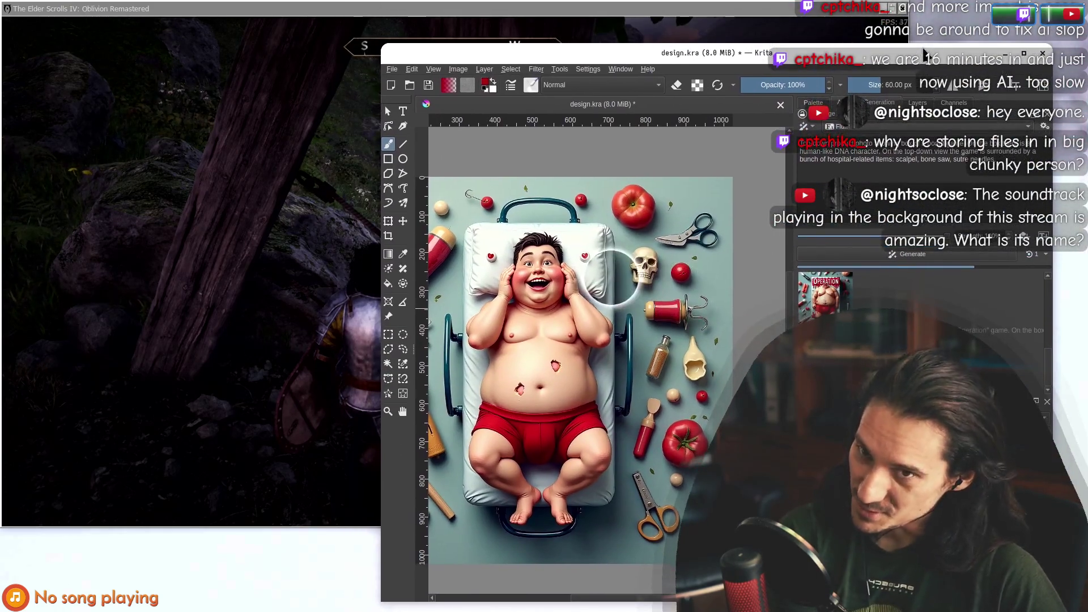
left_click(194, 10)
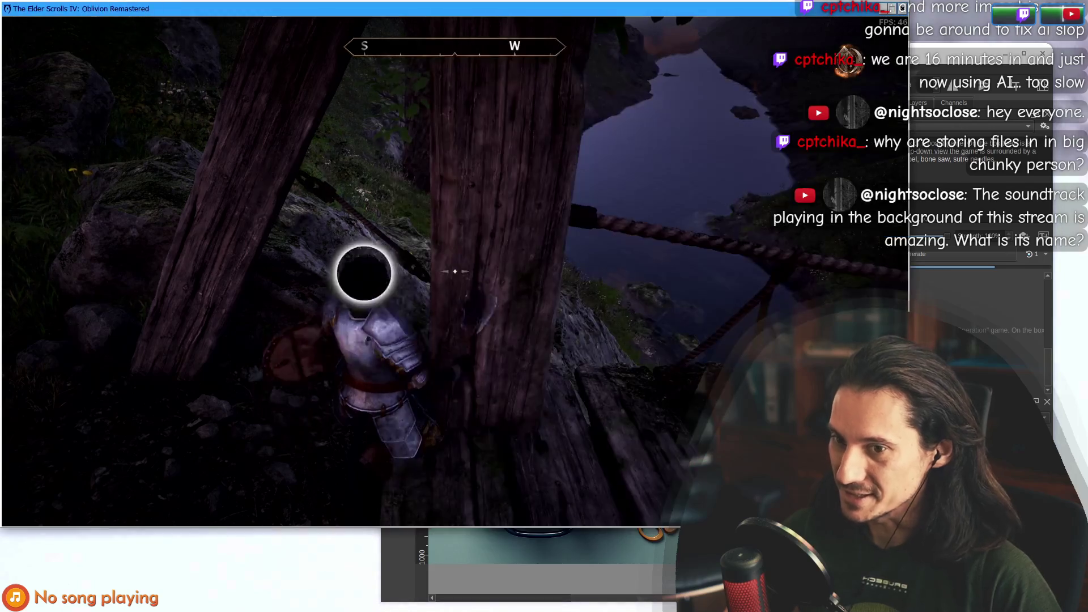
key("w")
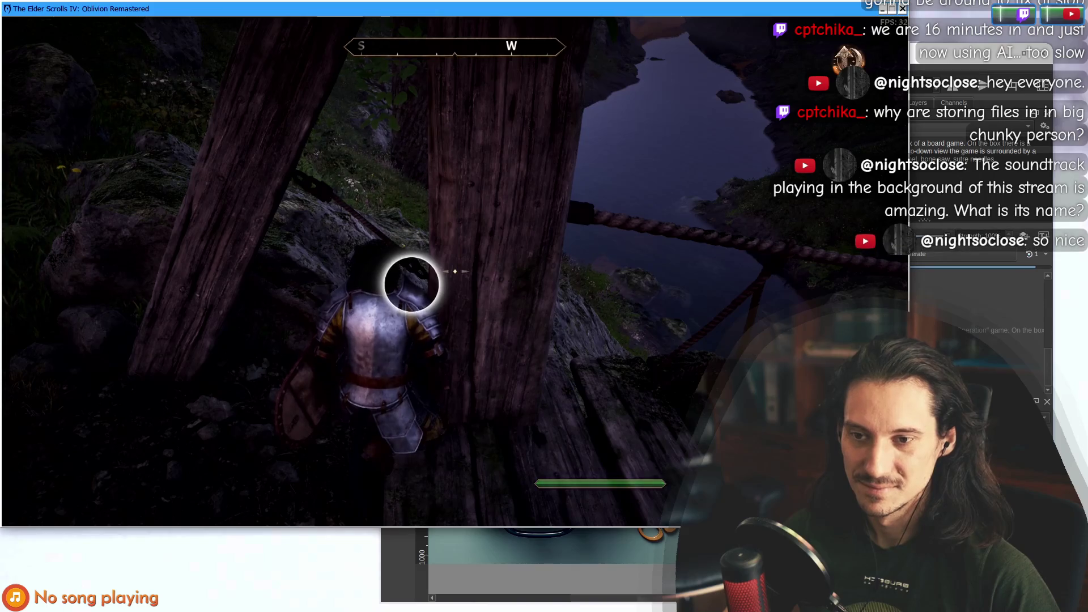
key("F5")
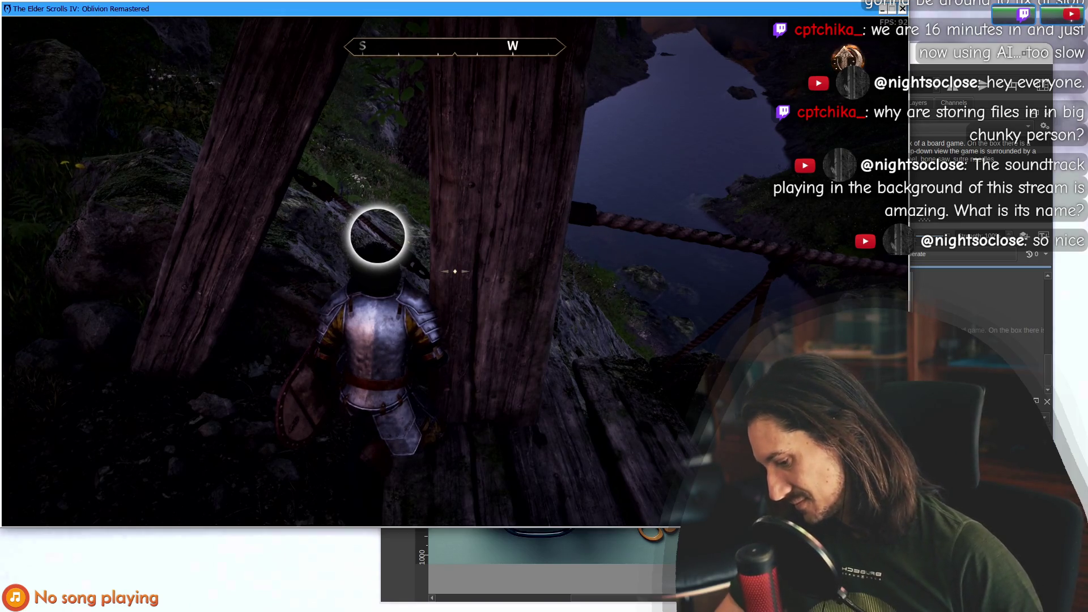
Open and close the Character menu, then return to Krita.
key("Tab")
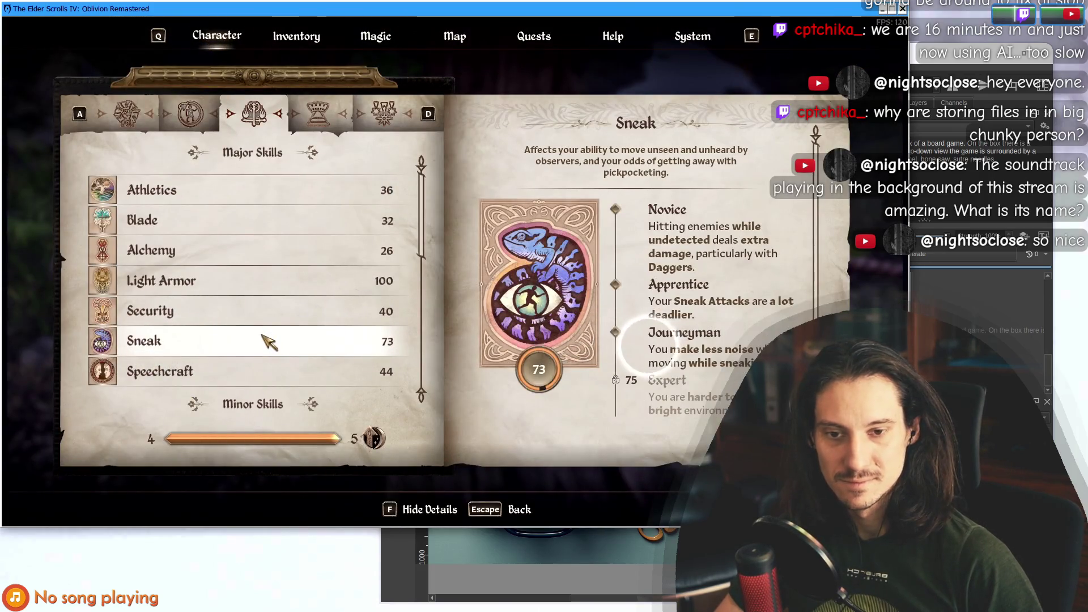
key("Tab")
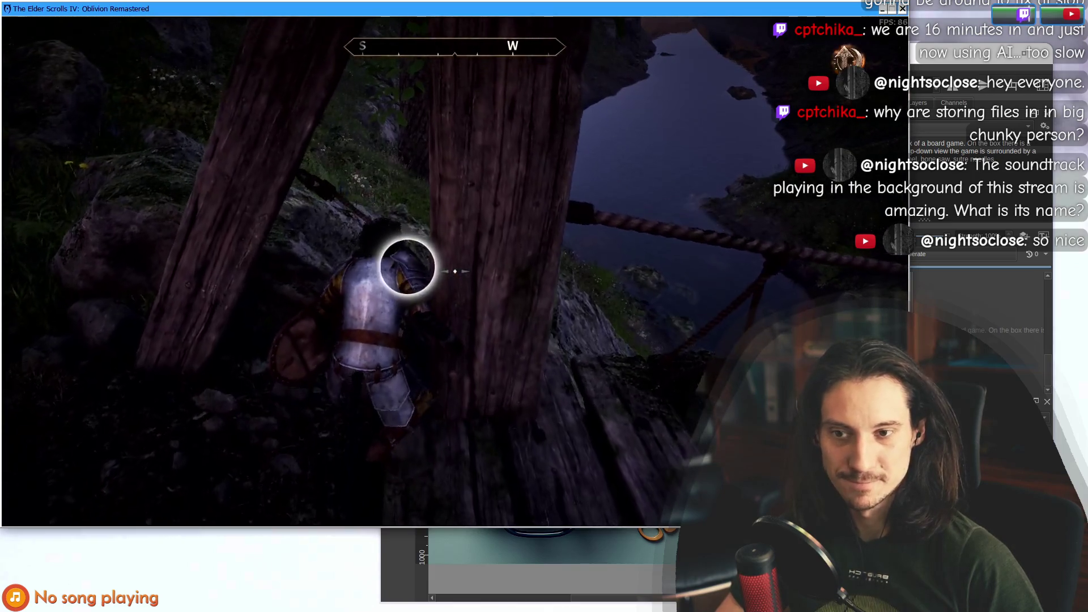
key("alt+Tab")
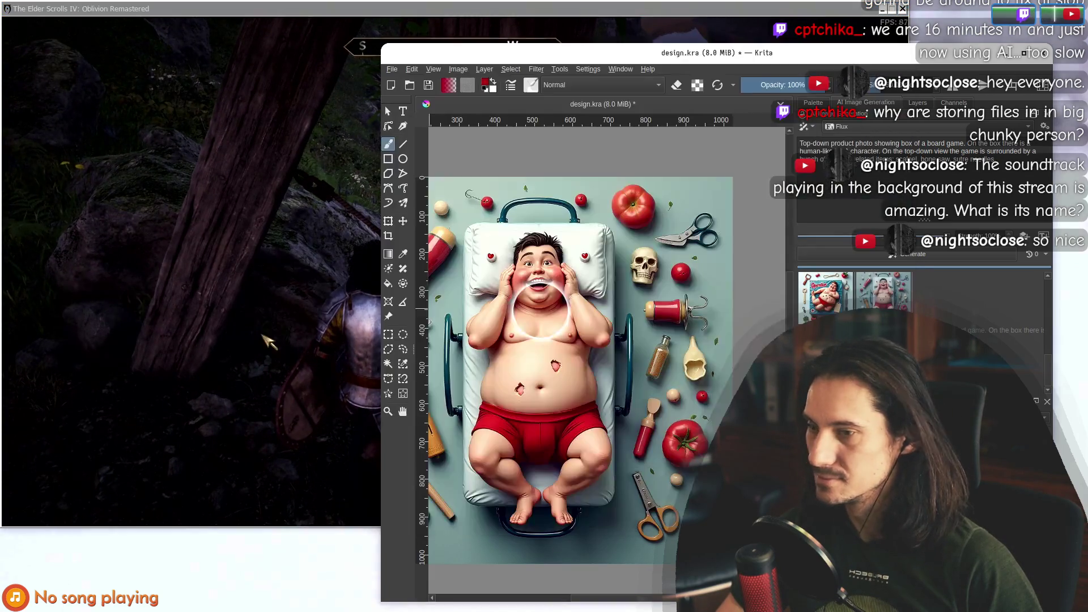
Undo to preview the skeleton board-game box, zoom and pan it, and enlarge the brush.
key("ctrl+z")
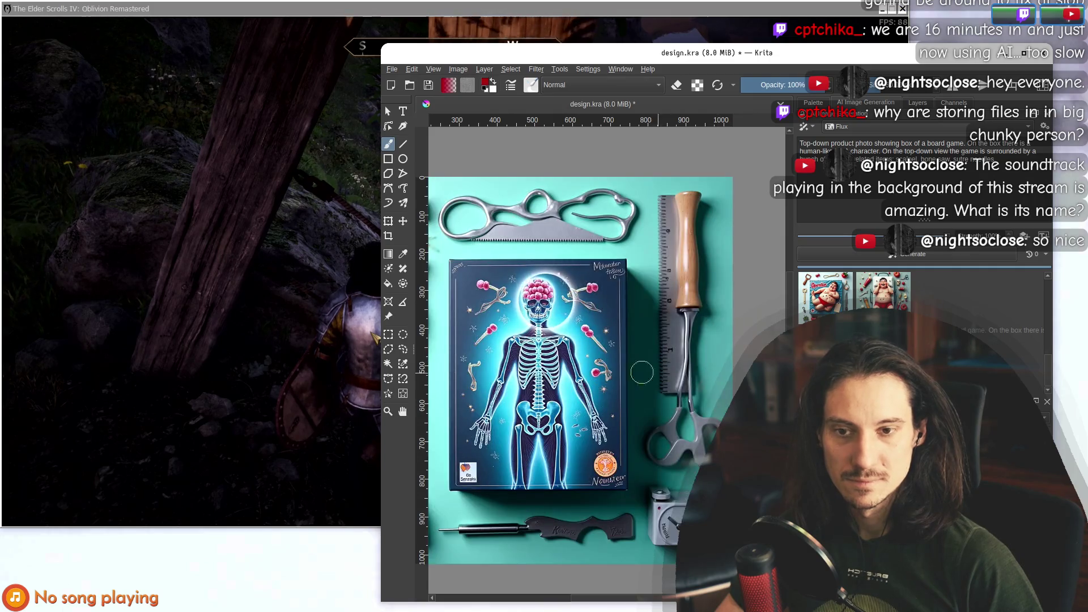
scroll(615, 361, "up", 2)
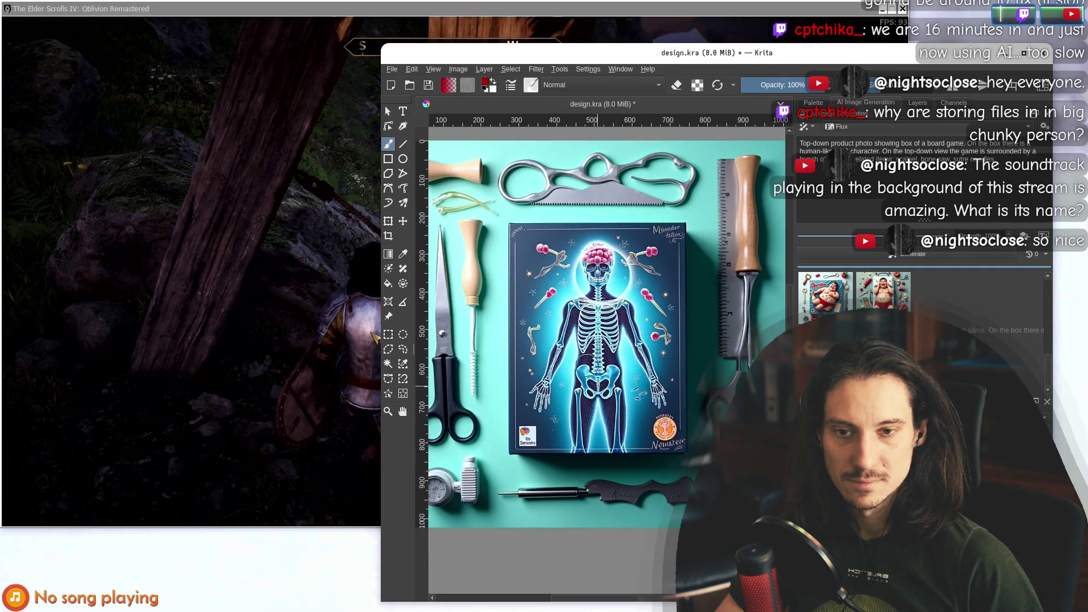
scroll(589, 227, "up", 1)
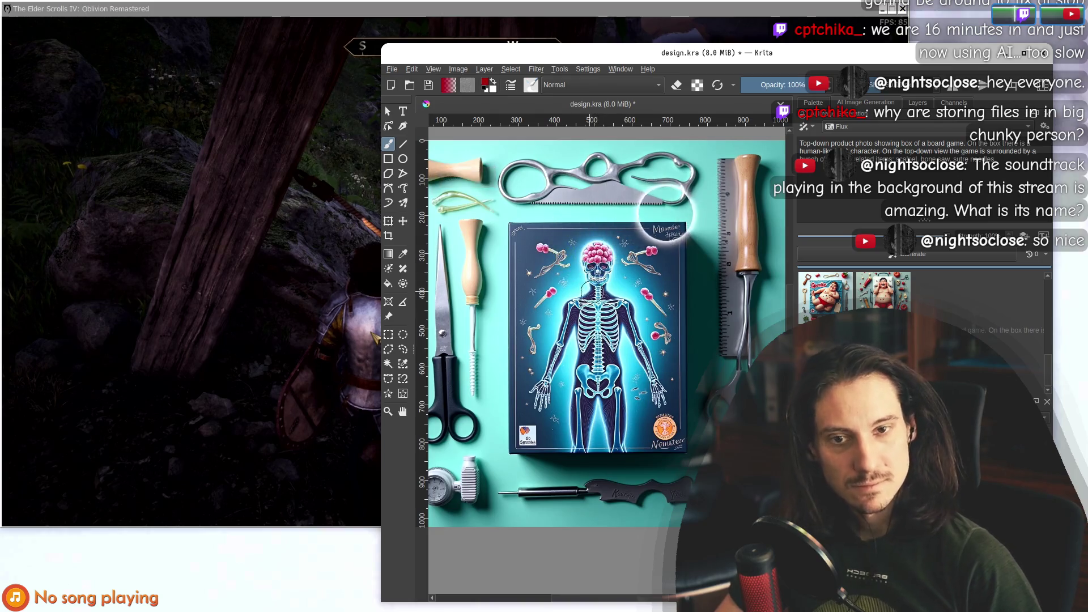
scroll(652, 216, "up", 1)
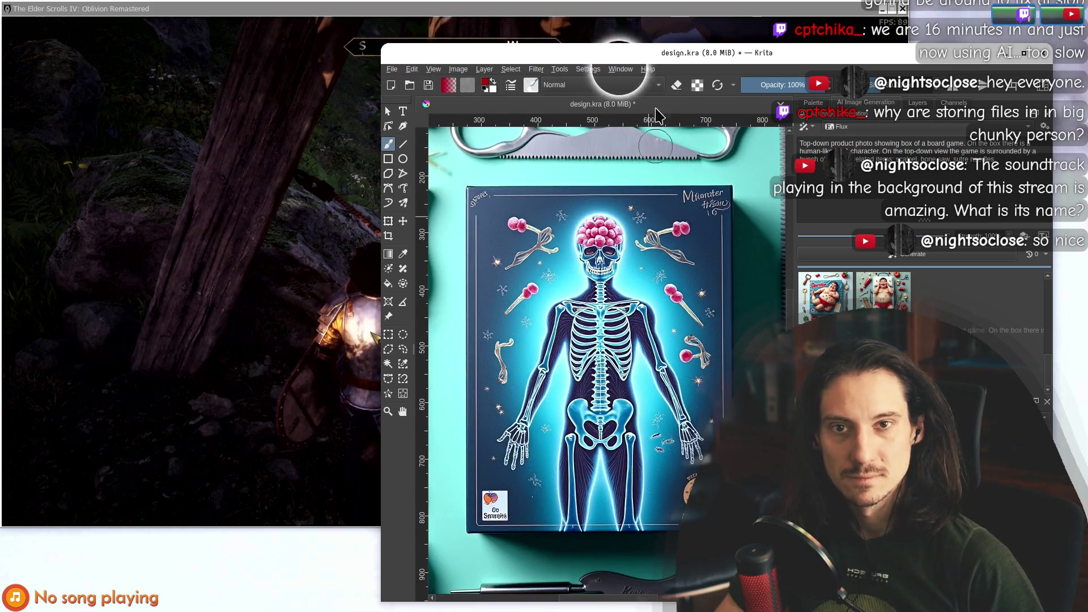
mouse_move(638, 58)
left_mouse_down()
mouse_move(626, 563)
mouse_move(586, 380)
mouse_move(612, 47)
left_mouse_up()
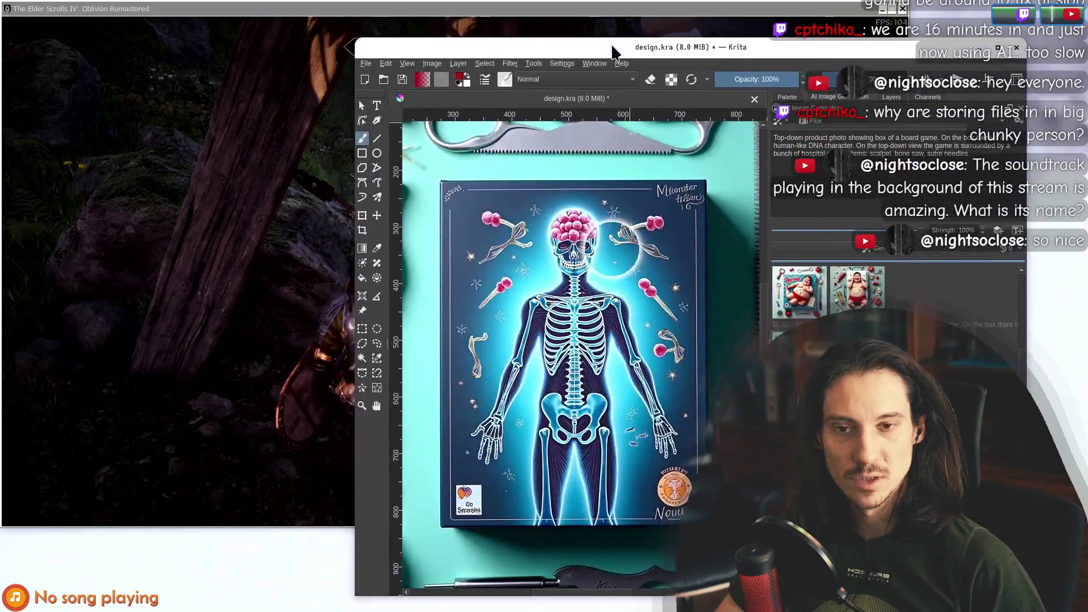
scroll(572, 314, "down", 1)
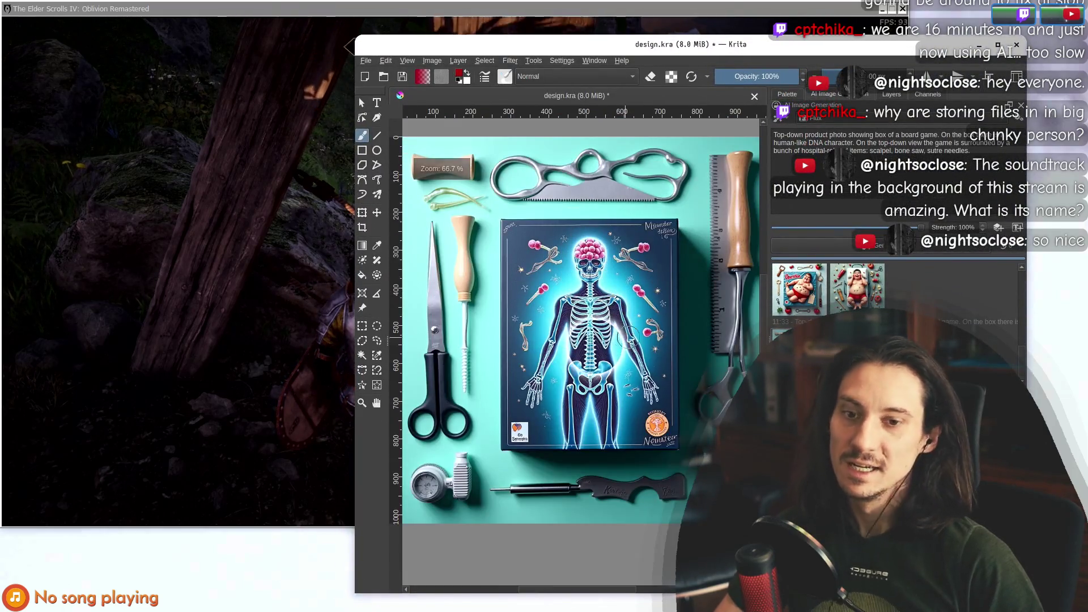
left_click_drag(605, 345, 585, 342)
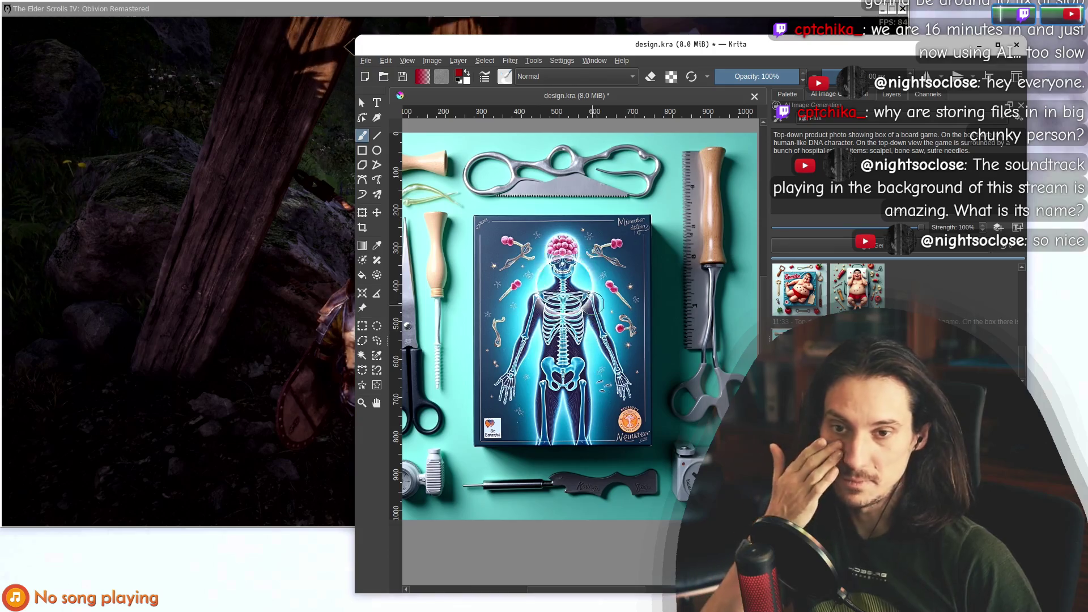
key("bracketright")
key("bracketright")
key("bracketright")
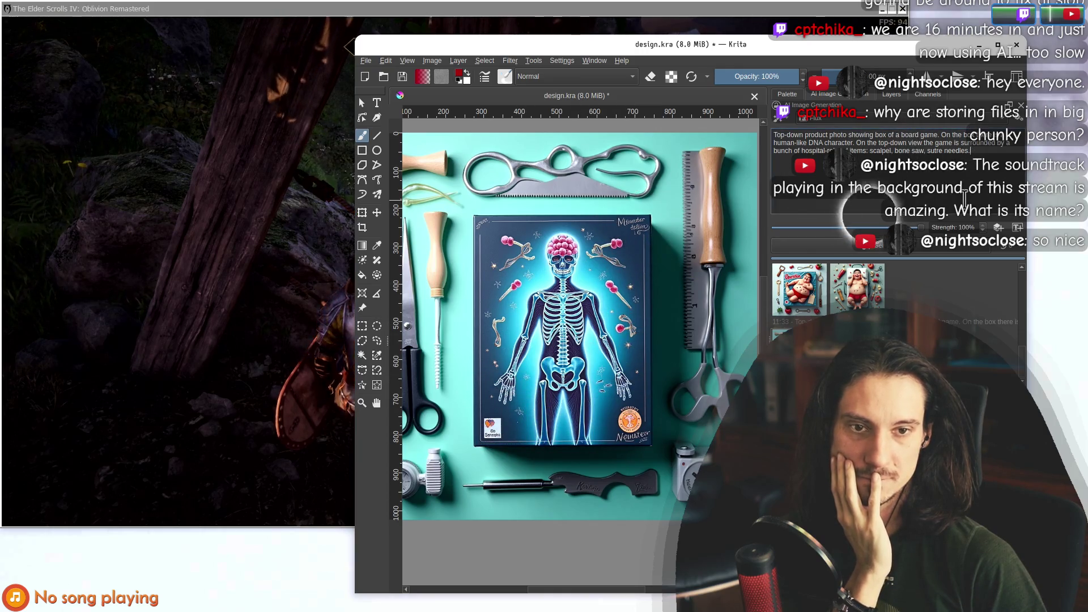
Queue a new generation with Ctrl+Enter, zoom to 100%, and drag Krita down to uncover the game.
key("ctrl+Return")
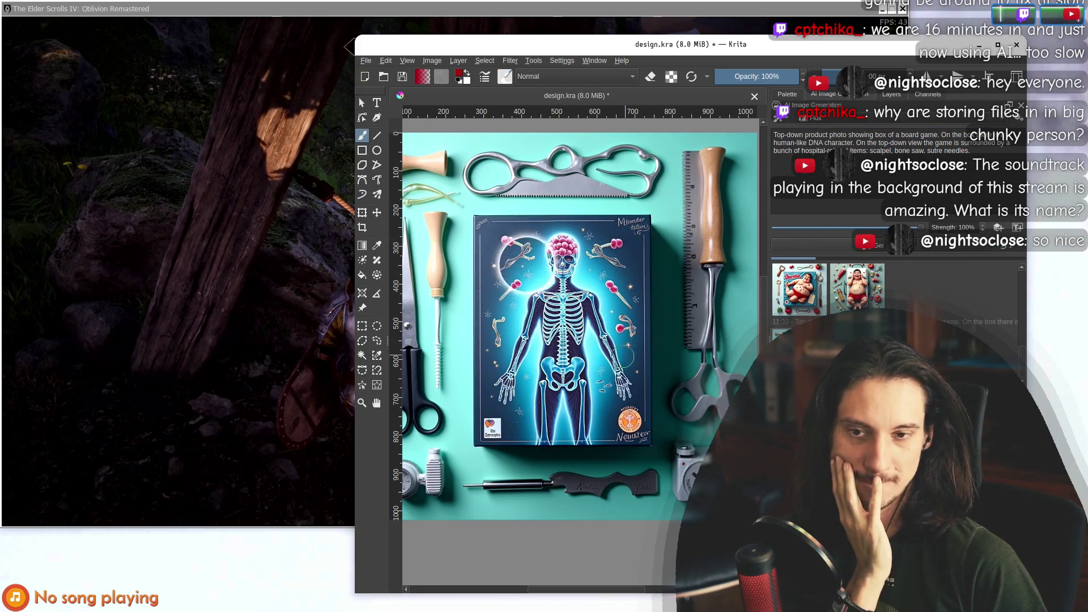
key("1")
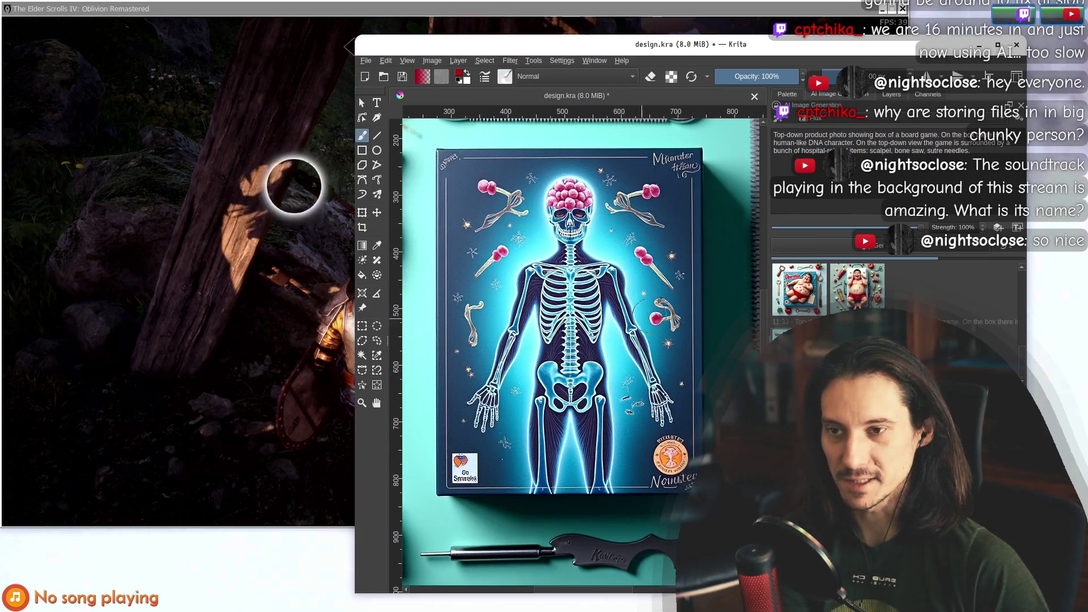
left_click_drag(567, 44, 638, 560)
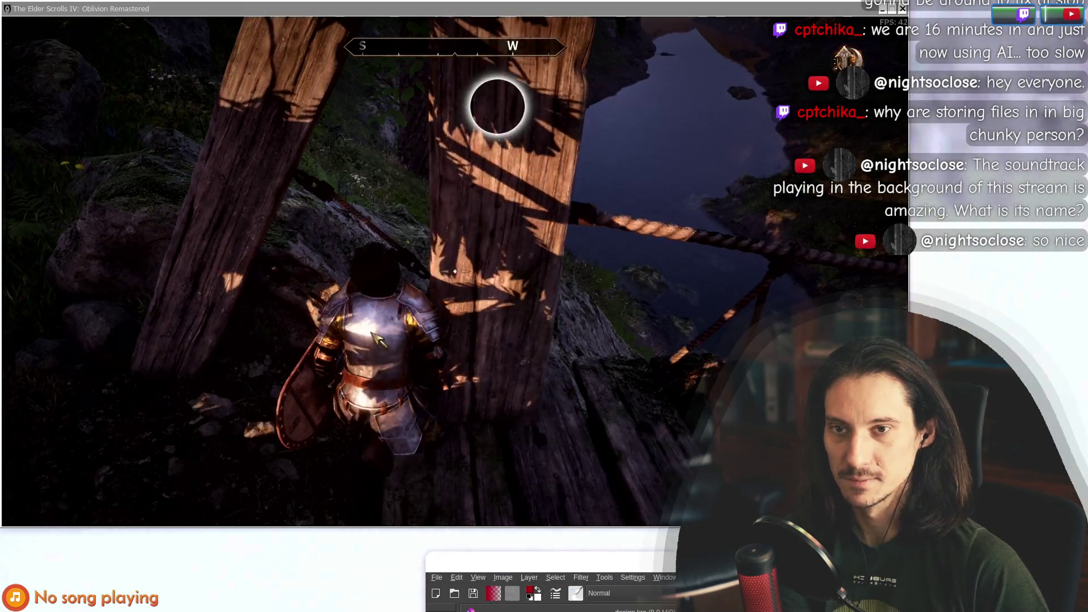
Drag the Krita window from the screen bottom back up over the game.
left_click_drag(736, 560, 686, 42)
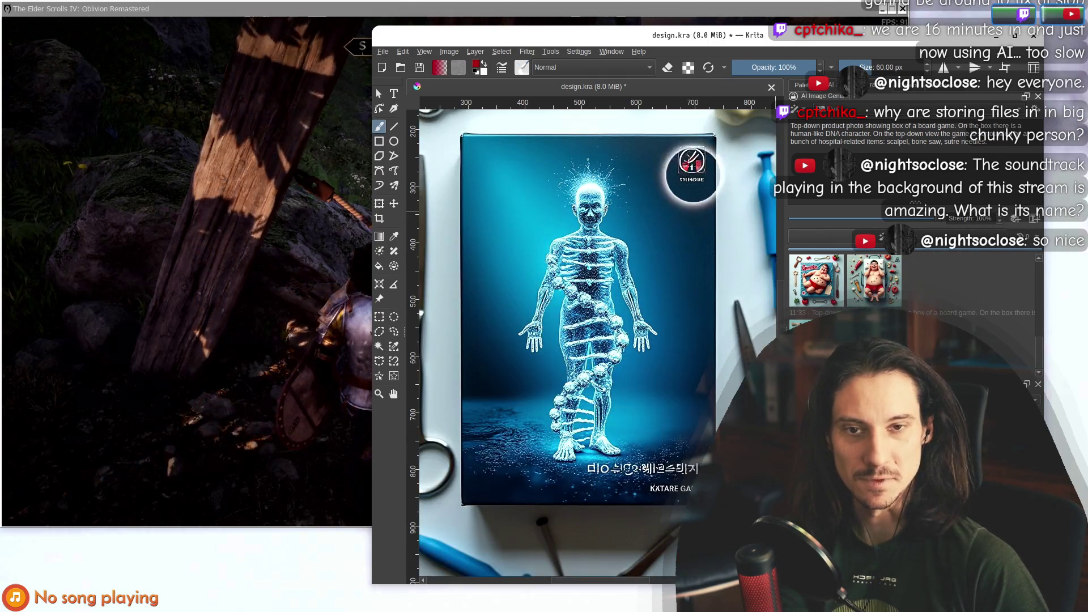
Open and close the generation queue popup, nudge the window, and zoom the canvas to 50%.
left_click(1020, 237)
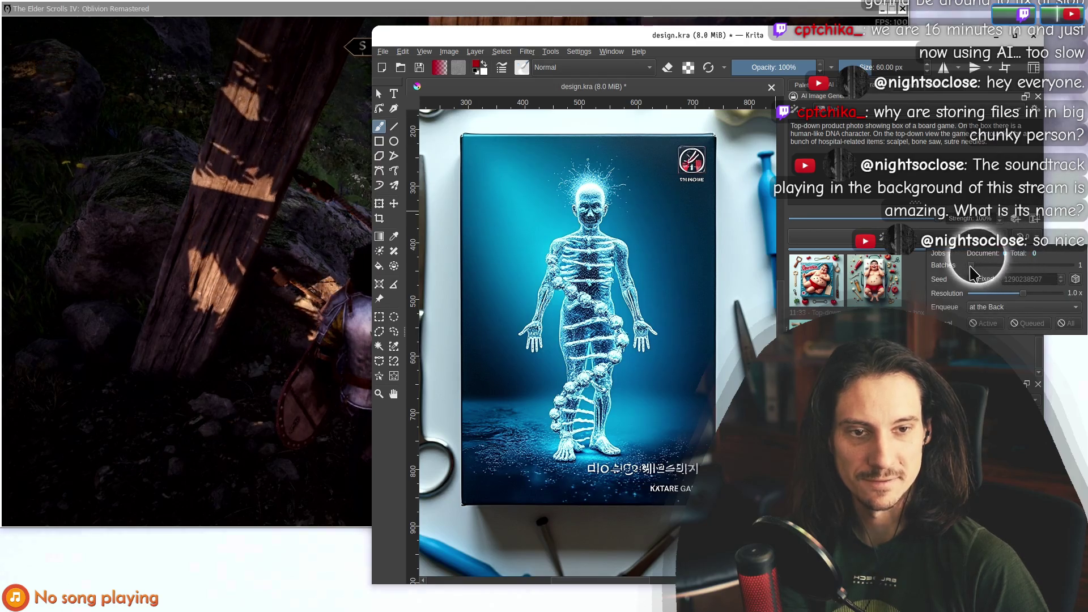
left_click(861, 266)
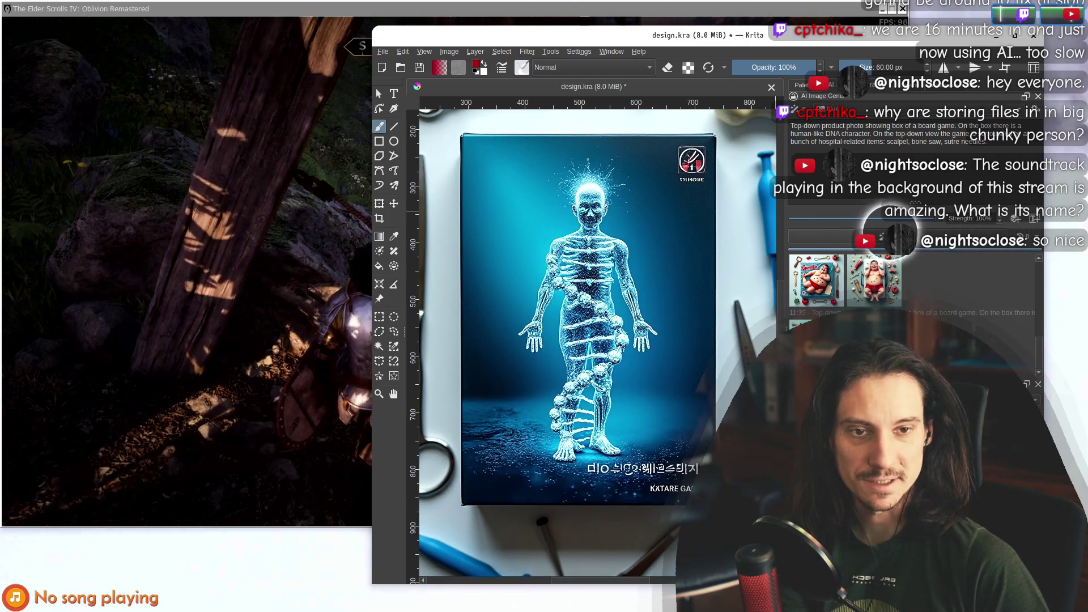
left_click_drag(837, 38, 795, 39)
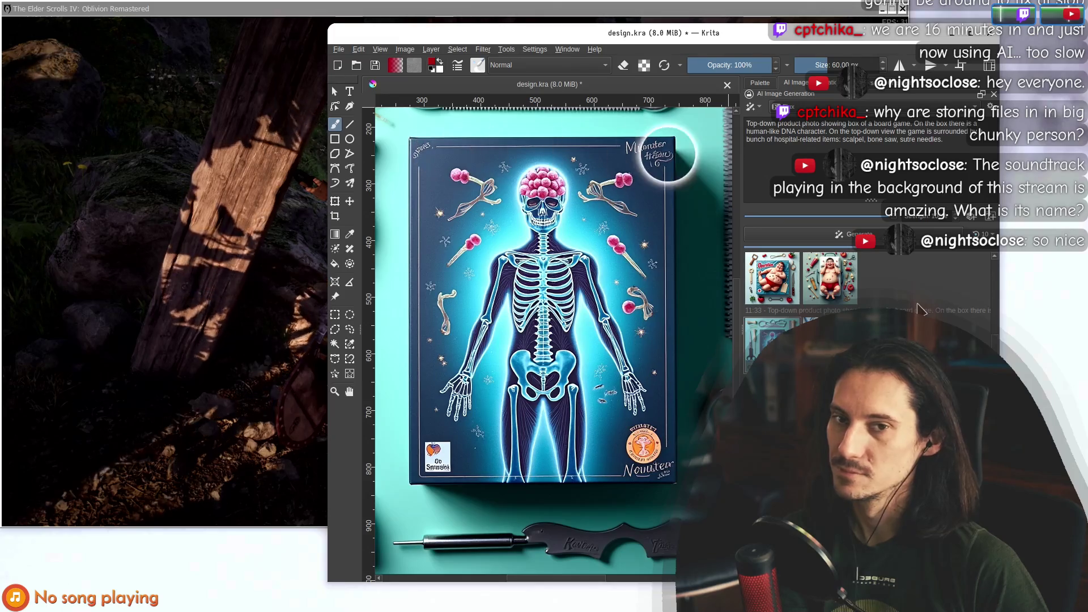
scroll(599, 272, "down", 2)
scroll(599, 272, "up", 1)
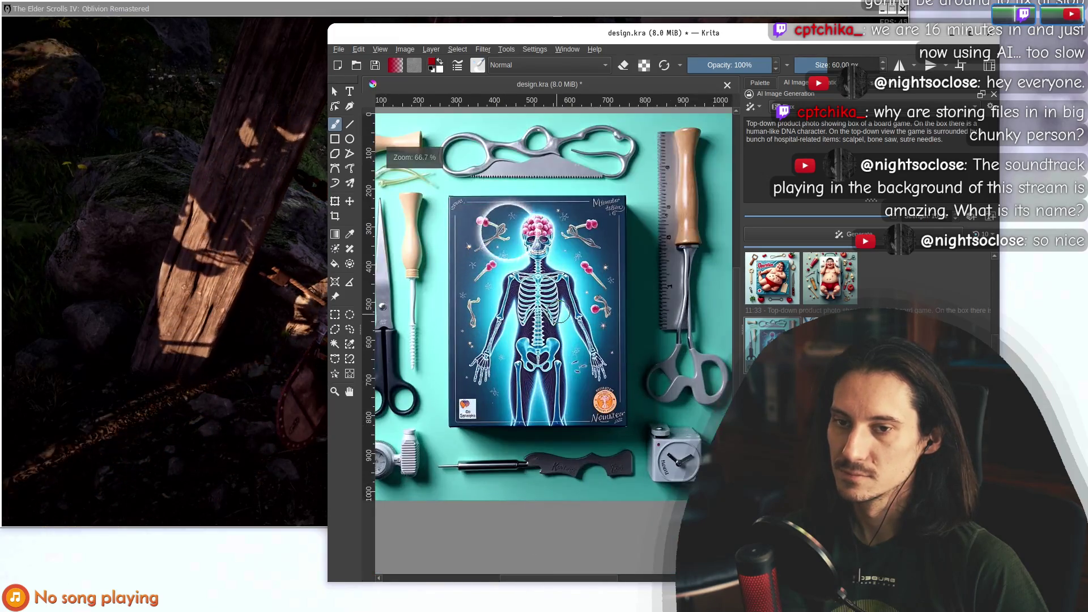
scroll(599, 272, "down", 1)
Minimize and restore Krita, then preview the new blue-box DNA-figure result.
key("super+Down")
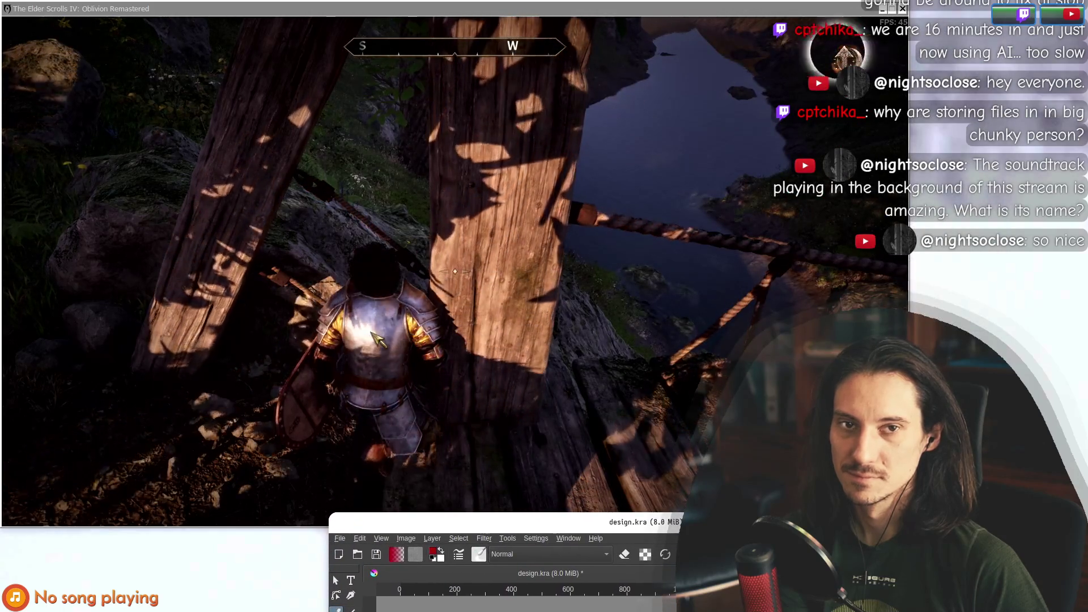
key("super+Up")
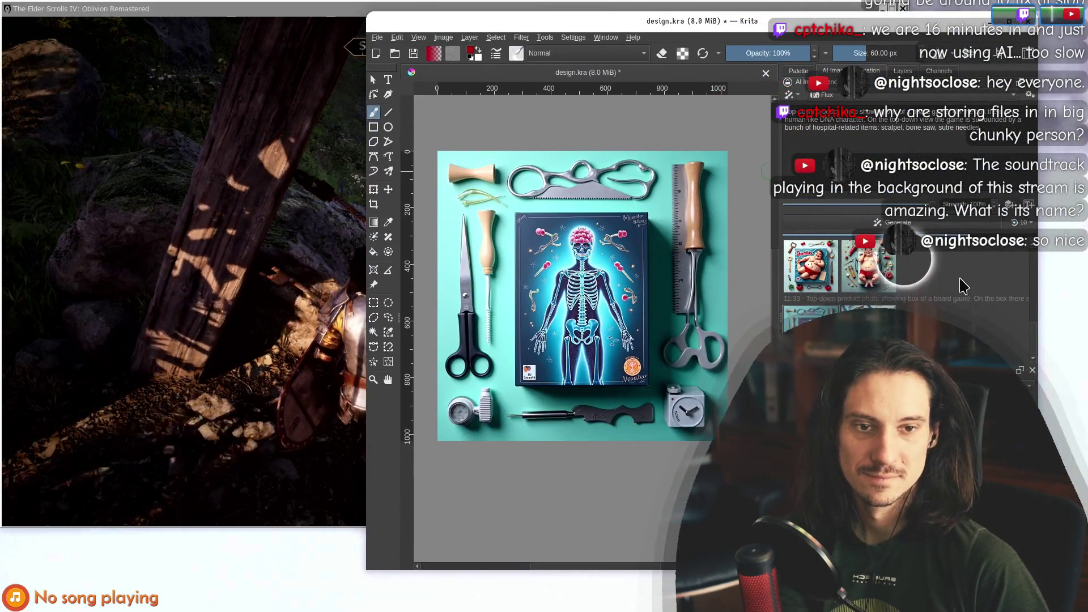
left_click(963, 286)
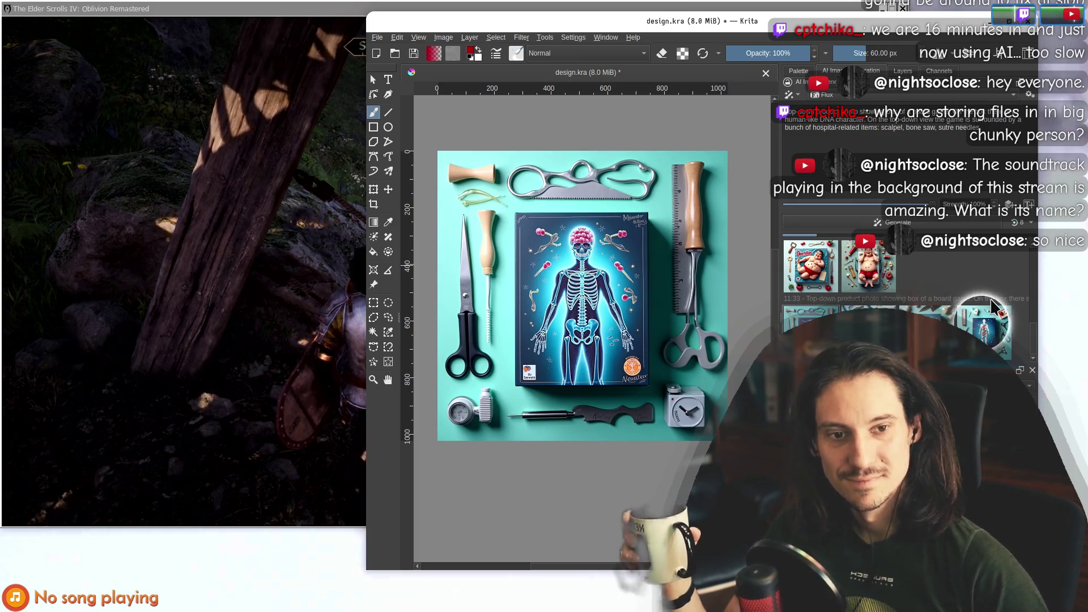
left_click(980, 325)
Compare the skeleton board-game and DNA-figure results from the AI history on the canvas.
scroll(583, 315, "up", 2)
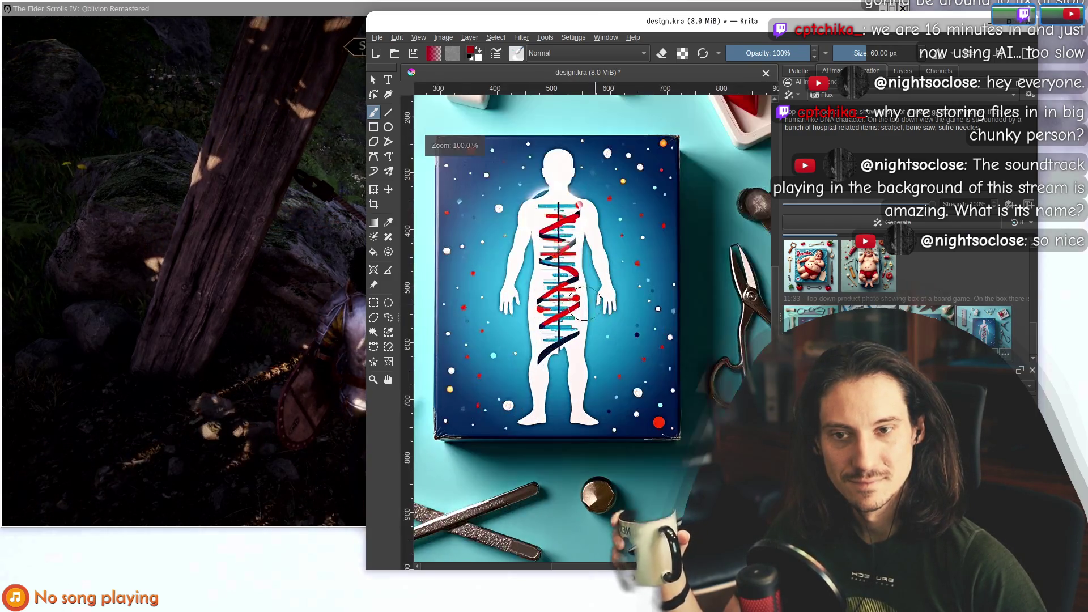
scroll(584, 316, "down", 2)
scroll(589, 329, "up", 2)
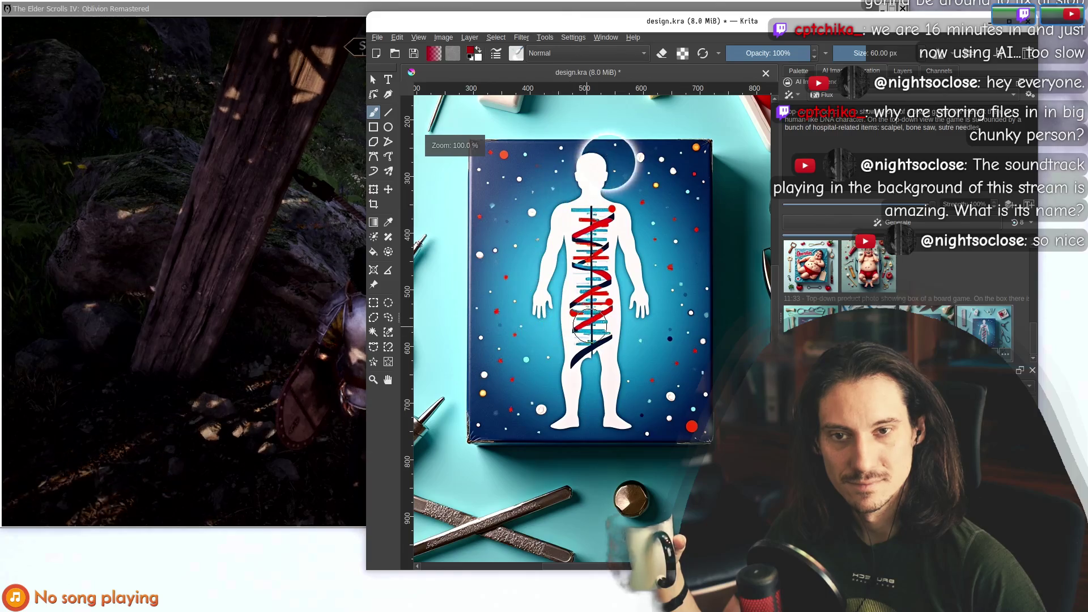
left_click(987, 338)
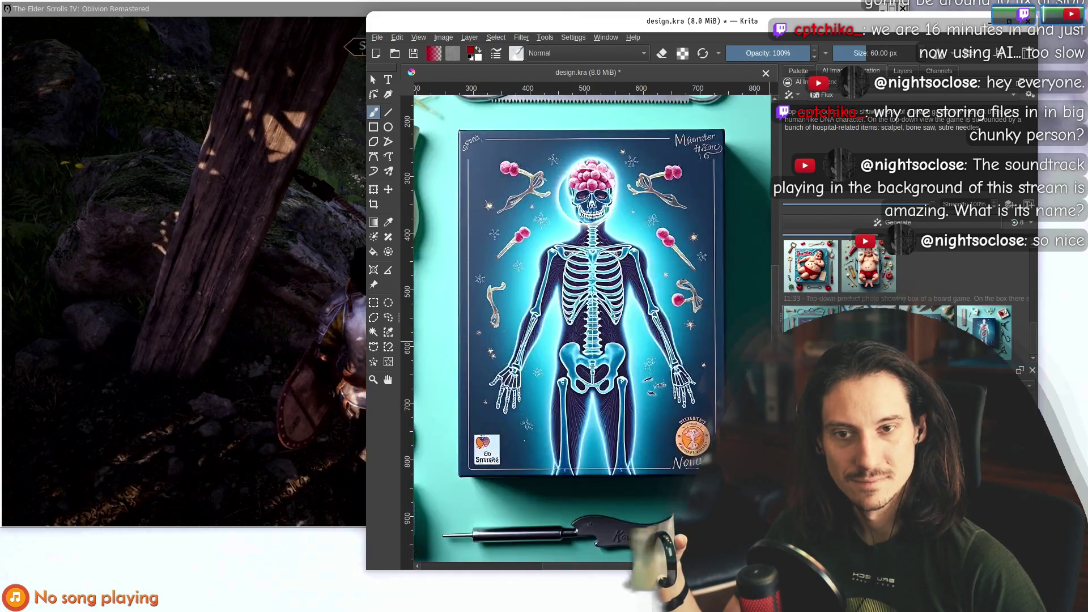
left_click(986, 338)
left_click(978, 330)
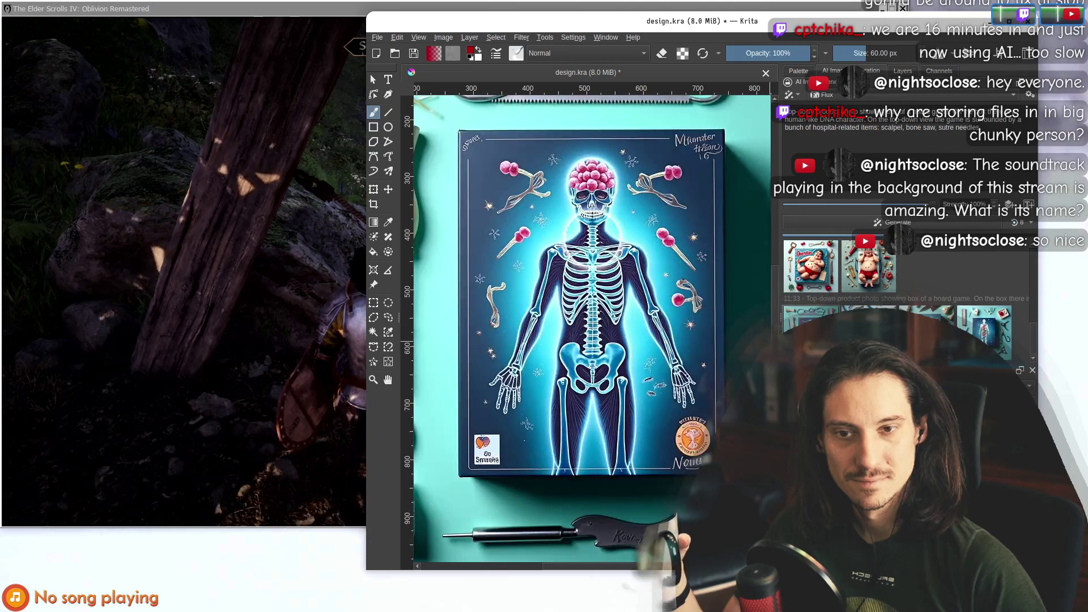
Return to the DNA-figure result and delete 'human like' from the prompt.
left_click(985, 338)
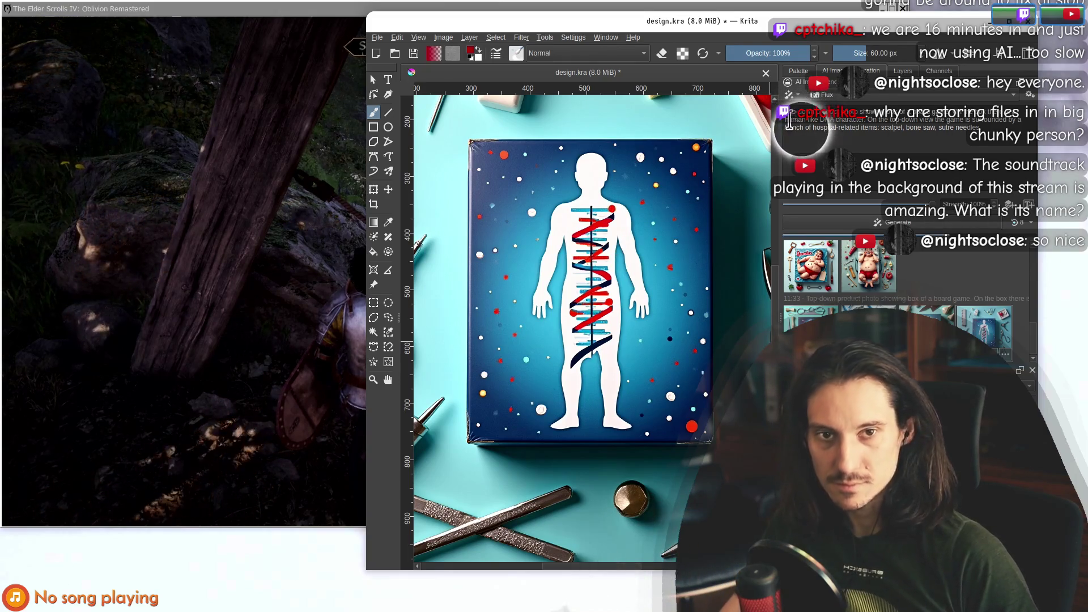
left_click_drag(786, 120, 819, 120)
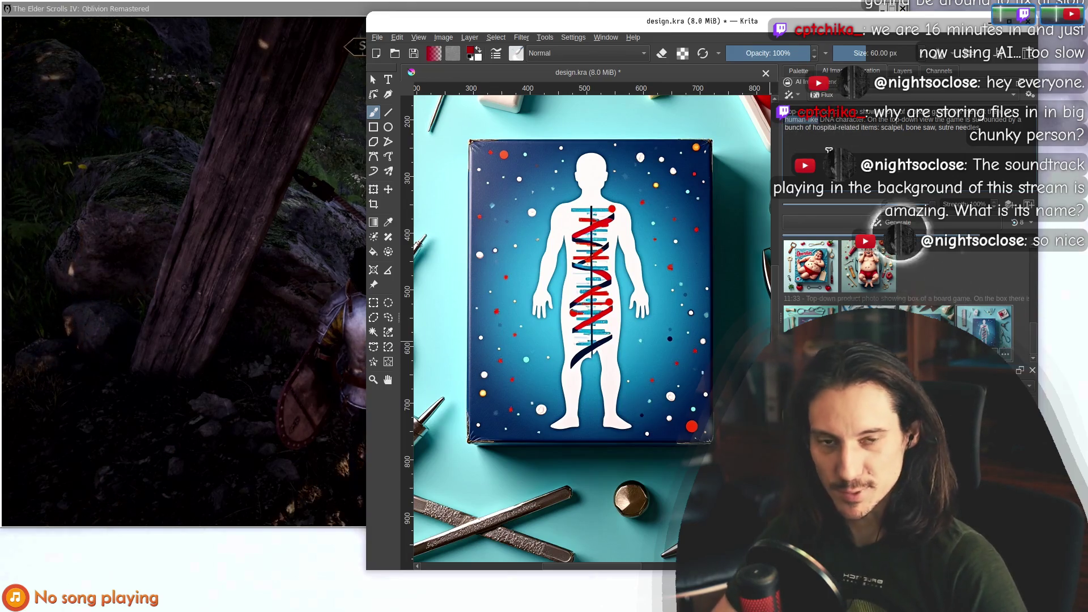
key("BackSpace")
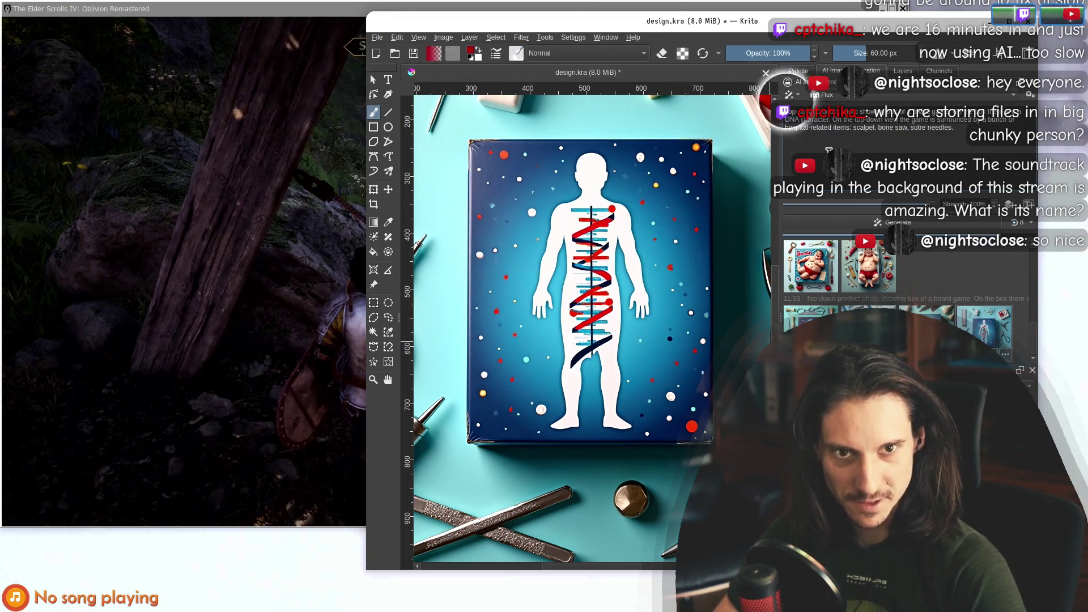
Make the prompt read 'antropomorphic DNA character' and start it with 'The' instead of 'On the'.
type("antropomorf")
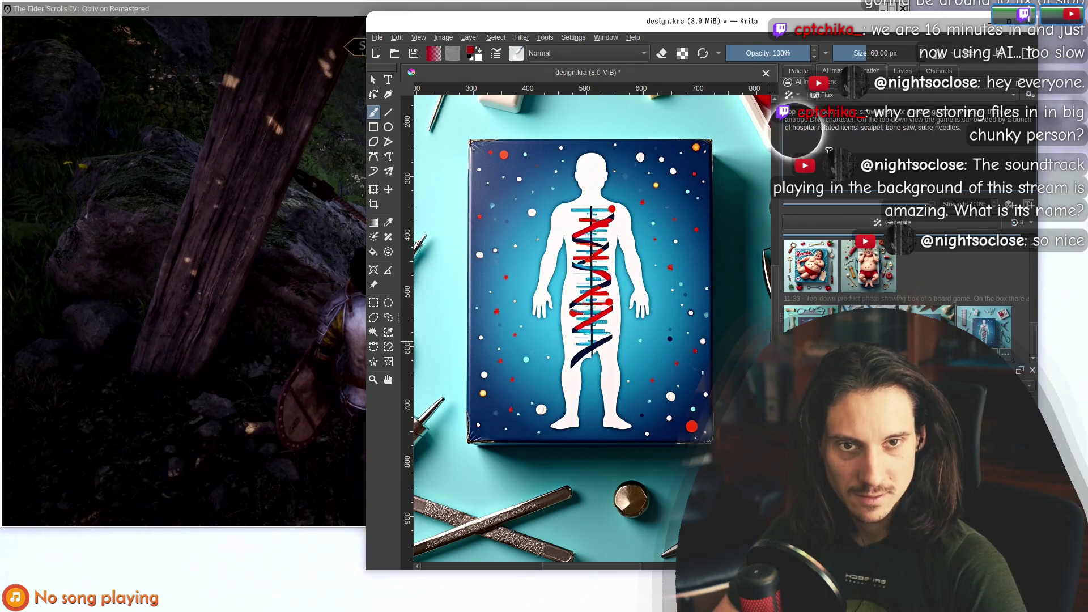
key("BackSpace")
type("phic")
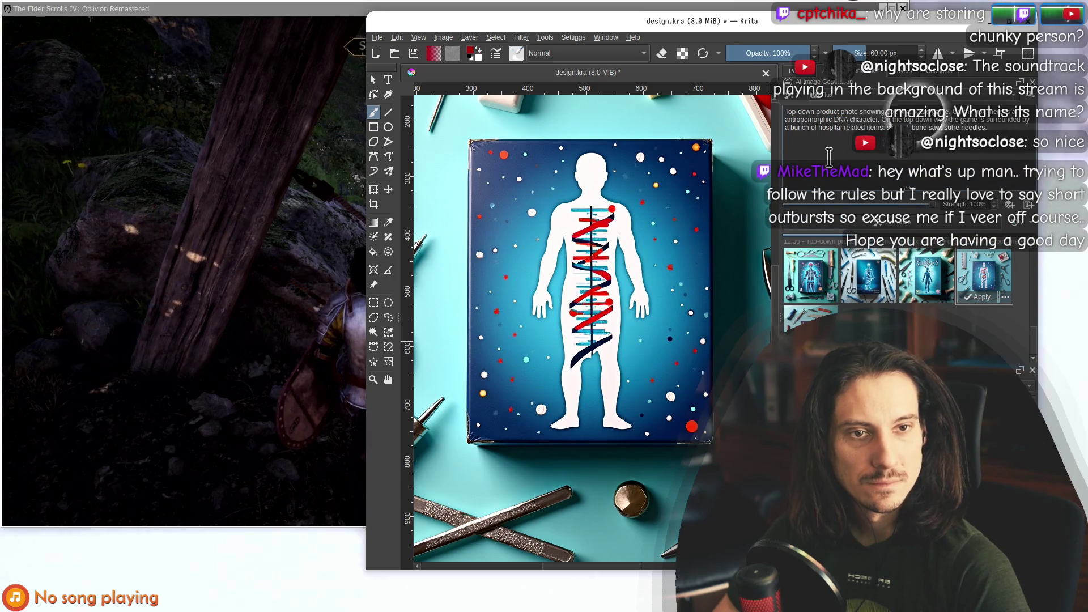
type("The")
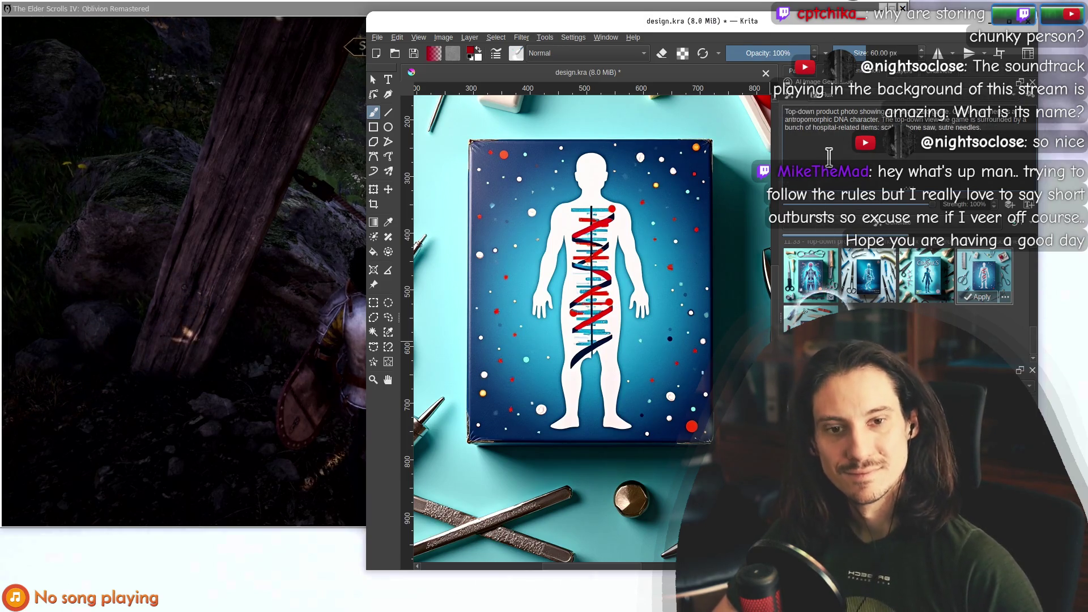
mouse_move(871, 38)
left_mouse_down()
mouse_move(828, 43)
mouse_move(920, 61)
mouse_move(888, 51)
left_mouse_up()
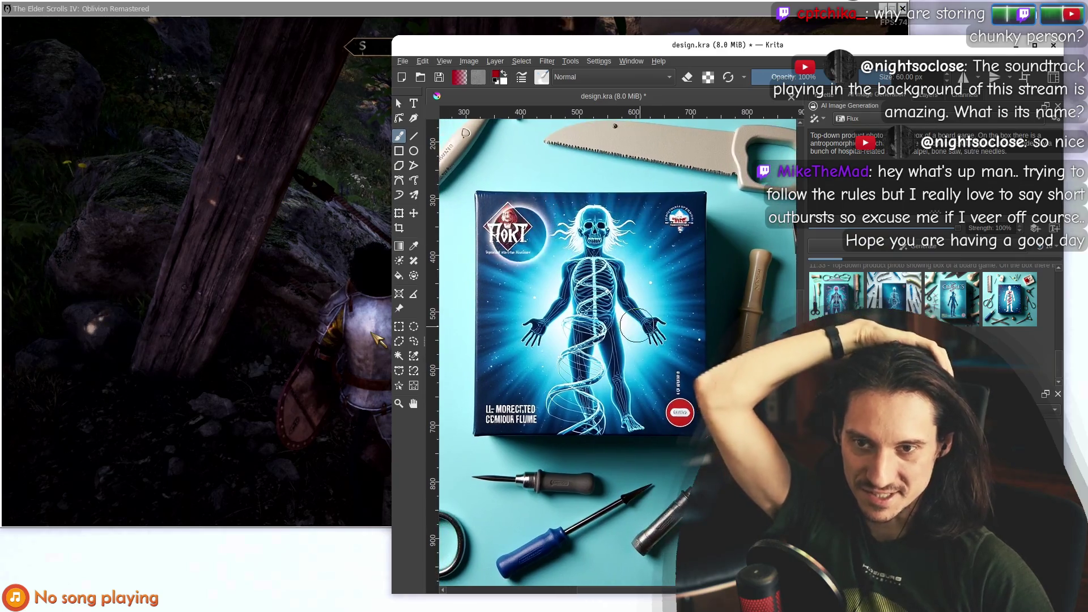
Zoom the canvas out, then bring the Oblivion game window in front of Krita.
key("minus")
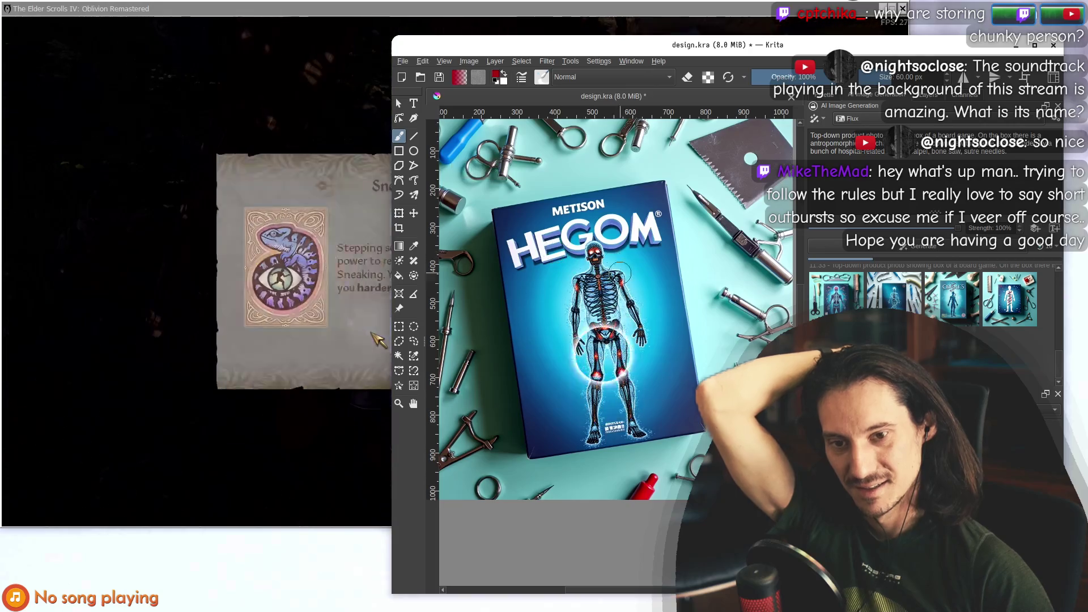
left_click(308, 167)
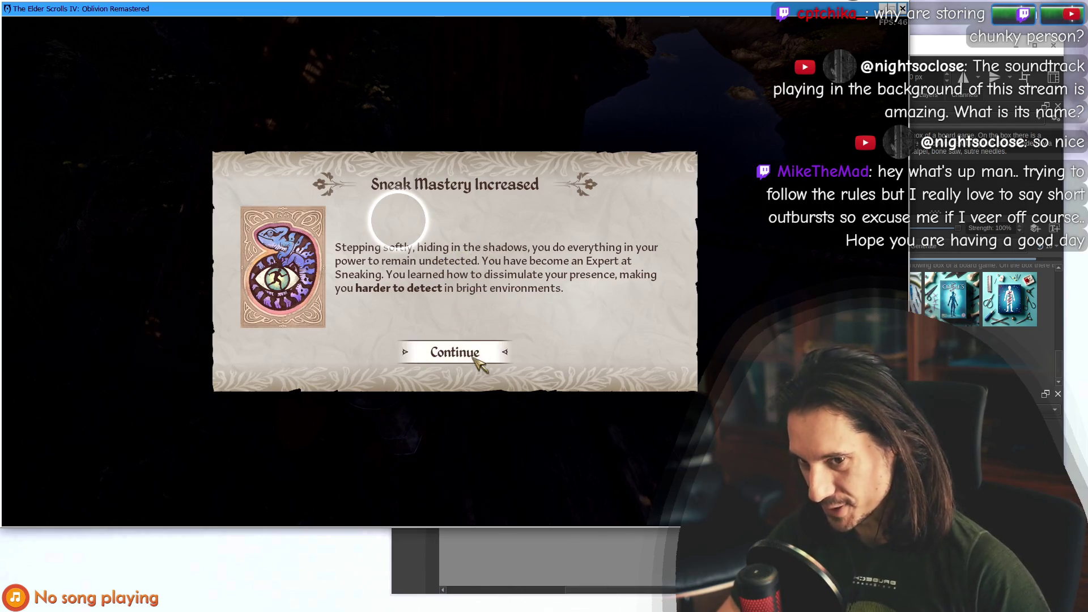
Dismiss Oblivion's Sneak mastery message, quicksave with F5, and bring Krita back, shifted left.
left_click(443, 353)
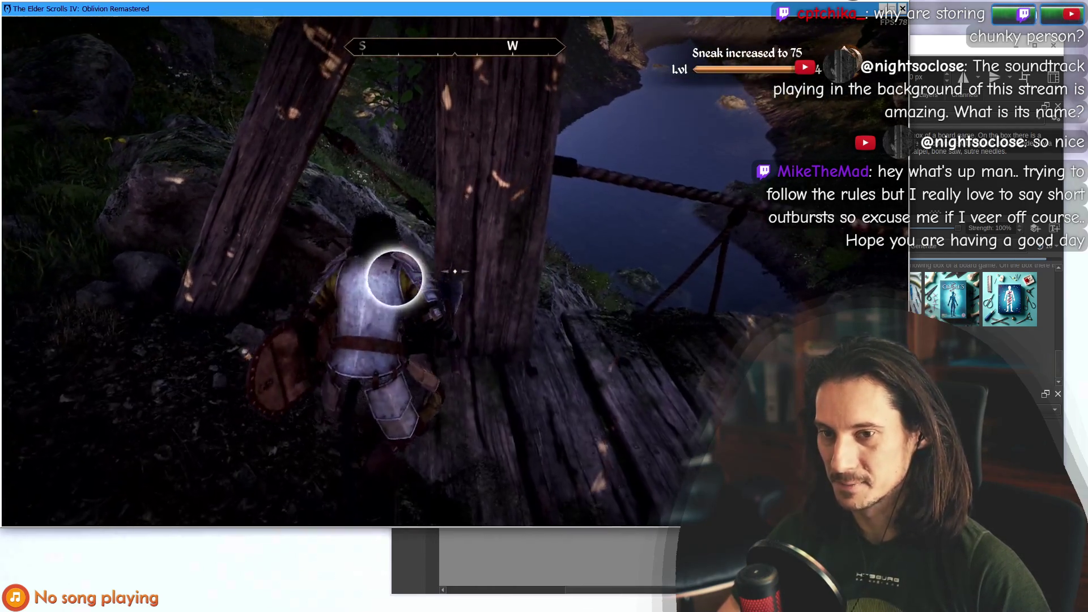
key("F5")
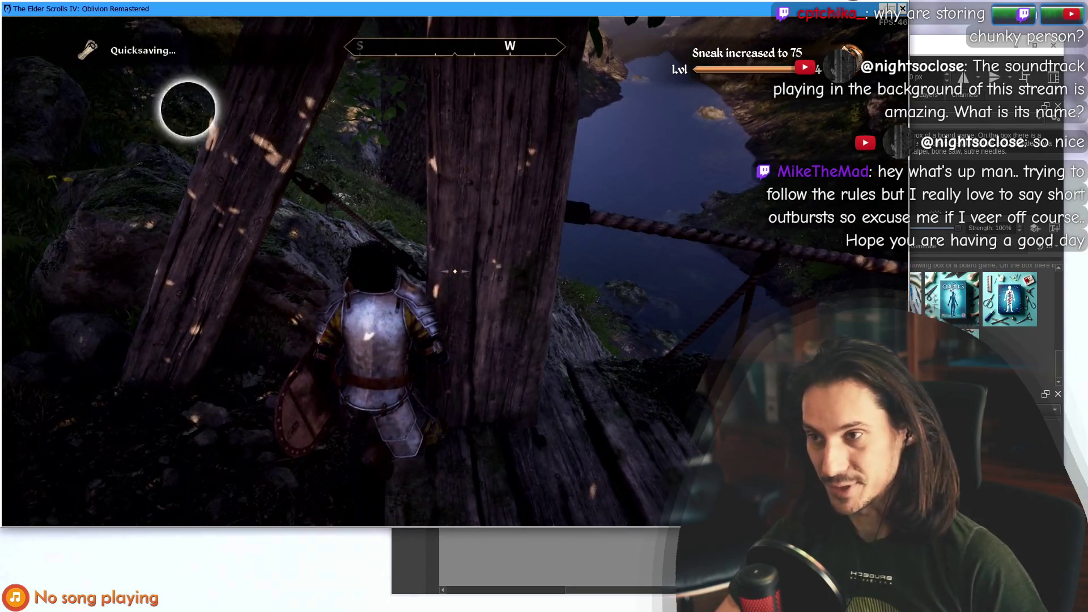
key("alt+Tab")
mouse_move(890, 45)
left_mouse_down()
mouse_move(633, 514)
mouse_move(622, 30)
mouse_move(656, 77)
left_mouse_up()
left_click(719, 363)
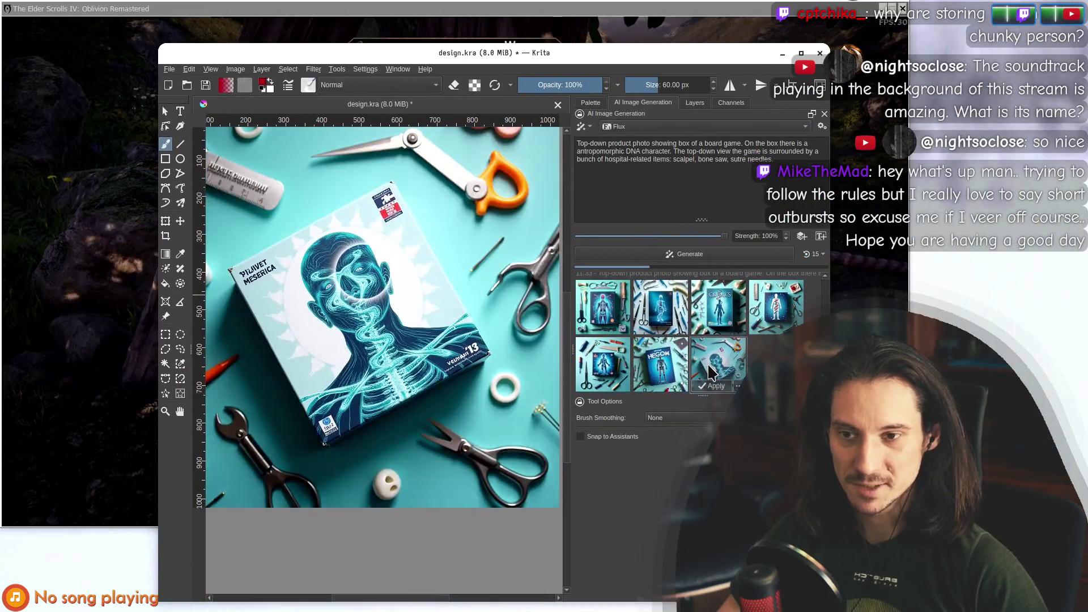
Preview the first generated result and reposition the Krita window, ending back at the top.
left_click(657, 315)
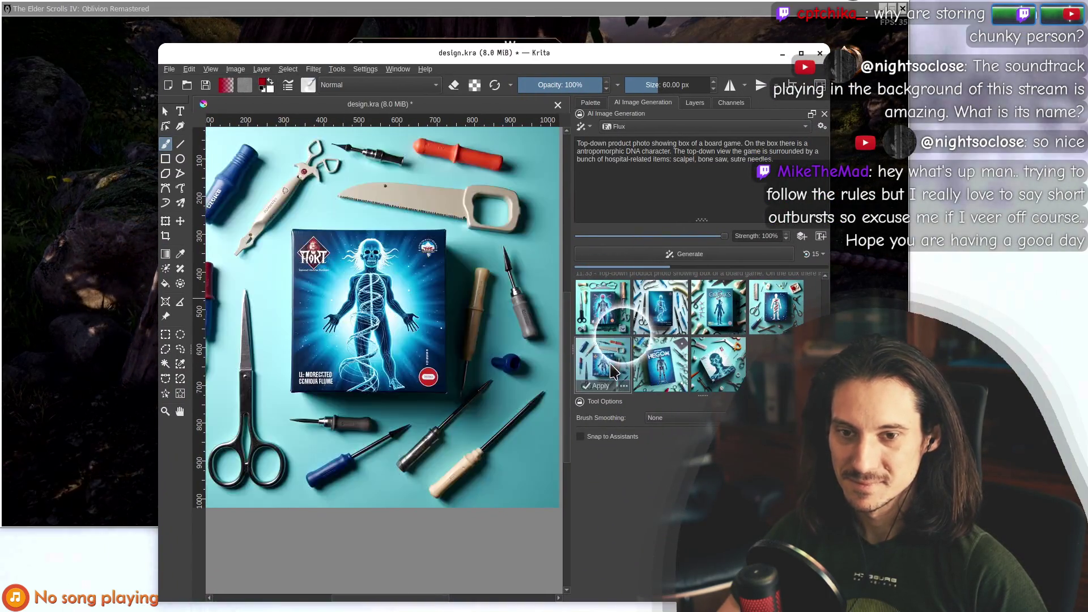
left_click(615, 283)
mouse_move(567, 52)
left_mouse_down()
mouse_move(533, 598)
mouse_move(544, 413)
left_mouse_up()
mouse_move(441, 422)
left_mouse_down()
mouse_move(520, 393)
mouse_move(656, 111)
mouse_move(861, 376)
mouse_move(726, 187)
mouse_move(622, 148)
mouse_move(529, 33)
left_mouse_up()
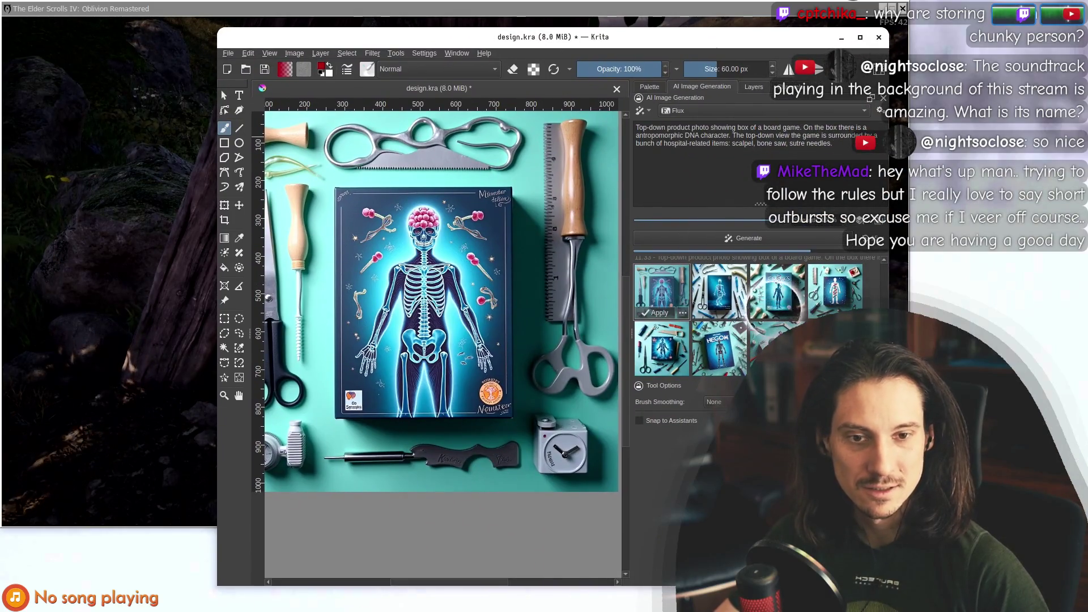
left_click_drag(615, 31, 588, 381)
mouse_move(581, 420)
left_mouse_down()
mouse_move(595, 204)
mouse_move(584, 476)
mouse_move(586, 419)
left_mouse_up()
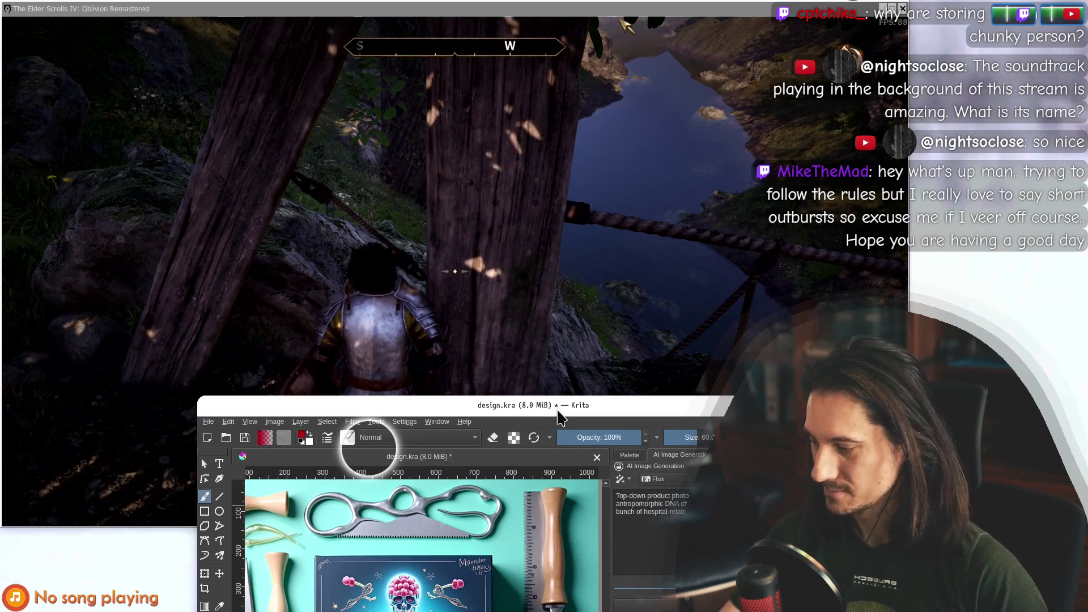
left_click_drag(556, 407, 531, 48)
Compare the HEGOM result with the first result, then zoom the canvas out.
left_click(616, 297)
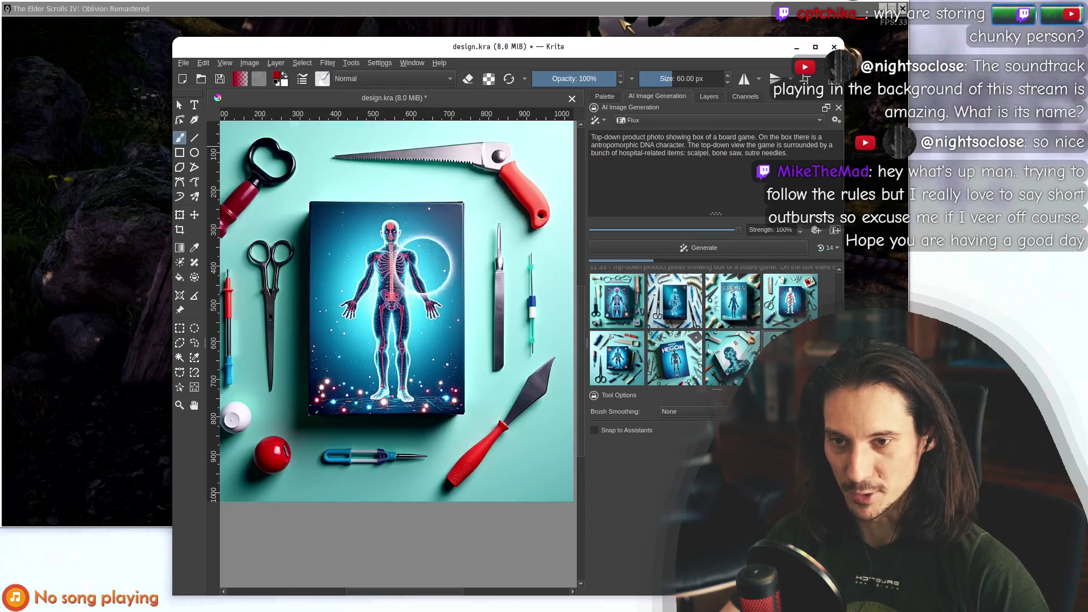
scroll(383, 342, "up", 1)
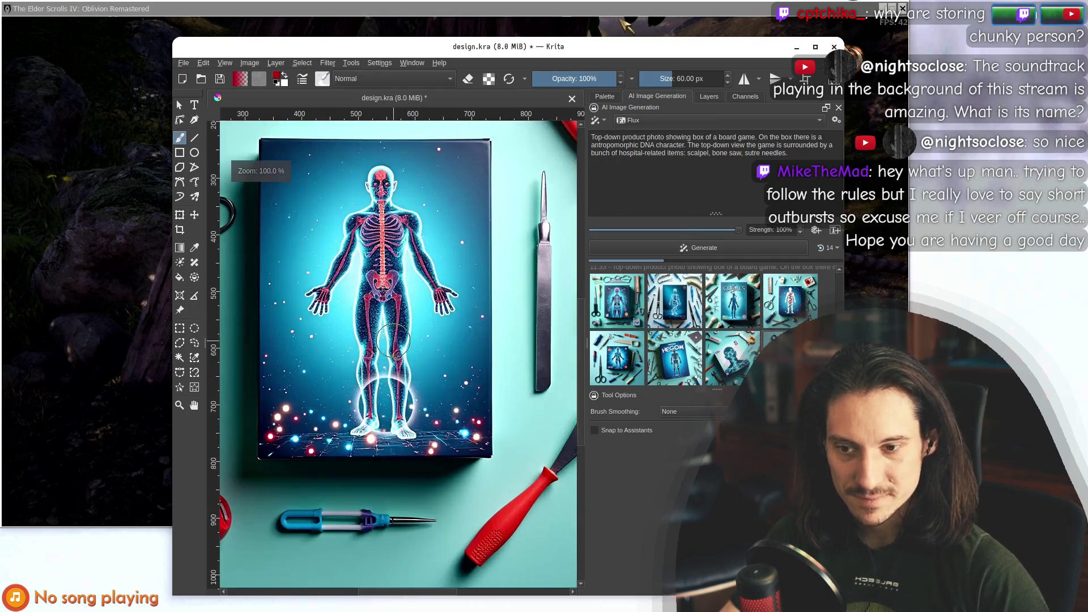
scroll(388, 343, "down", 1)
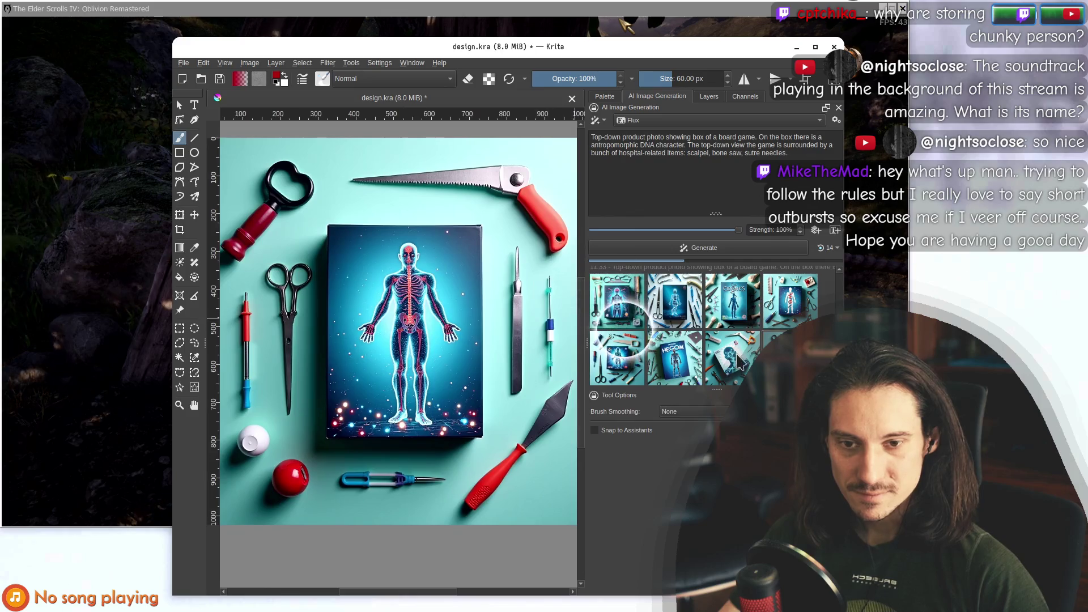
left_click(683, 369)
left_click(616, 297)
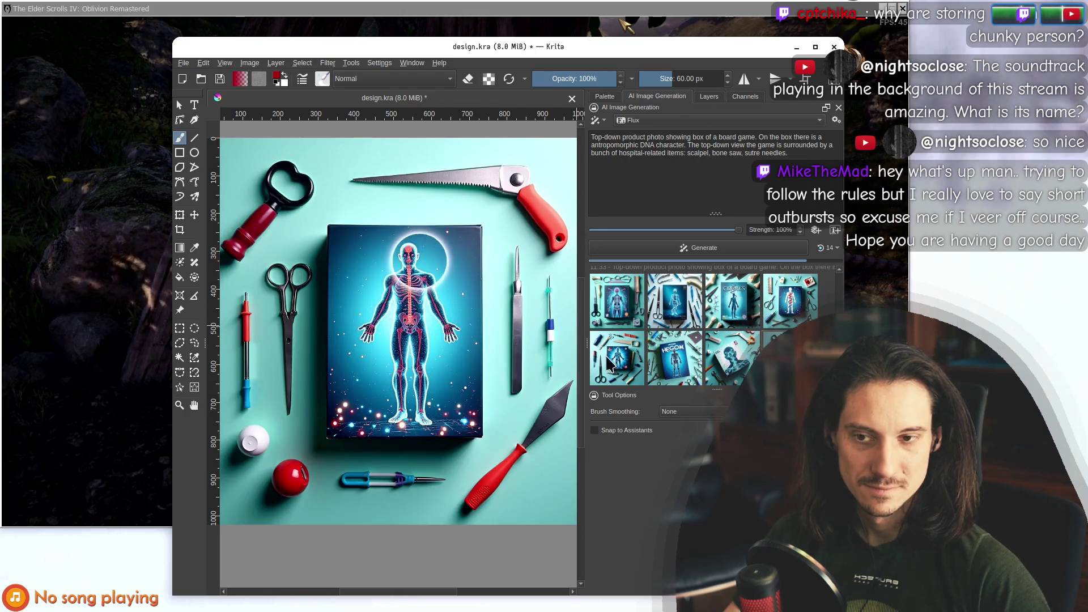
key("minus")
scroll(432, 317, "up", 2)
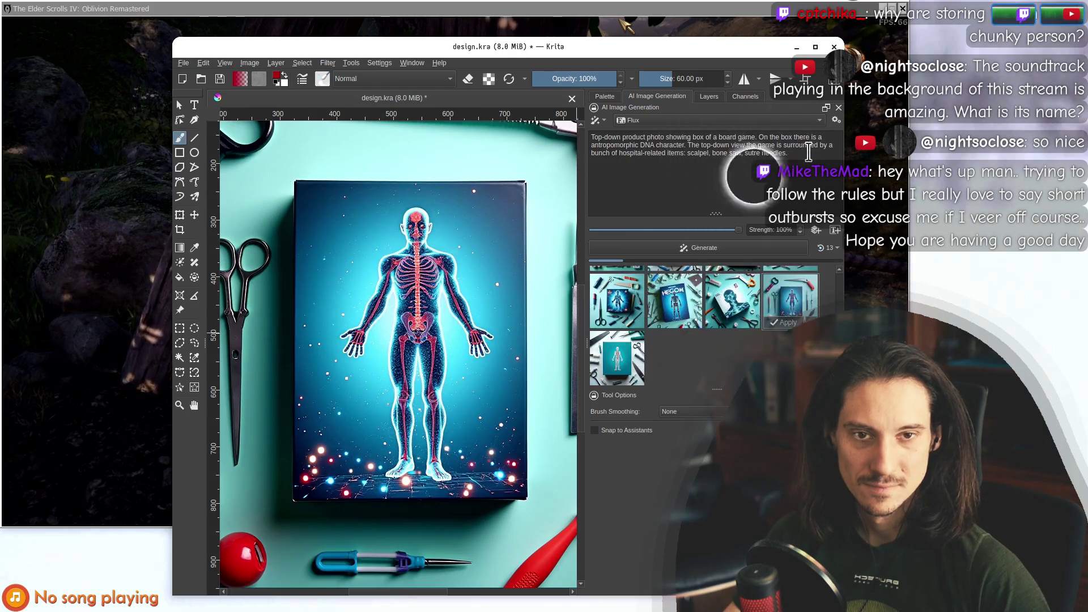
Preview a new result, reset the view to 100%, then zoom the canvas far out.
left_click(613, 362)
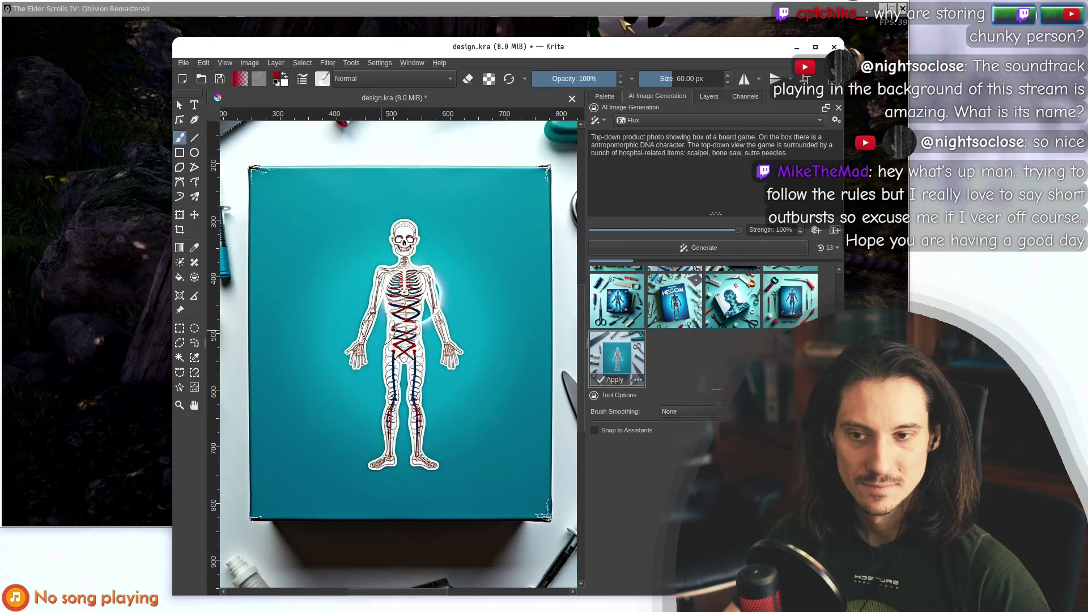
key("minus")
key("1")
key("minus")
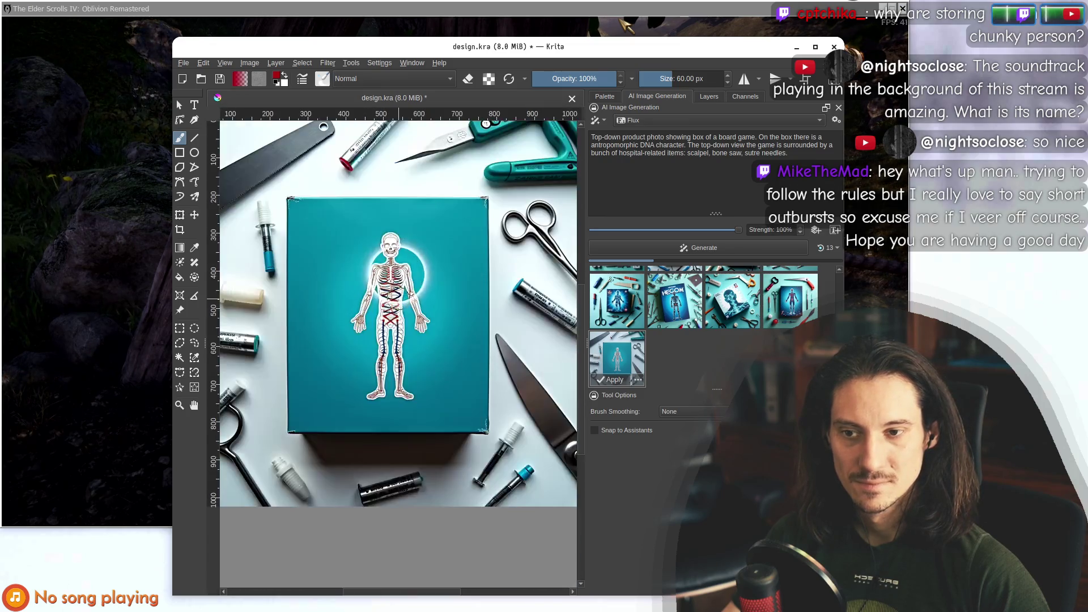
key("minus")
key("minus")
key("minus")
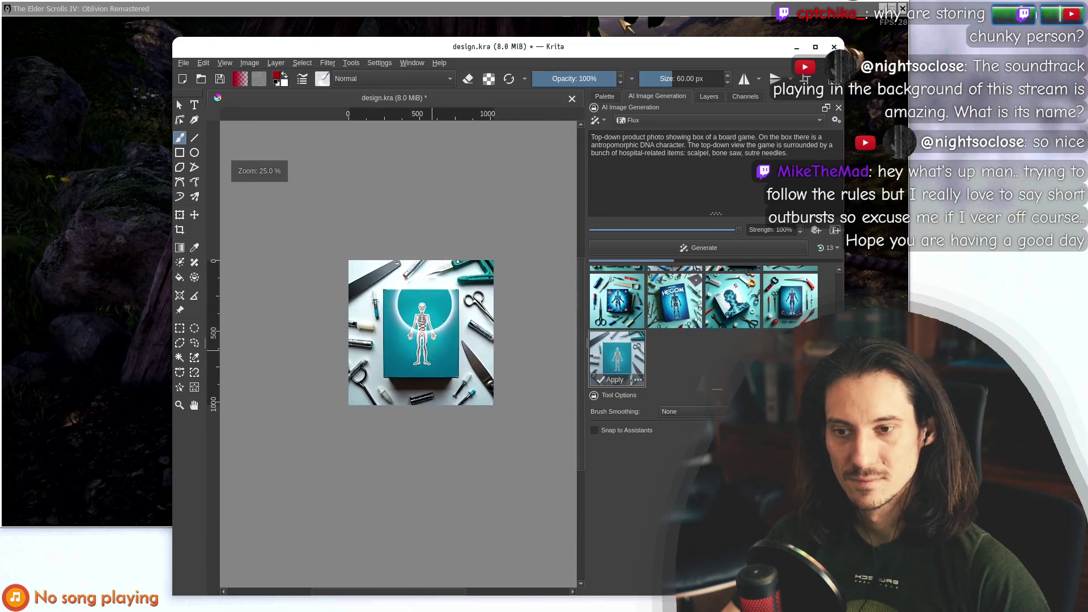
key("minus")
key("minus")
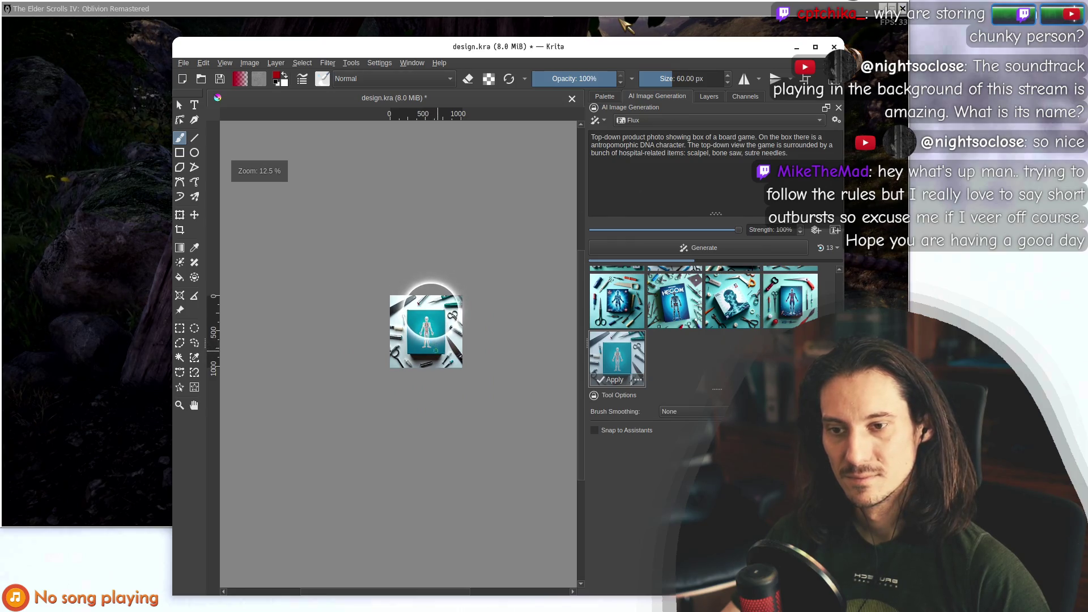
left_click(625, 314)
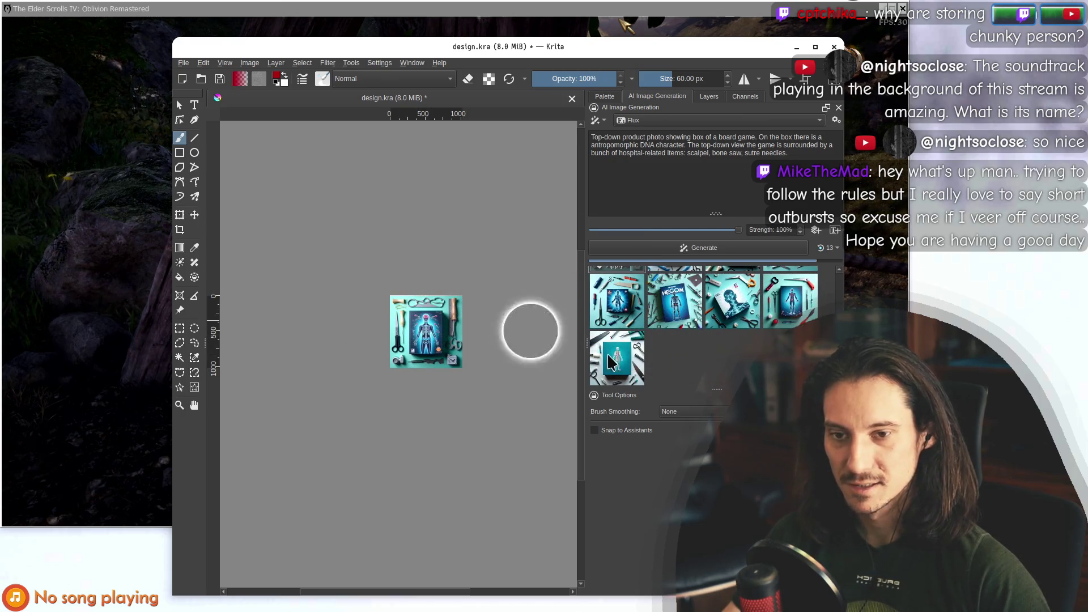
Compare the new DNA MINE result with the plain teal box result.
scroll(413, 332, "up", 4)
scroll(448, 244, "up", 4)
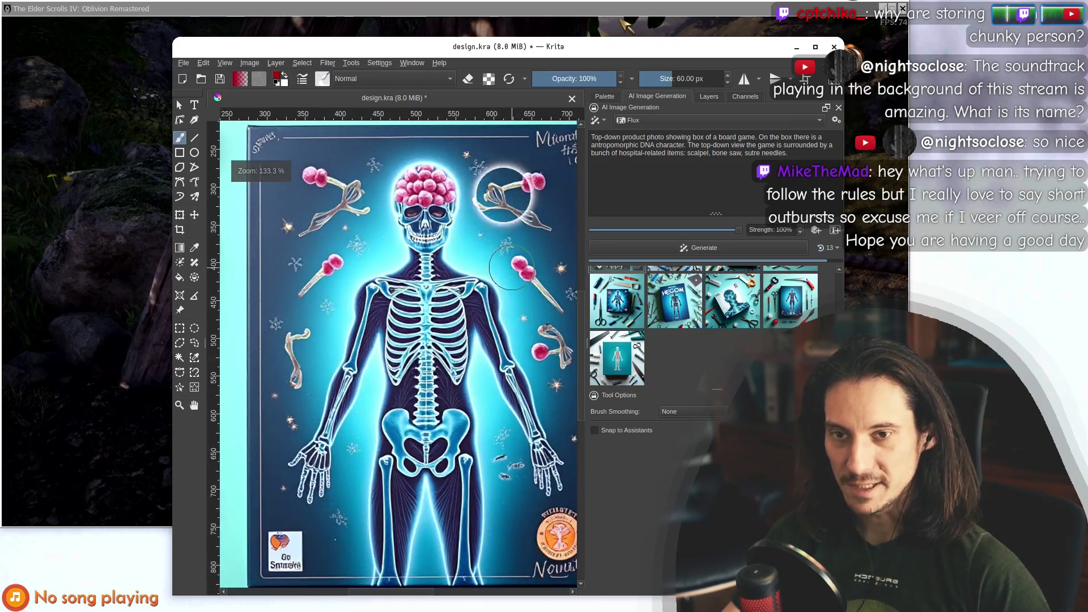
scroll(397, 250, "down", 1)
scroll(379, 260, "down", 1)
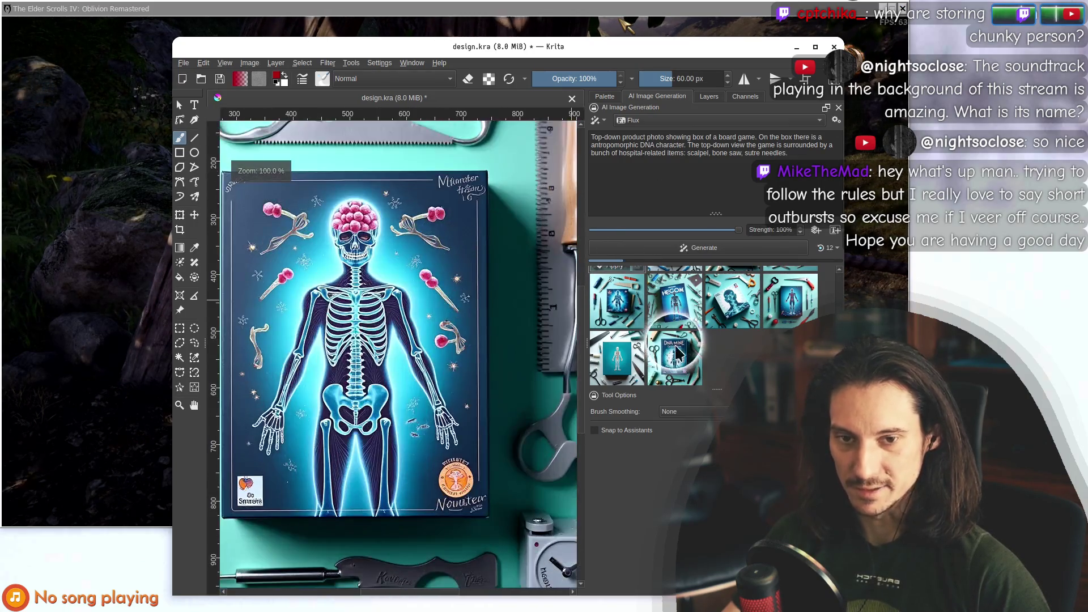
left_click(674, 357)
scroll(405, 289, "down", 6)
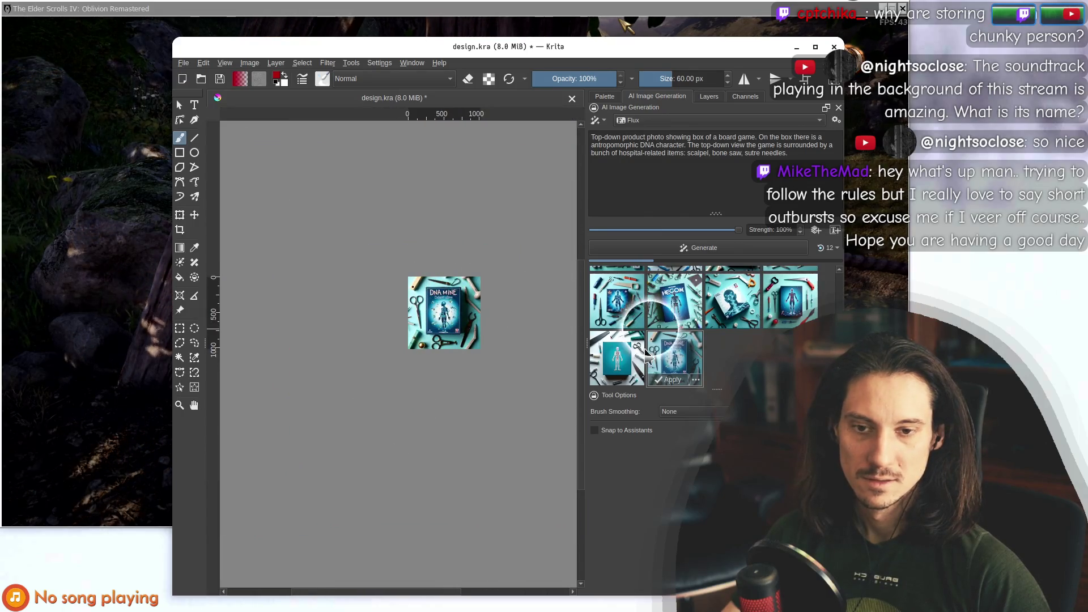
left_click(617, 357)
left_click(684, 364)
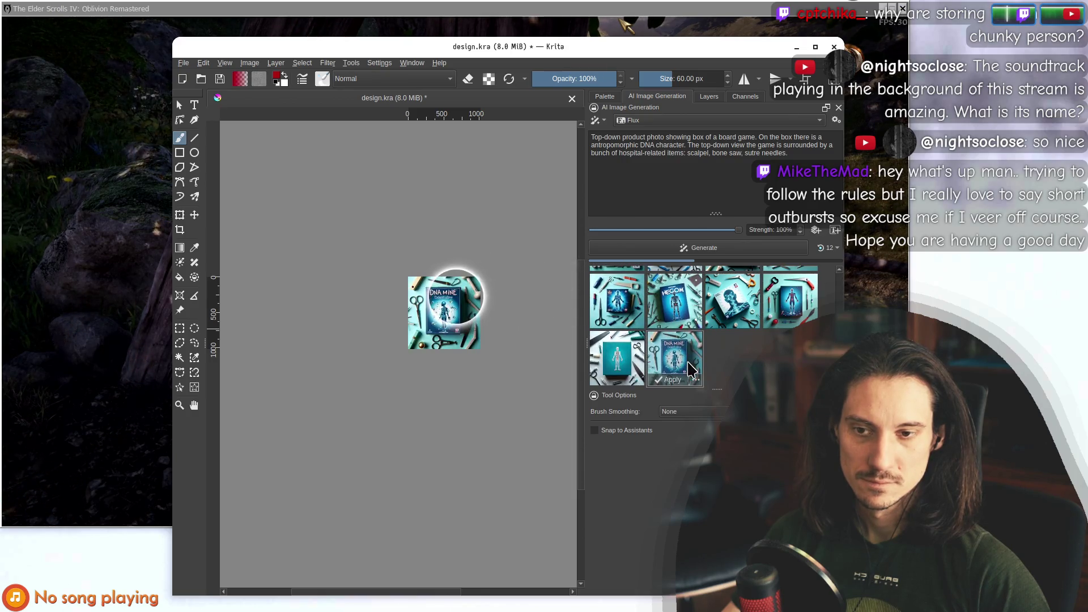
Cycle through the glowing-ring, plain teal and first results, ending on the newest teal shot.
scroll(611, 323, "up", 1)
left_click(615, 306)
scroll(651, 323, "down", 2)
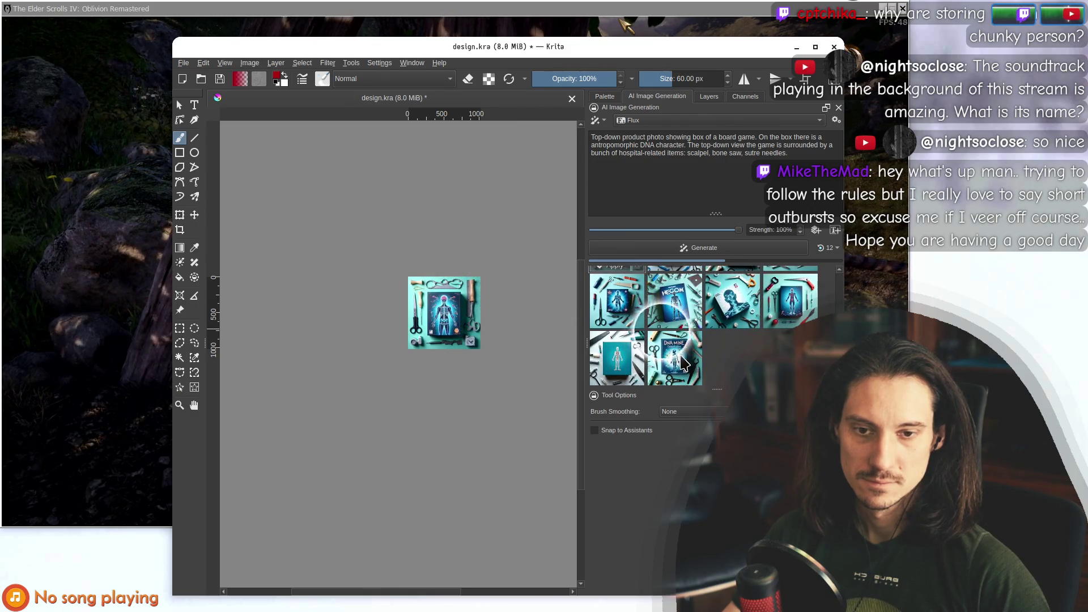
left_click(635, 365)
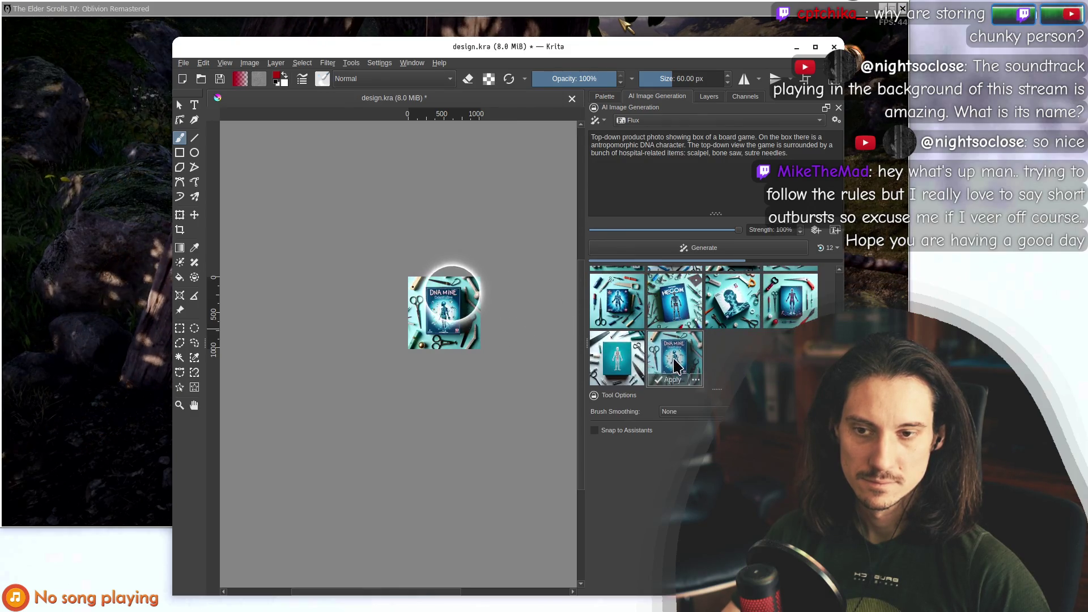
scroll(674, 340, "up", 1)
left_click(616, 303)
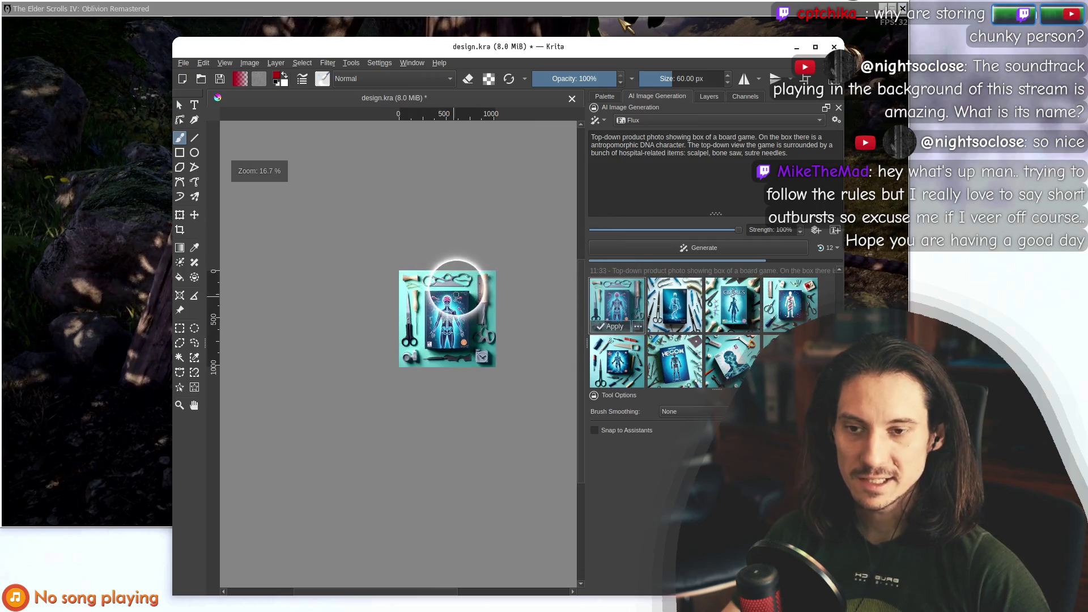
scroll(453, 294, "up", 4)
scroll(453, 294, "down", 1)
scroll(453, 293, "down", 3)
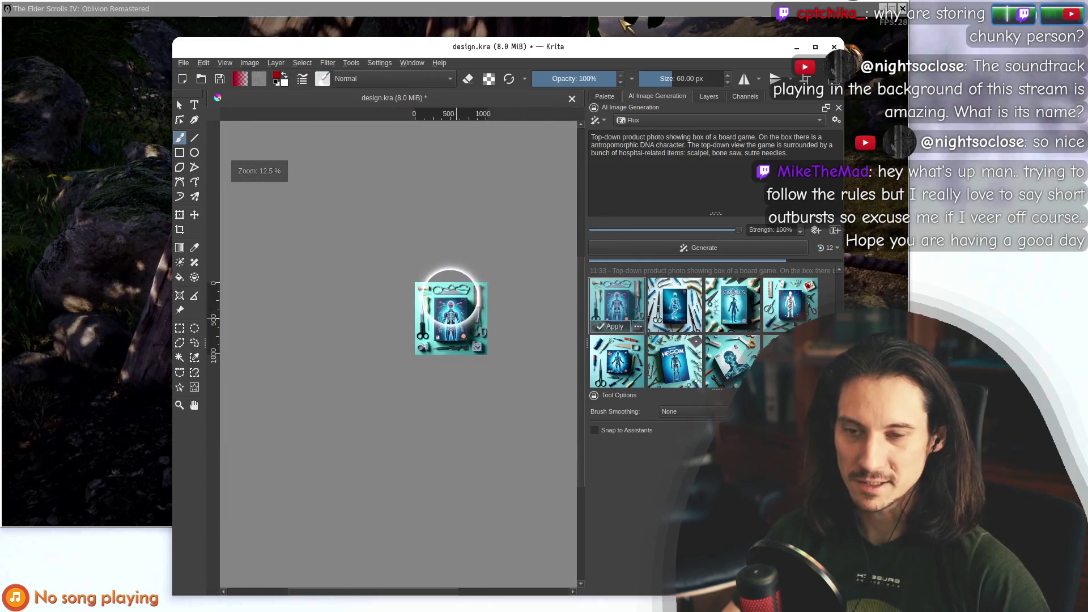
scroll(638, 320, "down", 1)
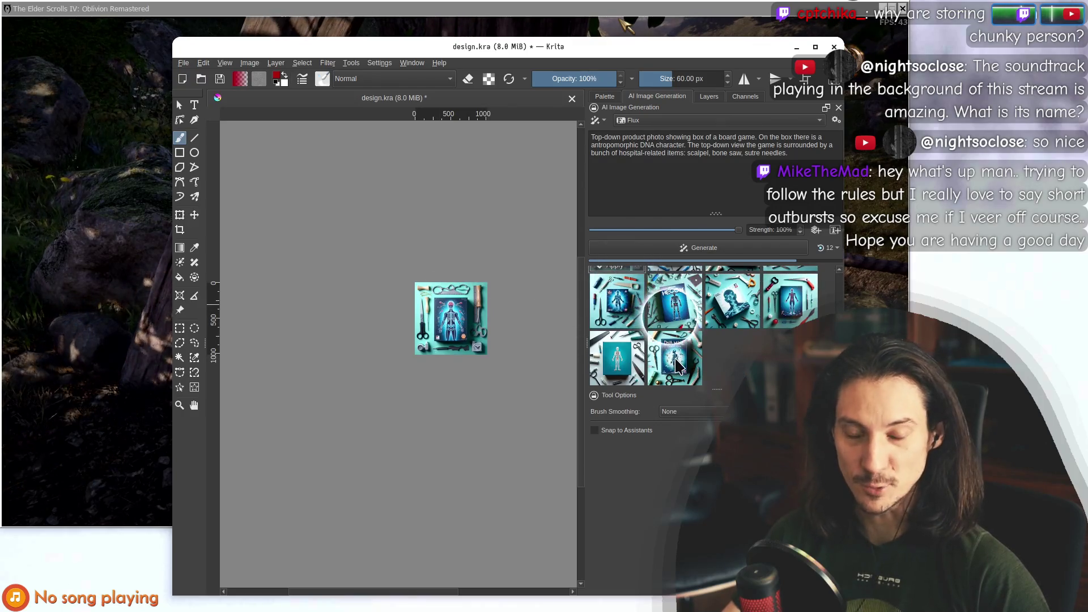
scroll(524, 303, "up", 1)
scroll(513, 320, "down", 1)
scroll(535, 300, "up", 2)
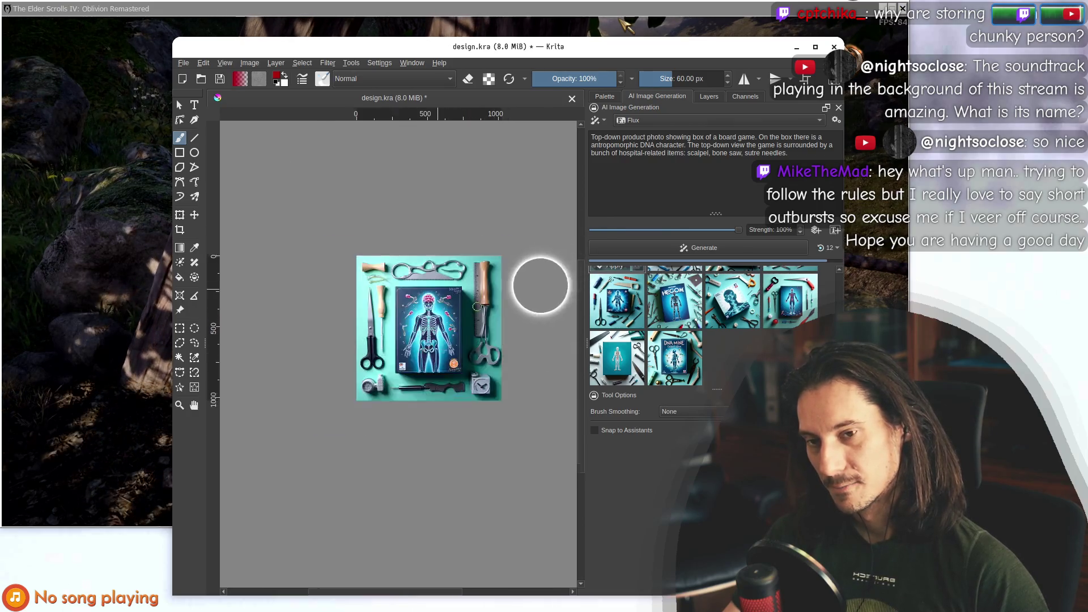
scroll(528, 289, "down", 2)
scroll(518, 296, "up", 1)
left_click(727, 351)
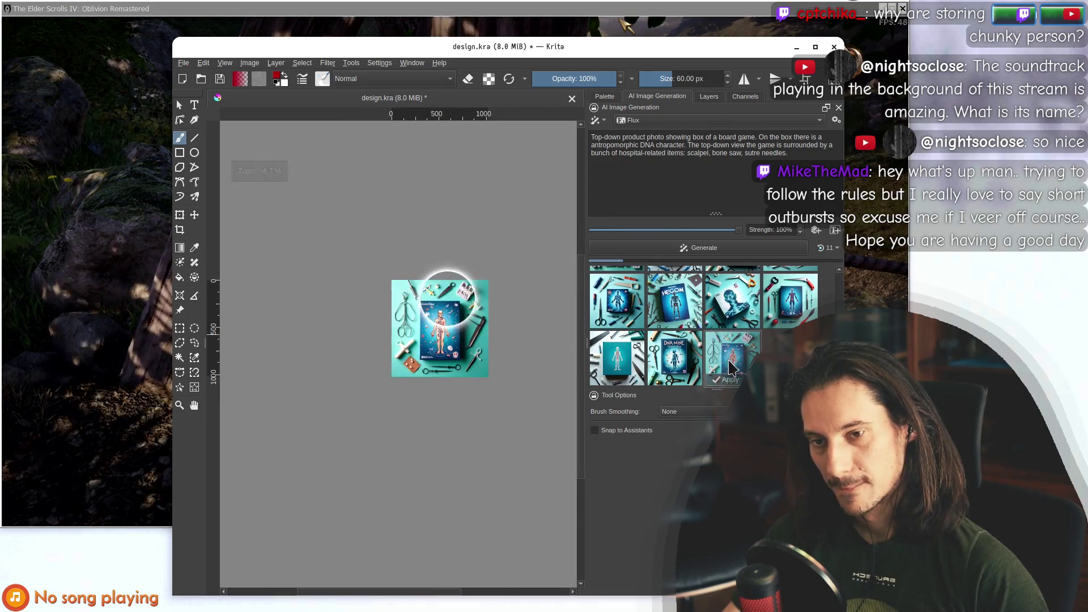
Zoom in and out to inspect the teal box with the blue figure amid scissors and thread.
scroll(440, 300, "down", 1)
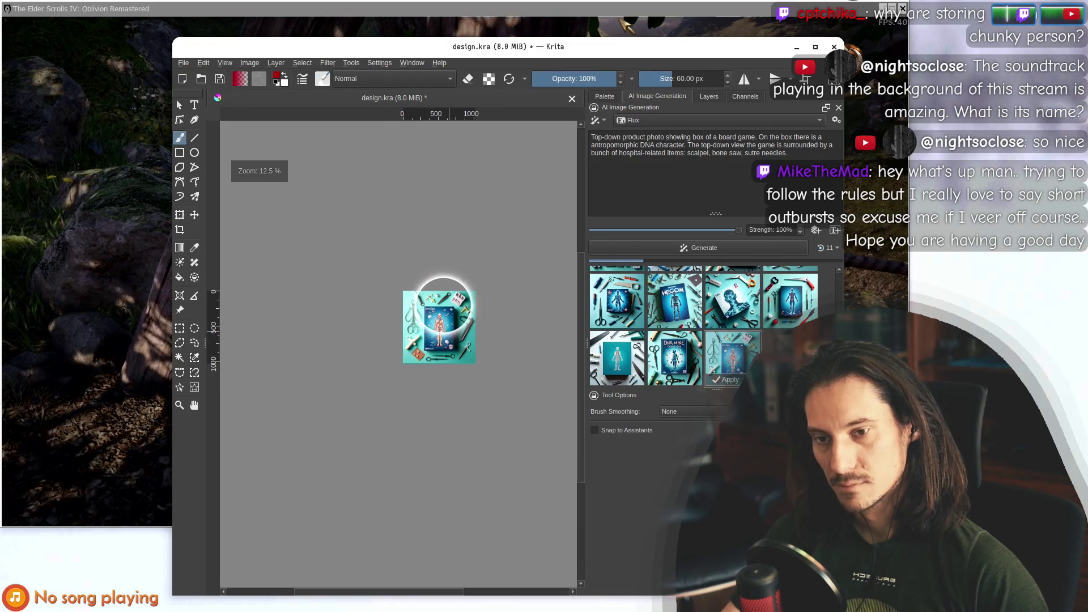
scroll(440, 301, "up", 6)
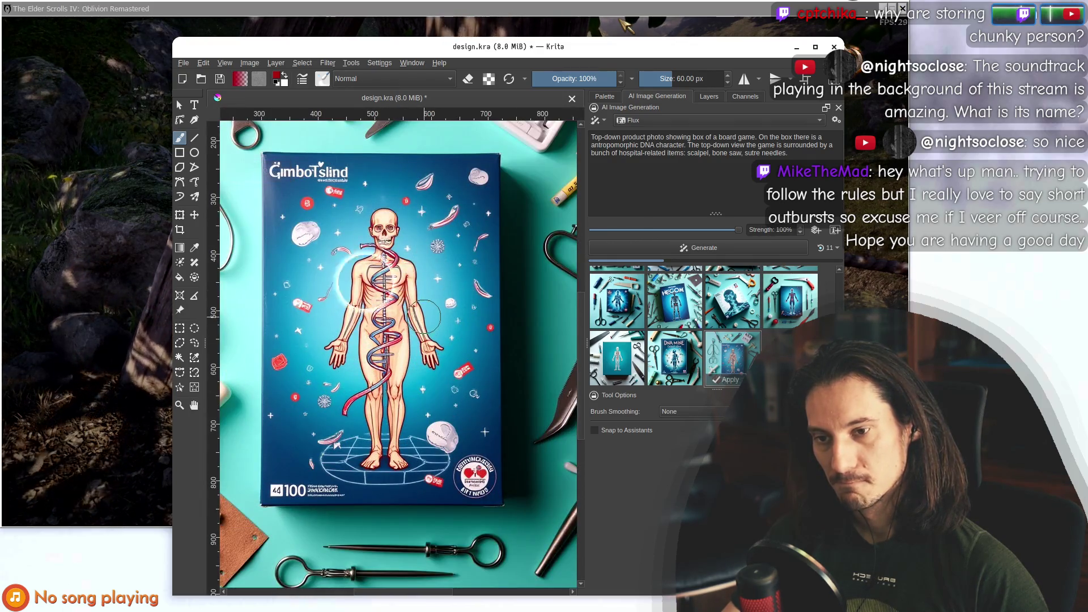
scroll(422, 319, "down", 5)
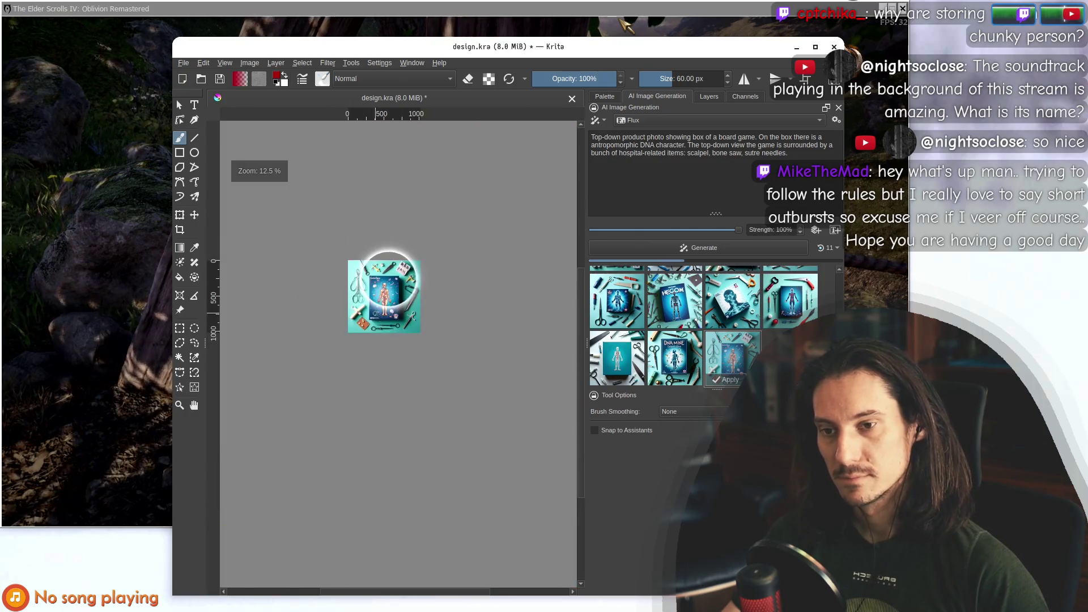
scroll(364, 272, "up", 4)
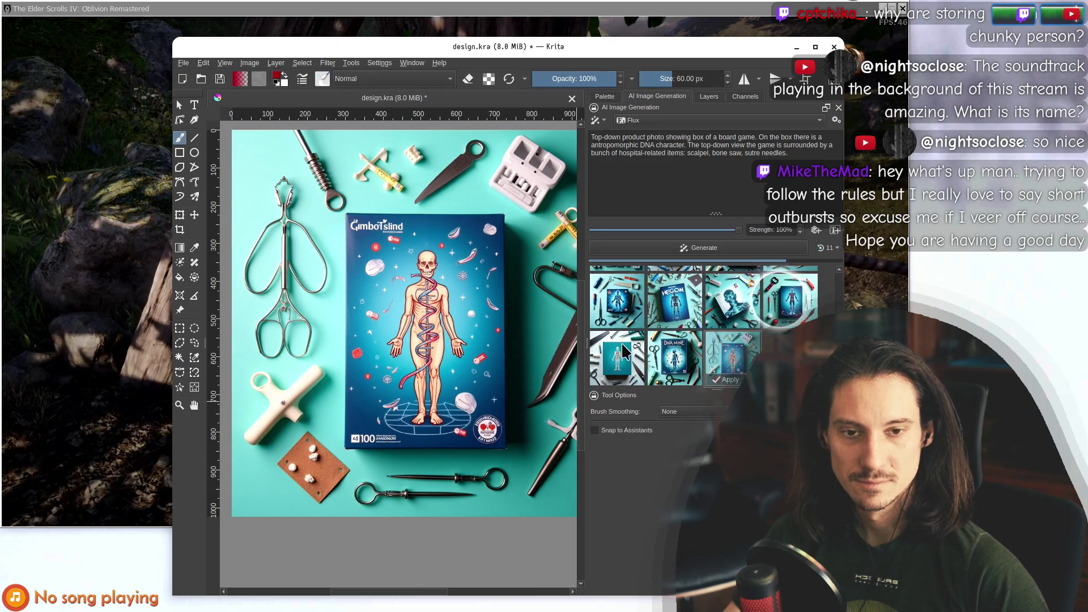
mouse_move(621, 356)
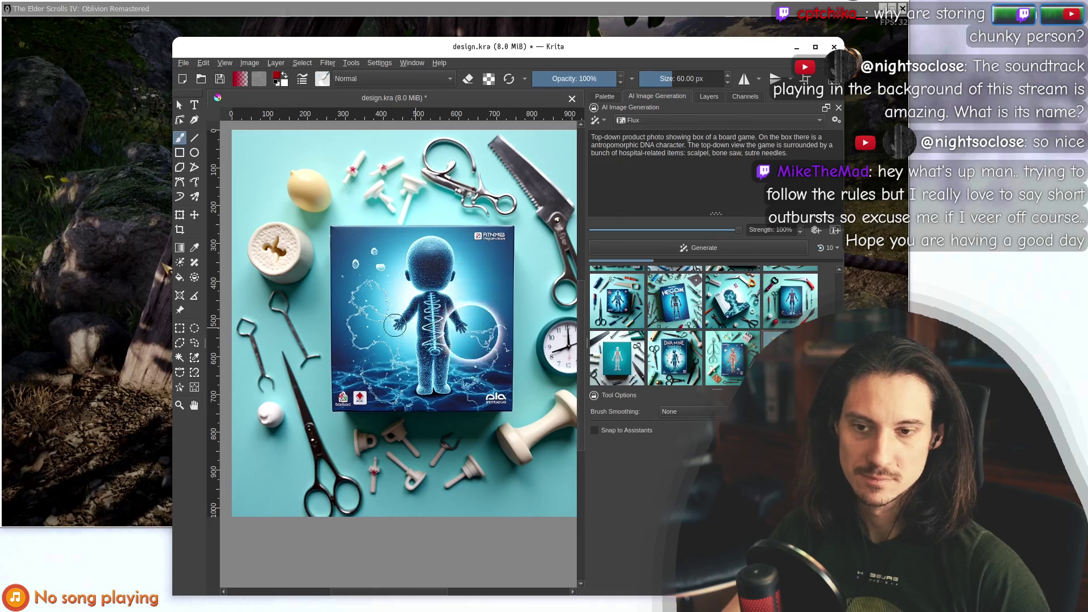
scroll(437, 308, "down", 5)
scroll(688, 359, "up", 2)
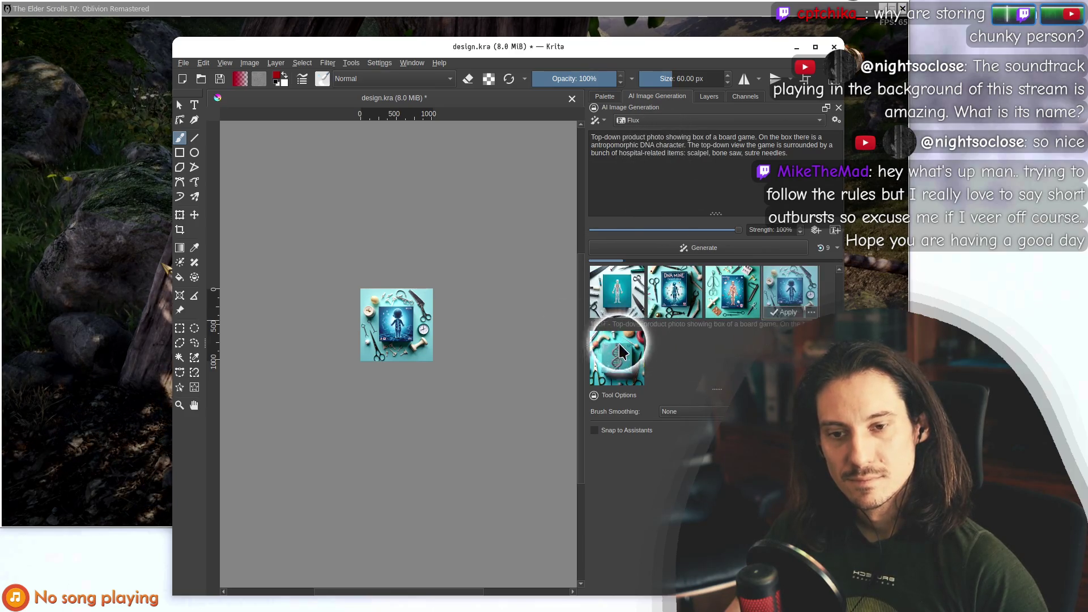
Preview the newest generated image and nudge the Krita window slightly right.
left_click(616, 358)
scroll(399, 306, "up", 6)
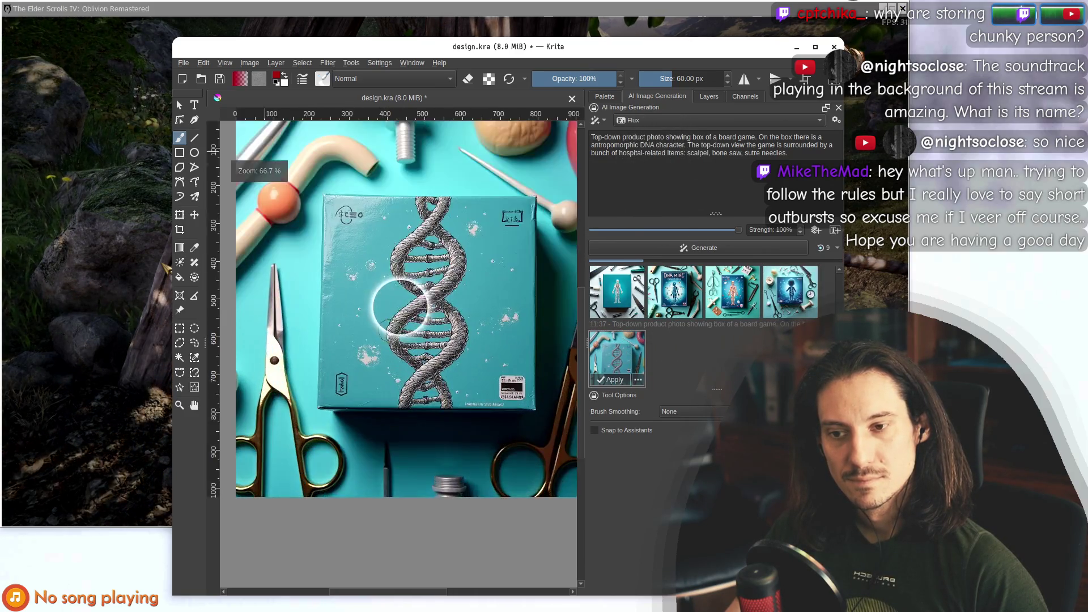
scroll(374, 230, "down", 6)
mouse_move(534, 52)
left_mouse_down()
mouse_move(500, 243)
mouse_move(581, 50)
mouse_move(572, 57)
left_mouse_up()
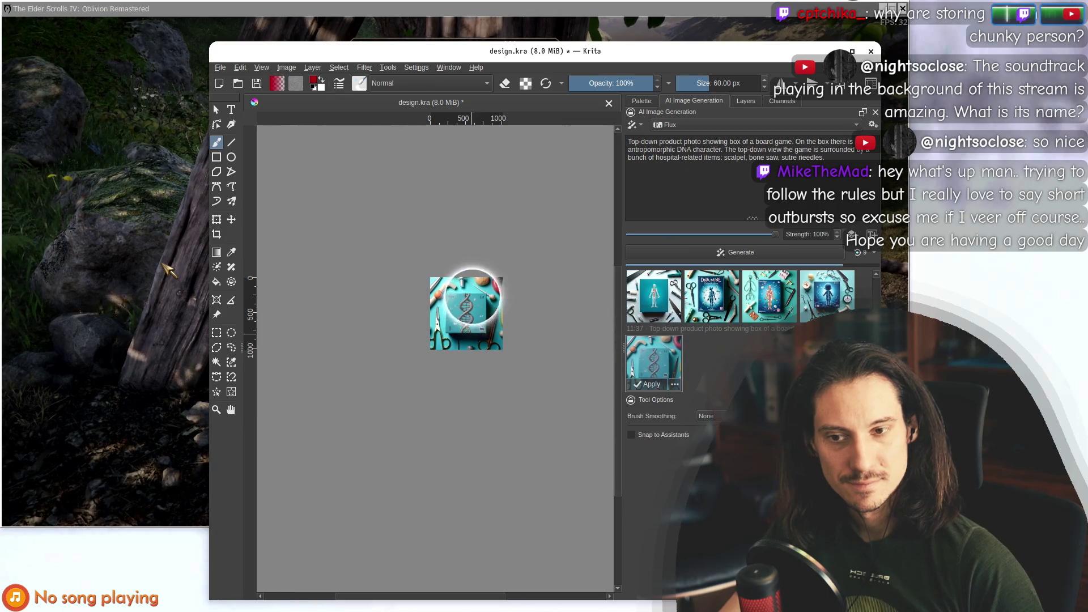
scroll(473, 294, "up", 6)
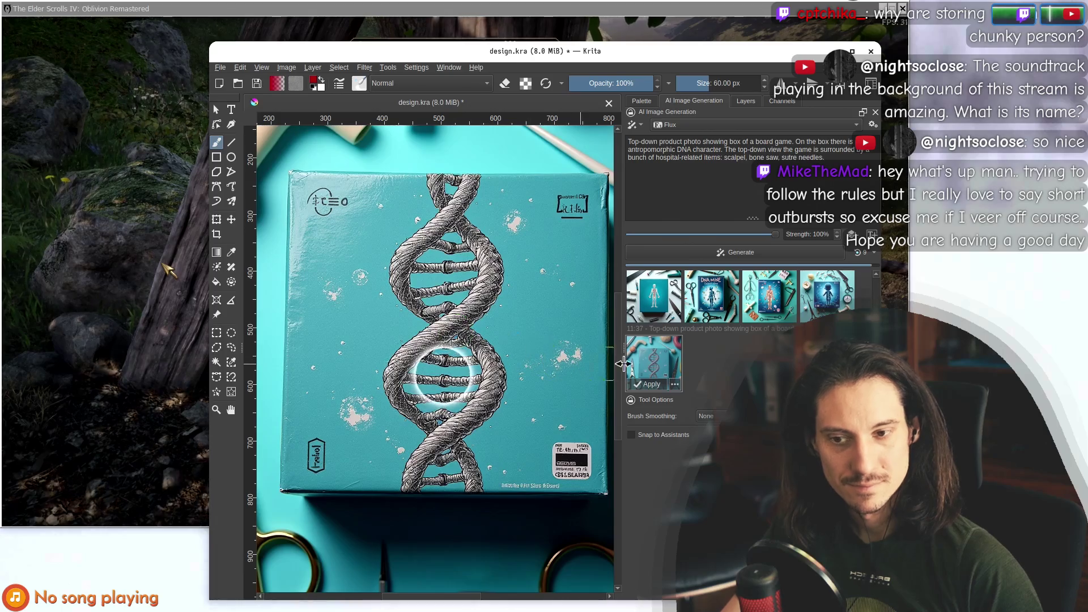
Preview the skeleton box and another generated box image, zooming to inspect each.
left_click(722, 363)
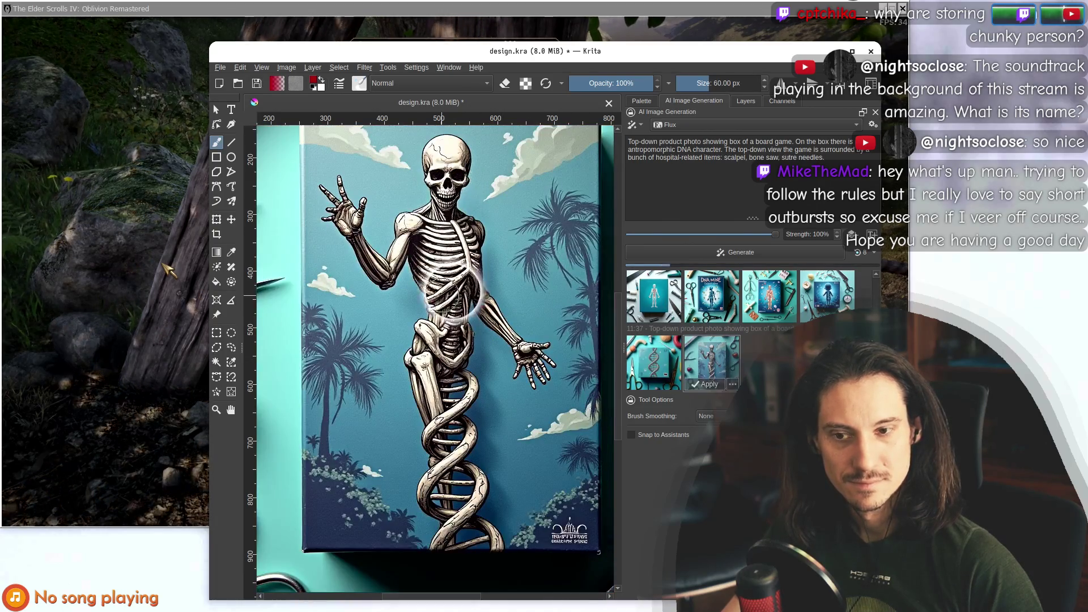
scroll(456, 264, "down", 6)
scroll(452, 308, "up", 4)
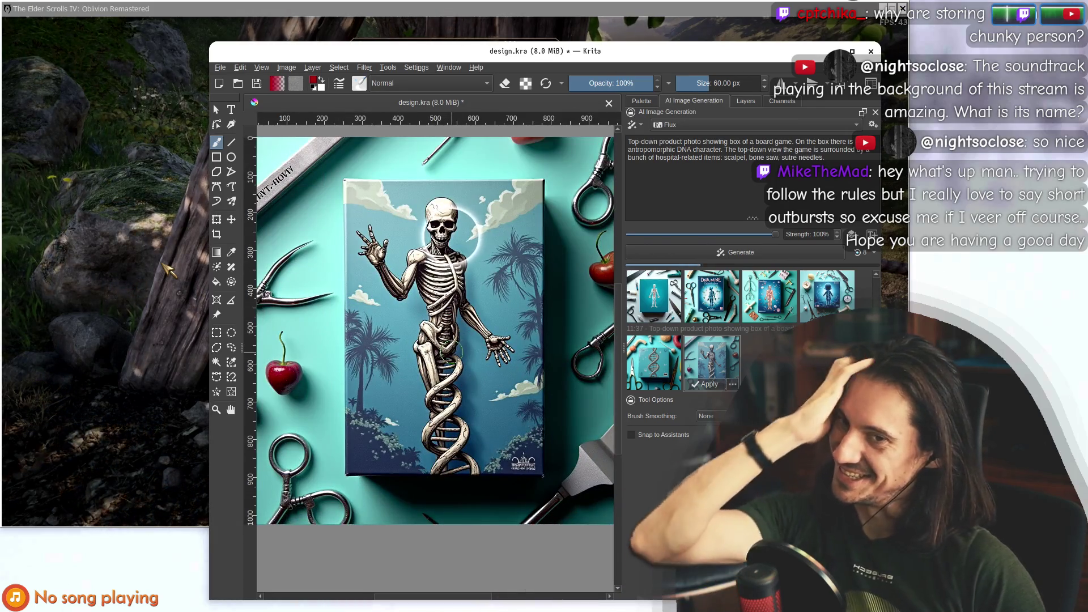
scroll(471, 370, "down", 4)
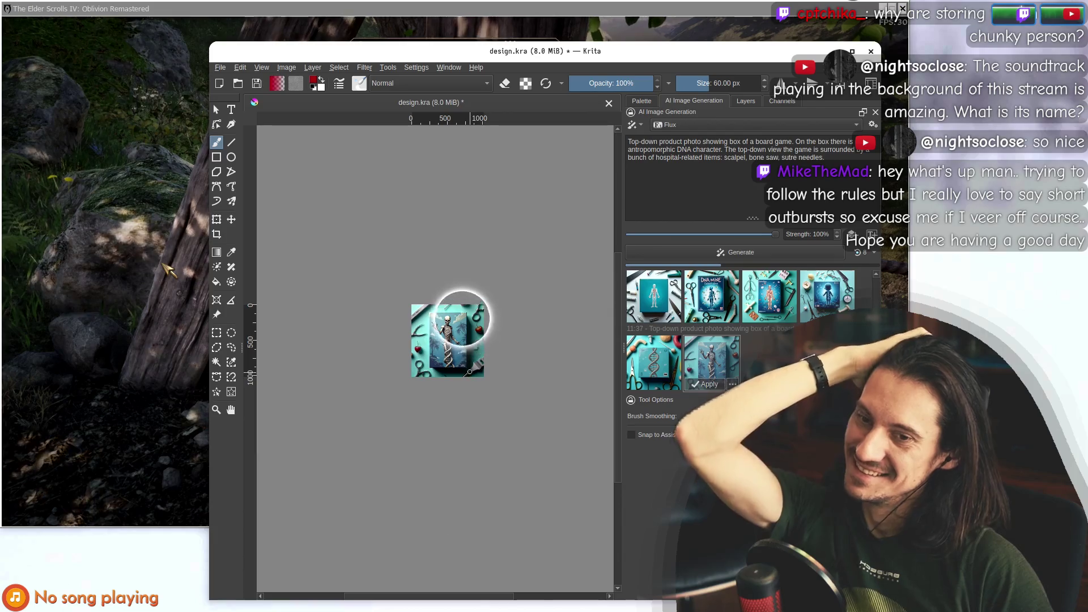
scroll(453, 321, "up", 1)
scroll(471, 309, "down", 1)
scroll(470, 309, "up", 5)
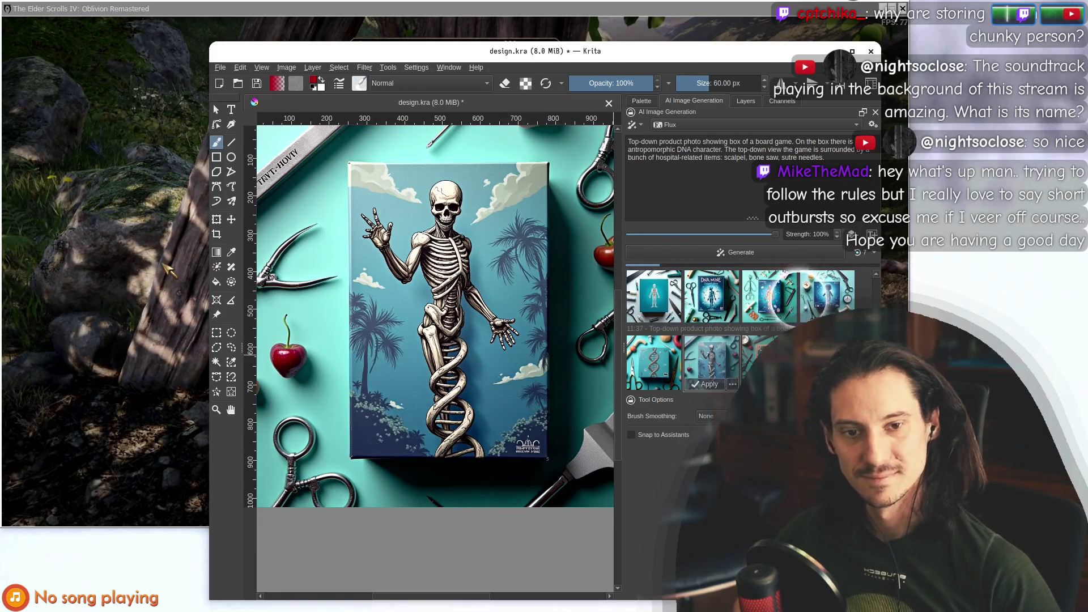
left_click(757, 343)
scroll(436, 283, "down", 5)
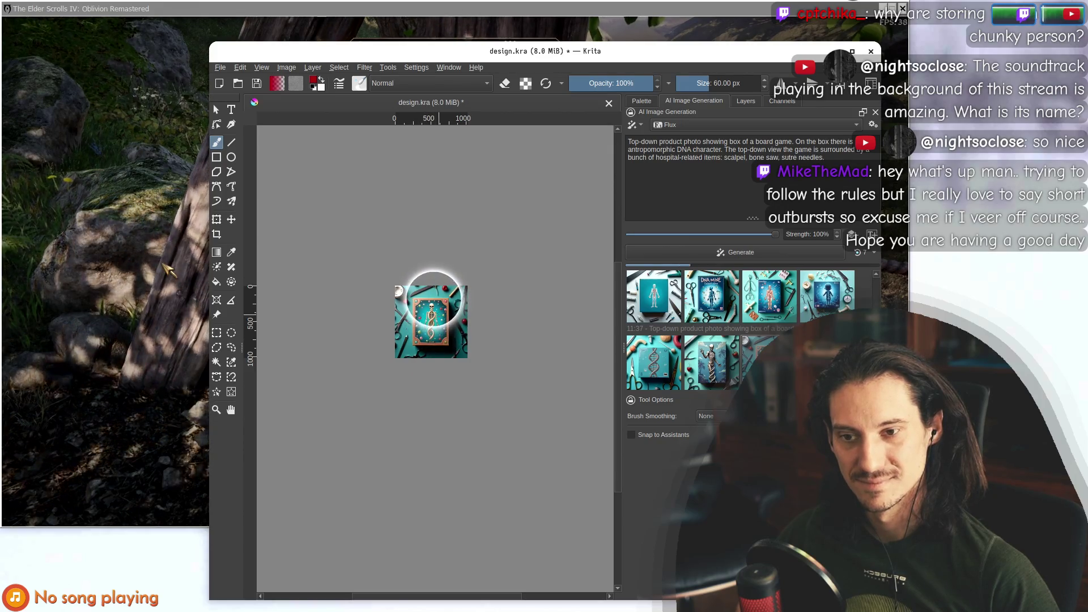
scroll(434, 297, "up", 5)
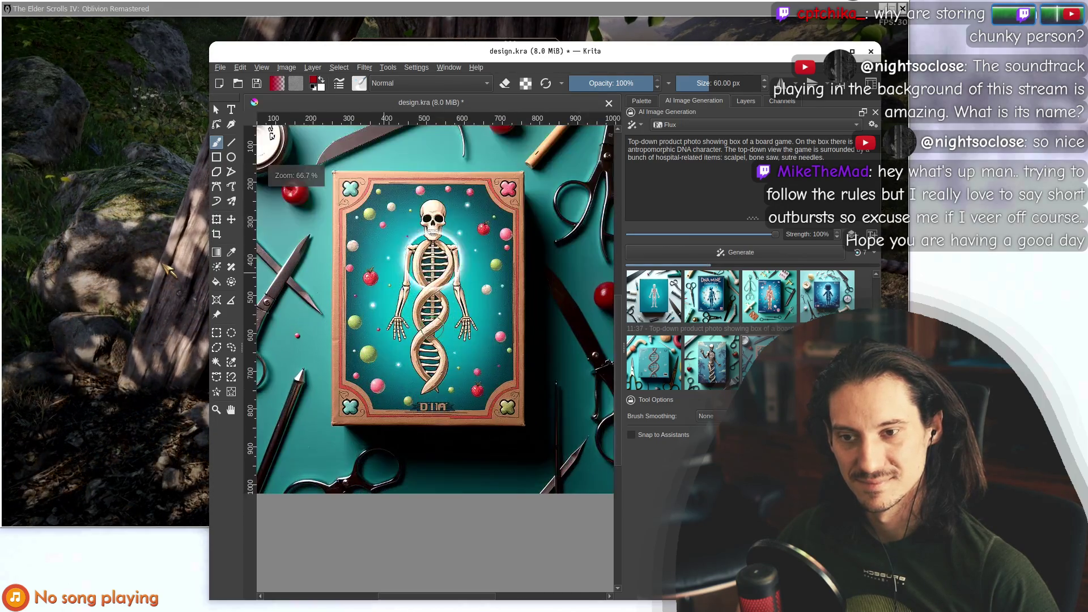
Select 'bone saw' in the prompt and start replacing it with 'sy'.
triple_click(646, 149)
left_click_drag(724, 150, 841, 163)
left_click(865, 156)
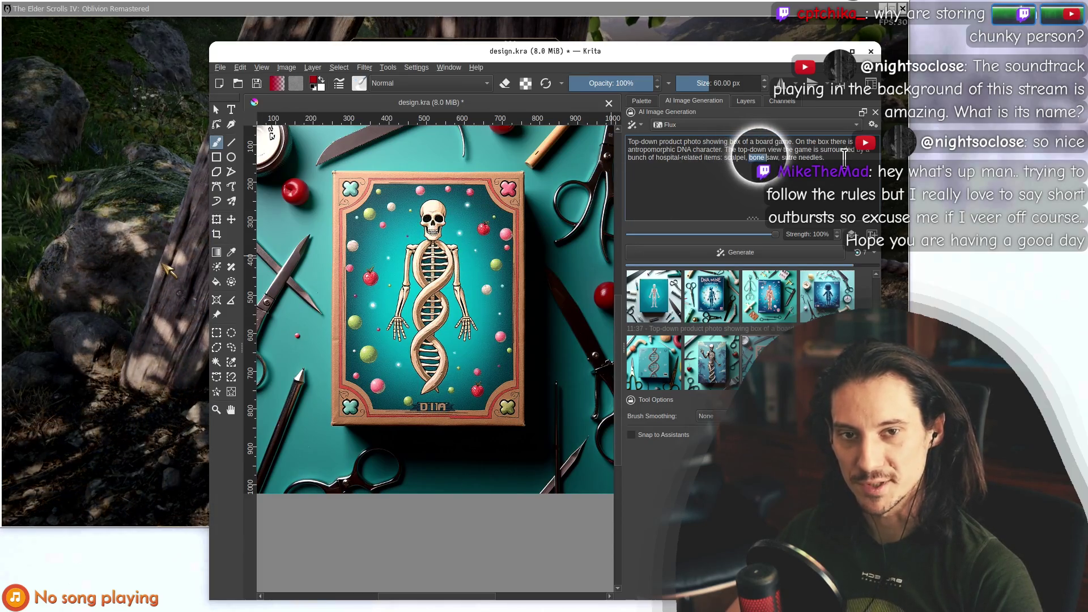
key("ctrl+shift+Right")
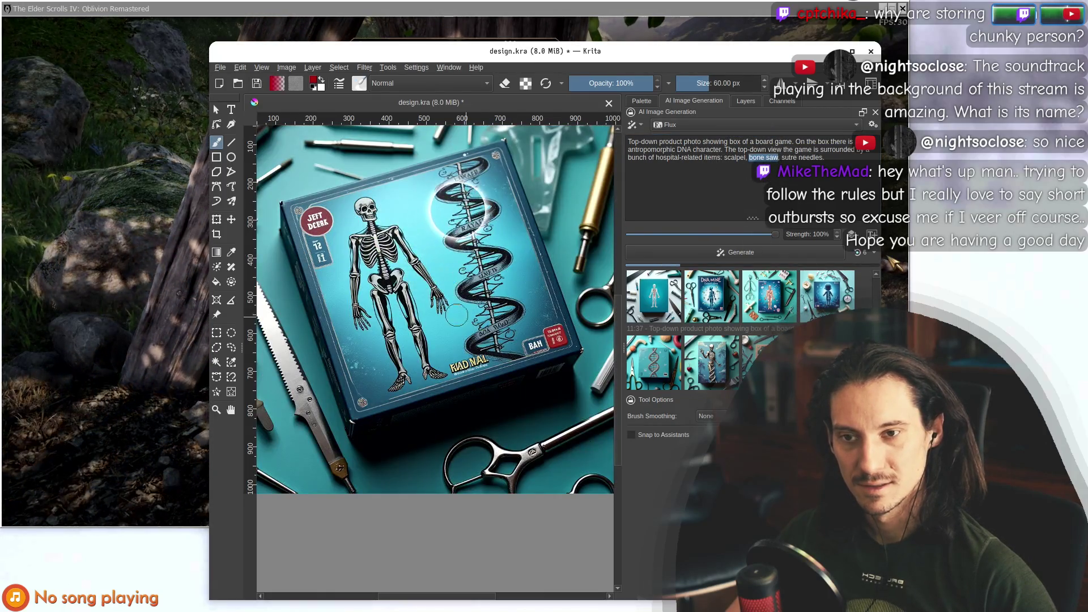
key("minus")
key("minus")
key("minus")
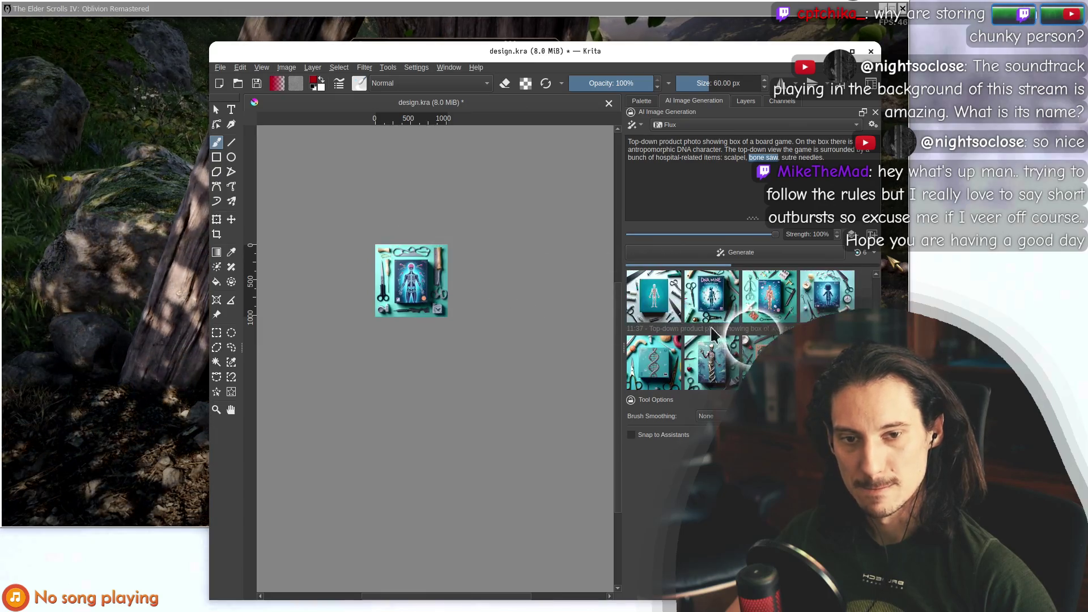
left_click(729, 369)
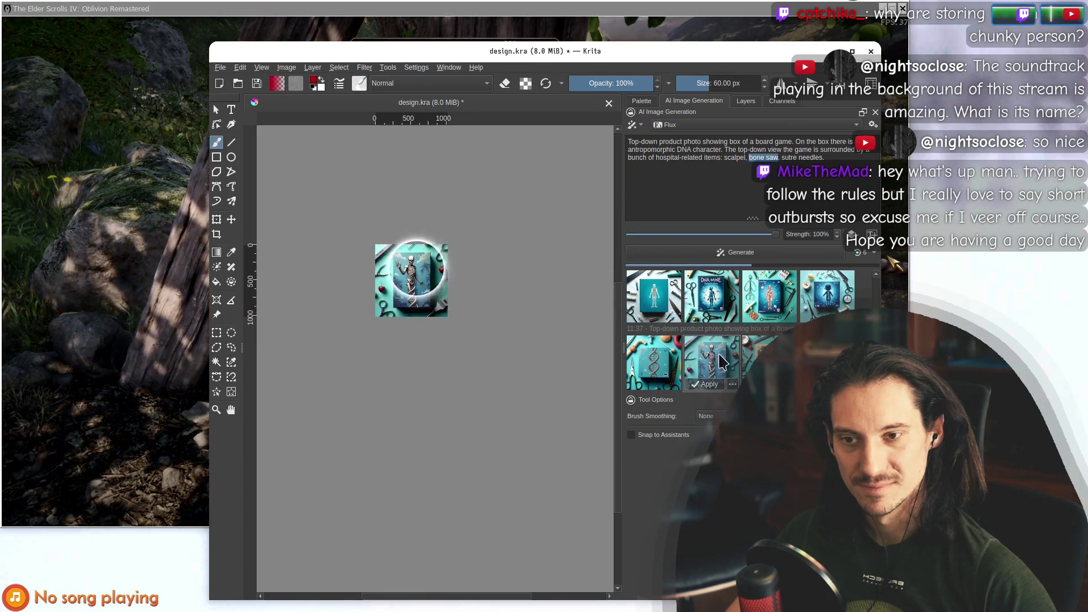
left_click(740, 153)
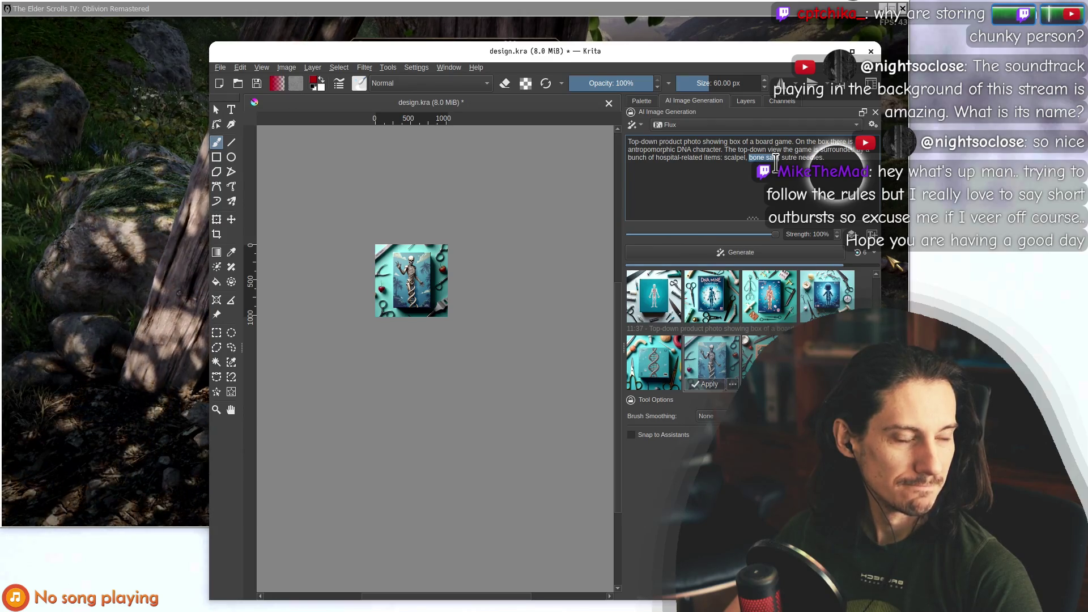
type("syring")
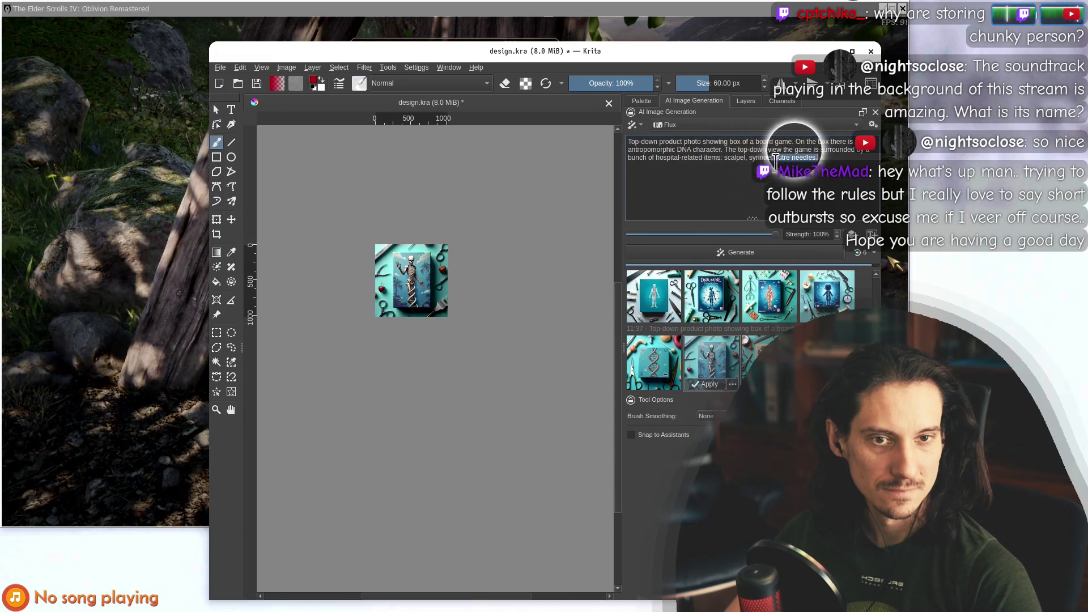
Remove 'sutre needles' so the prompt ends 'scalpel, syringe, pills.'.
left_click_drag(816, 158, 774, 159)
key("BackSpace")
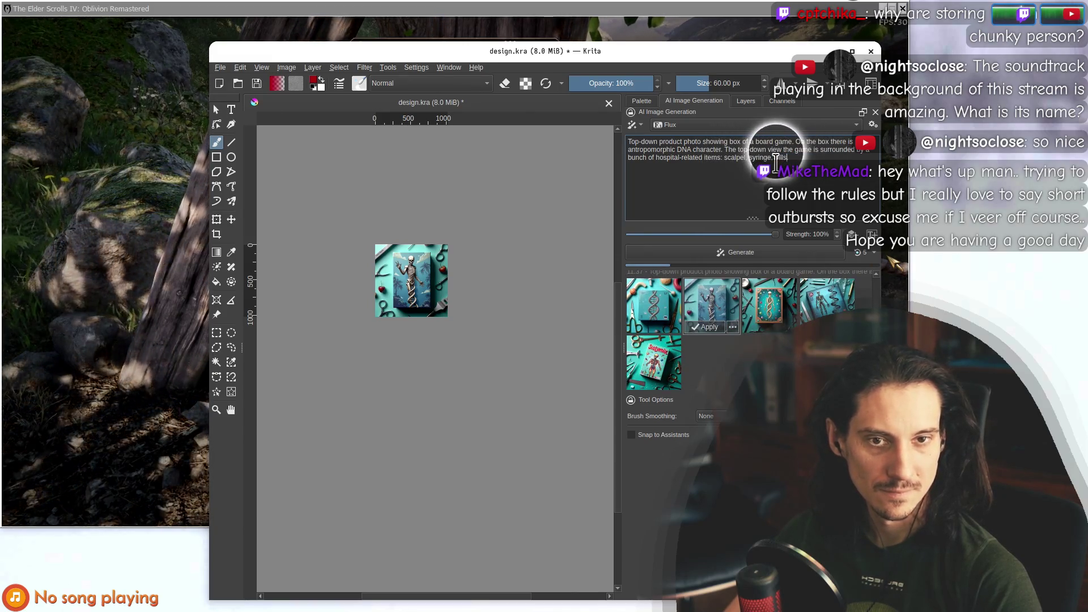
type(".")
left_click(654, 357)
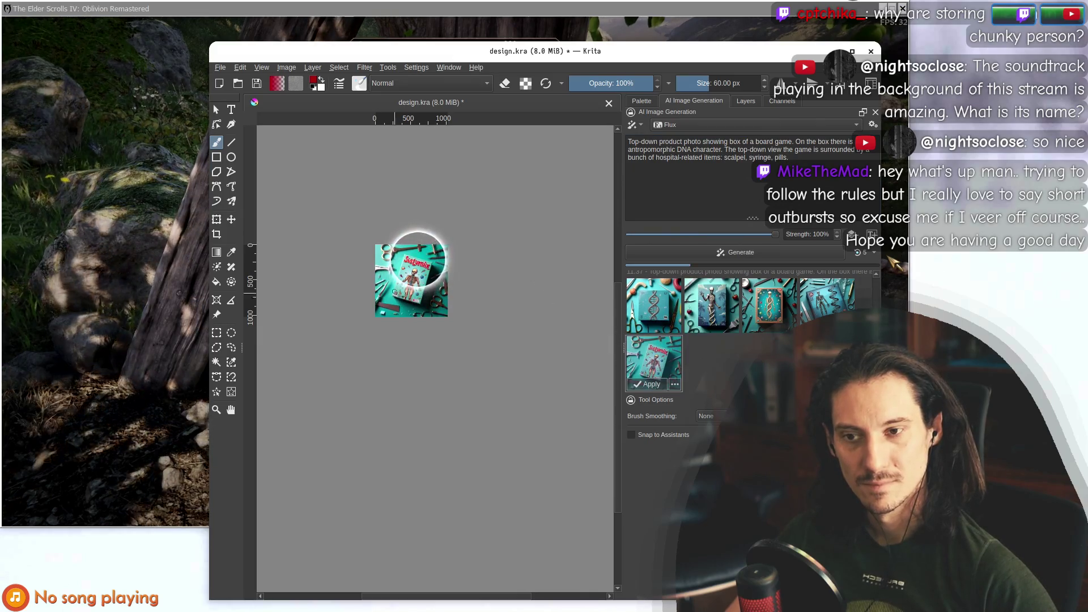
scroll(417, 260, "up", 4)
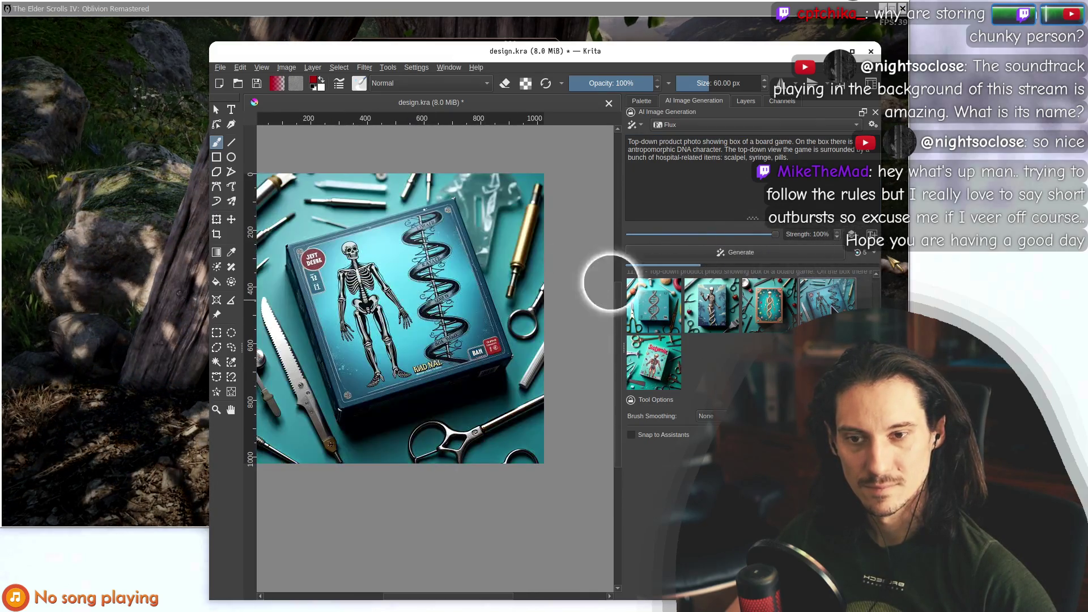
Queue a new batch of generations from the popup beside Generate, then zoom out.
left_click(868, 253)
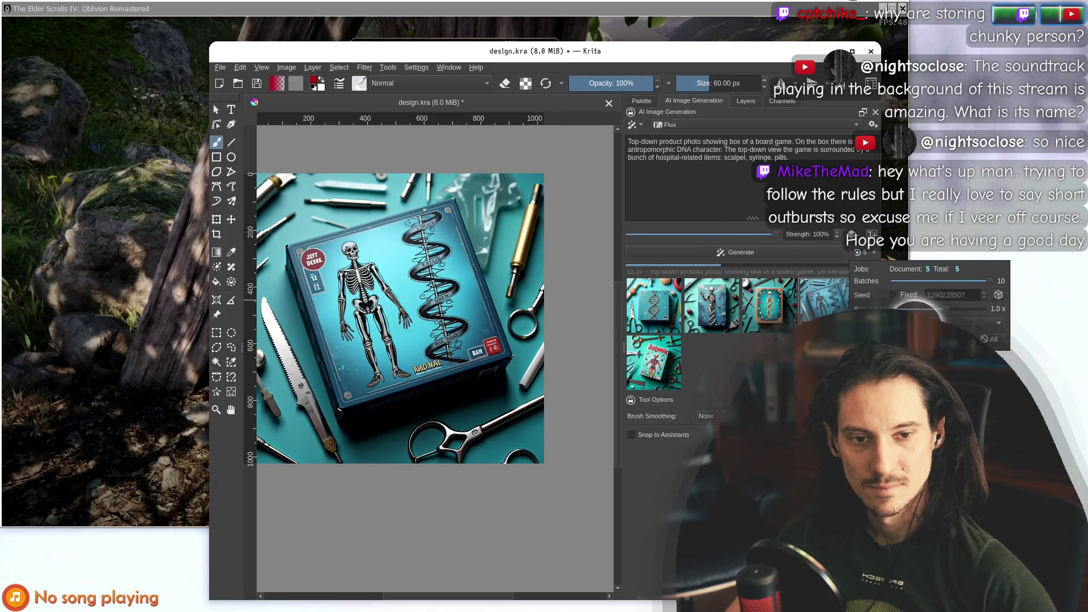
left_click(750, 251)
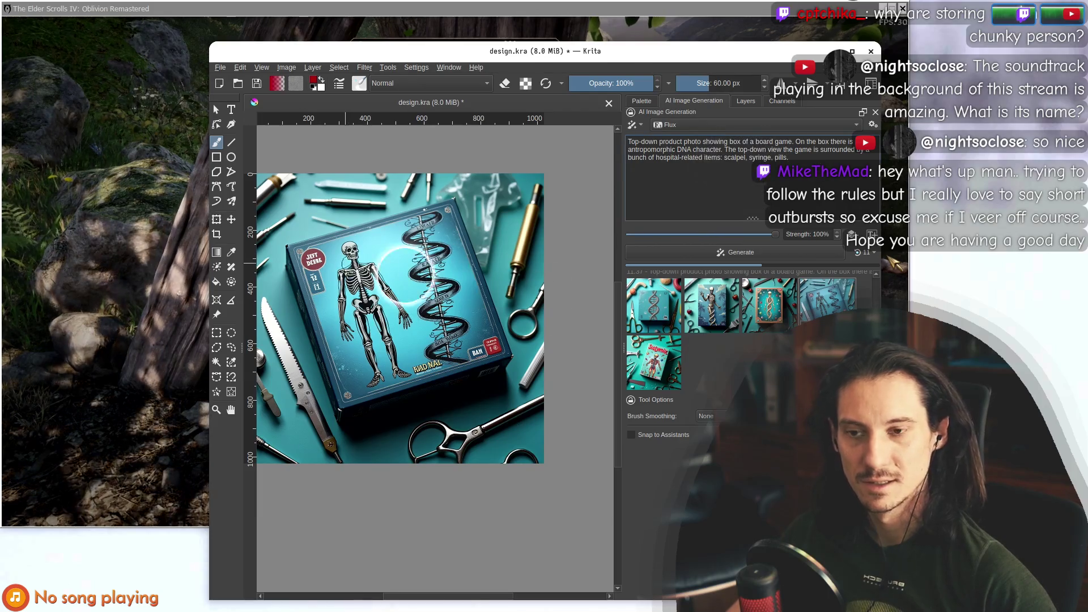
scroll(404, 274, "down", 3)
scroll(394, 259, "up", 4)
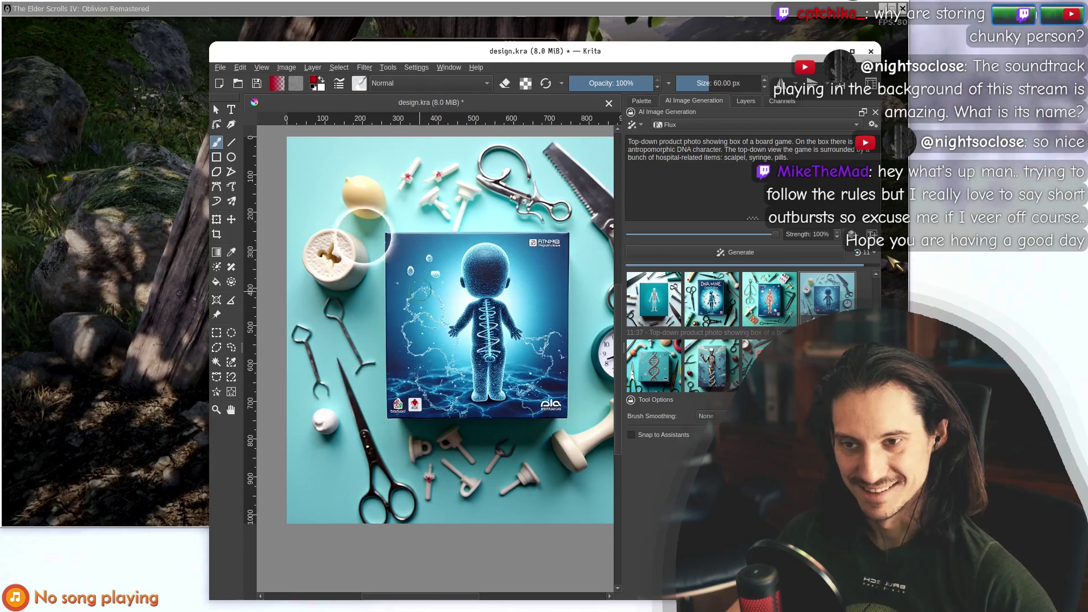
scroll(369, 244, "right", 3)
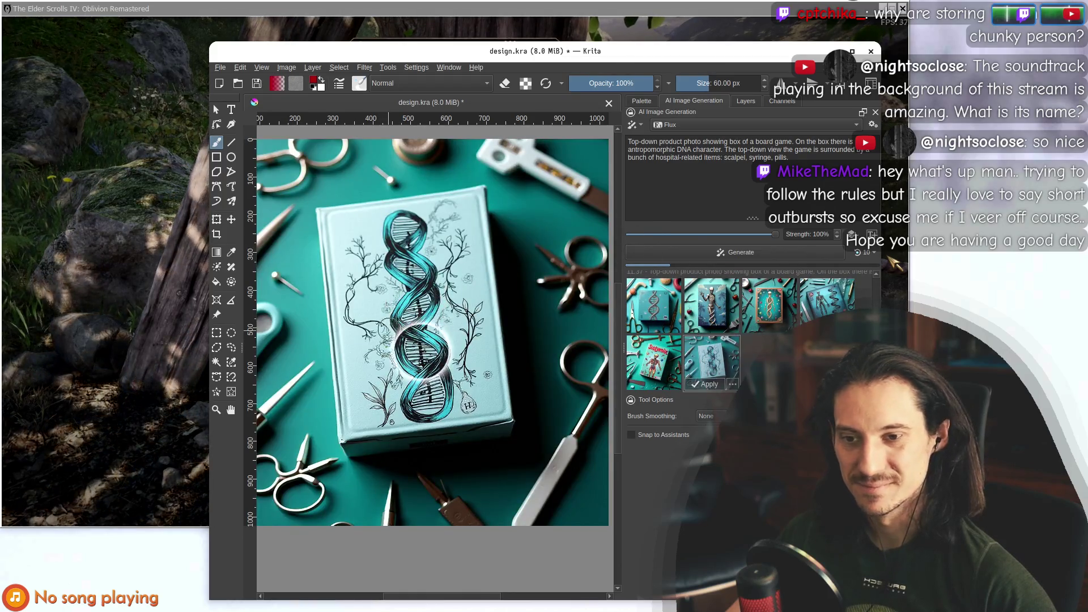
key("minus")
key("minus")
key("minus")
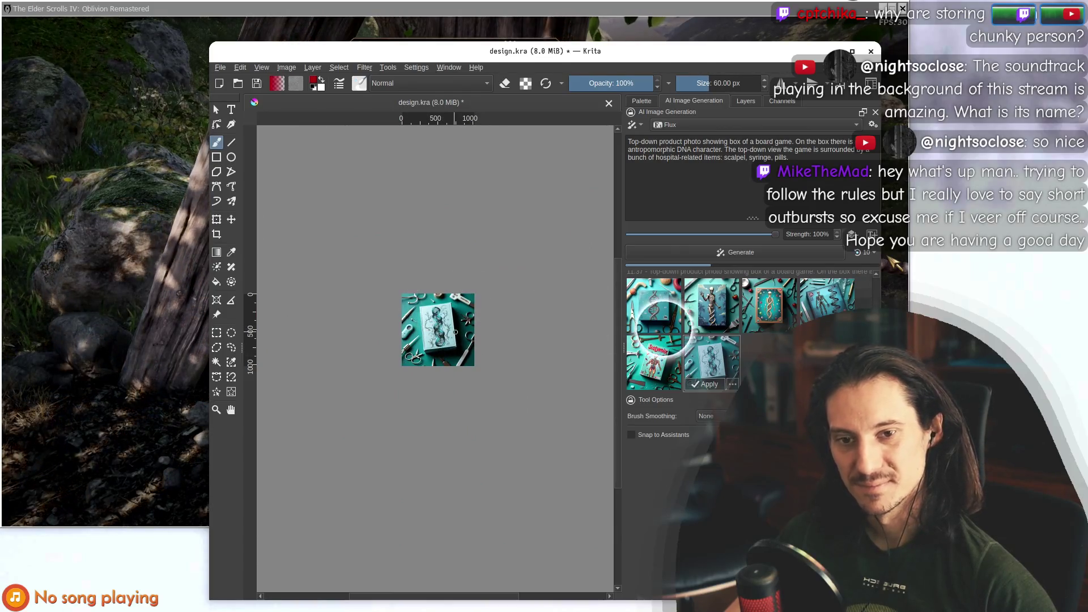
Preview the first skeleton result on the canvas.
scroll(685, 365, "down", 3)
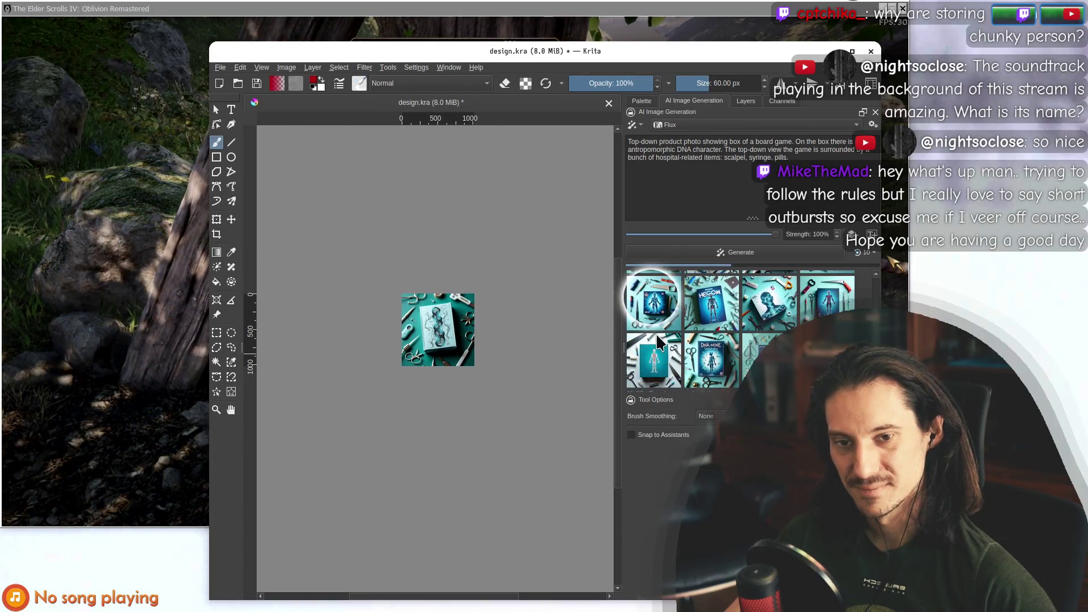
scroll(655, 332, "up", 2)
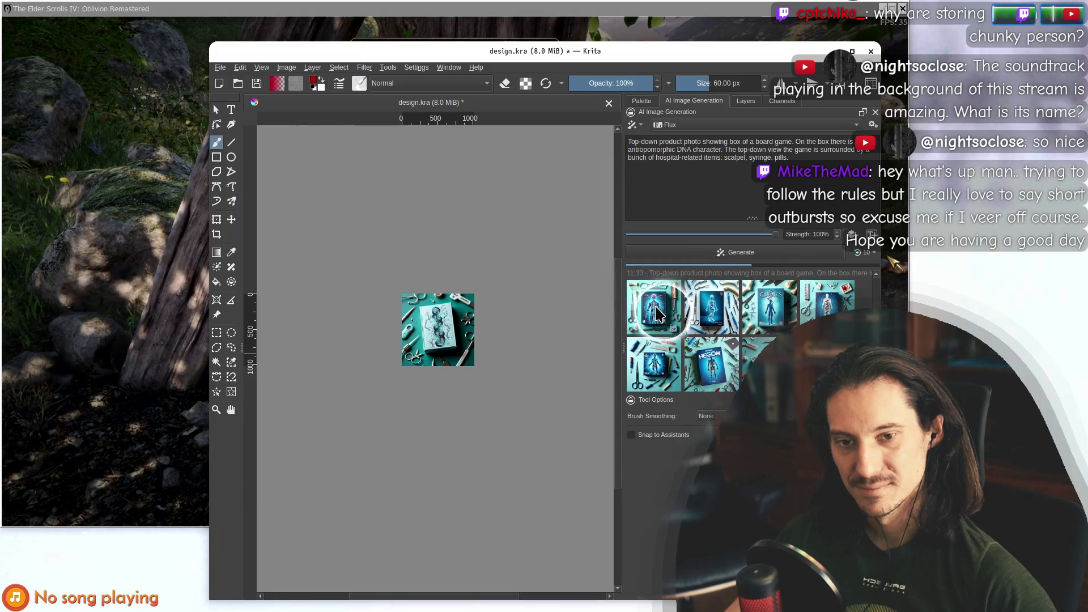
left_click(658, 313)
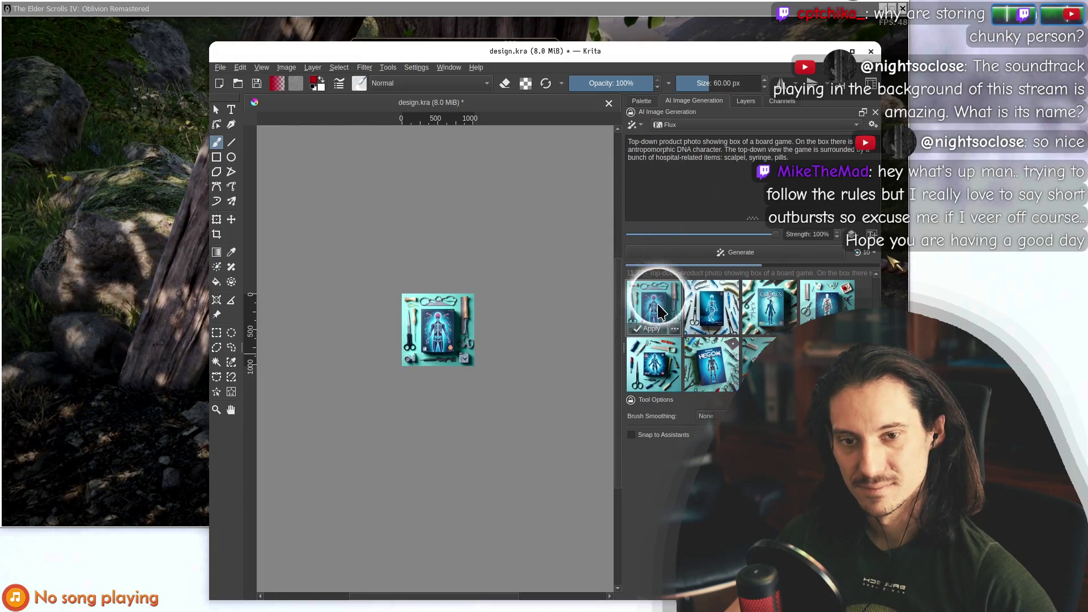
Preview the glowing skeleton box ringed by scissors, a ruler and clamps.
scroll(656, 272, "down", 3)
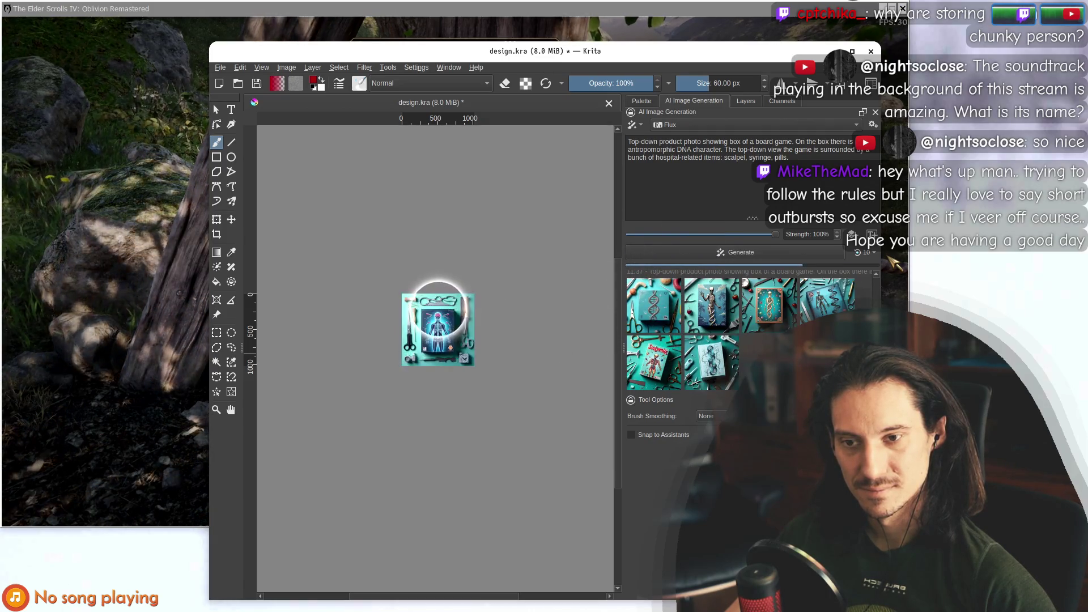
scroll(491, 357, "up", 6)
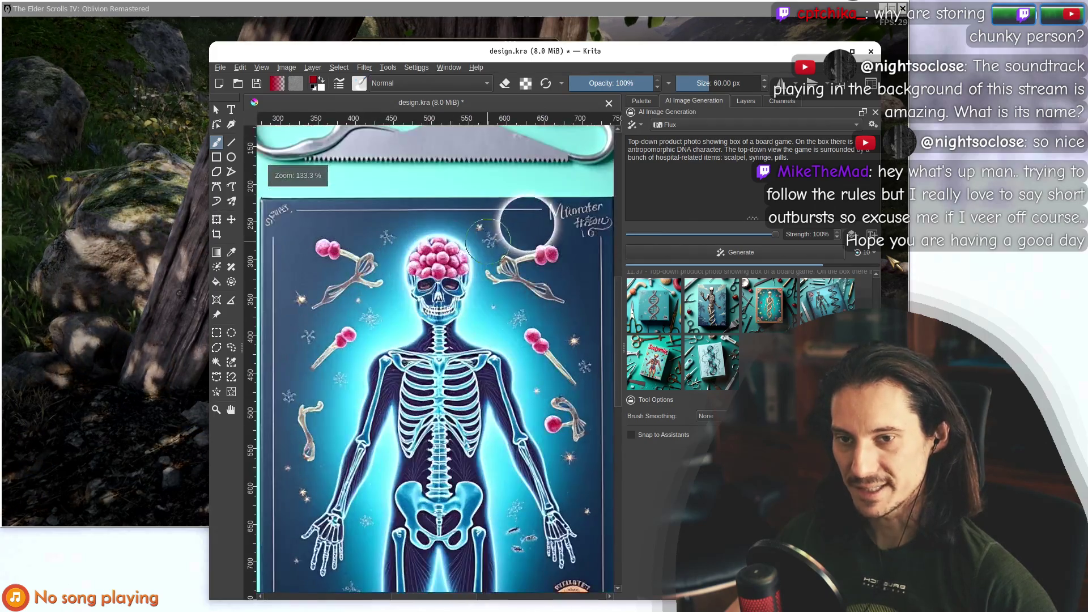
scroll(467, 310, "up", 2)
scroll(481, 226, "down", 6)
scroll(513, 251, "up", 4)
scroll(513, 250, "up", 2)
scroll(535, 243, "down", 2)
scroll(555, 236, "up", 2)
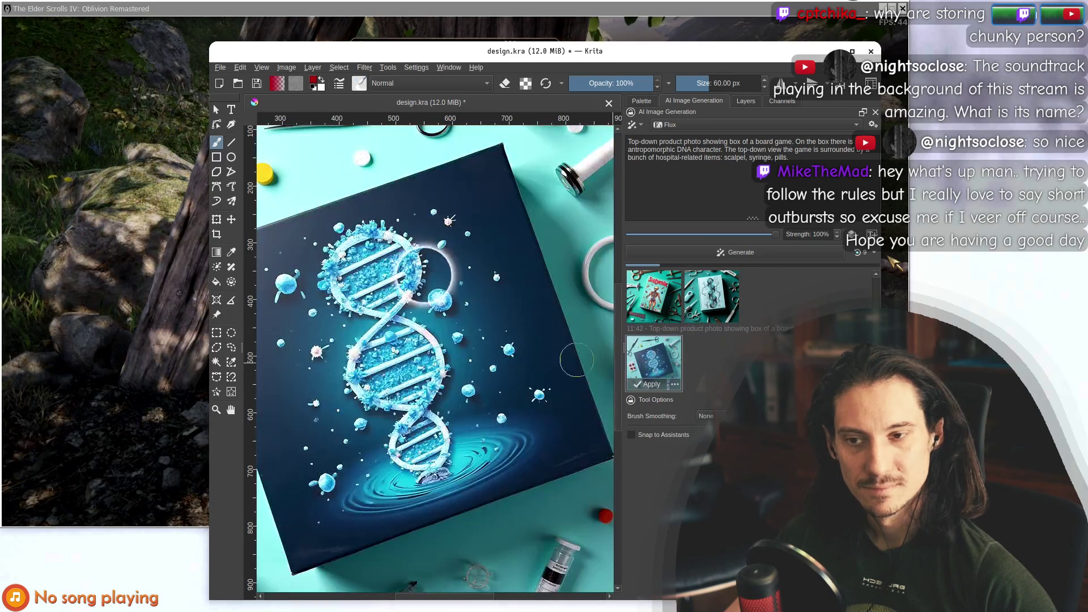
scroll(389, 323, "down", 6)
scroll(363, 321, "up", 4)
scroll(363, 321, "down", 4)
scroll(363, 321, "up", 4)
left_click(660, 300)
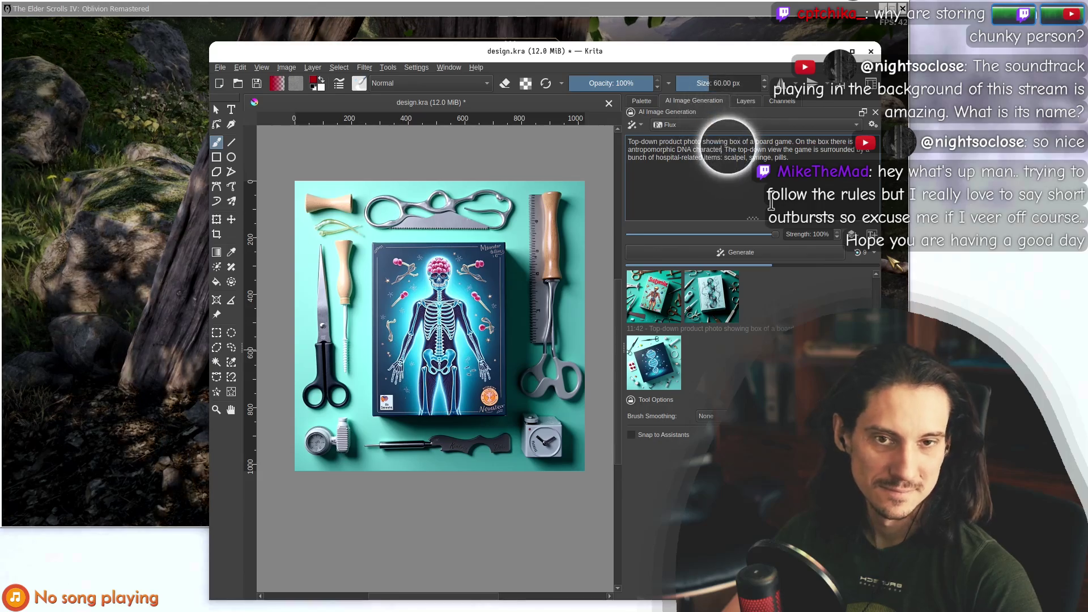
Add 'with a surprise expression on his face' to the prompt, generate, and preview the cartoon creature on the teal box.
left_click(722, 150)
type("with a surprise expression on his face")
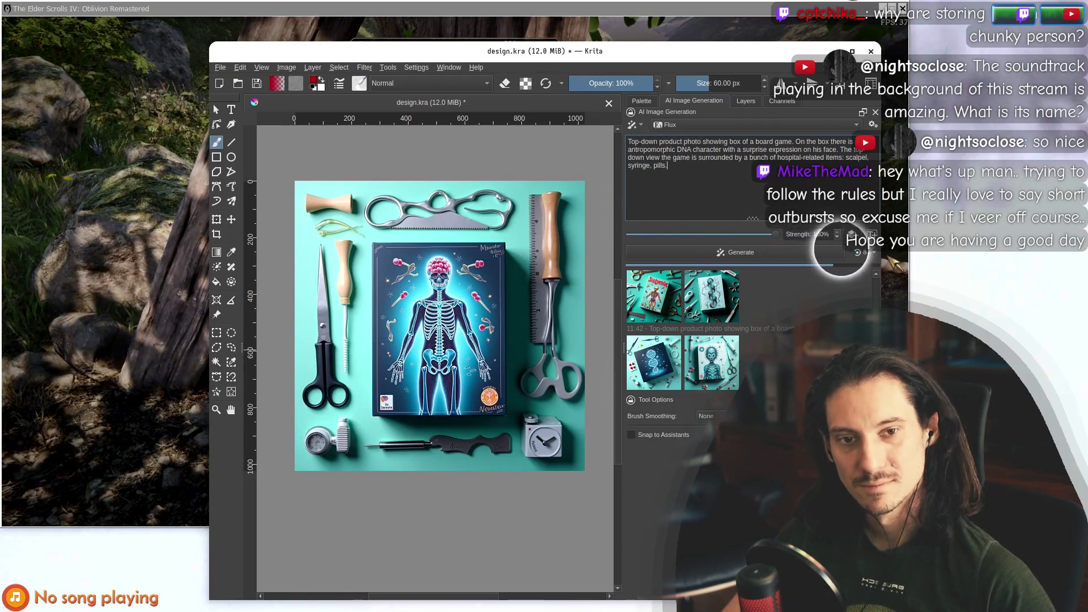
left_click(713, 365)
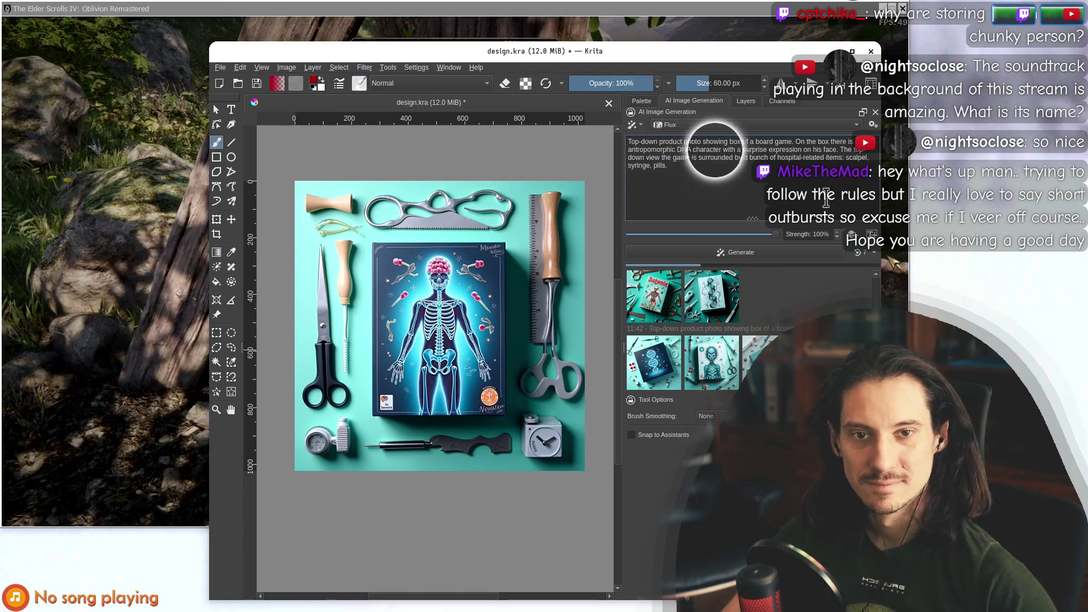
left_click(713, 369)
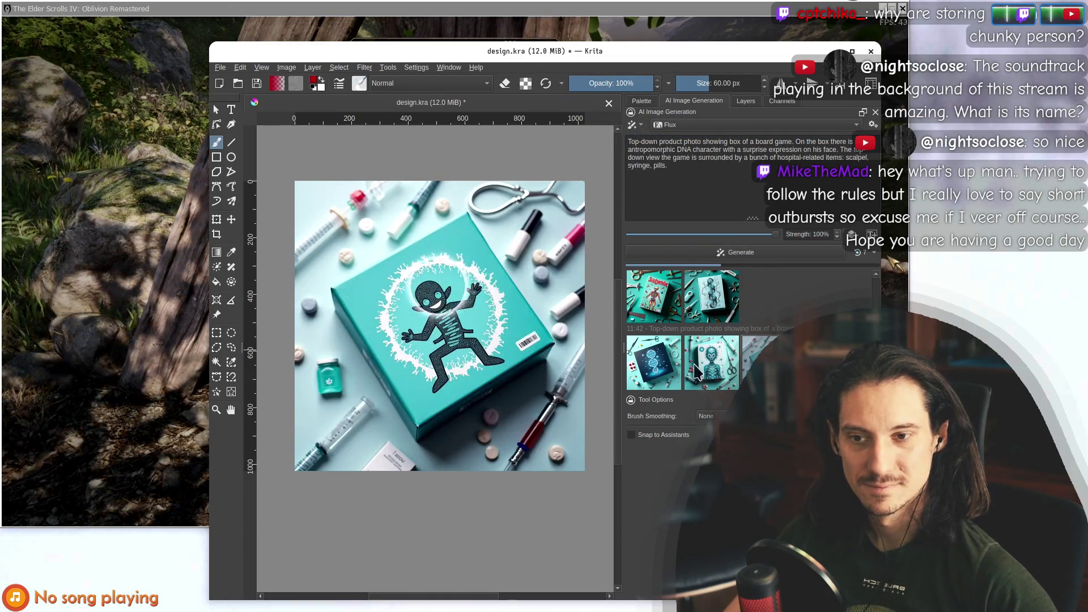
Preview the skeleton box among surgical tools again, zoomed out and shifted slightly left.
left_click(736, 253)
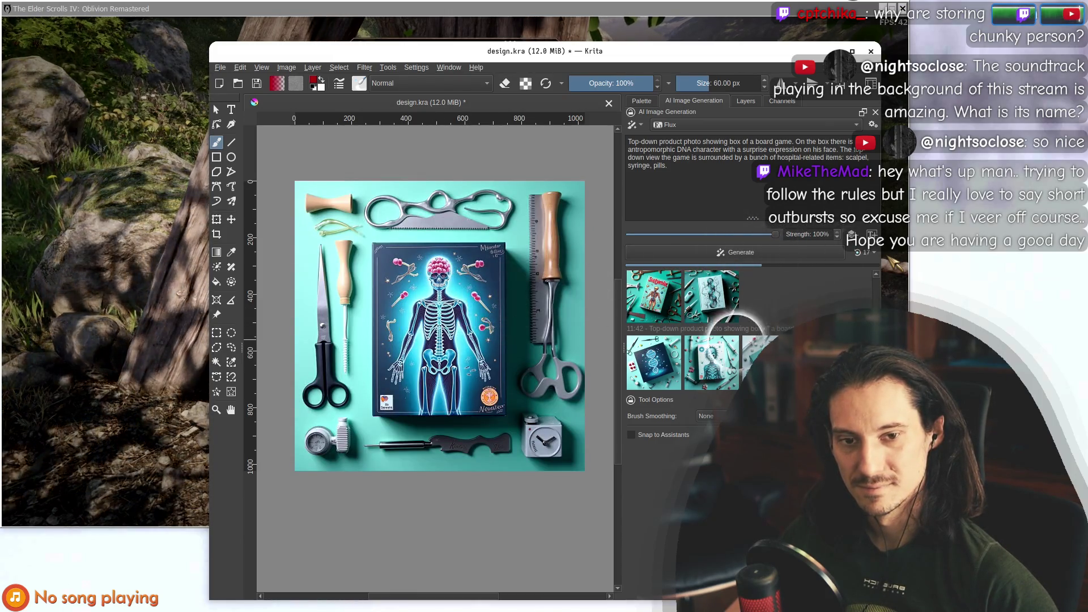
scroll(508, 354, "down", 4)
left_click_drag(487, 326, 450, 327)
Select the first result and scroll through the history as new revised-prompt results arrive.
left_click(643, 288)
scroll(700, 385, "up", 2)
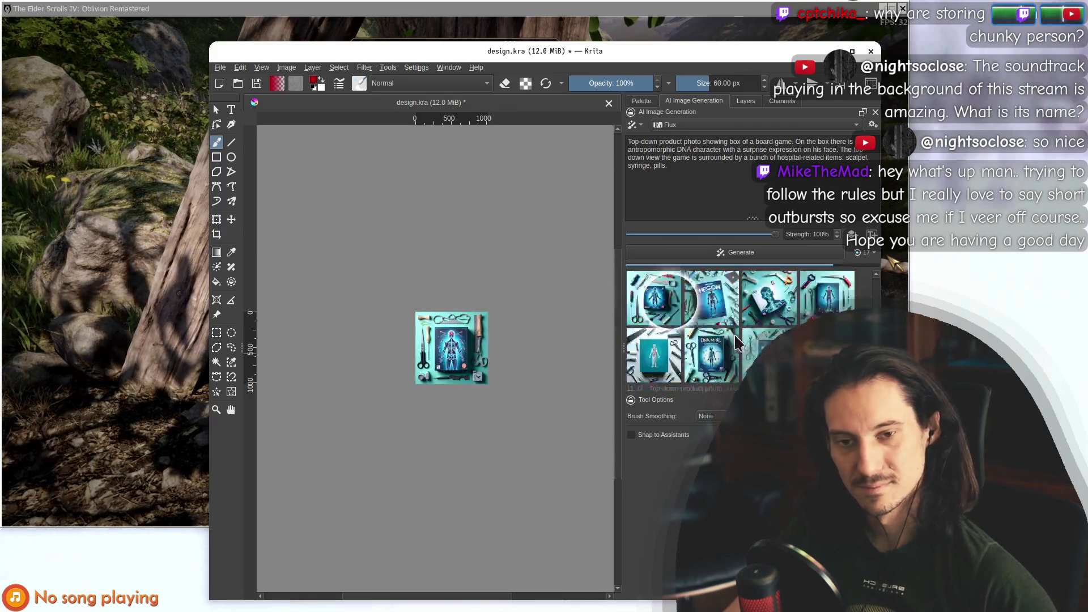
scroll(688, 328, "down", 10)
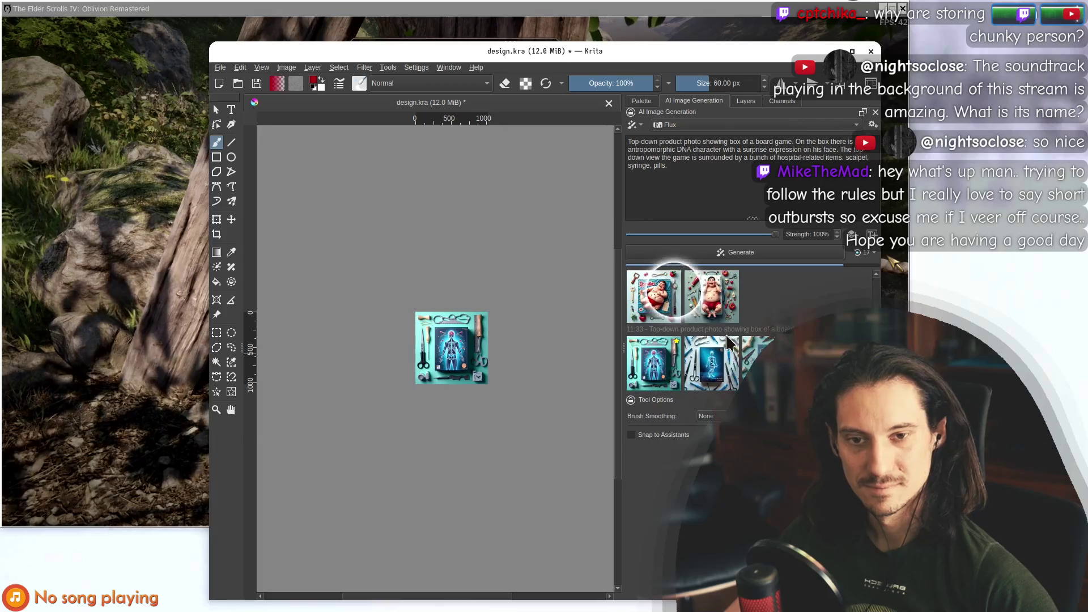
scroll(666, 282, "up", 8)
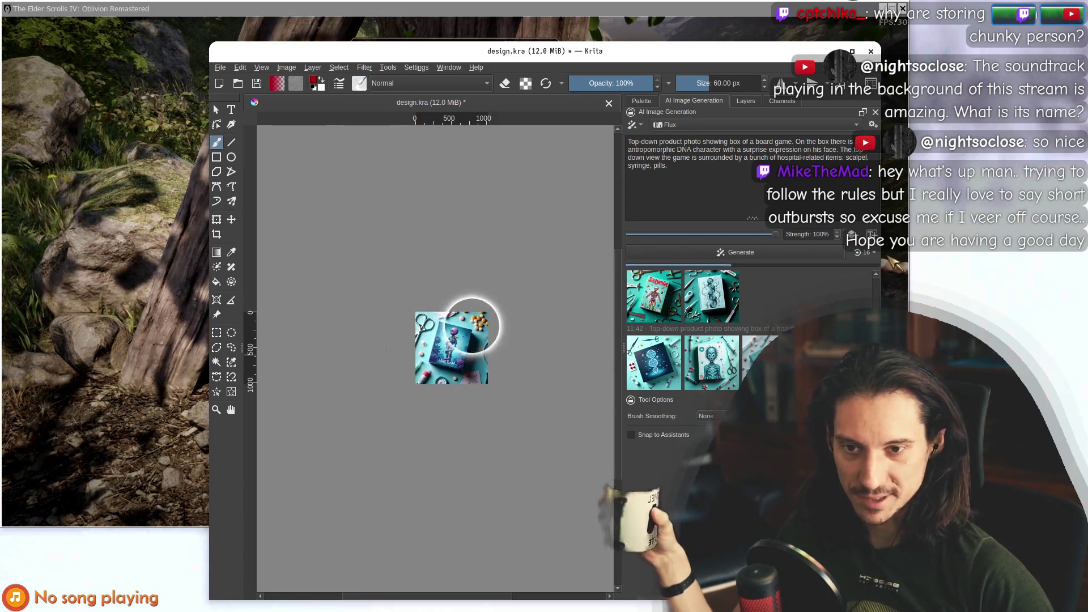
scroll(500, 359, "up", 1)
scroll(500, 359, "up", 1)
scroll(404, 344, "down", 2)
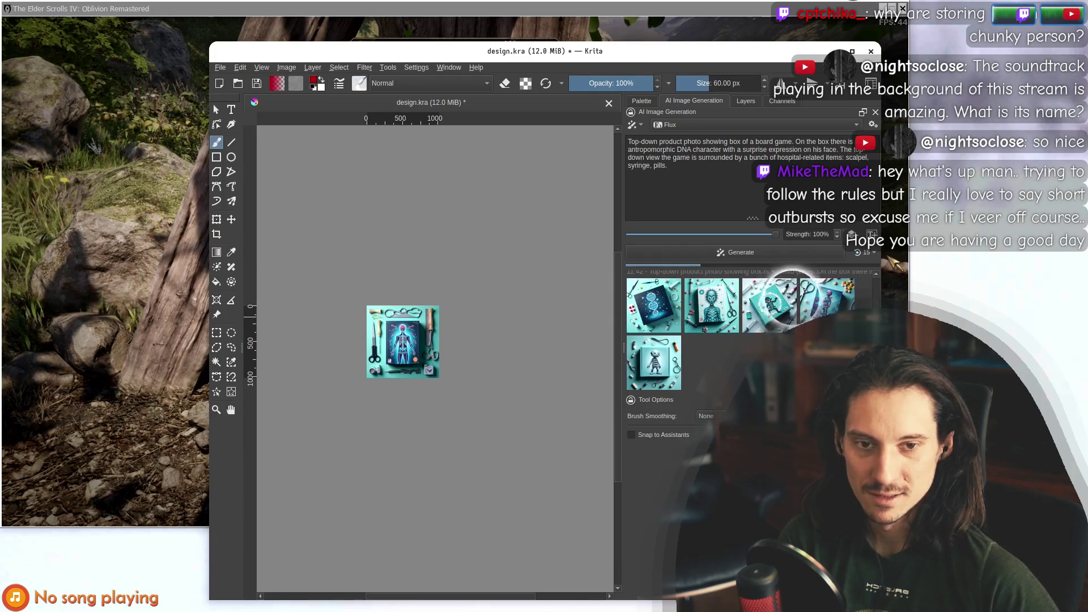
Preview each of the five new results on the canvas in turn.
left_click(654, 368)
left_click(811, 313)
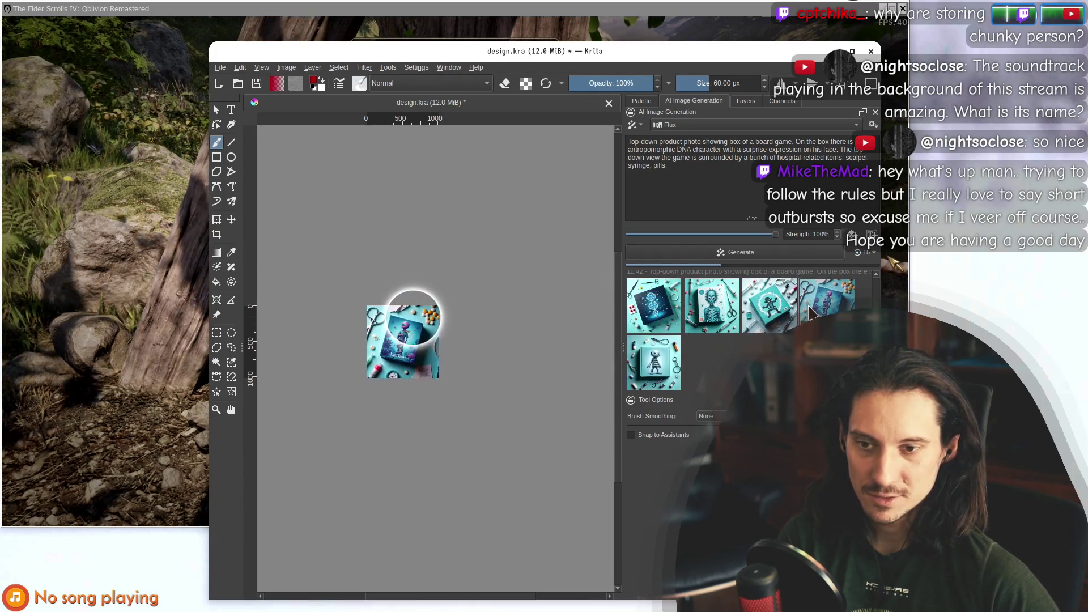
left_click(728, 309)
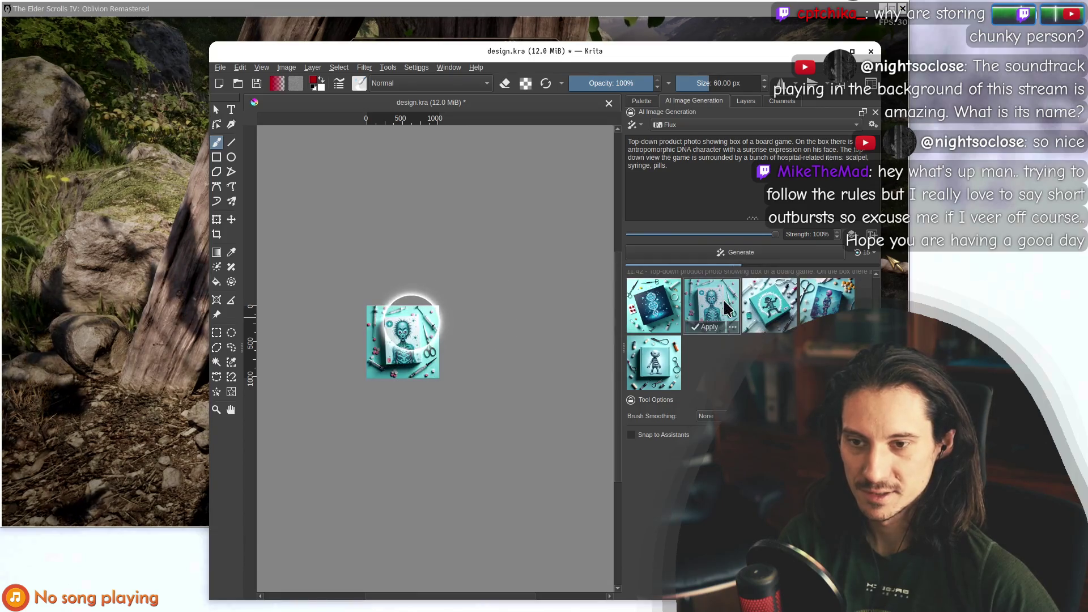
left_click(673, 316)
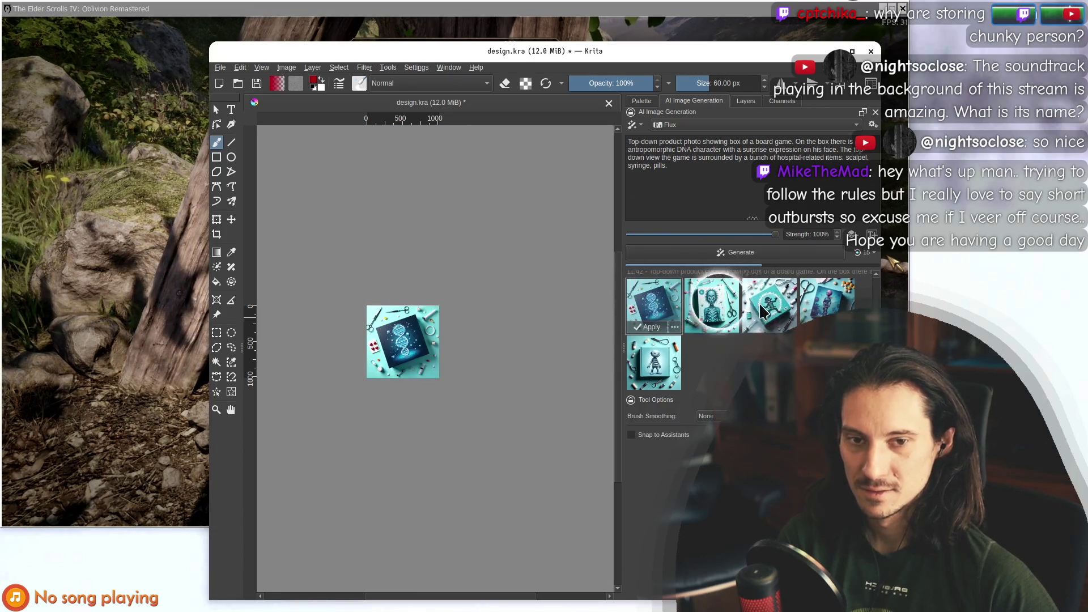
left_click(742, 308)
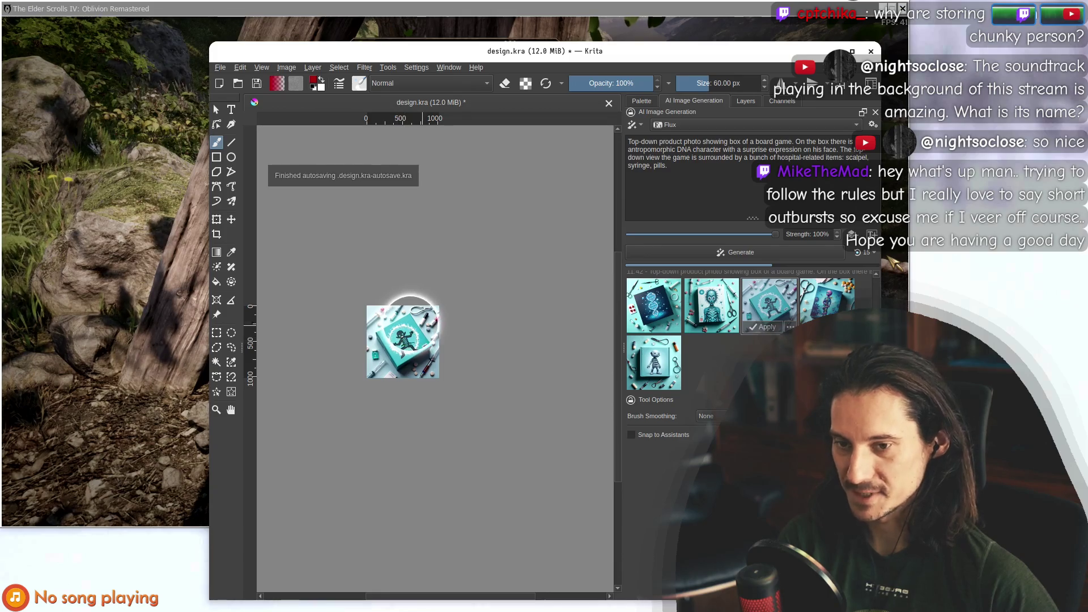
left_click(654, 362)
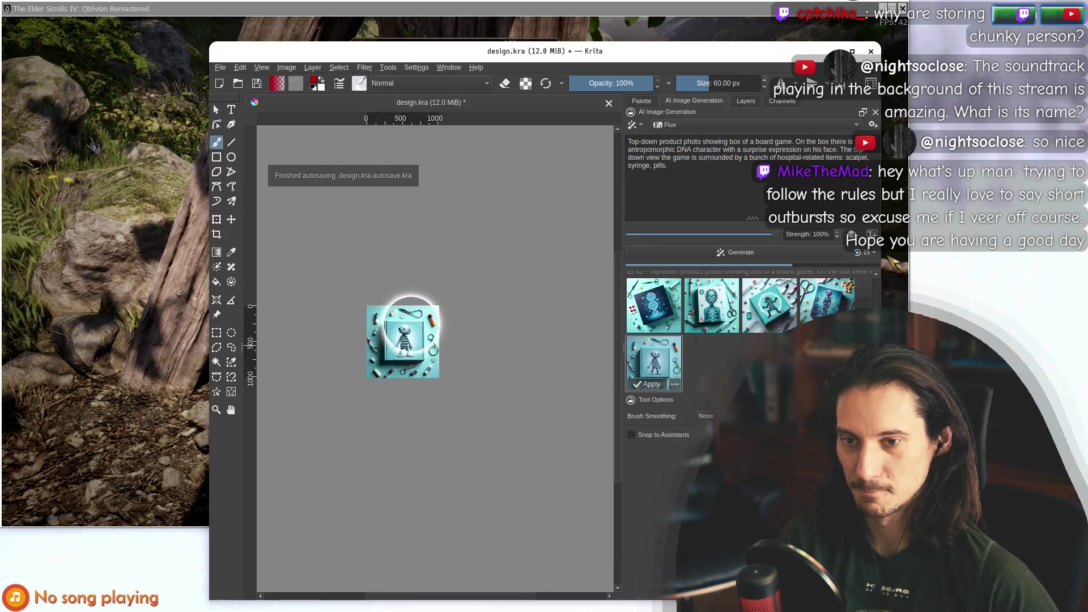
left_click(835, 308)
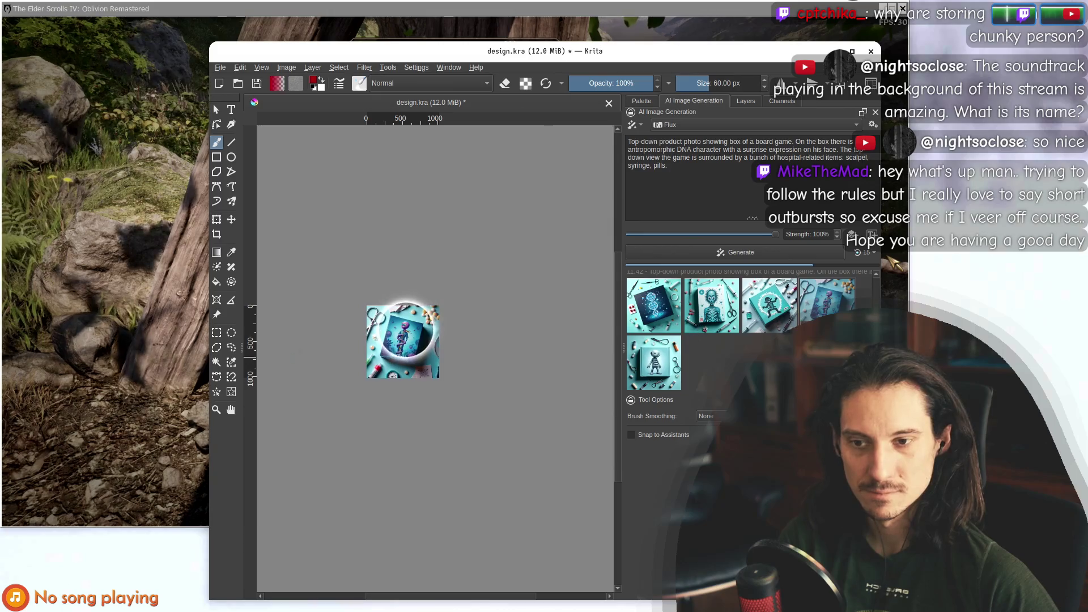
Inspect the box art up close, then preview the grinning skeleton entwined in DNA helices.
scroll(408, 317, "up", 7)
scroll(366, 343, "down", 1)
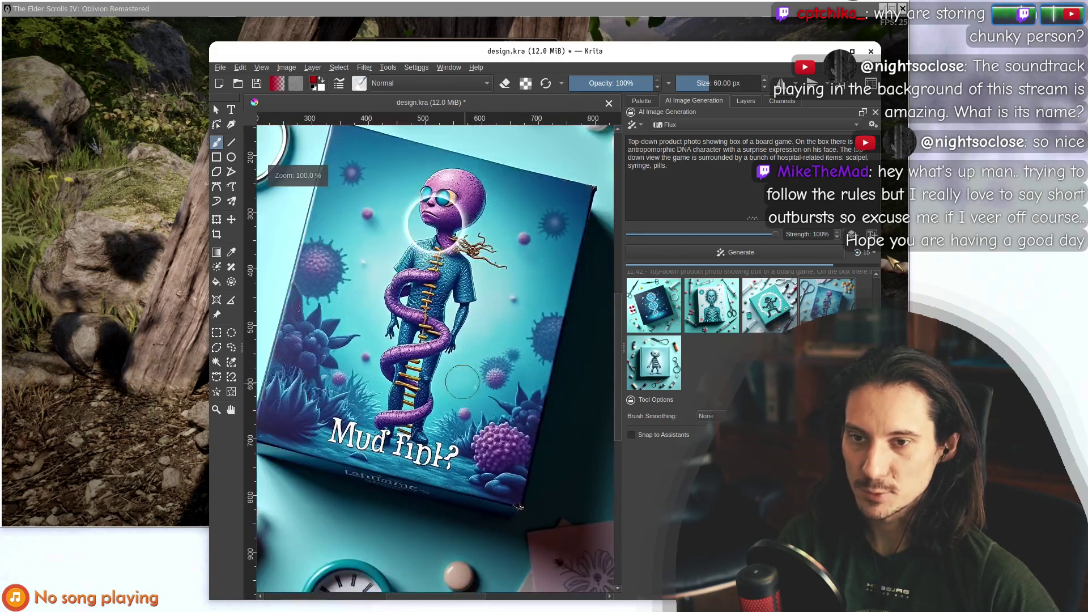
scroll(431, 267, "down", 6)
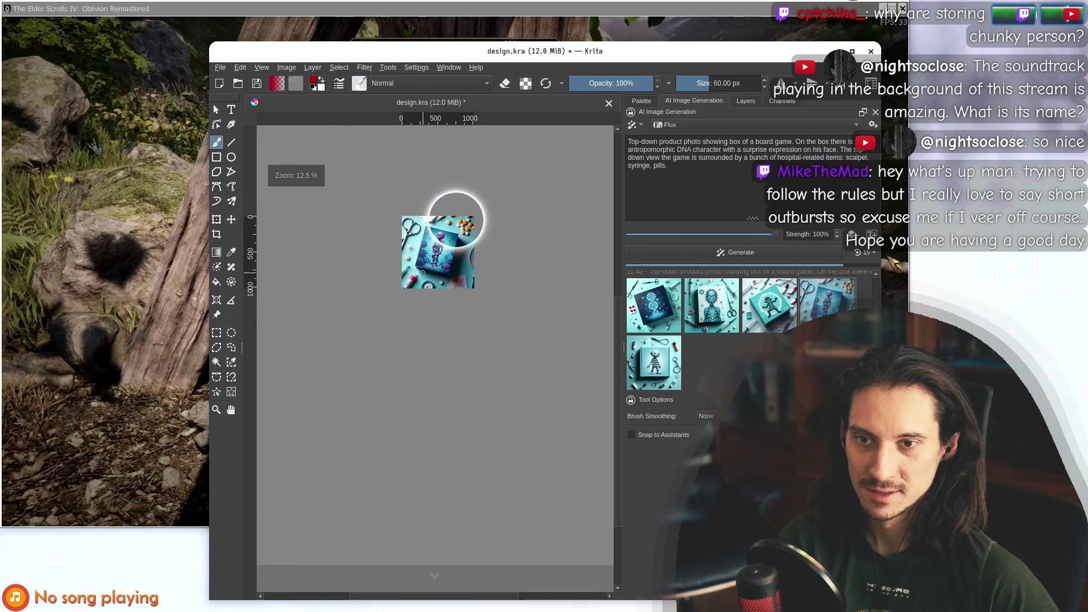
left_click_drag(426, 295, 428, 351)
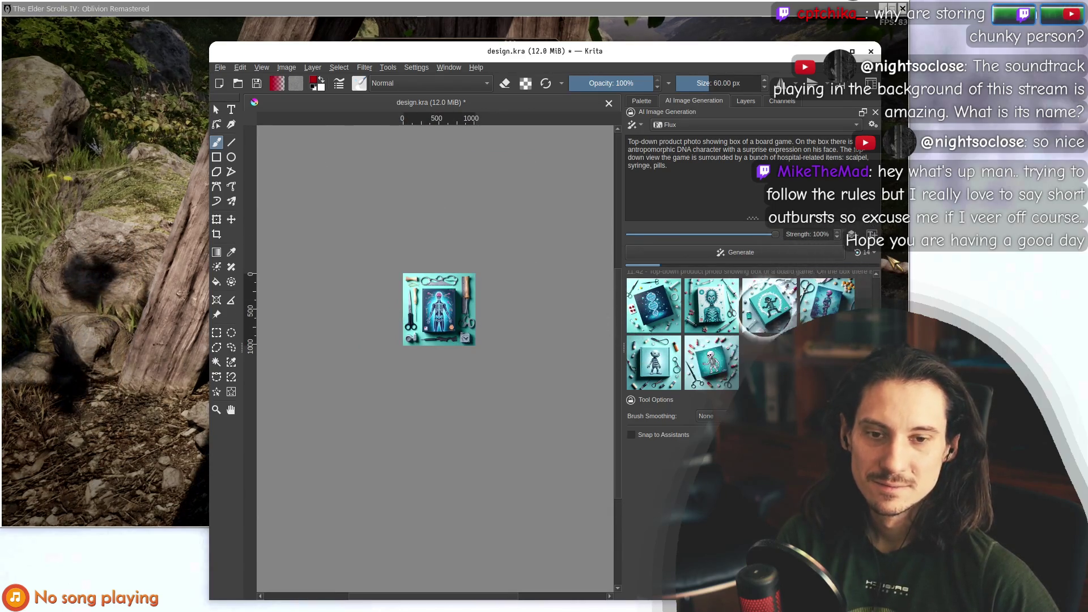
scroll(449, 290, "up", 5)
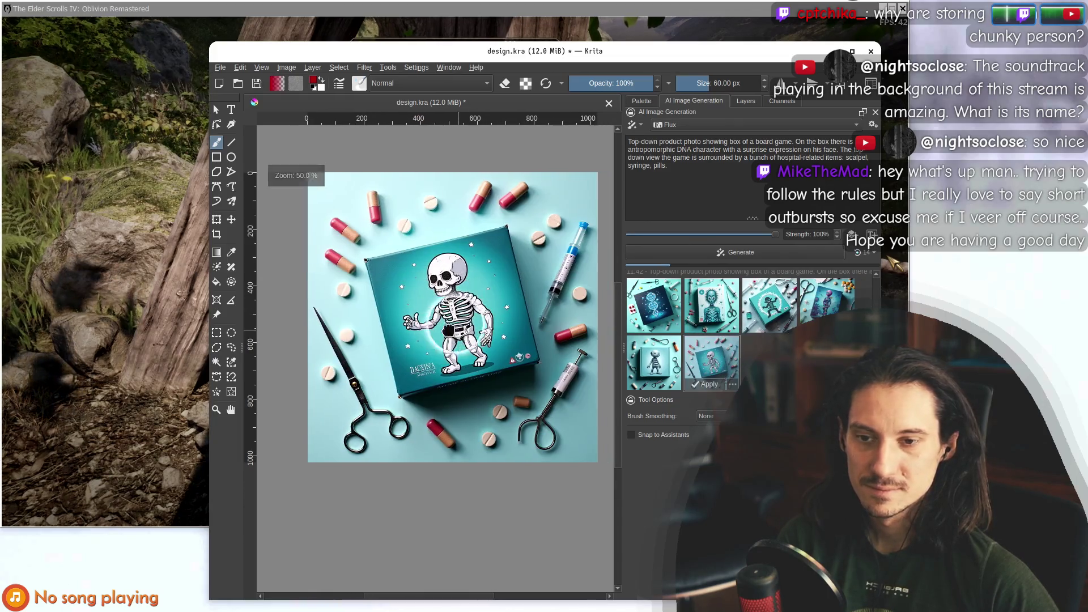
scroll(453, 296, "up", 1)
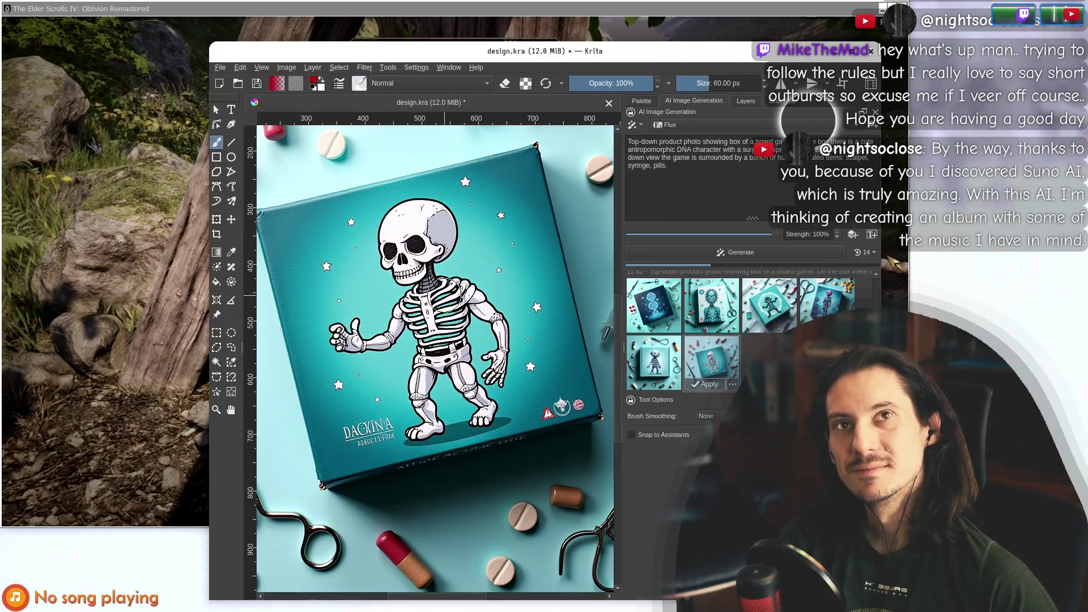
left_click_drag(439, 294, 455, 294)
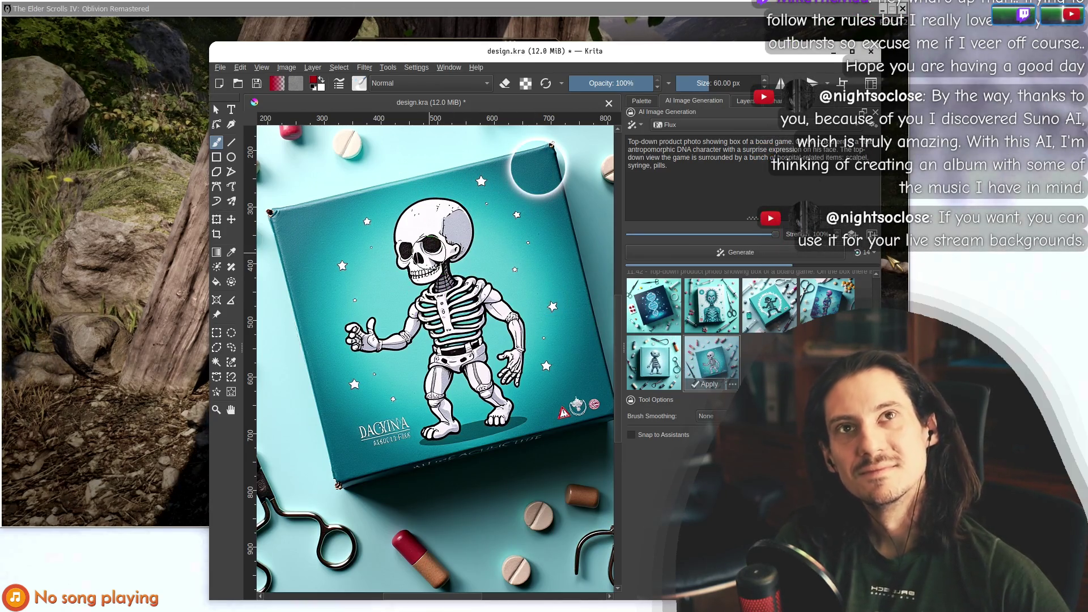
key("2")
key("1")
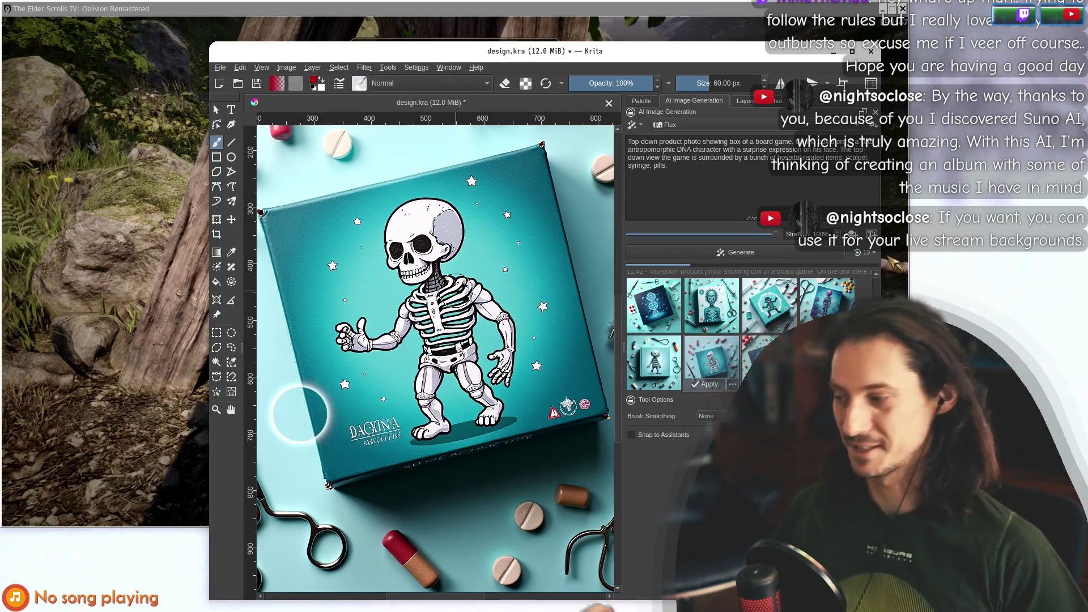
left_click(753, 347)
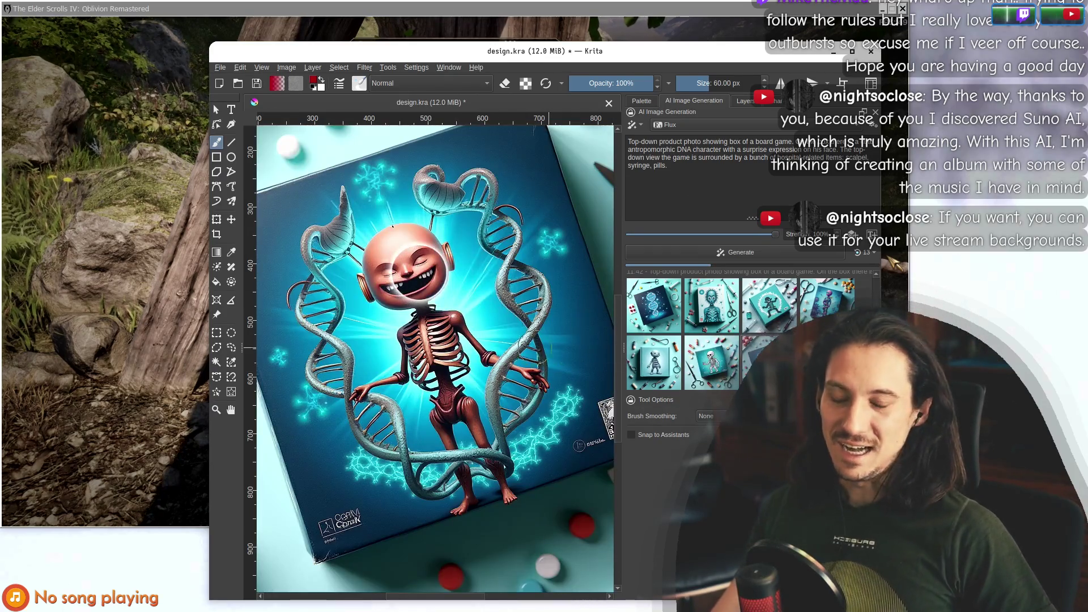
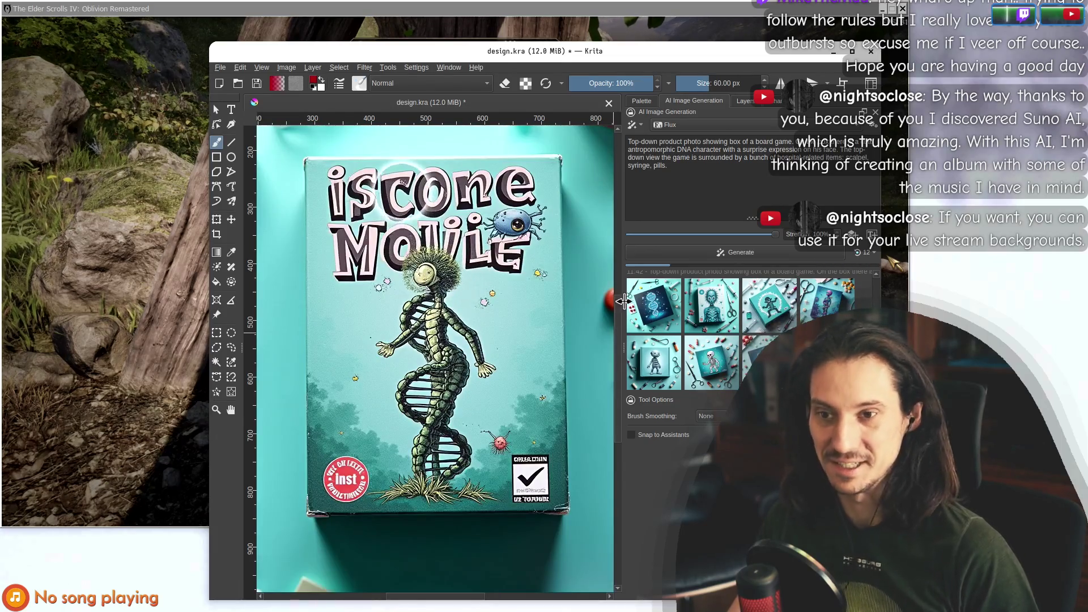
Preview the x-ray skeleton, DNA, zombie, robot and DNA-creature box-art results on the canvas.
left_click(712, 300)
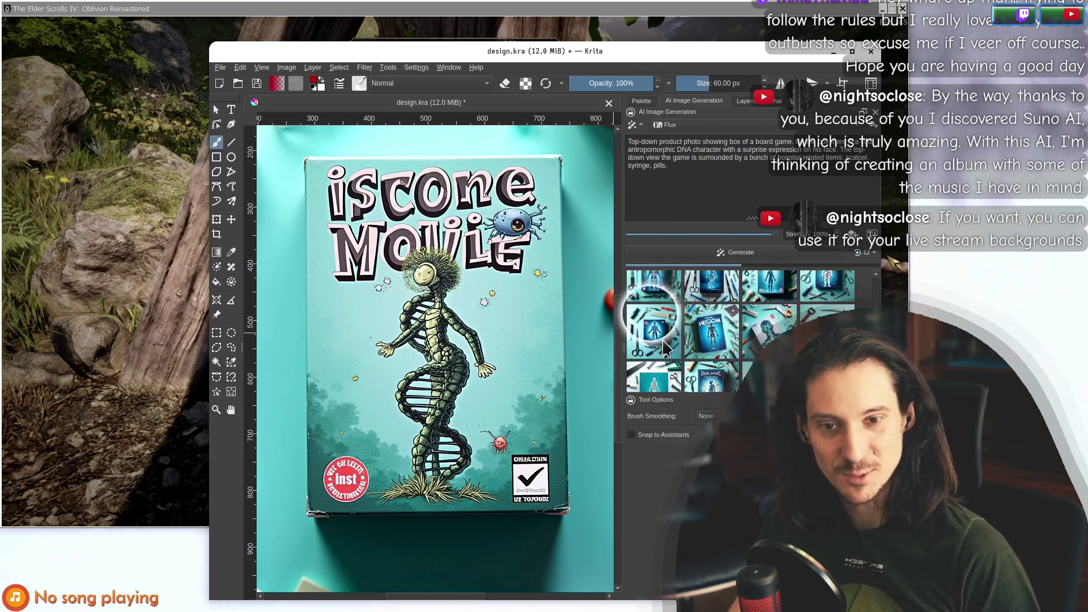
left_click(663, 359)
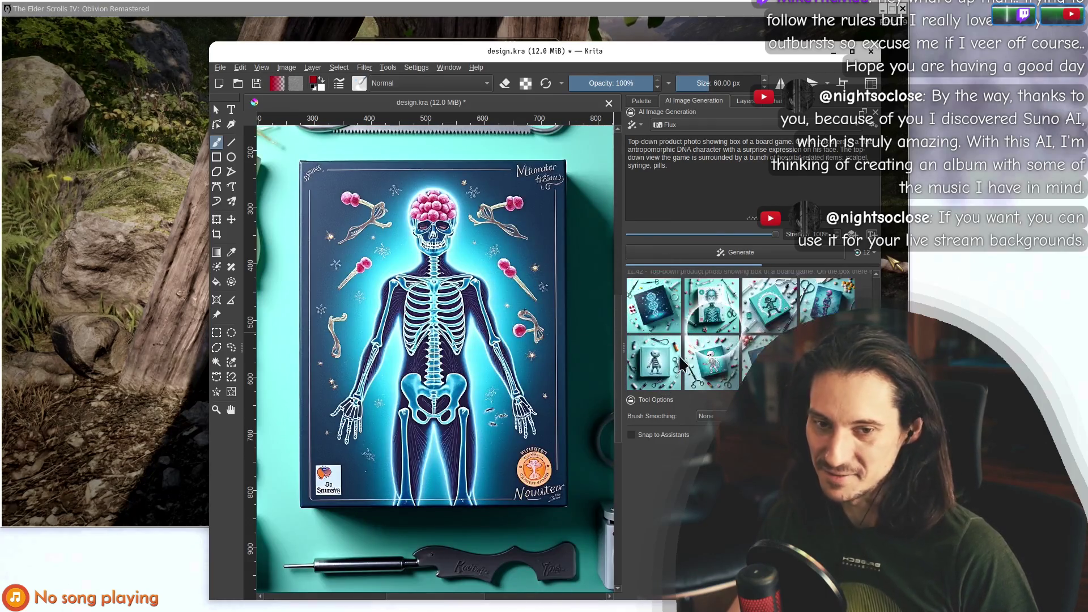
left_click(654, 303)
left_click(710, 294)
left_click(760, 298)
left_click(816, 287)
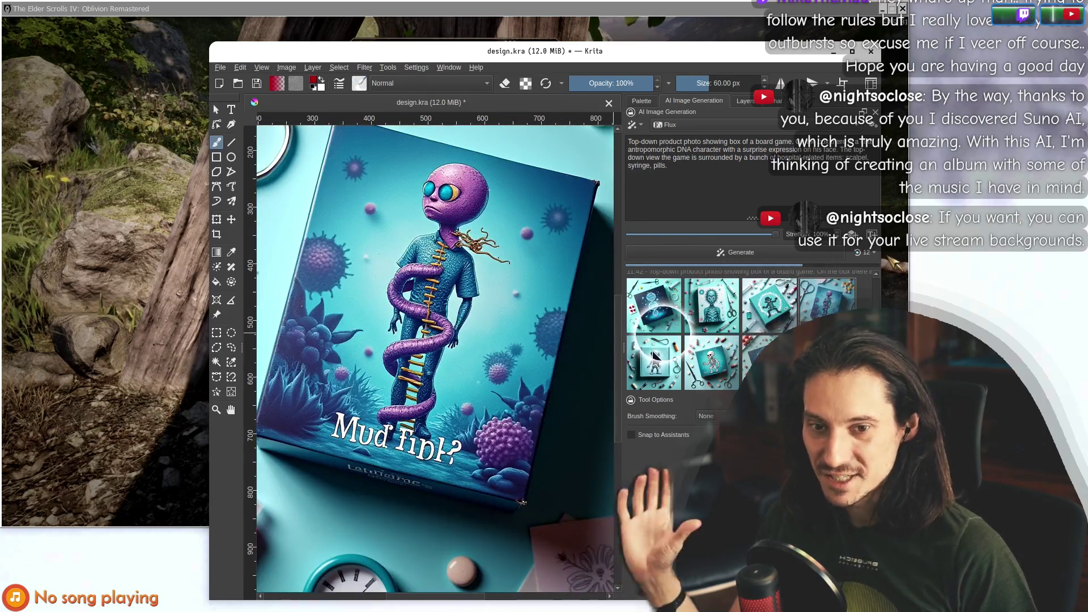
left_click(659, 356)
left_click(711, 359)
left_click(758, 352)
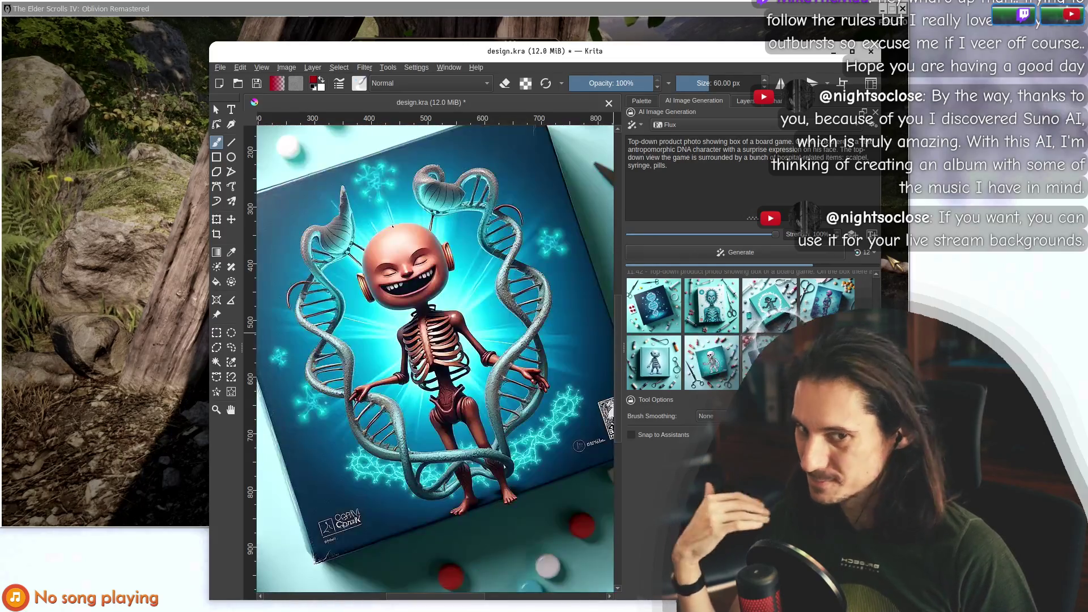
left_click(816, 360)
Keep previewing the grey skeleton, frog, robot and glowing skeleton results, ending on the sixth.
left_click(712, 357)
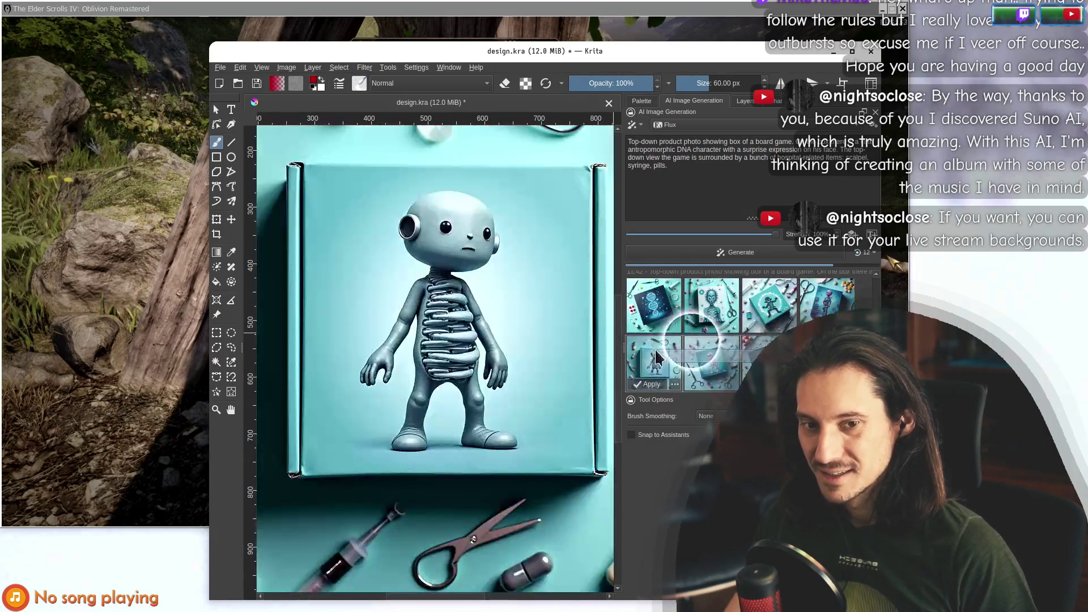
left_click(656, 321)
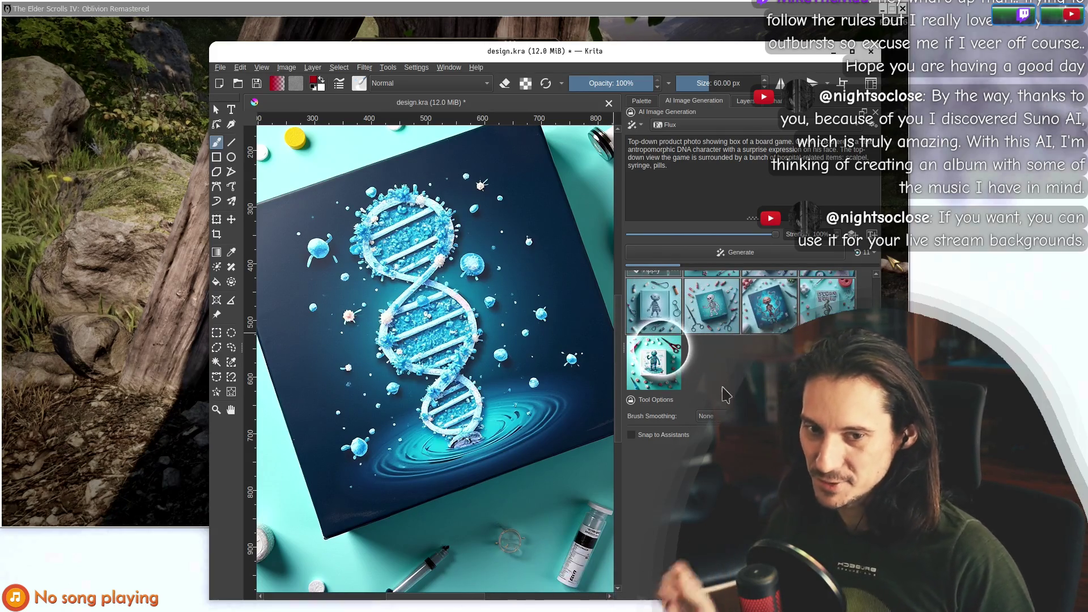
left_click(663, 363)
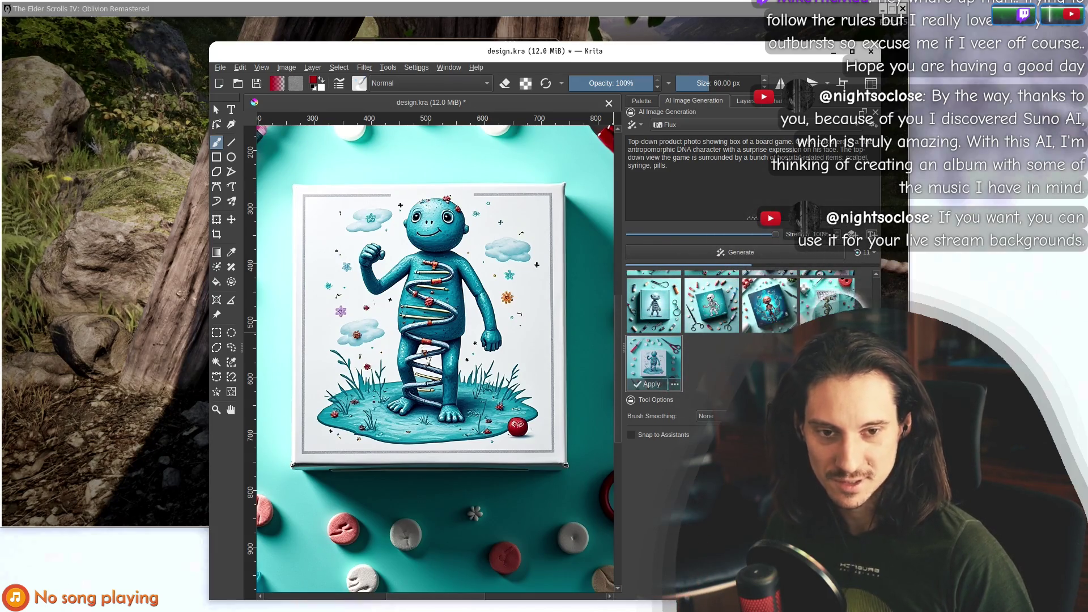
left_click(653, 300)
left_click(770, 300)
left_click(828, 300)
left_click(652, 290)
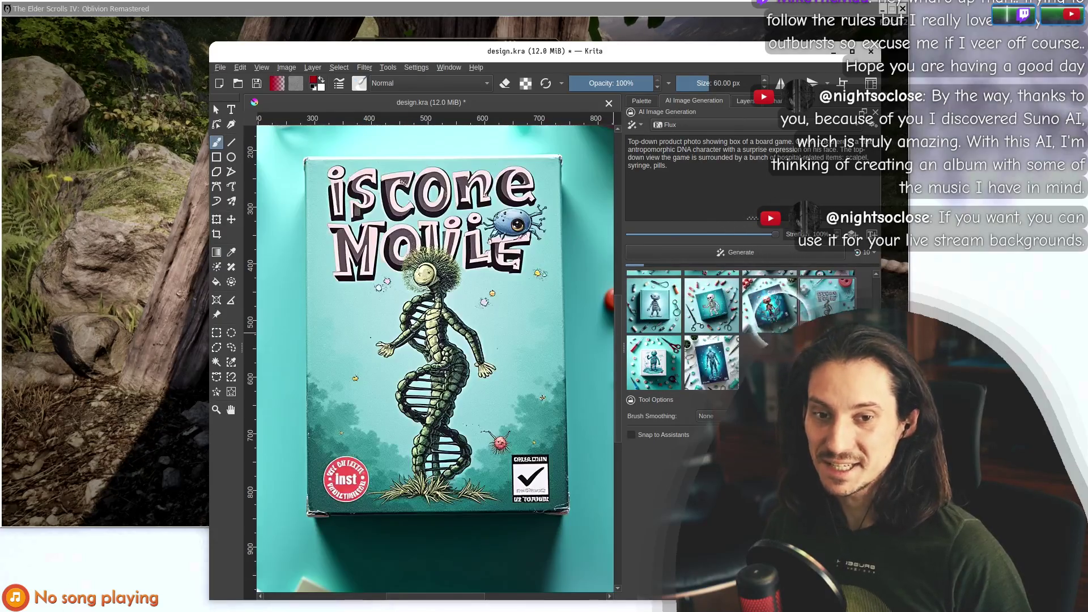
left_click(711, 362)
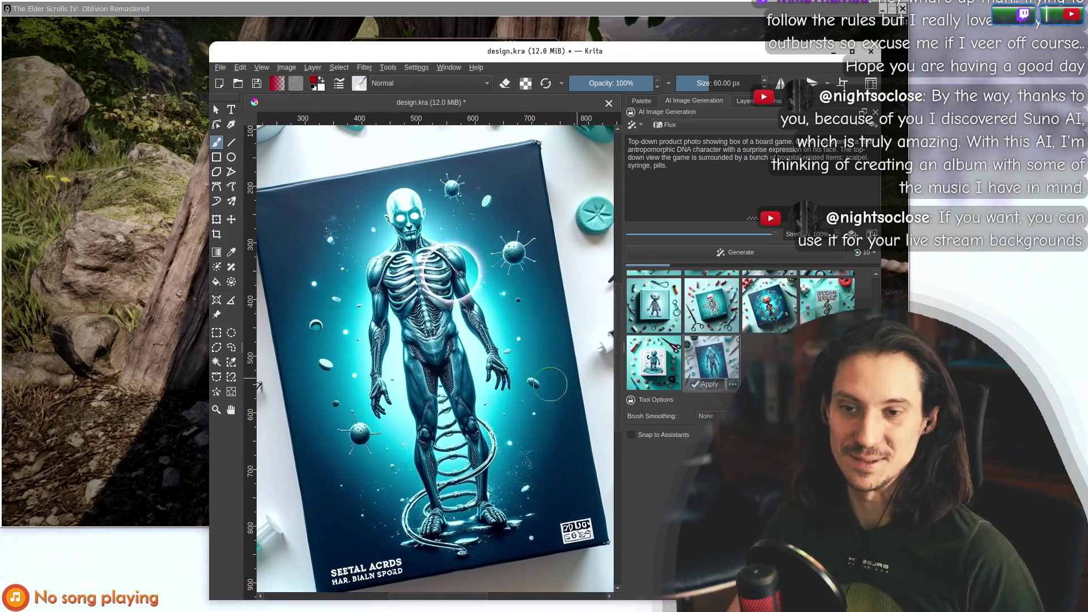
scroll(429, 378, "down", 3)
scroll(429, 378, "down", 5)
Preview the fifth, fourth and red-figure results, re-centring the image on the canvas.
left_click(662, 361)
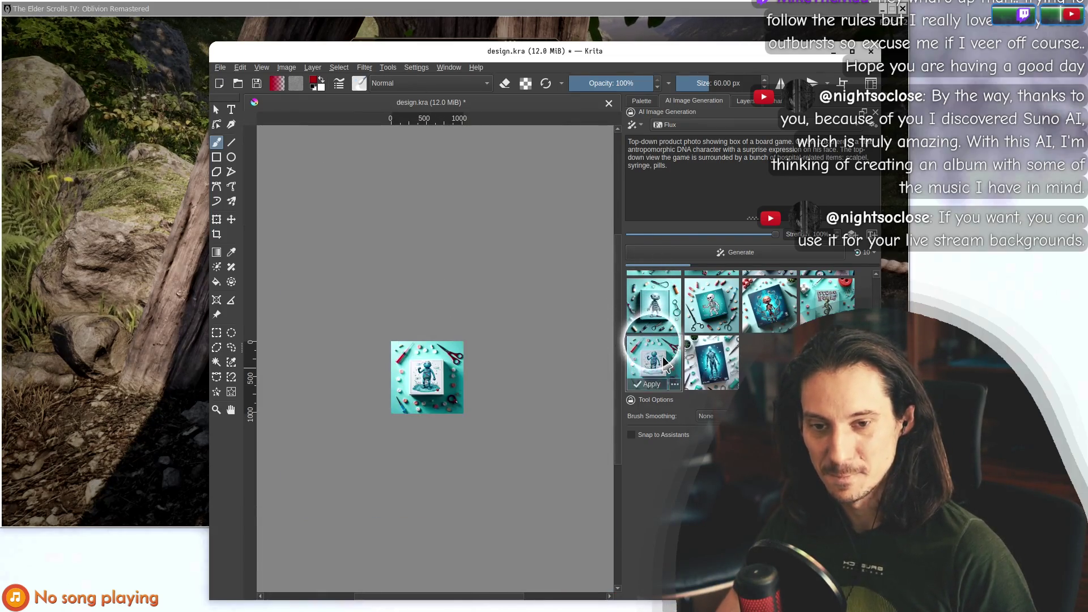
left_click(829, 300)
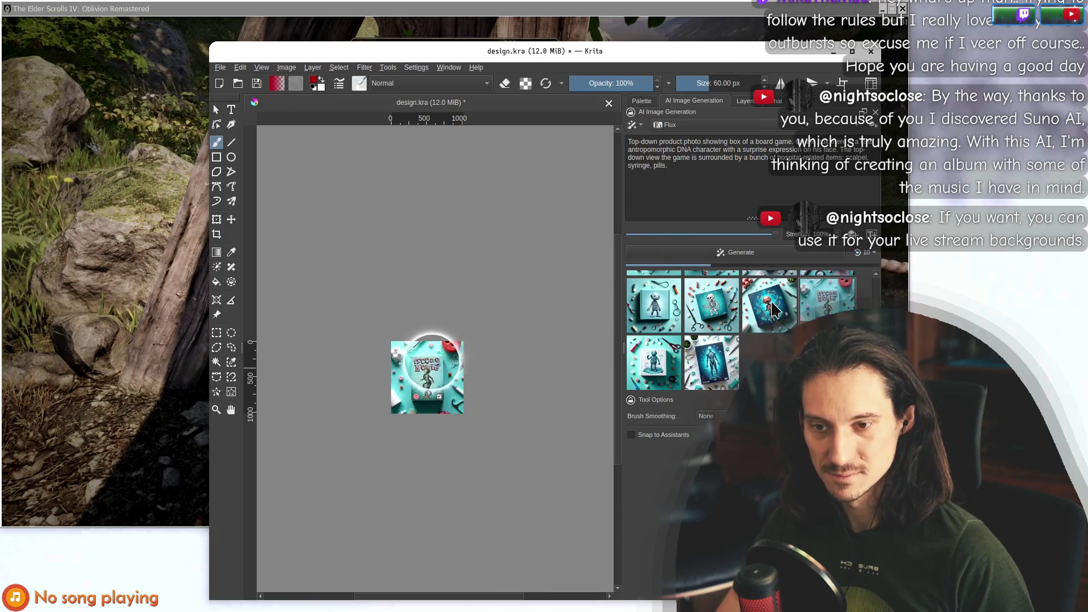
key("Right")
key("Right")
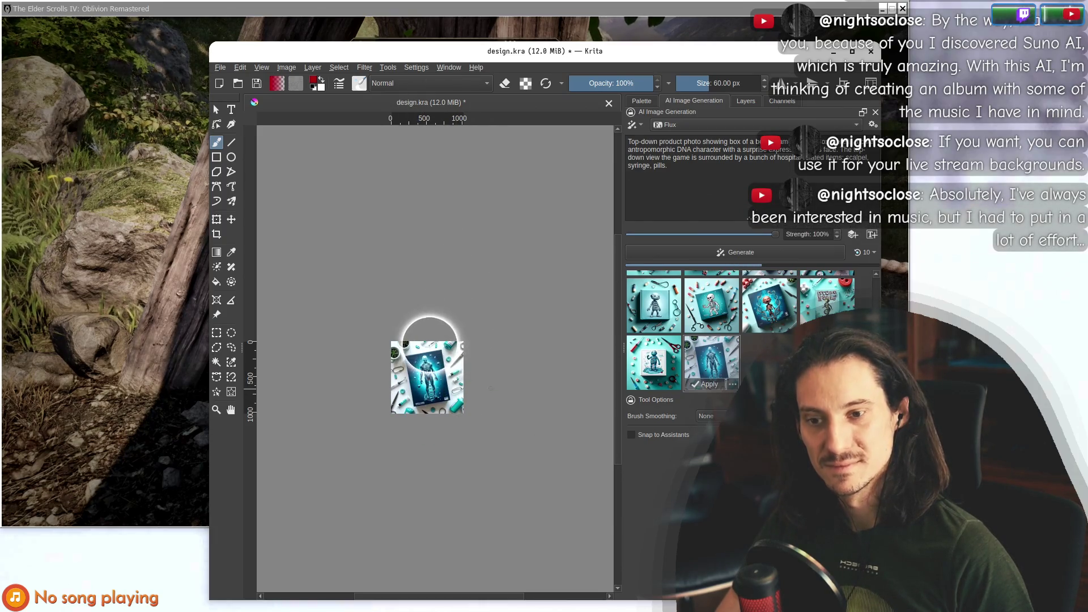
left_click_drag(490, 389, 510, 358)
left_click_drag(453, 323, 446, 300)
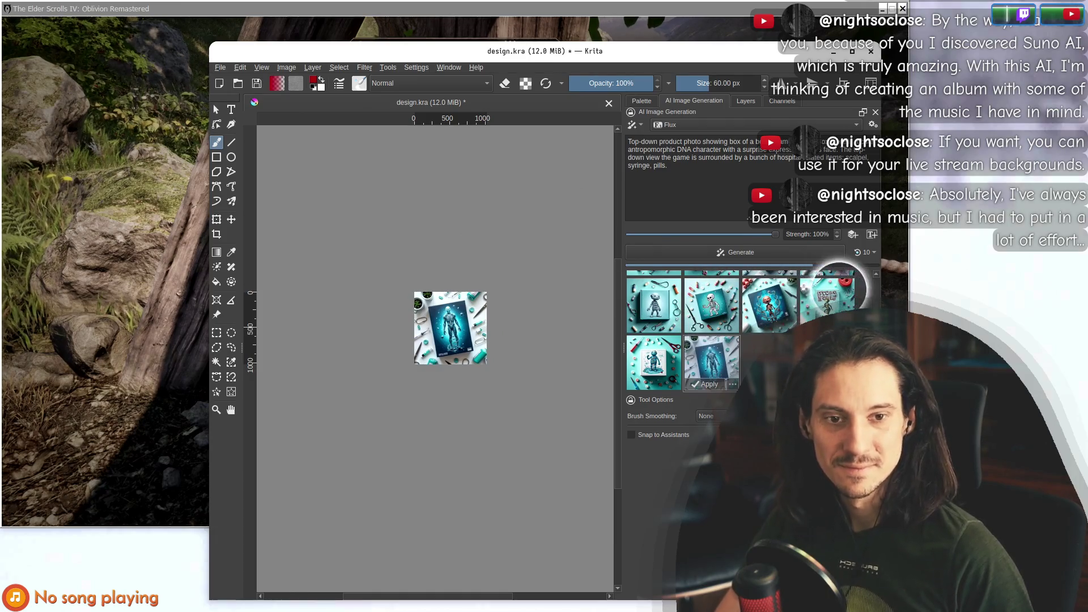
left_click(747, 326)
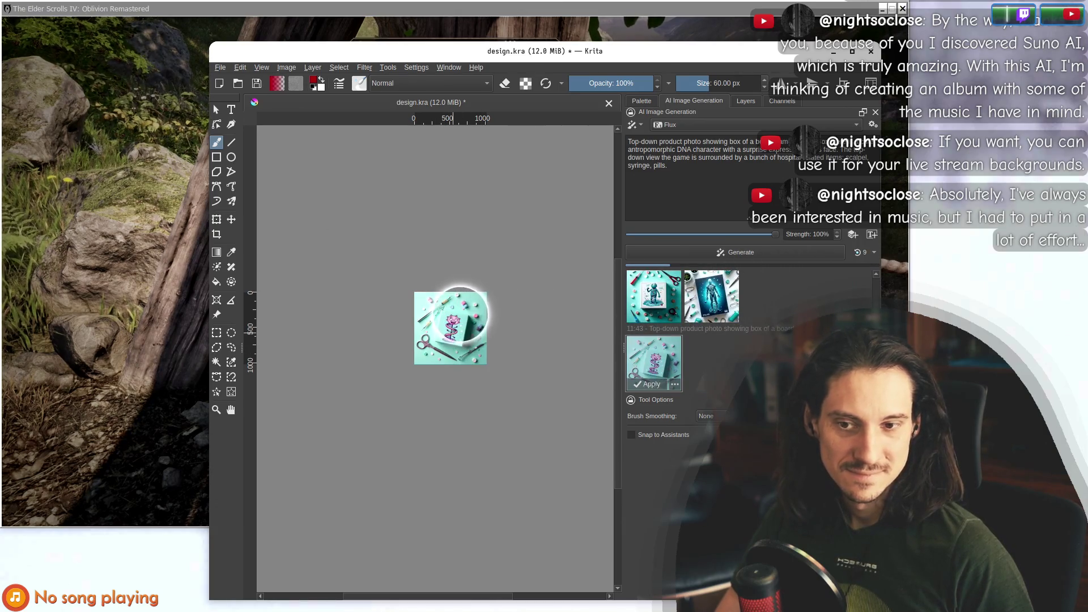
Zoom in and out to inspect the pink-brained skeleton box art, then move Krita aside.
scroll(459, 311, "up", 5)
scroll(475, 372, "down", 5)
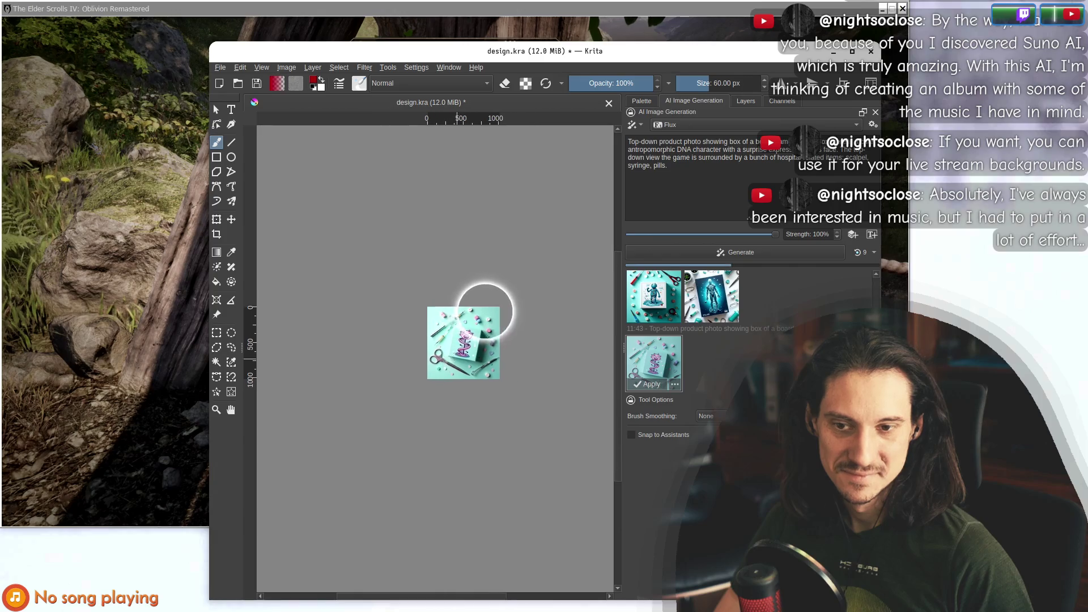
scroll(464, 343, "up", 4)
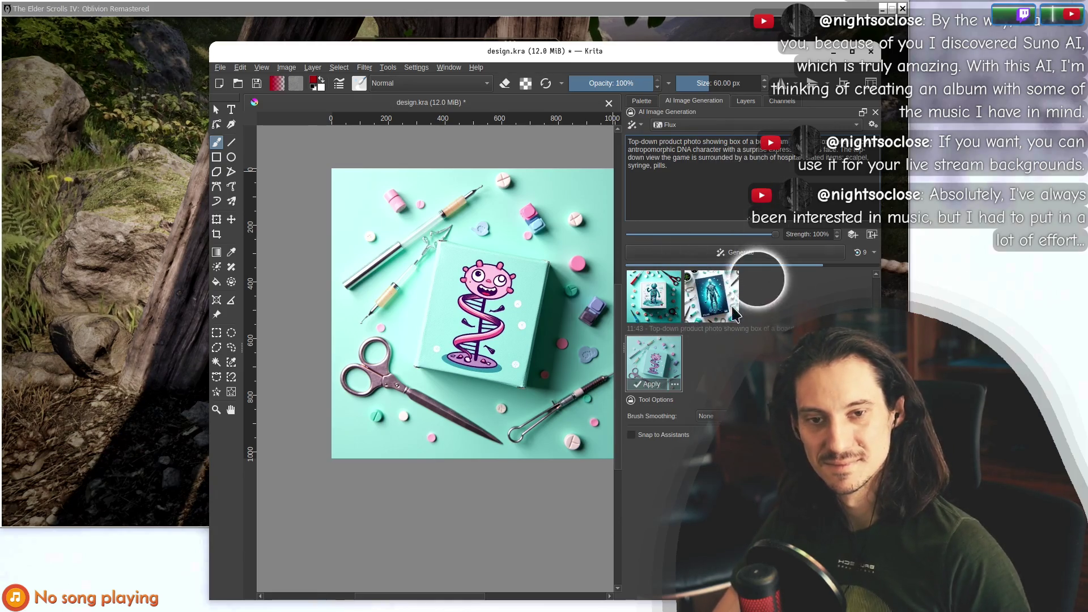
scroll(403, 267, "down", 2)
left_click_drag(412, 251, 439, 320)
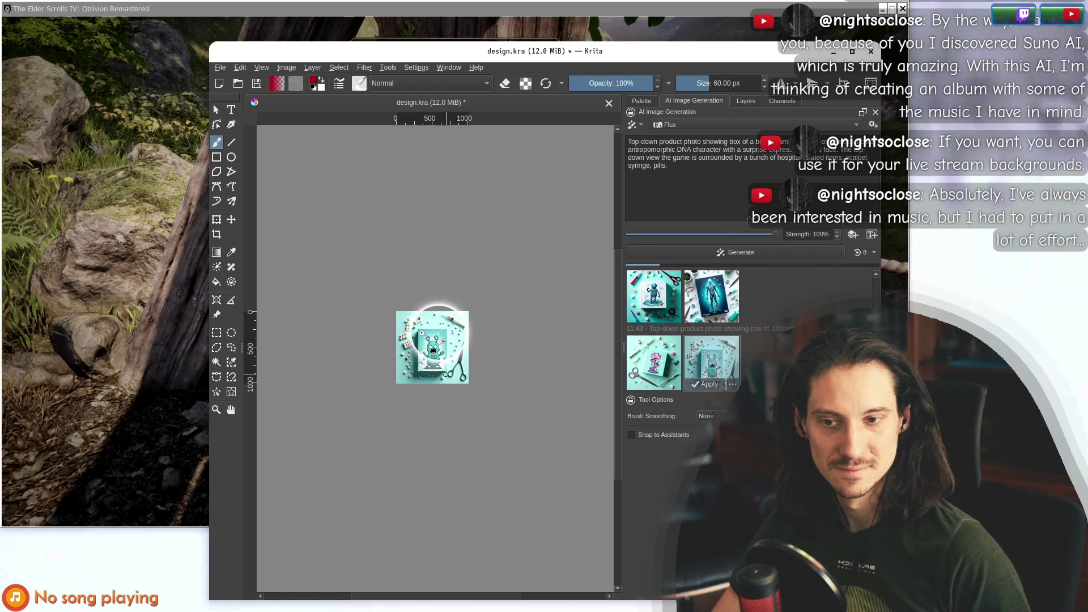
scroll(375, 318, "up", 4)
scroll(375, 319, "up", 2)
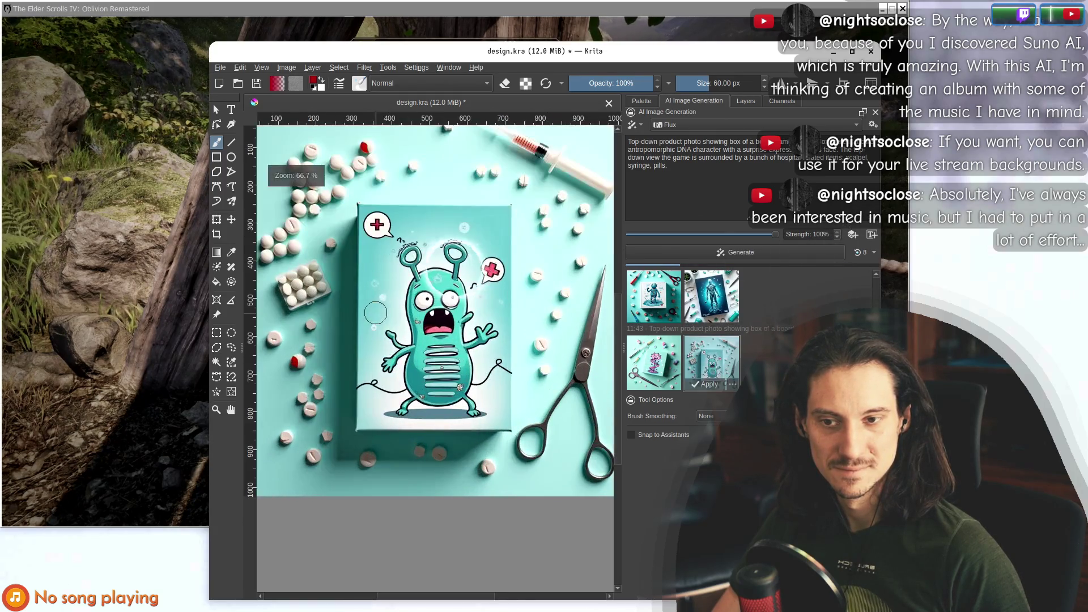
scroll(442, 292, "down", 6)
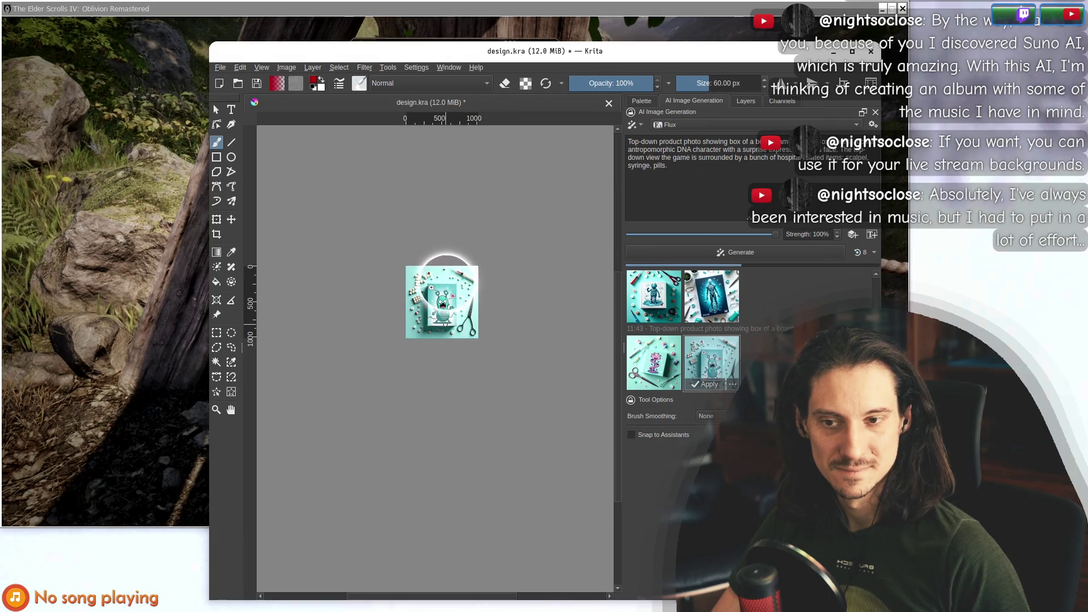
scroll(456, 318, "up", 5)
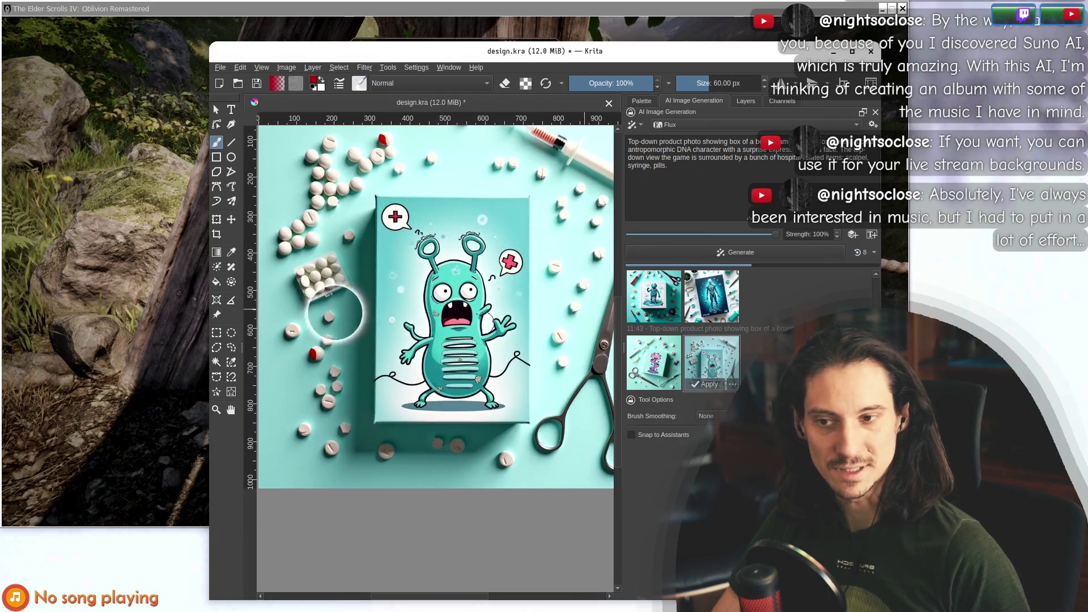
scroll(378, 253, "down", 2)
scroll(447, 287, "up", 4)
scroll(447, 289, "down", 2)
scroll(454, 343, "up", 3)
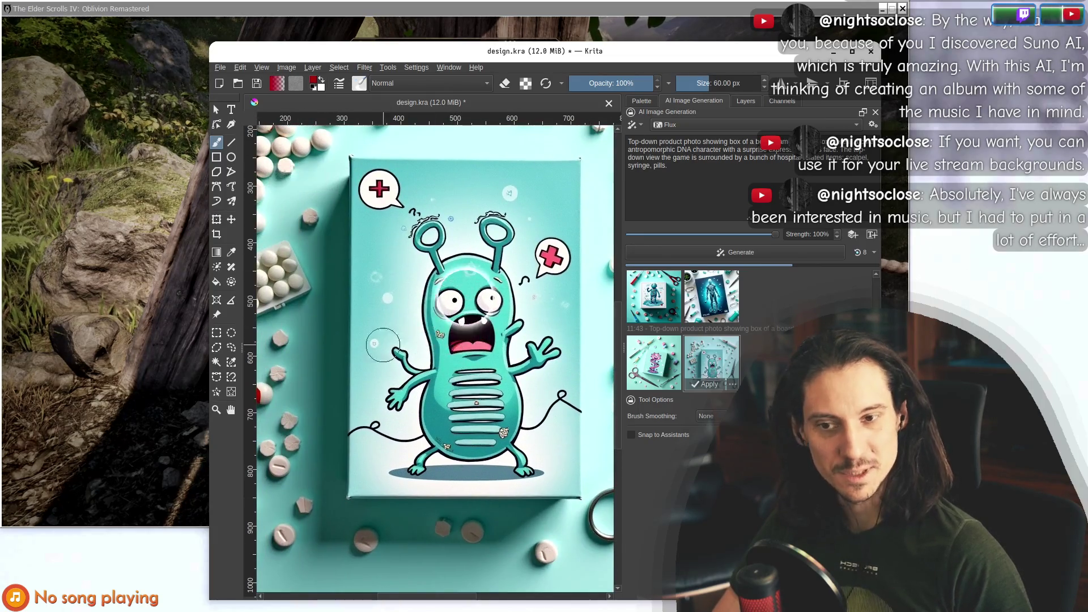
scroll(453, 343, "down", 2)
scroll(410, 333, "up", 3)
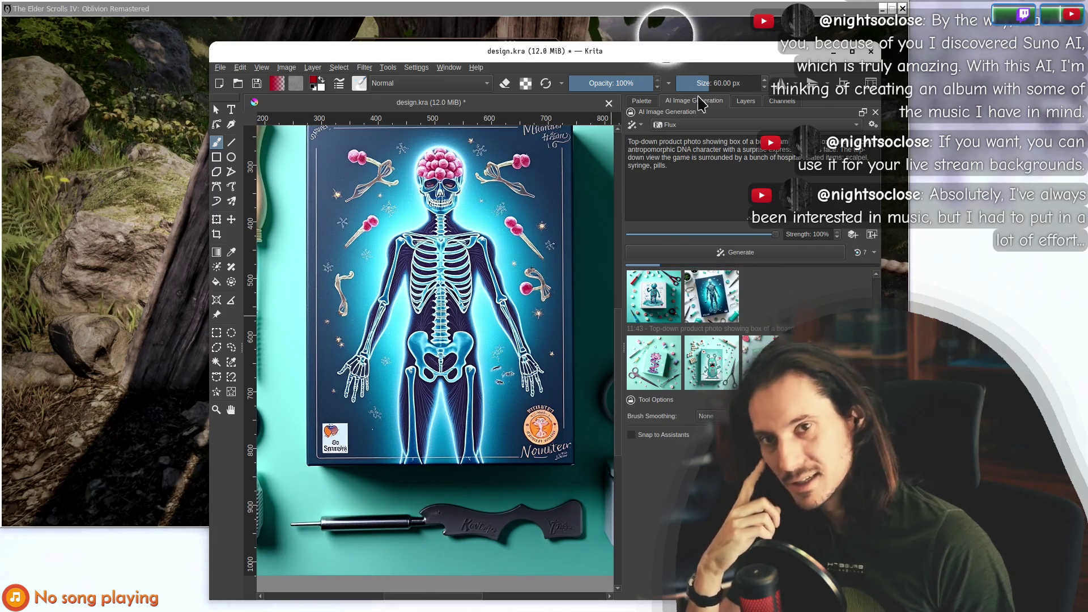
mouse_move(674, 56)
left_mouse_down()
mouse_move(788, 259)
mouse_move(769, 72)
mouse_move(786, 57)
left_mouse_up()
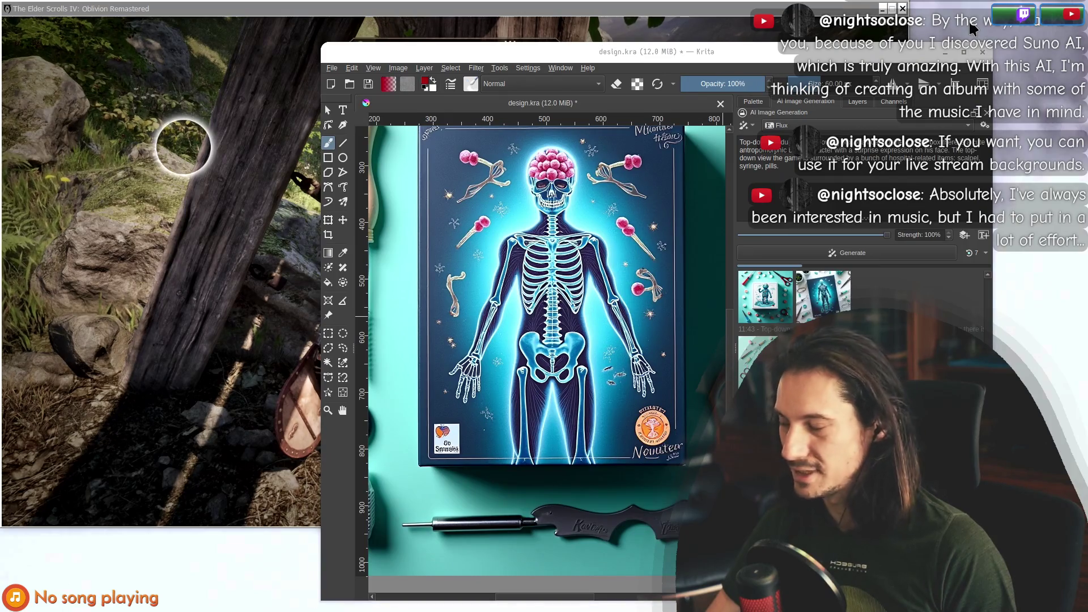
Quicksave Oblivion with F5, then return to Krita and shift its window left.
key("alt+Tab")
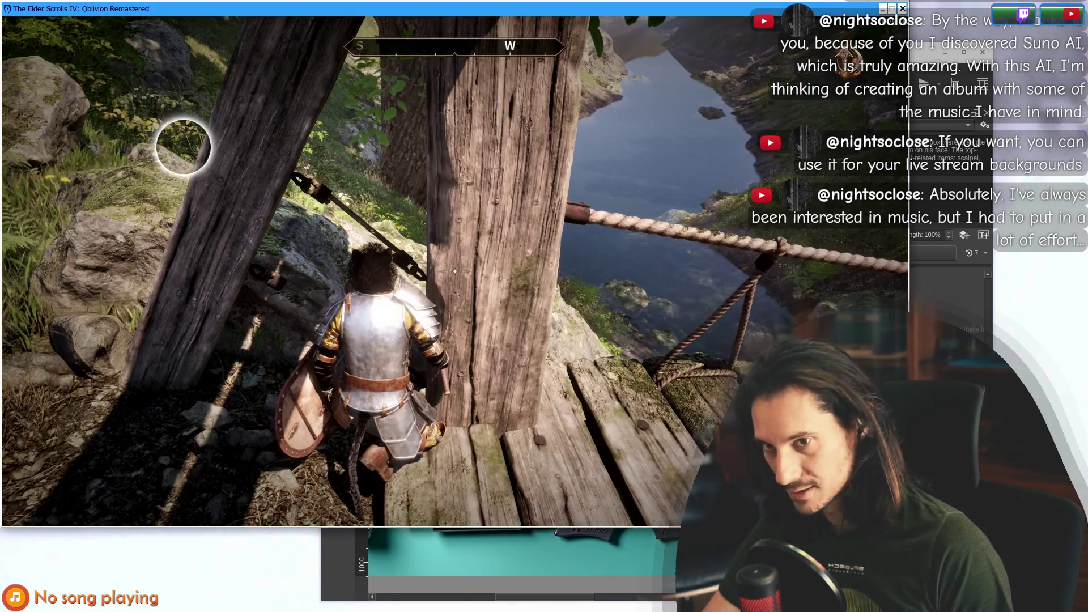
key("F5")
key("alt+Tab")
left_click_drag(712, 55, 538, 44)
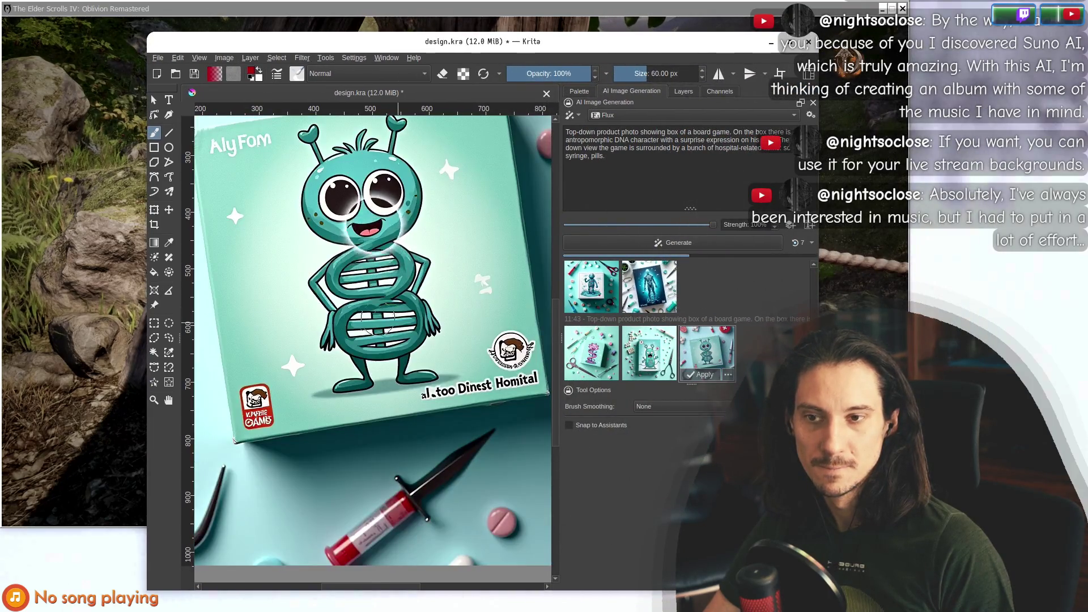
Preview the teal DNA-helix character box with scissors and syringe on the canvas.
scroll(390, 319, "down", 4)
scroll(370, 274, "up", 2)
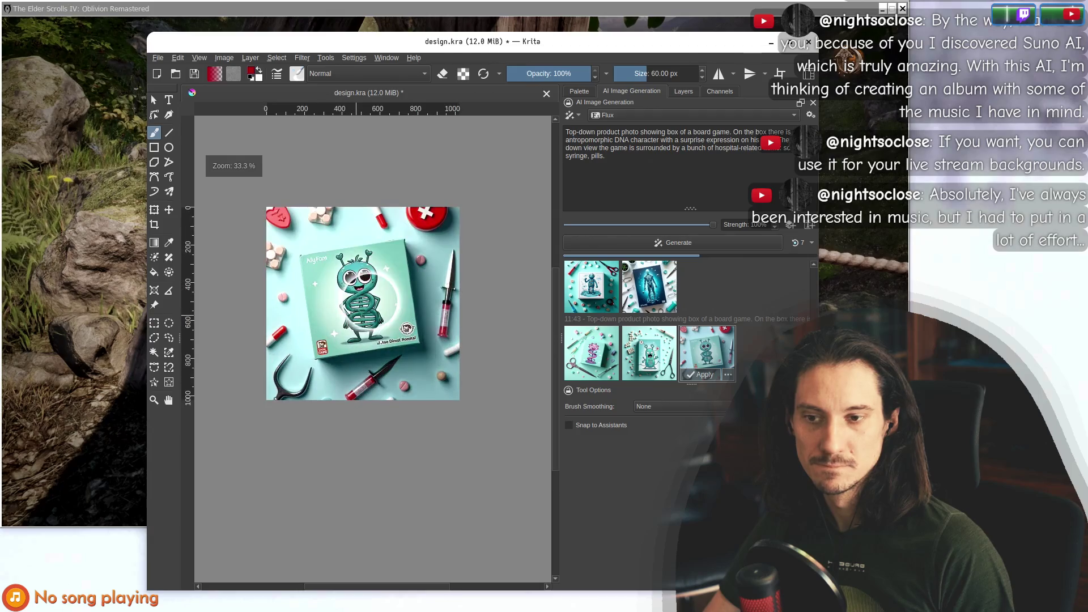
scroll(367, 272, "down", 2)
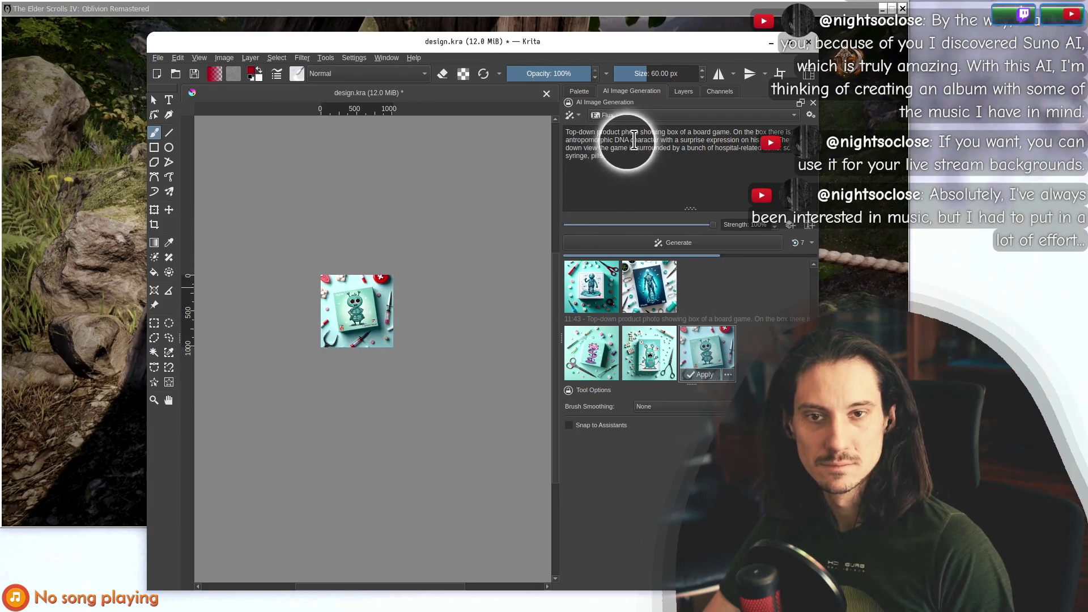
left_click_drag(566, 140, 762, 143)
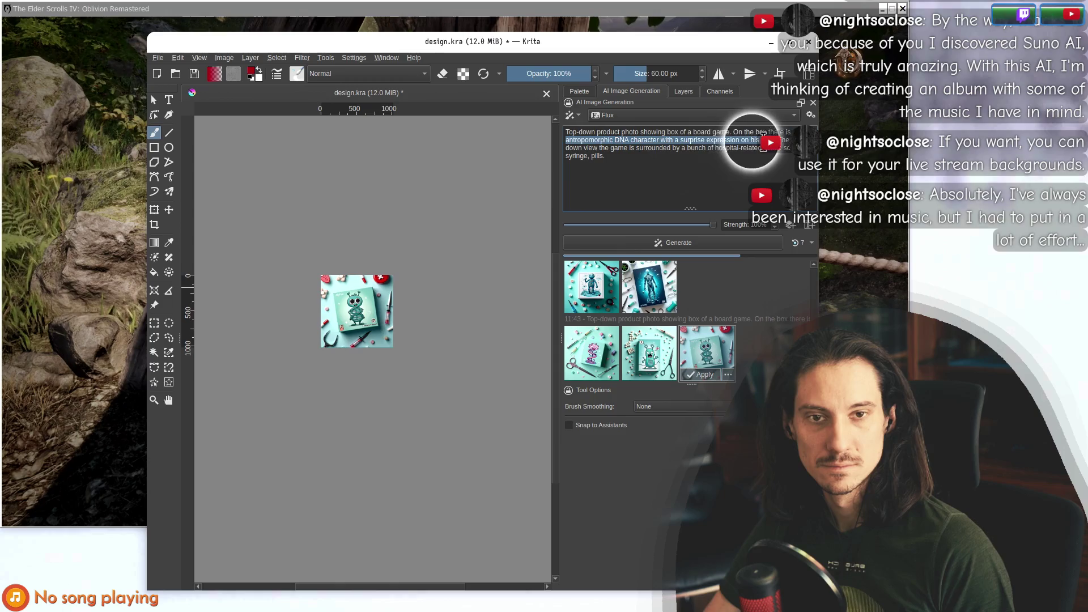
left_click(765, 135)
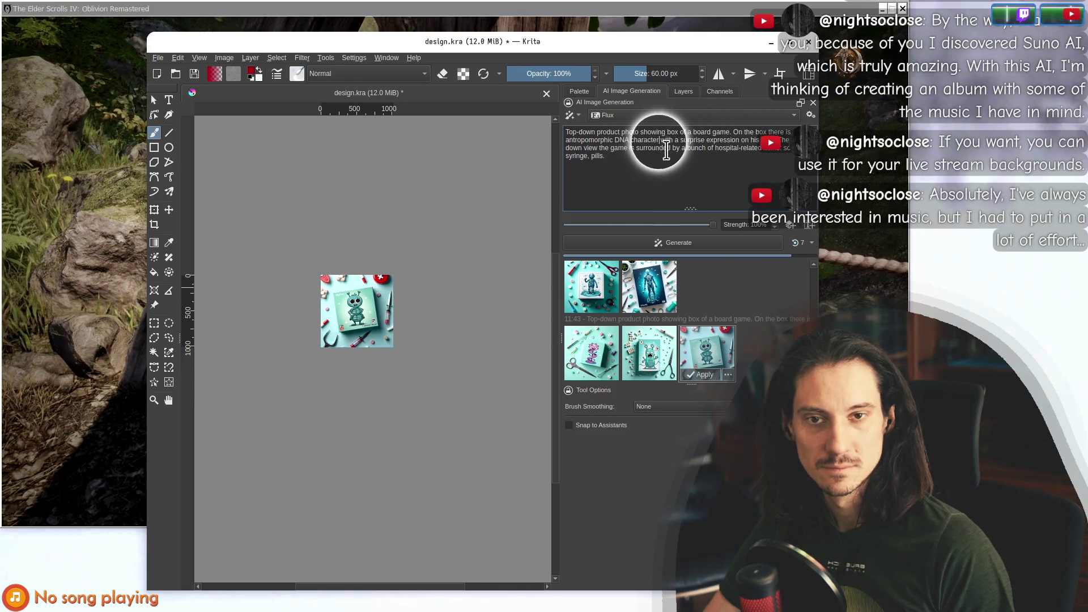
left_click(758, 339)
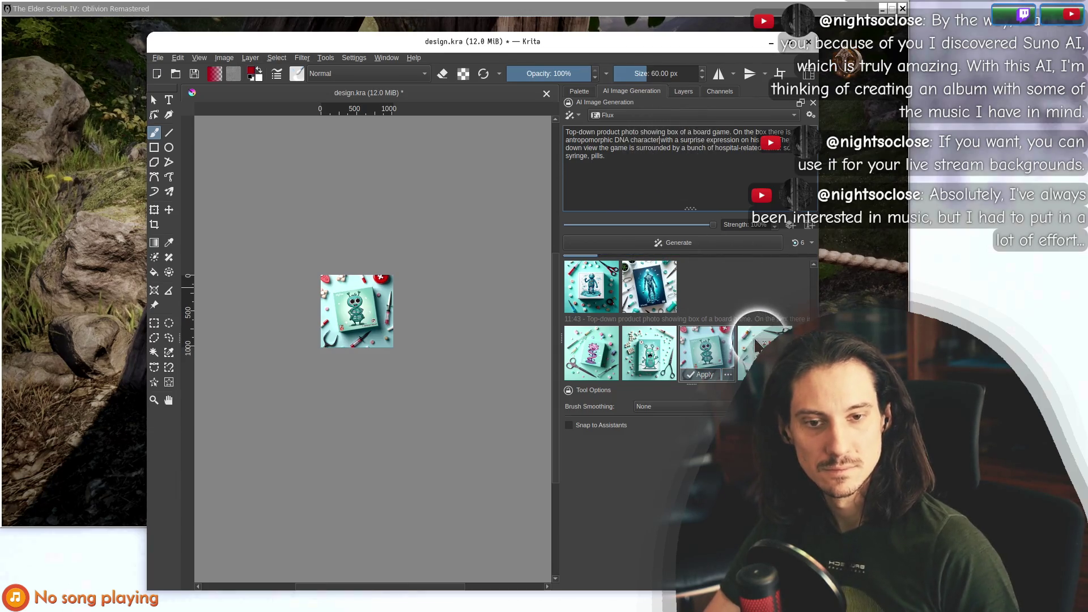
scroll(362, 303, "up", 5)
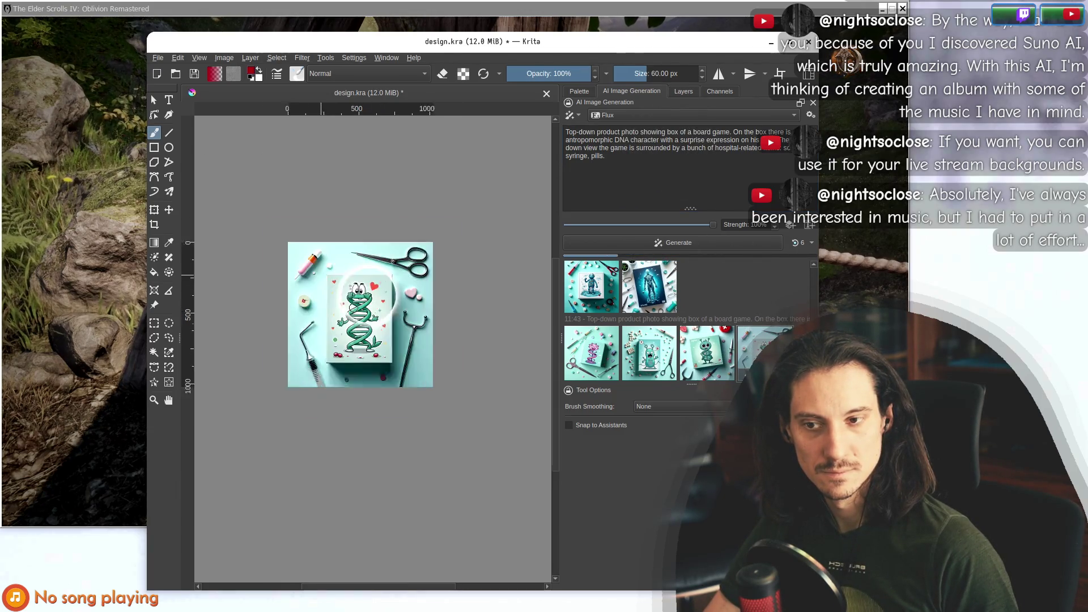
scroll(363, 303, "down", 5)
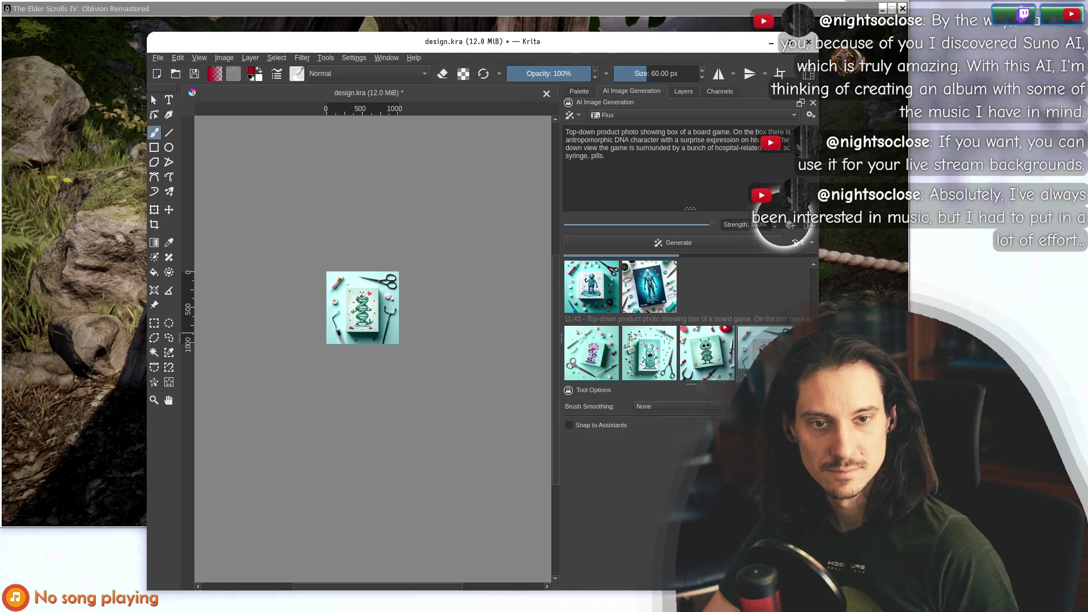
Nudge the Krita window right and zoom in and out on the skeleton box art.
mouse_move(562, 45)
left_mouse_down()
mouse_move(565, 254)
mouse_move(578, 47)
mouse_move(557, 56)
left_mouse_up()
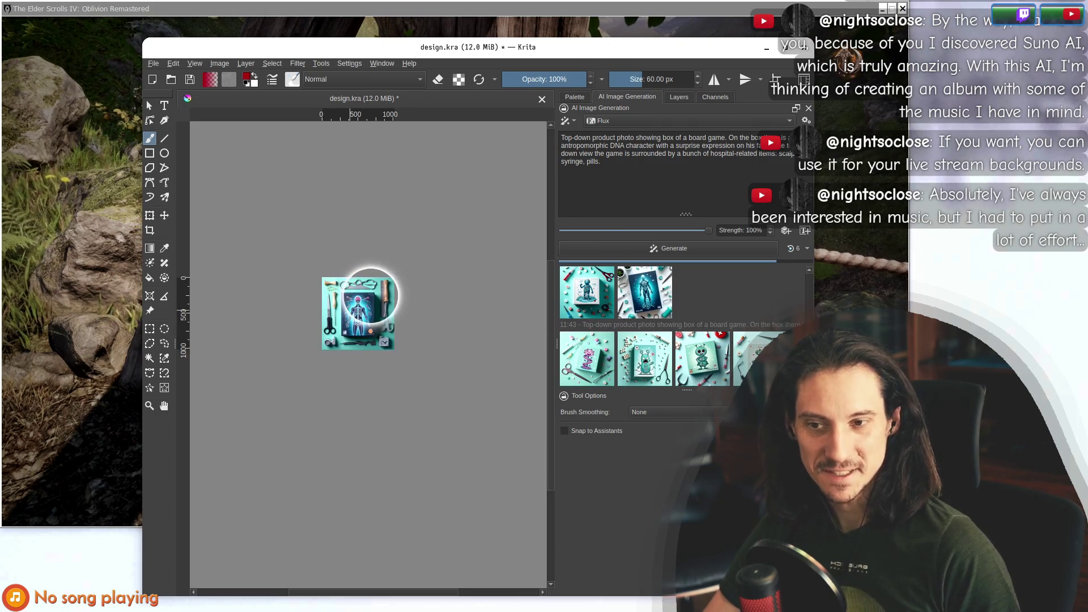
scroll(338, 319, "up", 6)
scroll(369, 351, "up", 2)
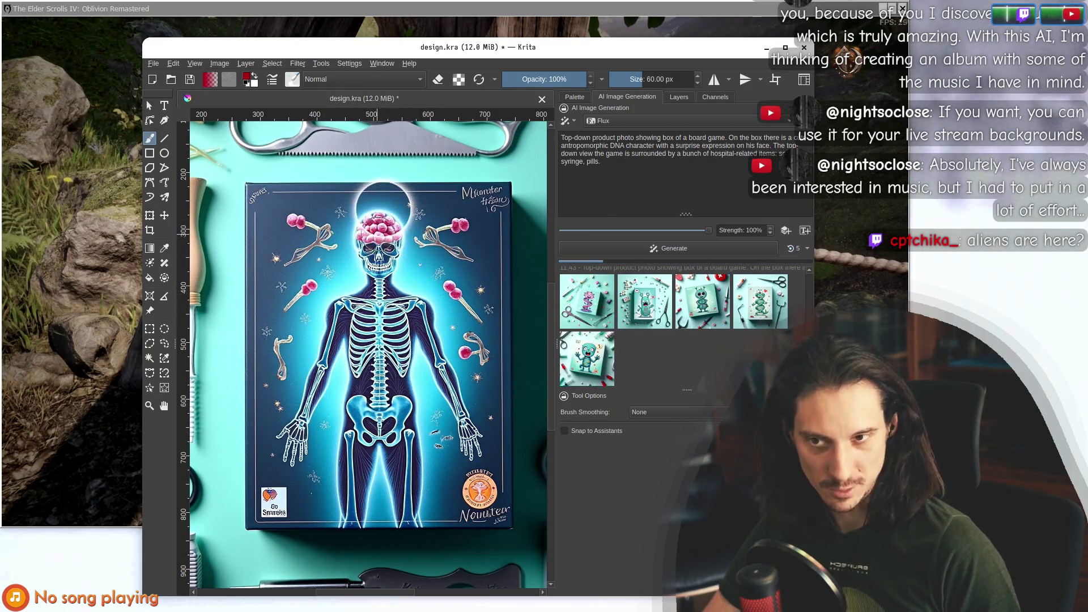
scroll(374, 227, "down", 3)
scroll(374, 227, "up", 1)
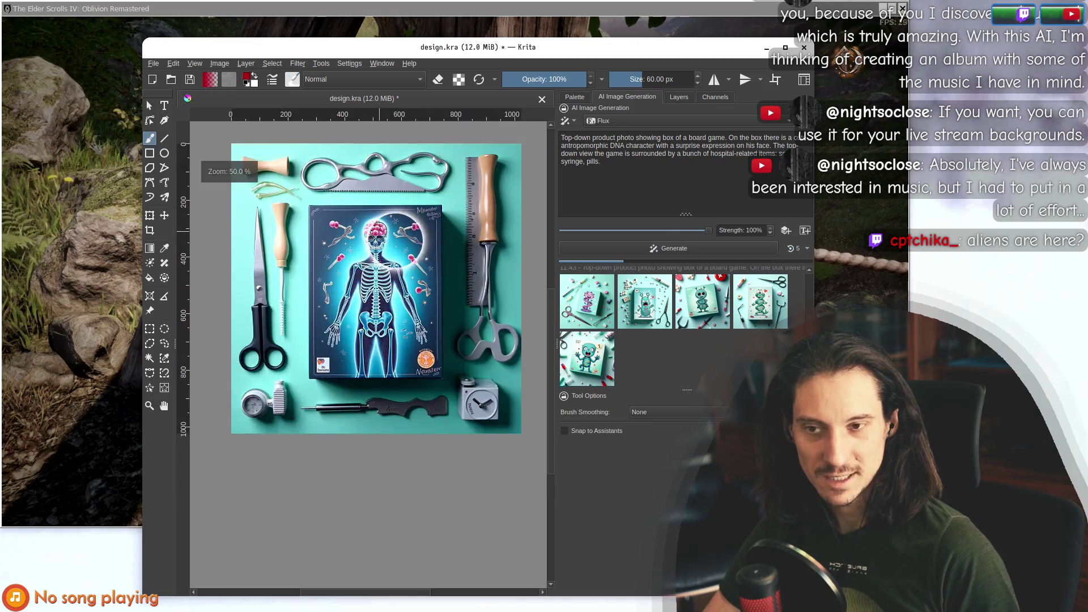
scroll(372, 230, "up", 1)
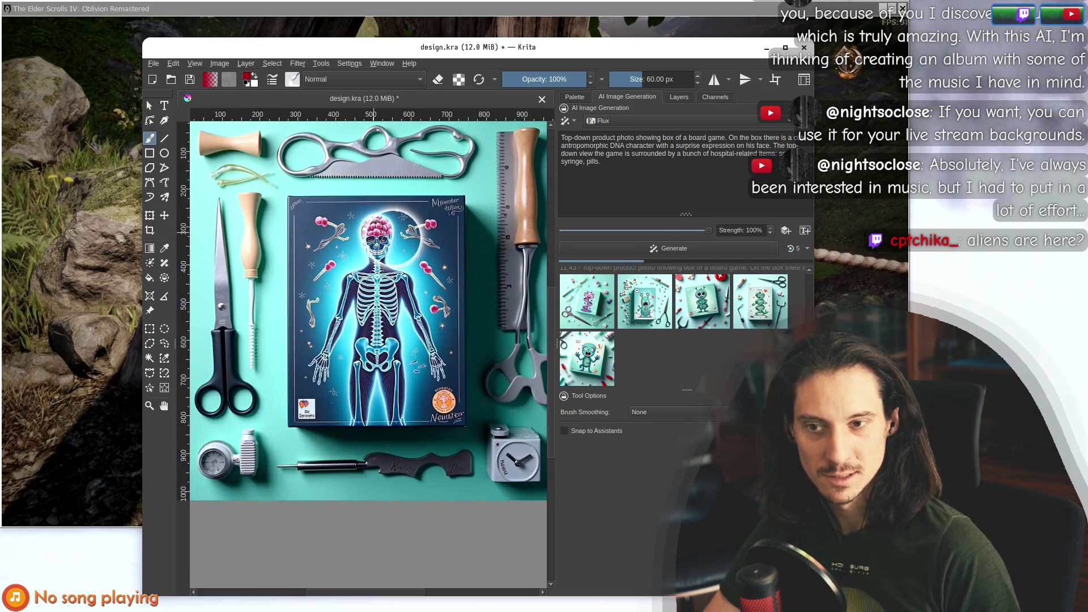
scroll(372, 232, "down", 5)
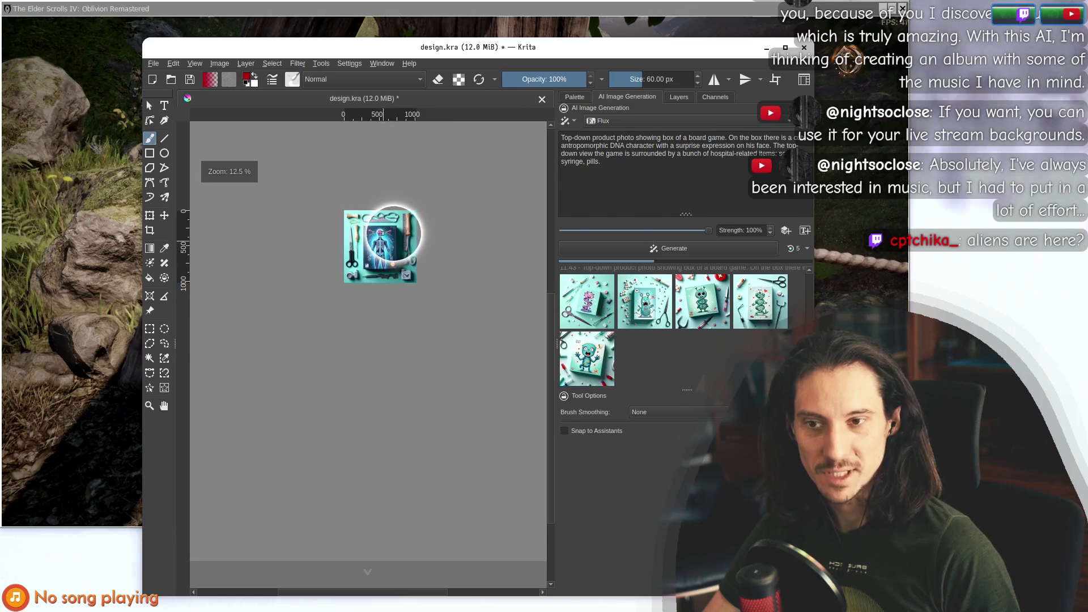
scroll(393, 233, "up", 9)
scroll(396, 213, "down", 1)
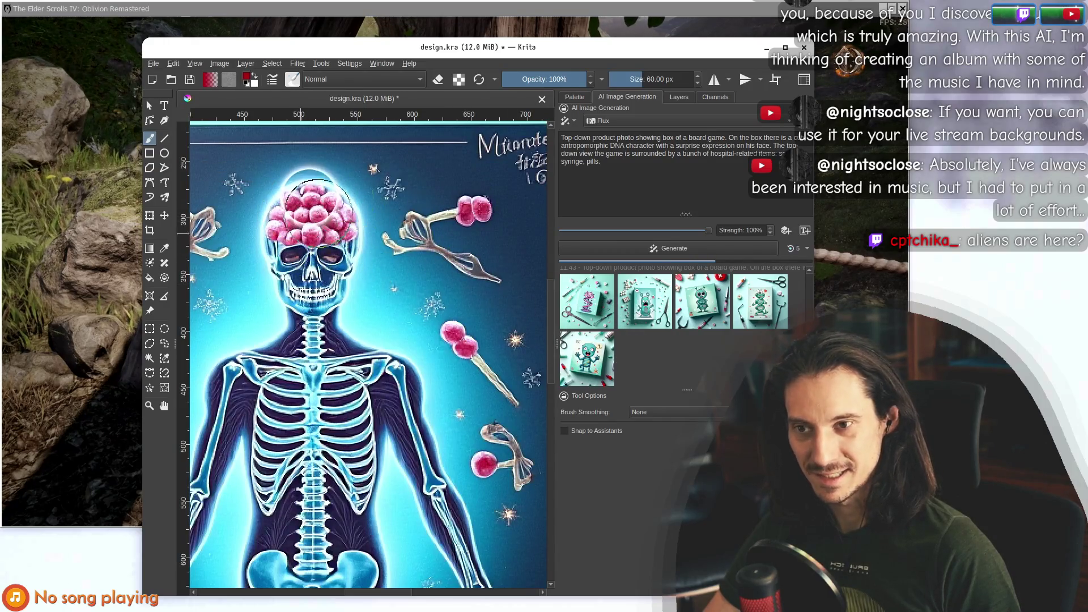
Preview the fifth generated result, then dismiss it to restore the skeleton image.
left_click(589, 344)
scroll(354, 368, "down", 8)
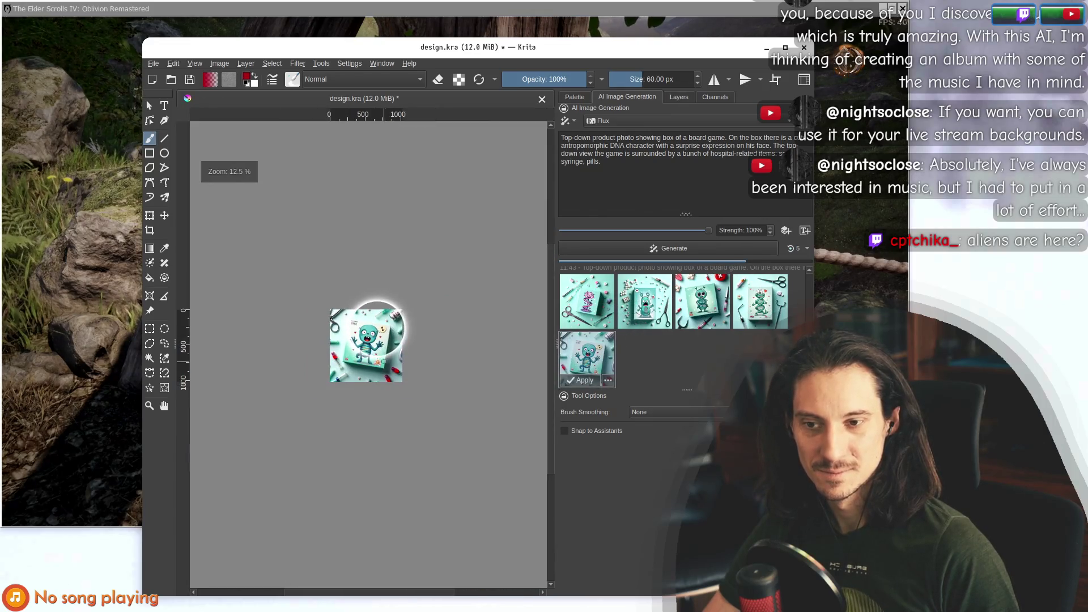
left_click(704, 357)
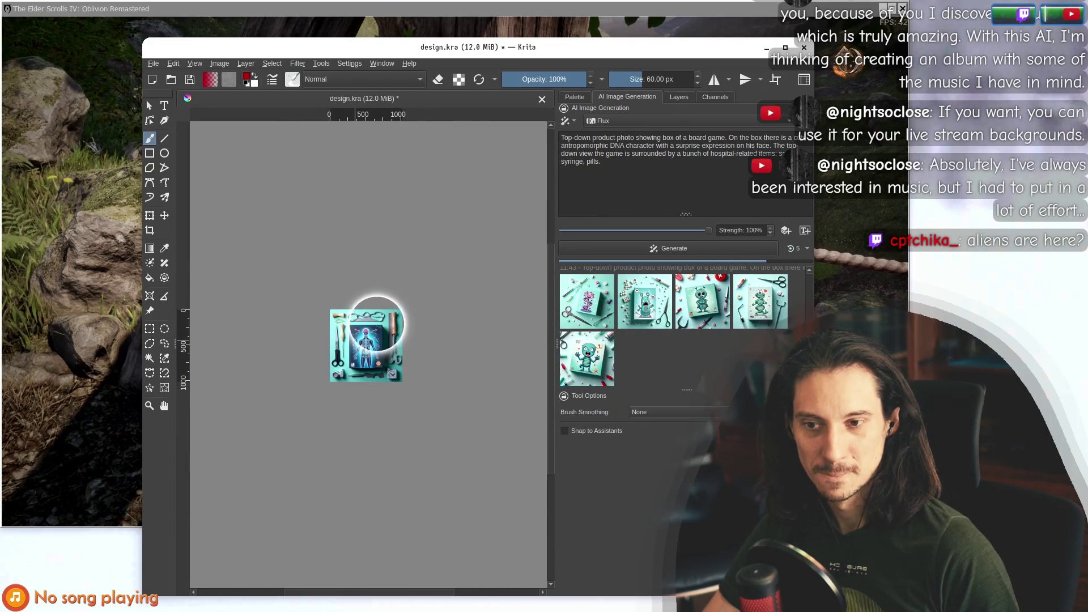
scroll(377, 323, "up", 5)
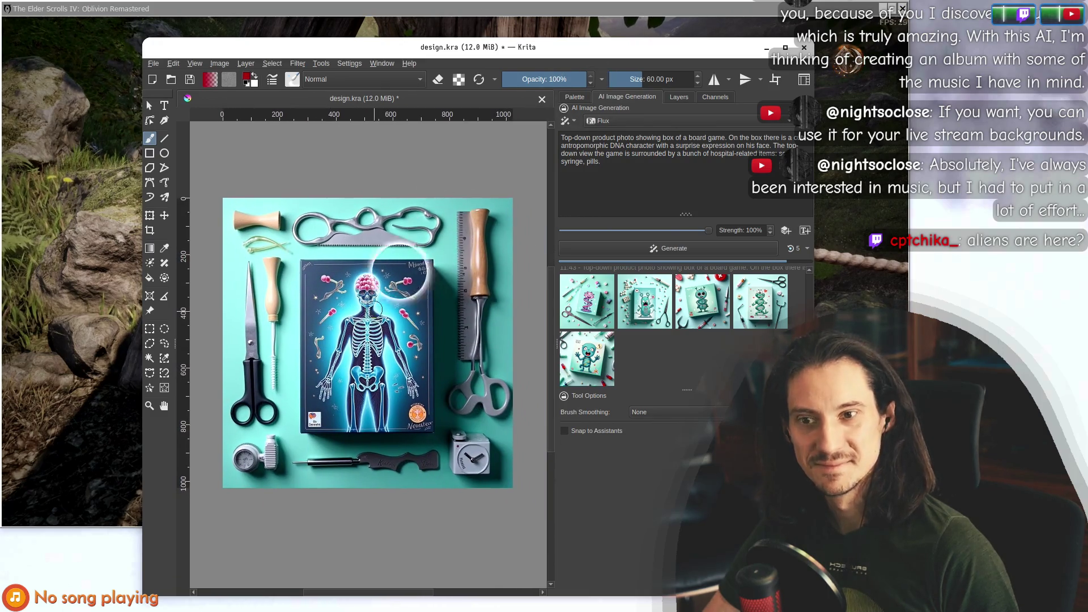
scroll(374, 306, "up", 1)
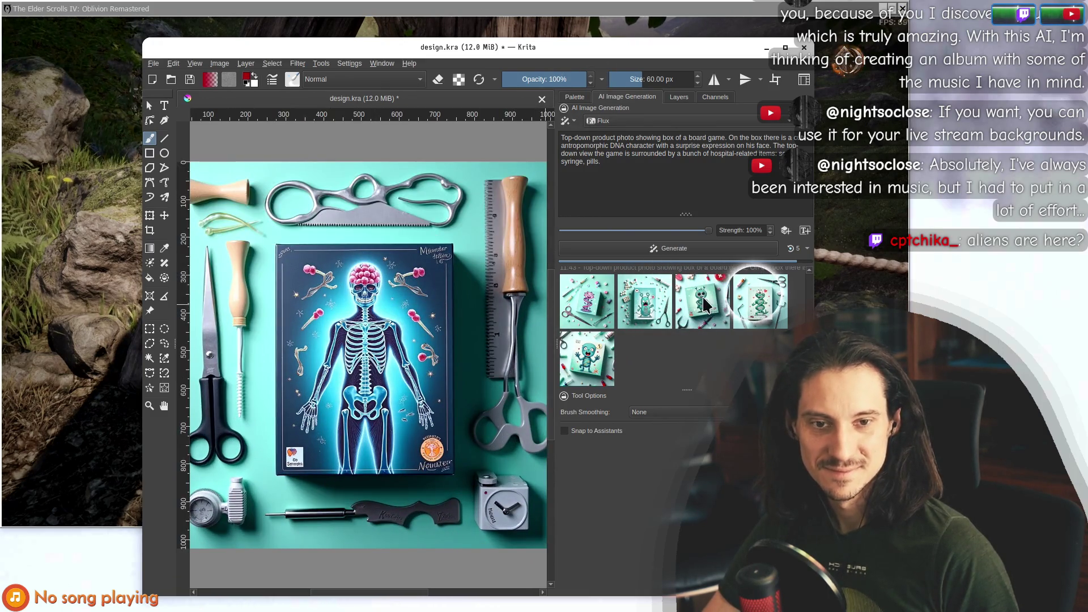
Preview the fifth, newest, sixth and fourth DNA-character results, zooming to inspect them.
left_click(588, 351)
left_click(653, 356)
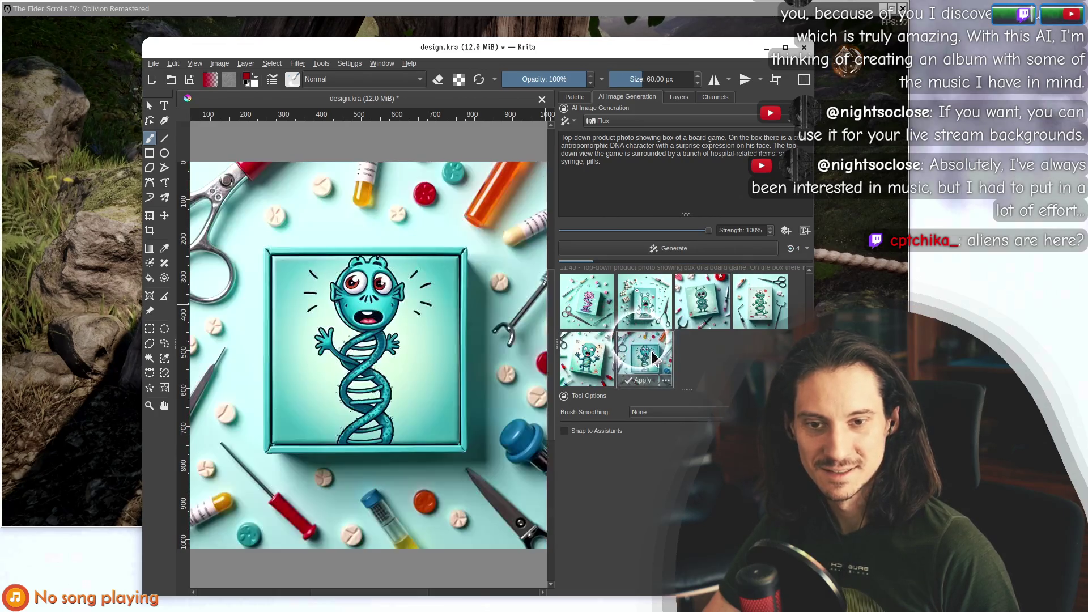
scroll(351, 317, "down", 8)
scroll(357, 340, "up", 8)
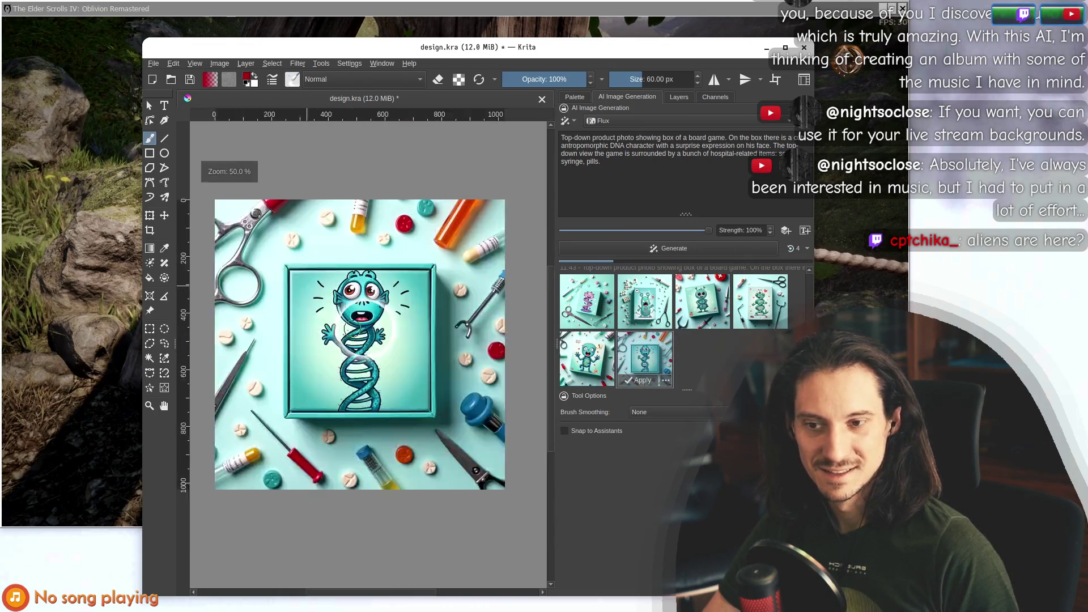
scroll(367, 398, "down", 3)
scroll(374, 363, "up", 5)
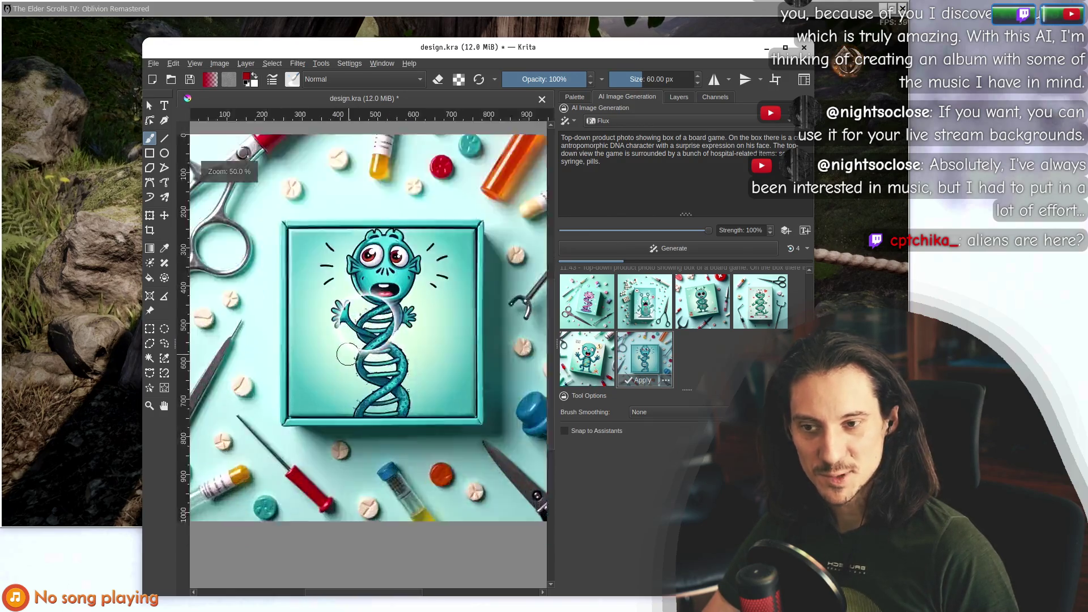
scroll(420, 279, "down", 8)
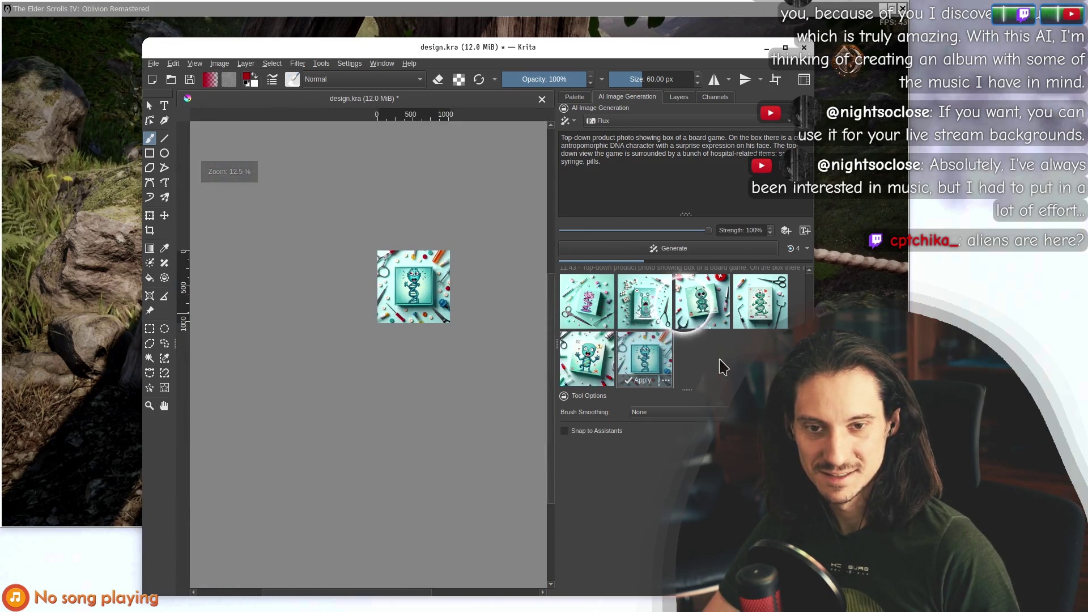
left_click(654, 363)
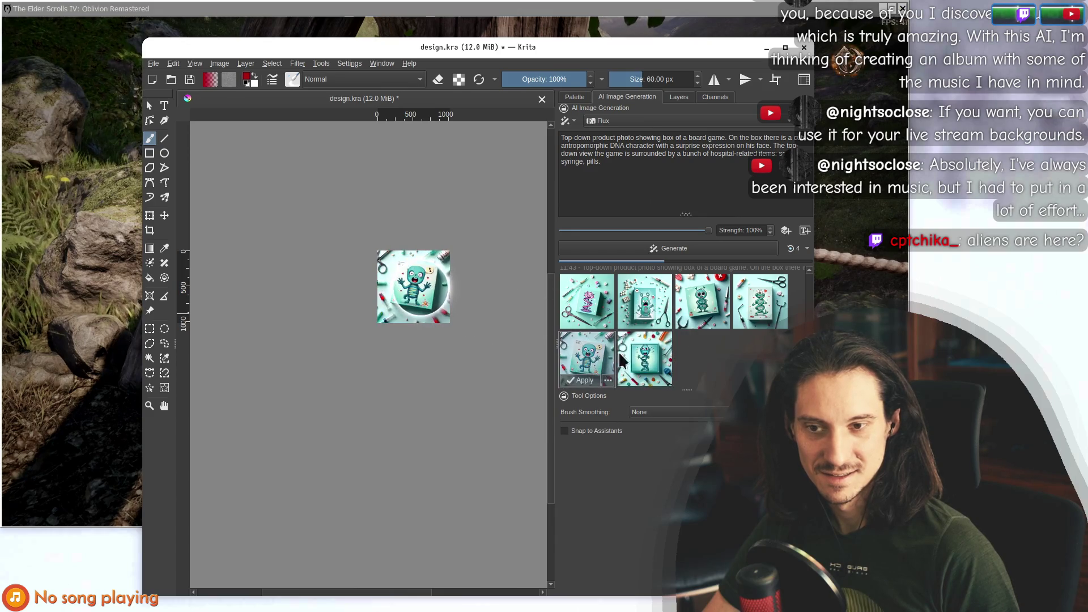
left_click(759, 306)
scroll(367, 308, "up", 4)
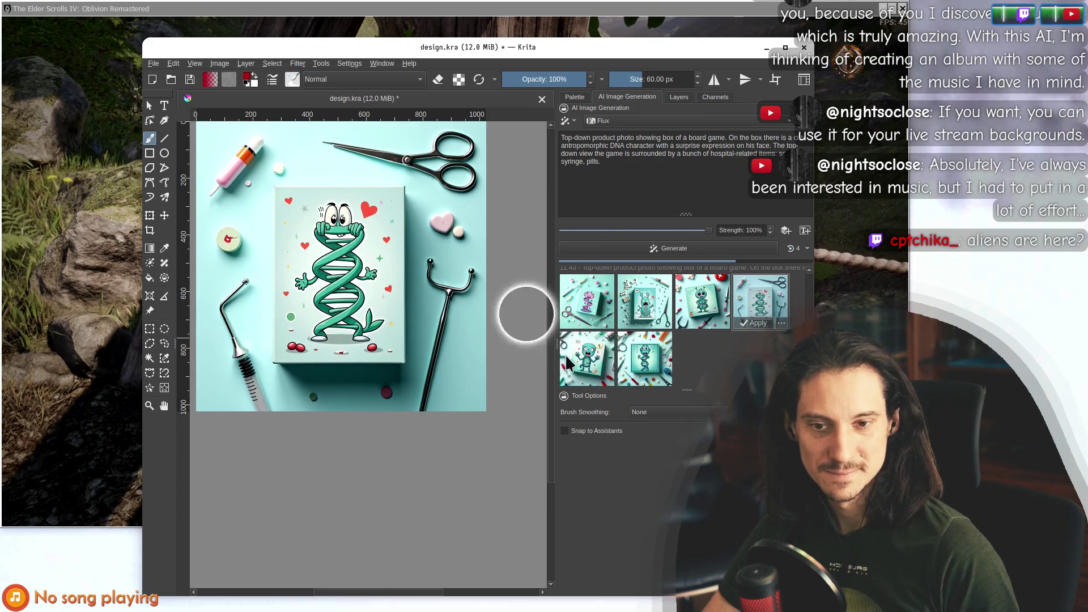
scroll(332, 305, "up", 3)
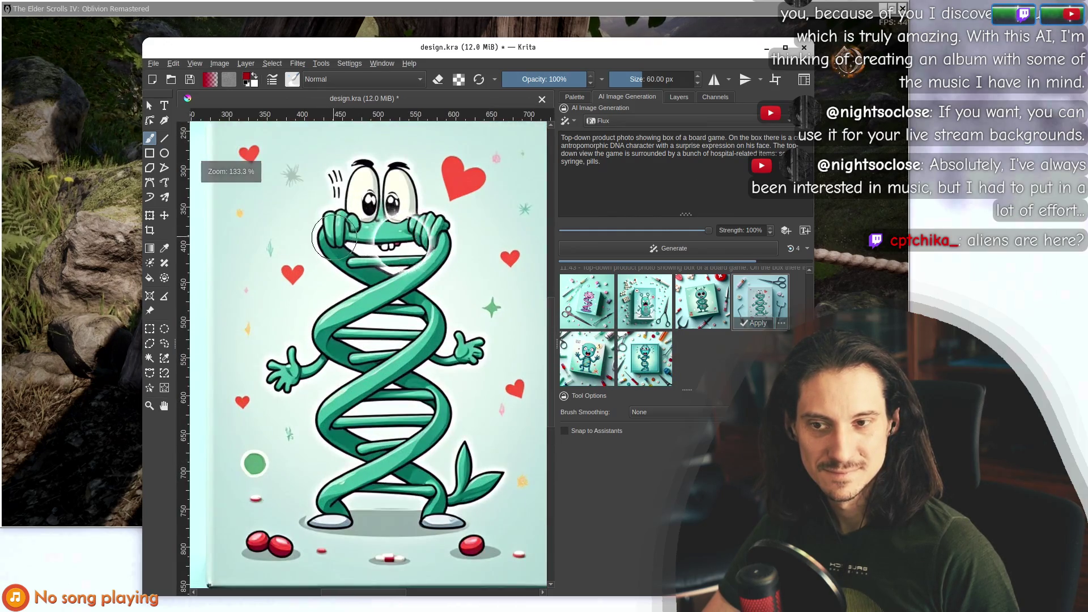
scroll(333, 236, "down", 8)
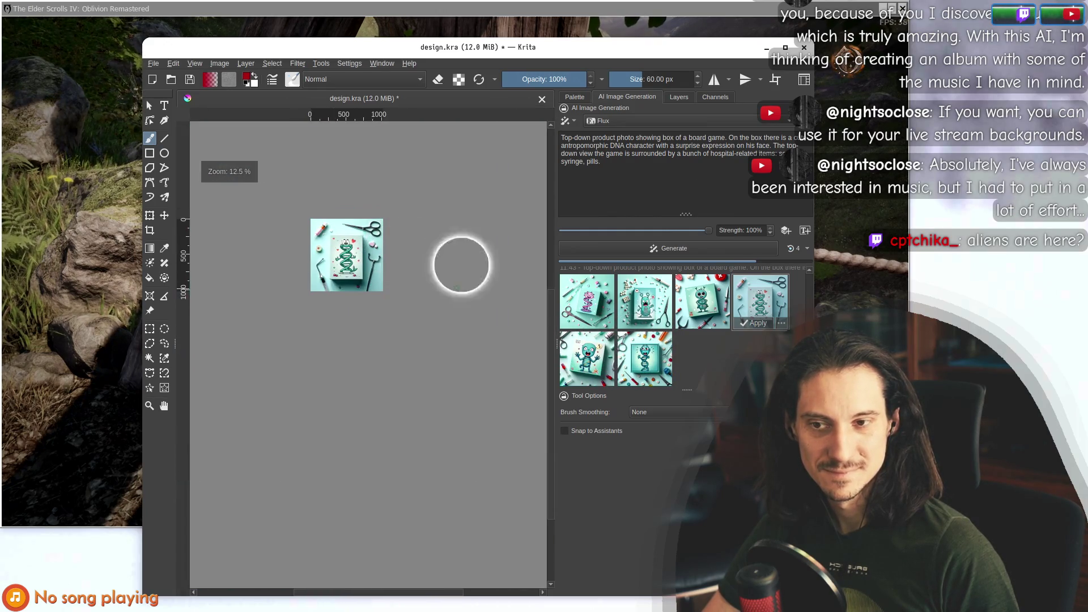
Re-preview the fourth result centred on the canvas and compare it with the seventh.
left_click(763, 300)
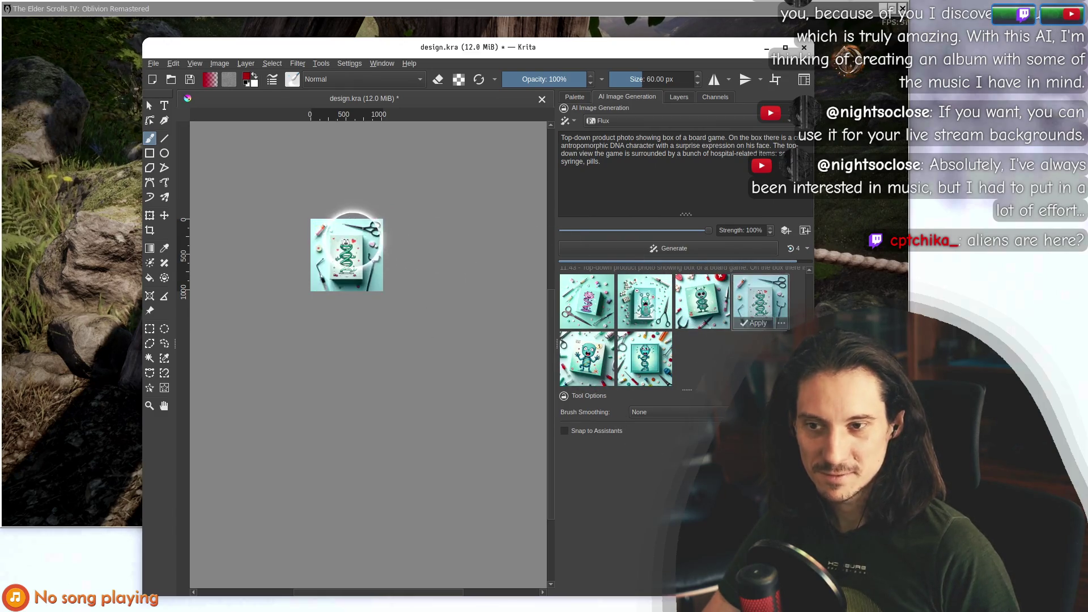
scroll(344, 259, "up", 5)
left_click_drag(275, 199, 315, 262)
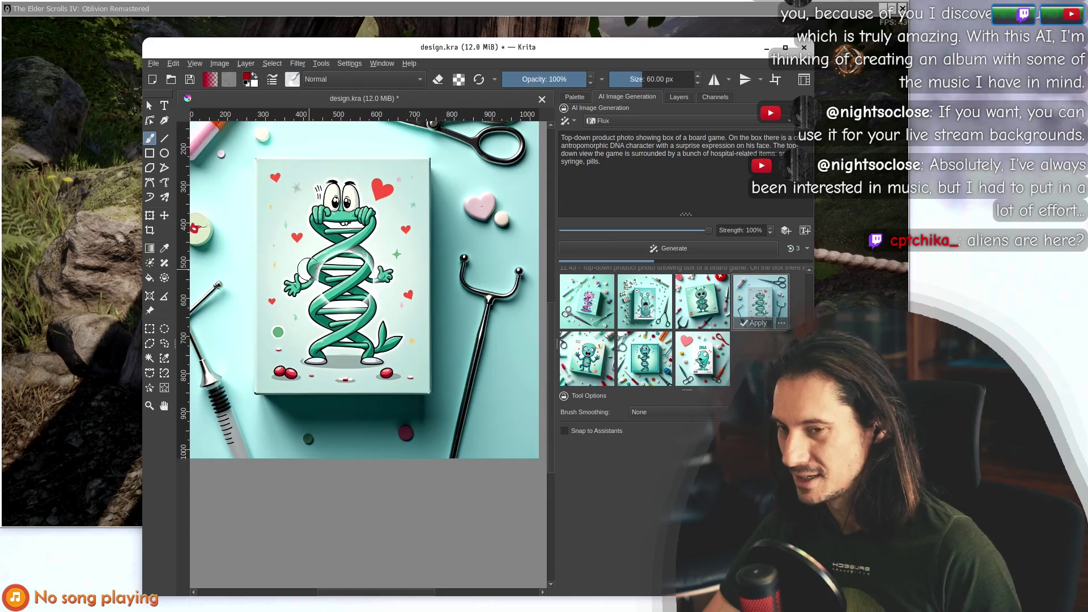
scroll(308, 270, "up", 3)
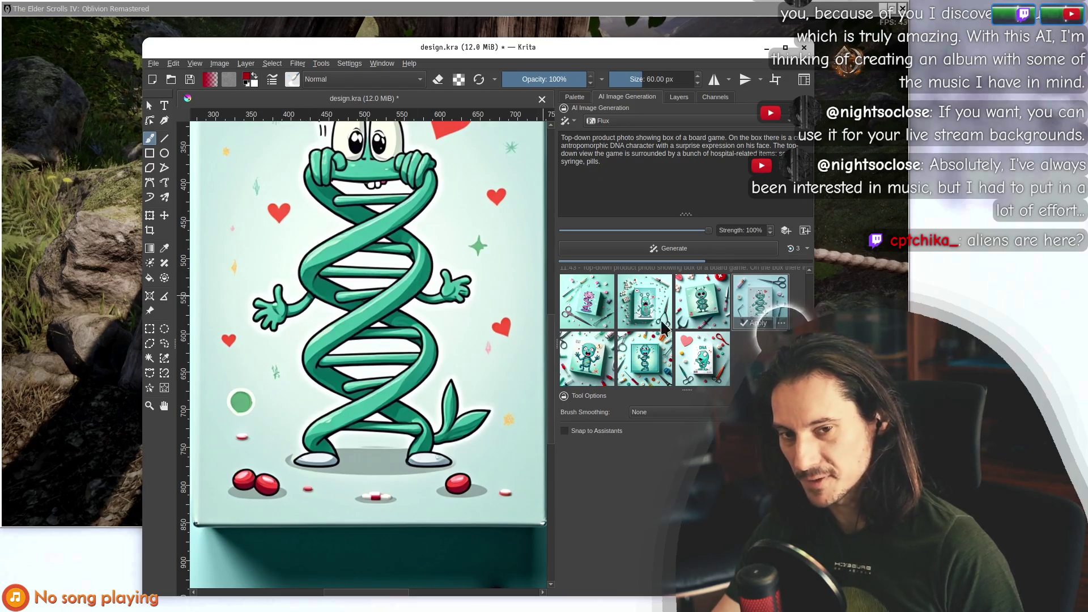
left_click(713, 367)
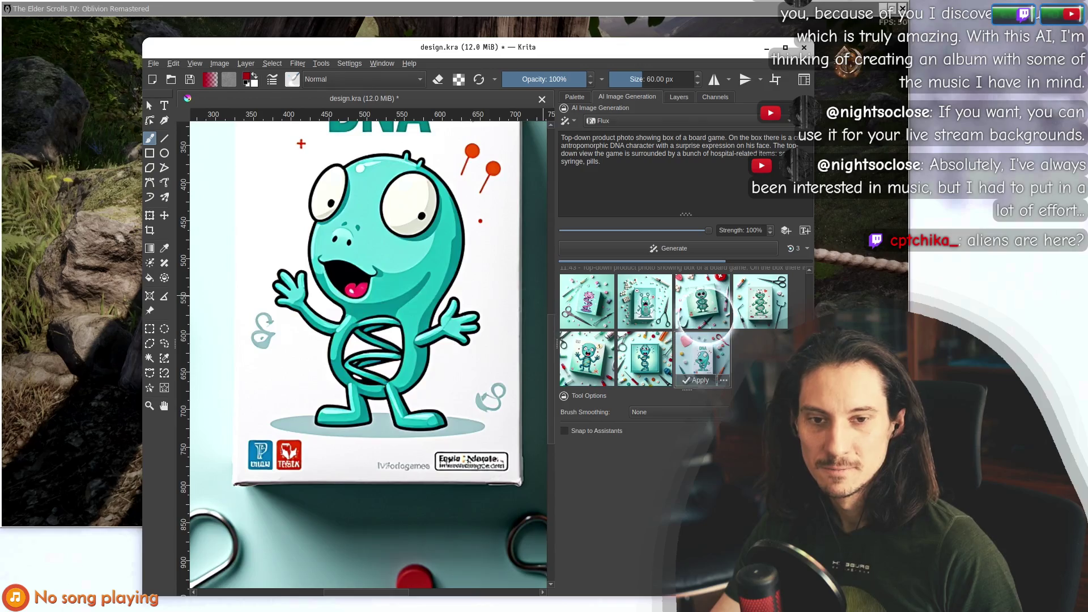
left_click(760, 300)
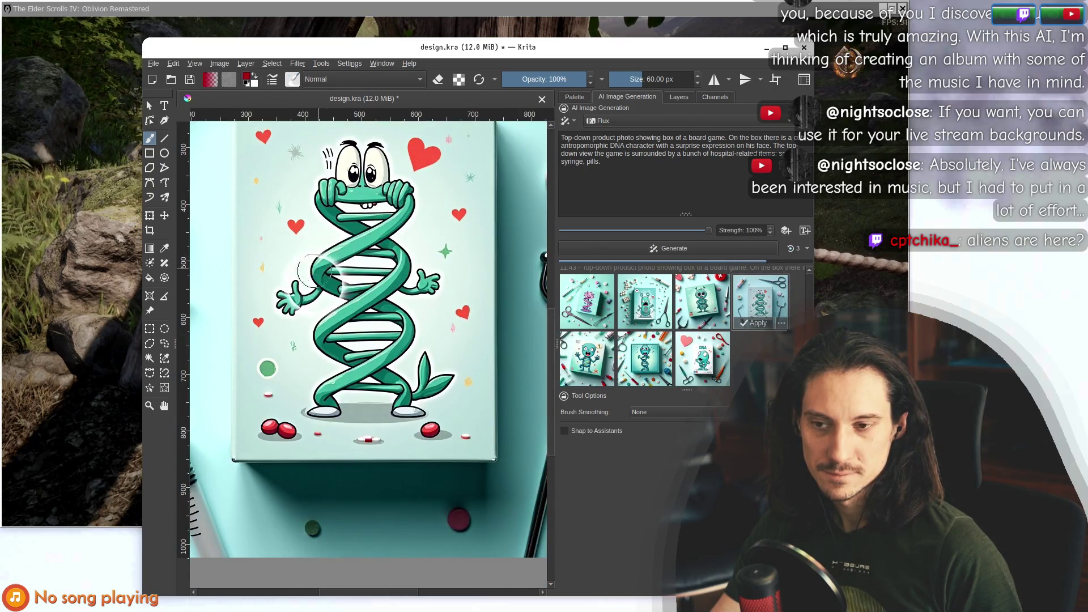
scroll(296, 278, "down", 4)
scroll(309, 263, "up", 4)
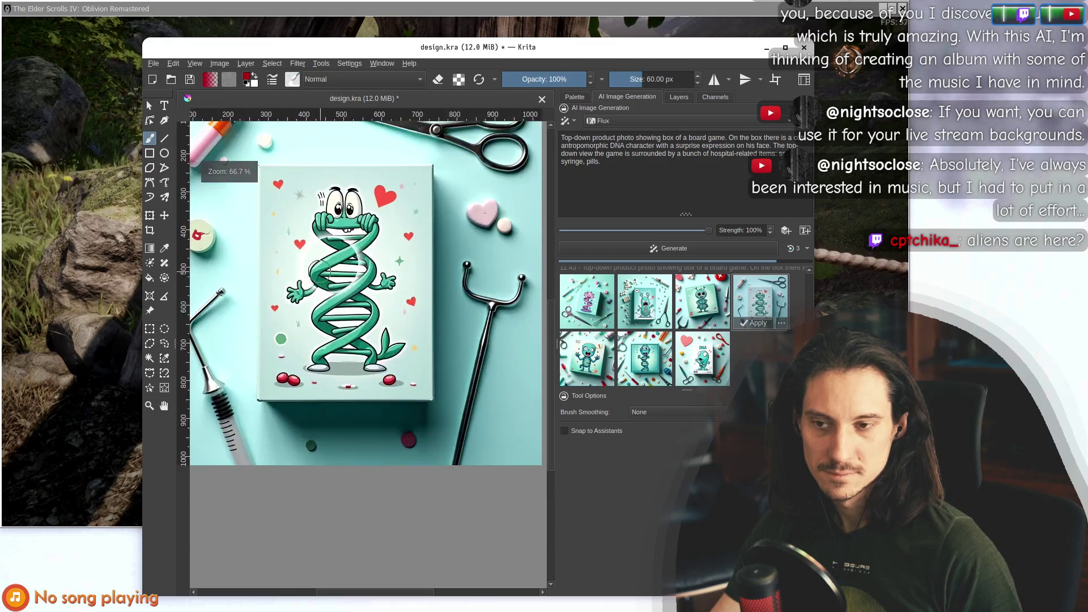
Clear the preview back to the skeleton art and pan to show the tools below the box.
left_click(705, 359)
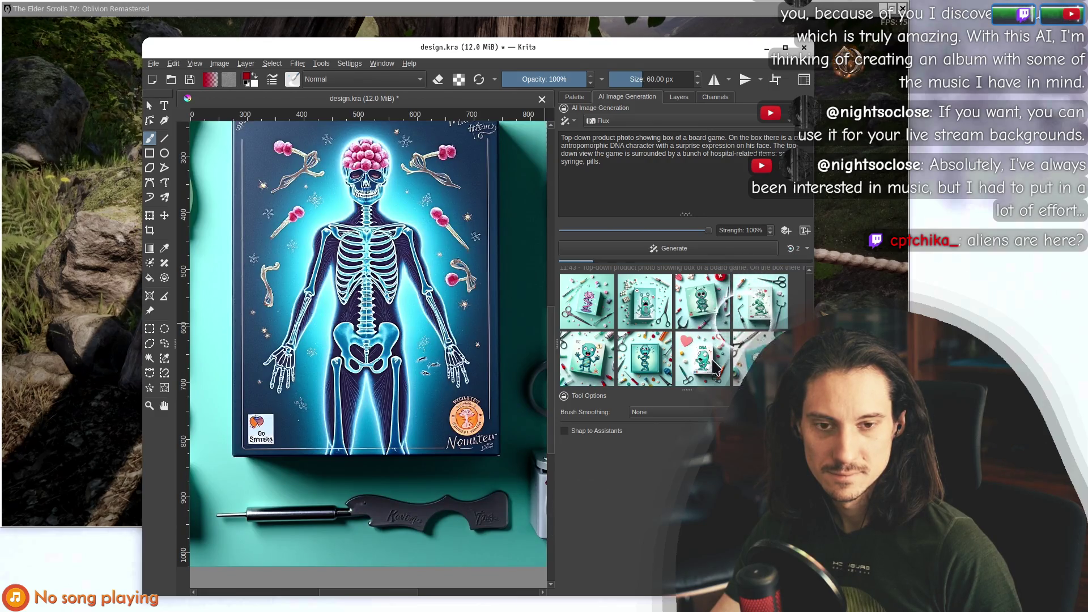
scroll(334, 308, "down", 5)
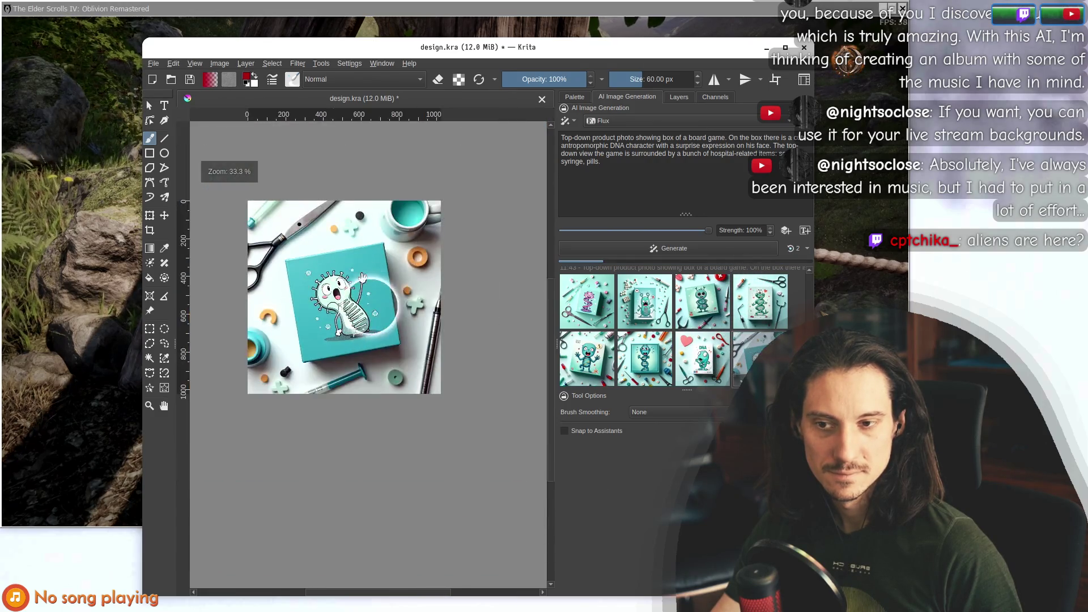
scroll(351, 283, "up", 2)
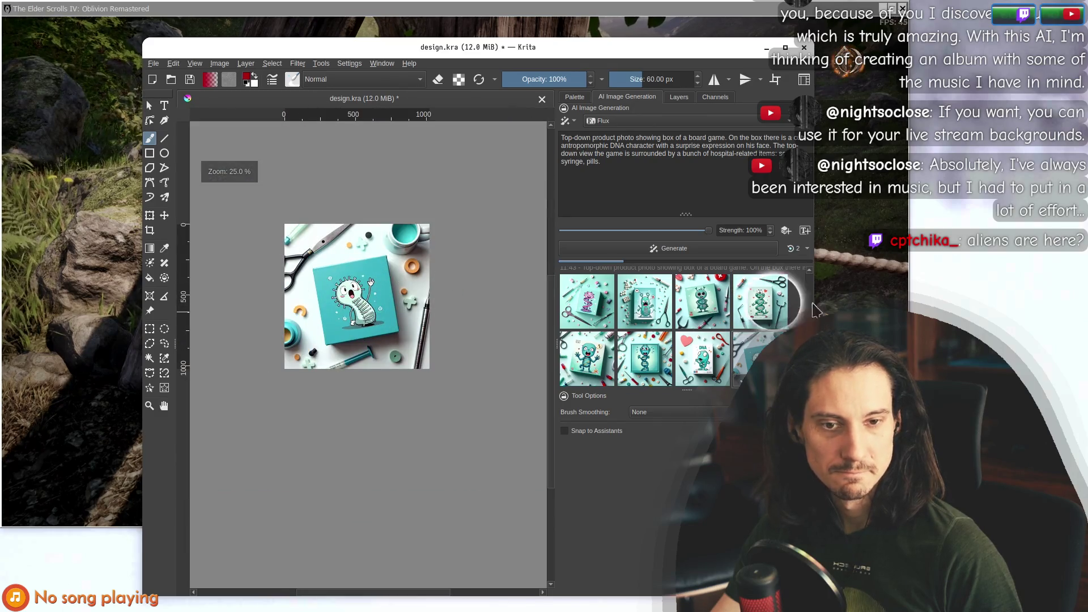
left_click(801, 306)
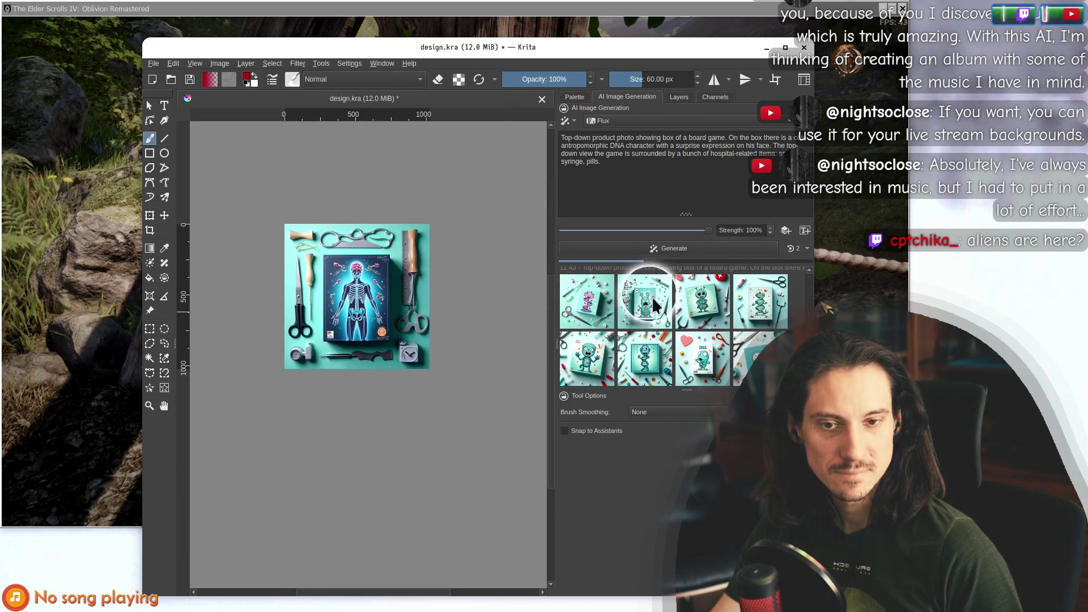
right_click(624, 323)
left_click(804, 314)
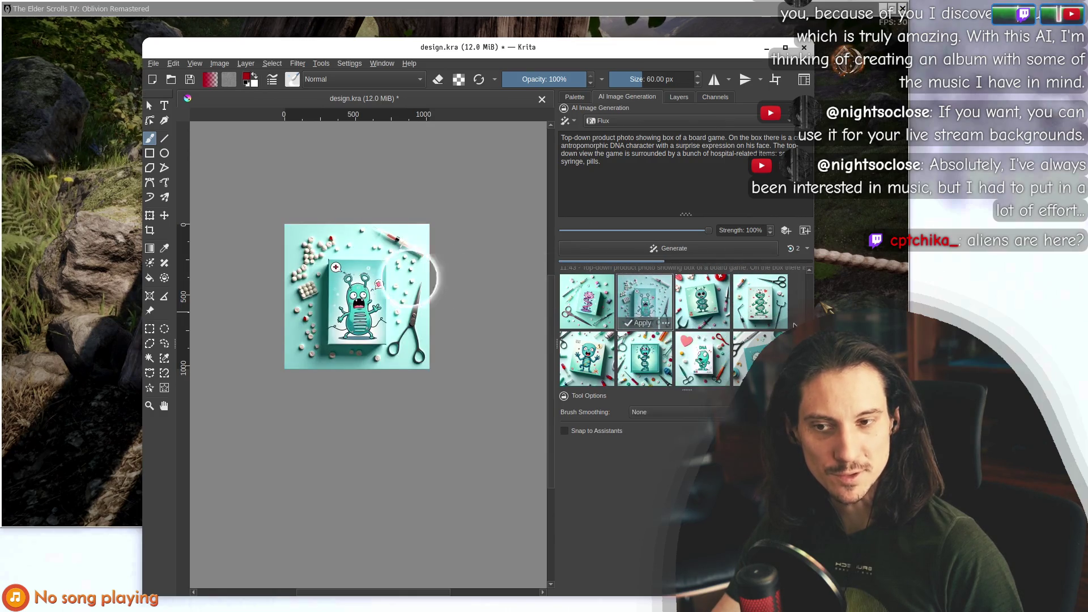
scroll(351, 272, "up", 4)
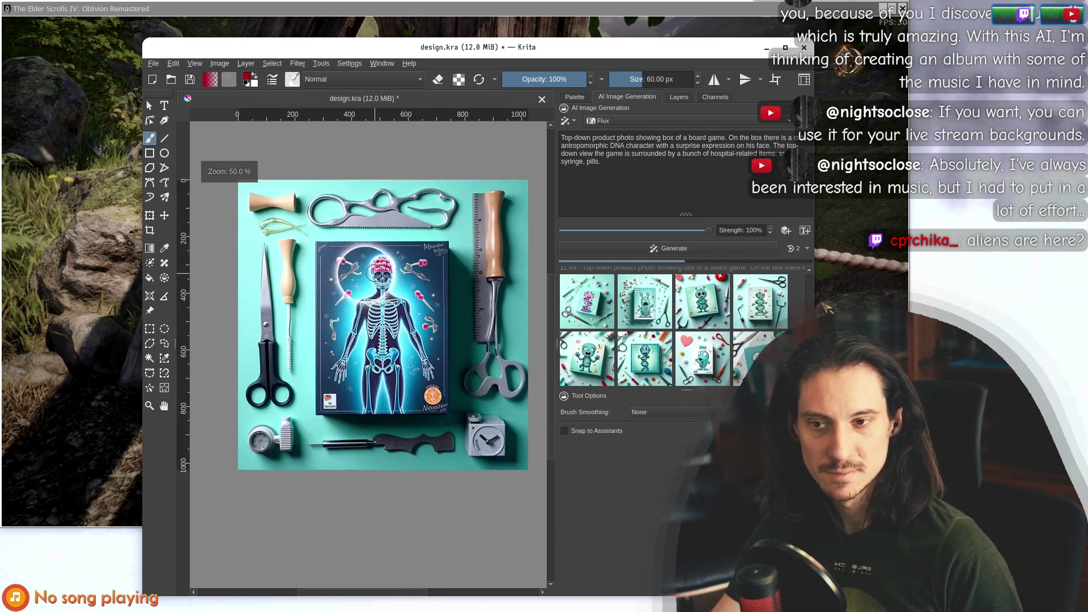
left_click_drag(342, 313, 343, 237)
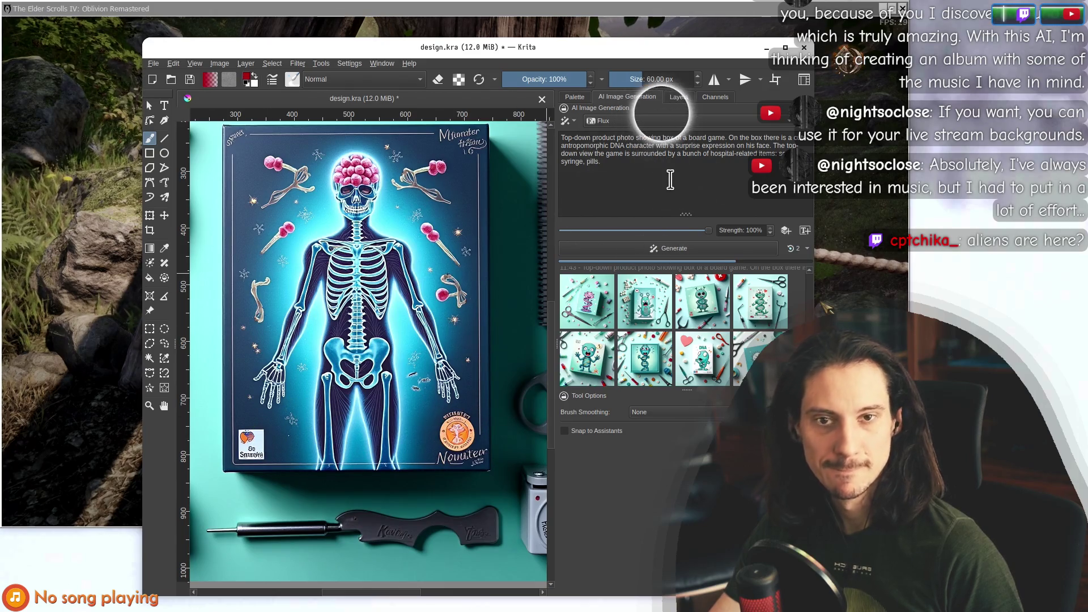
Return to the AI Image Generation panel and preview a newly generated board-game image.
left_click(679, 96)
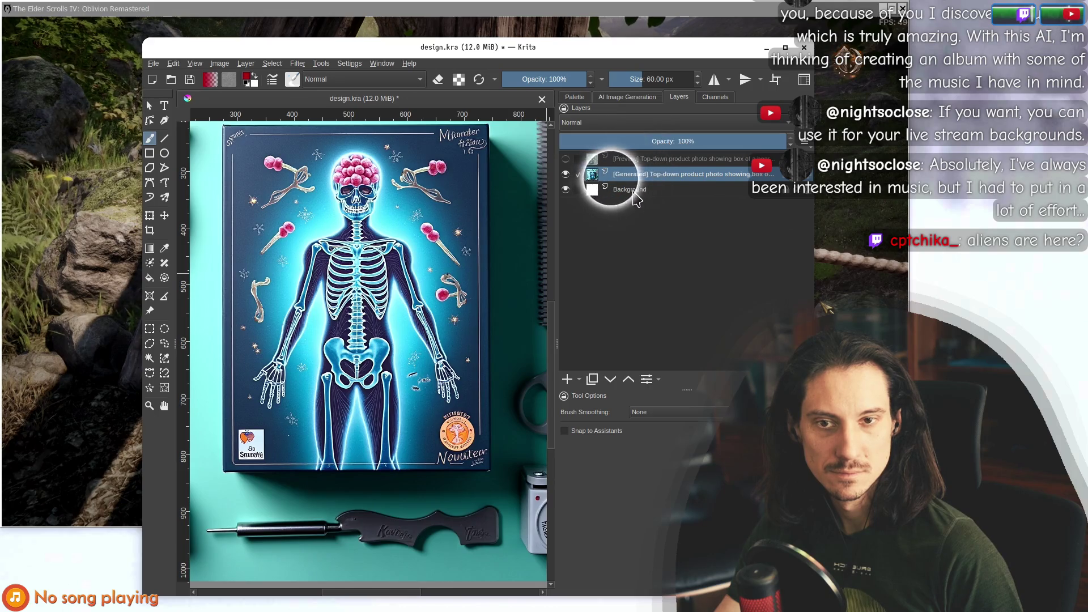
left_click(639, 97)
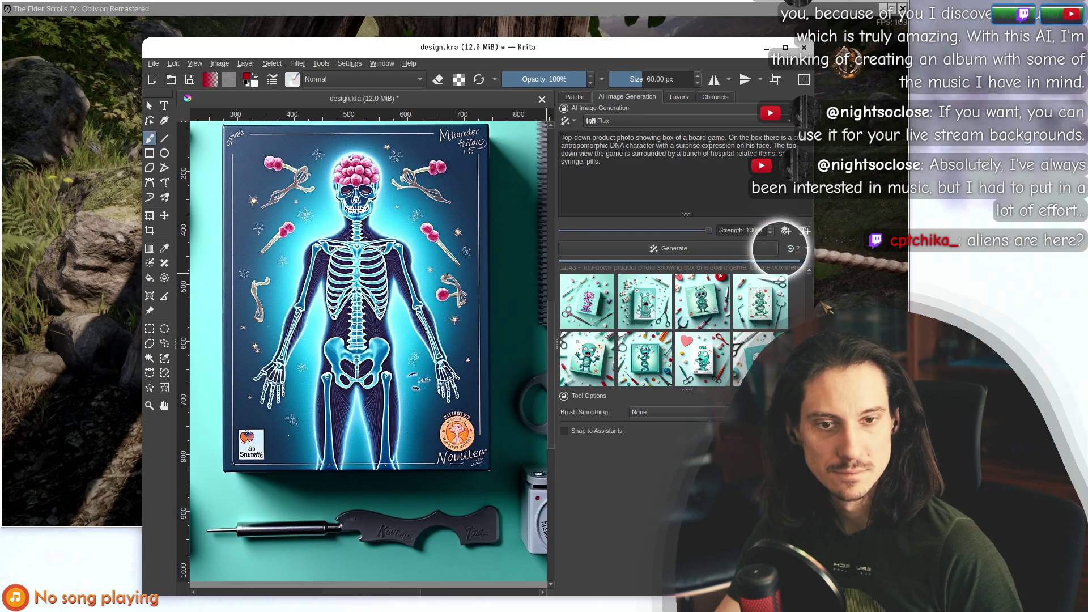
left_click(605, 361)
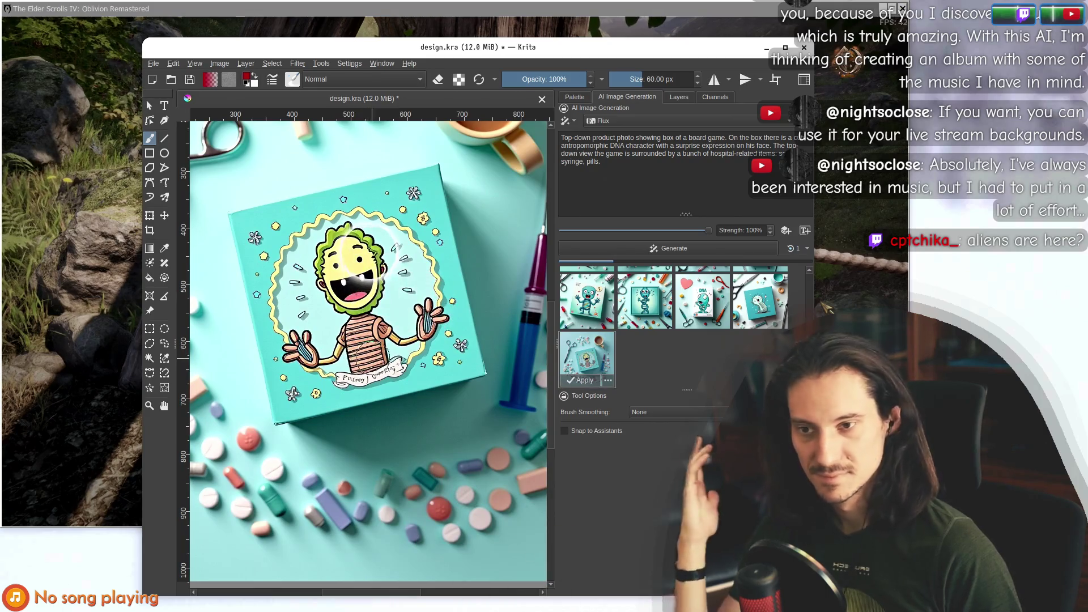
scroll(374, 295, "down", 6)
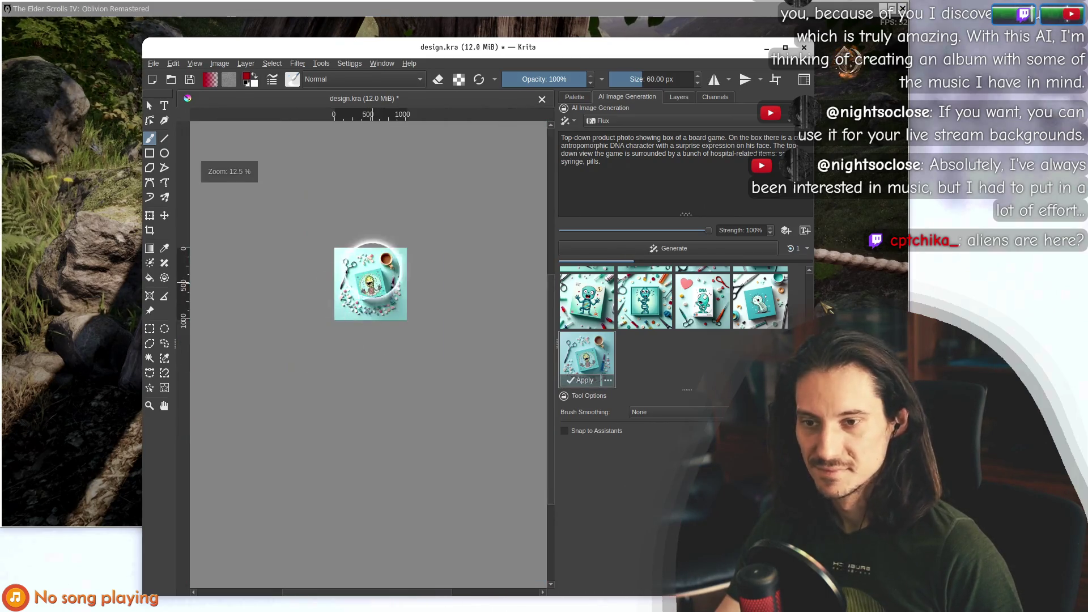
scroll(381, 272, "up", 5)
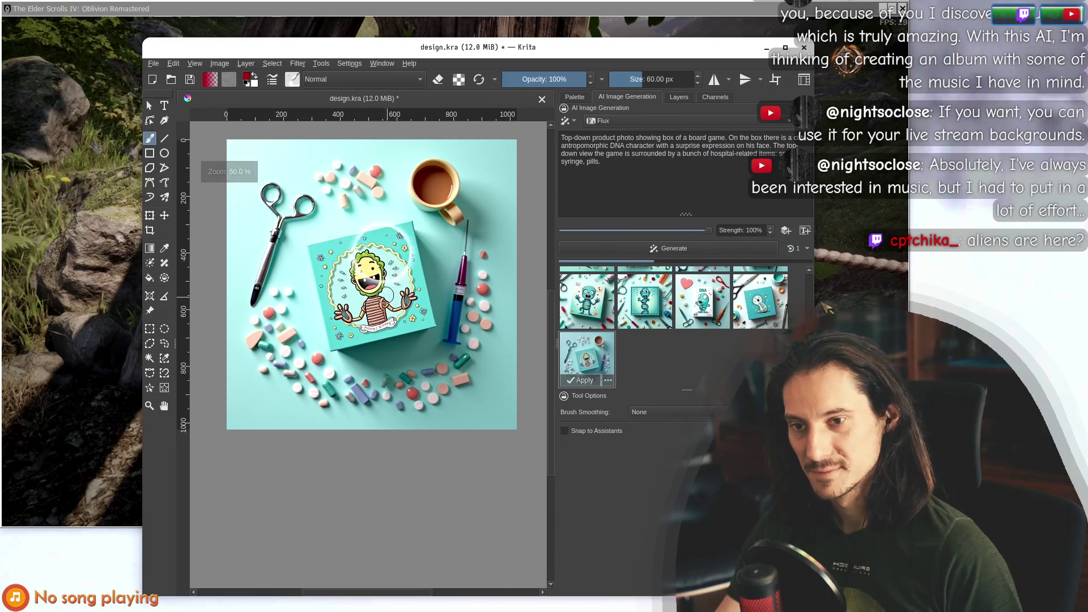
scroll(396, 288, "up", 2)
scroll(363, 278, "down", 7)
scroll(355, 268, "up", 3)
scroll(356, 268, "down", 2)
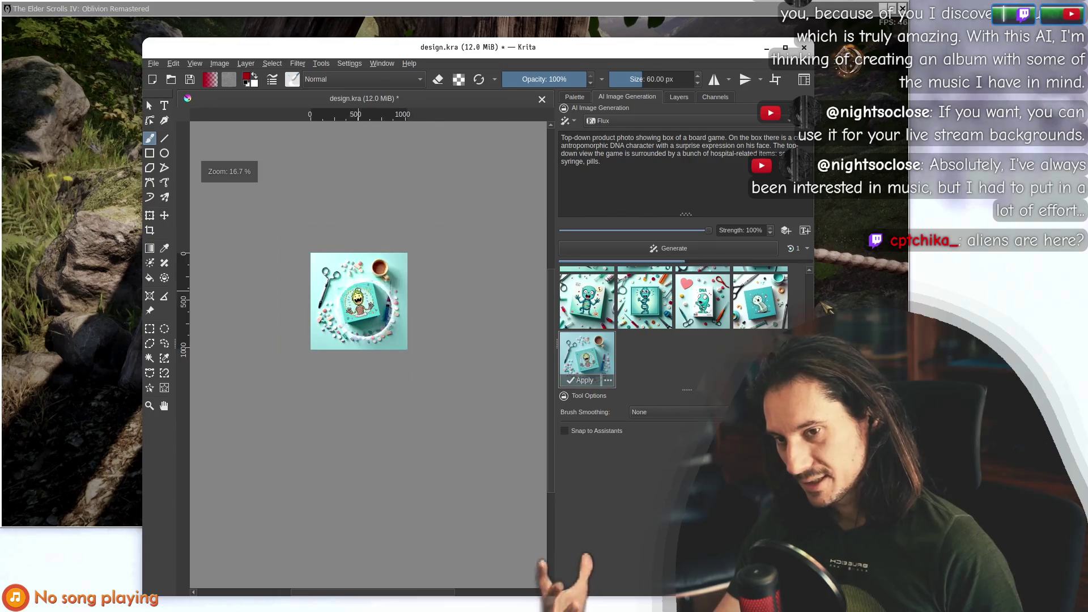
scroll(340, 266, "up", 3)
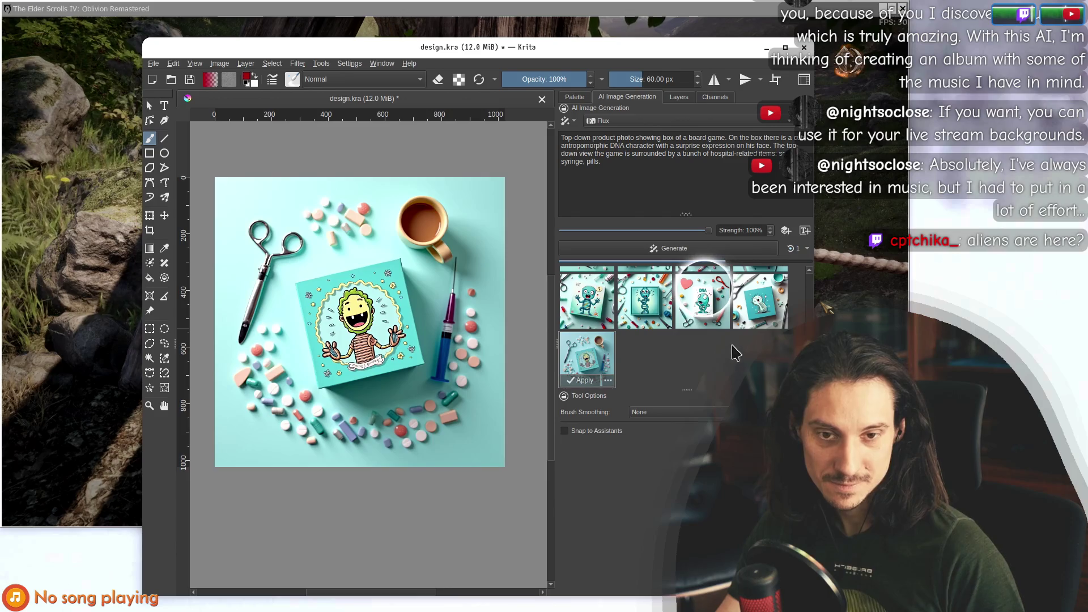
Preview the fourth, teal monster and pink DNA results, then return to the skeleton box.
left_click(759, 297)
scroll(370, 305, "down", 4)
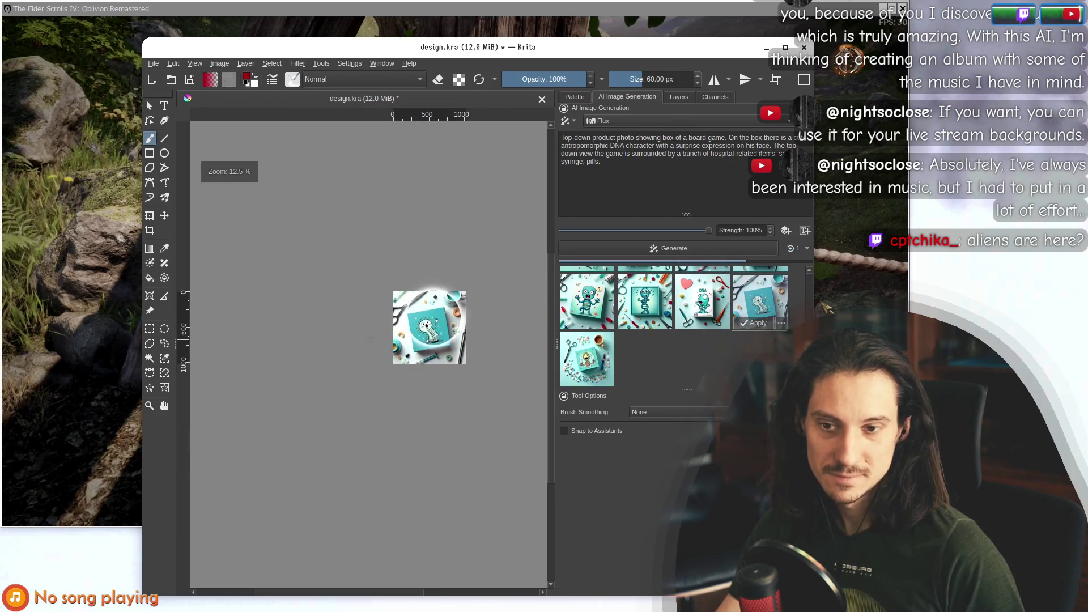
left_click(587, 301)
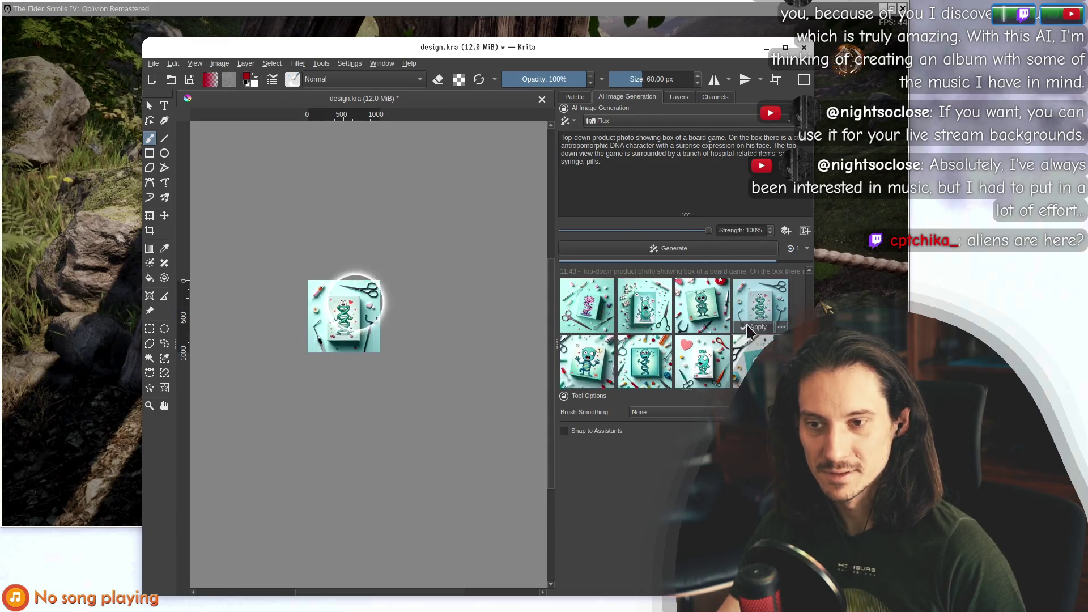
left_click(595, 309)
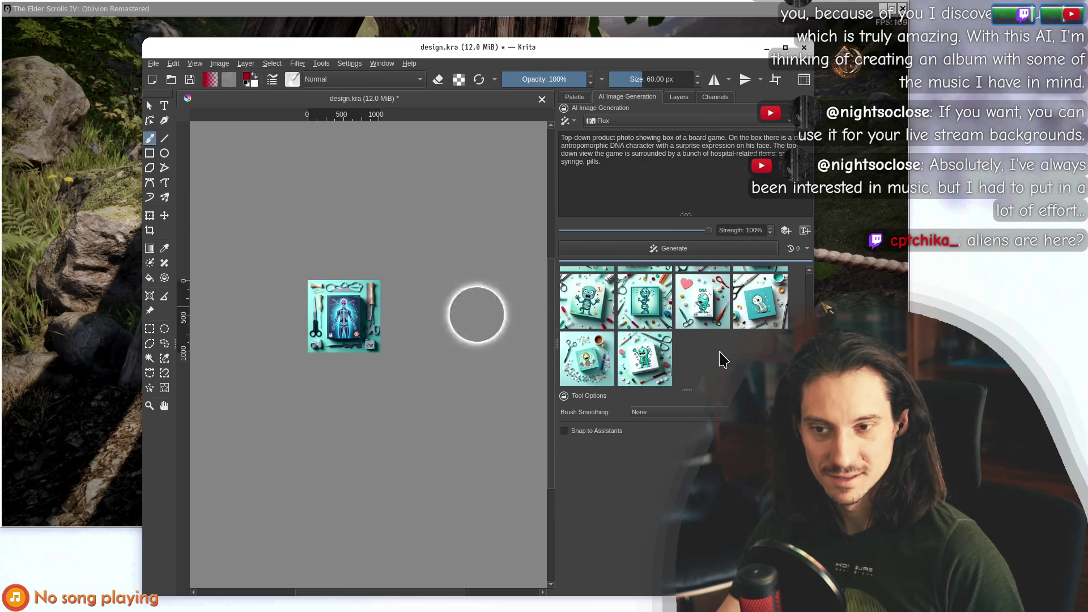
key("plus")
key("plus")
key("plus")
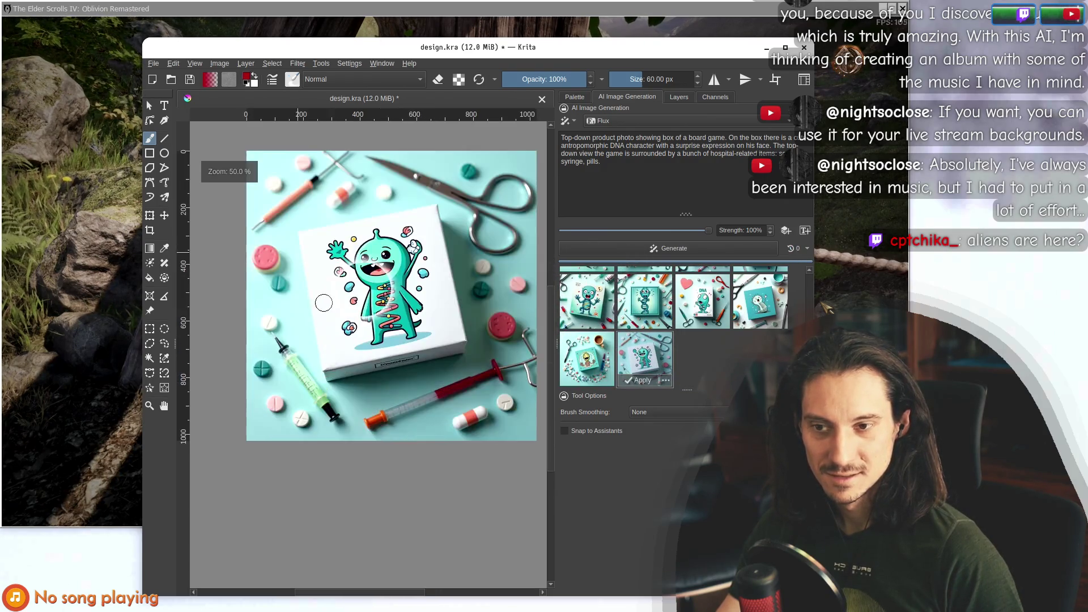
key("minus")
key("minus")
key("minus")
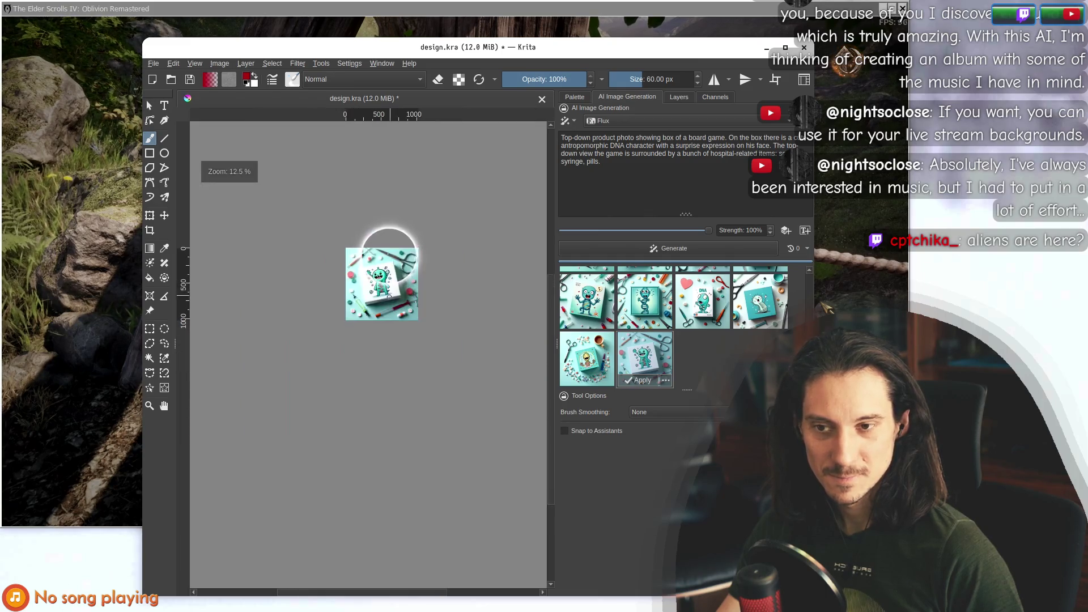
key("plus")
key("plus")
key("plus")
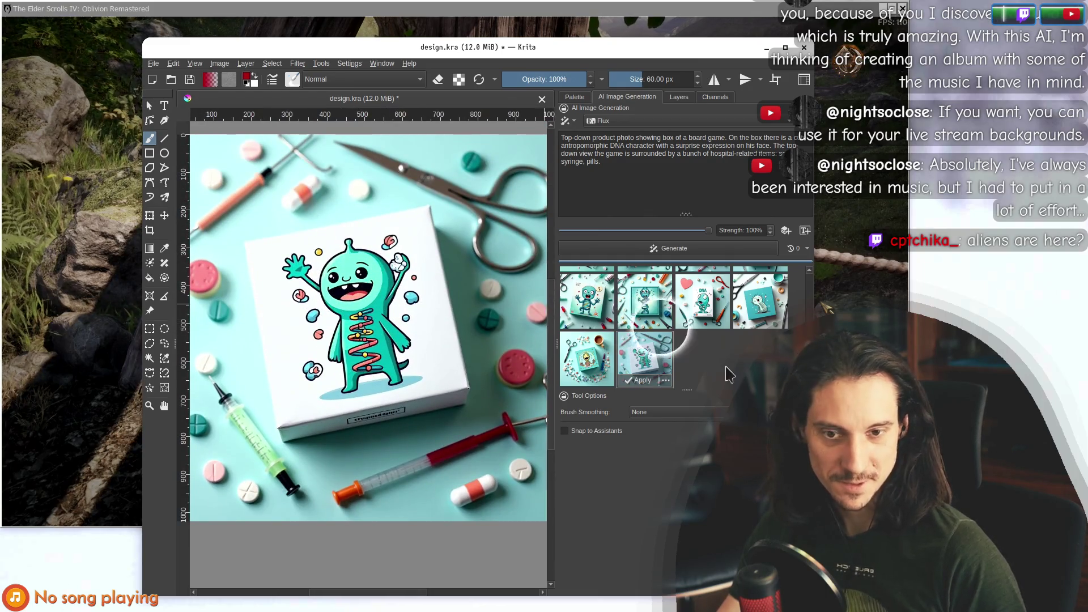
left_click(586, 270)
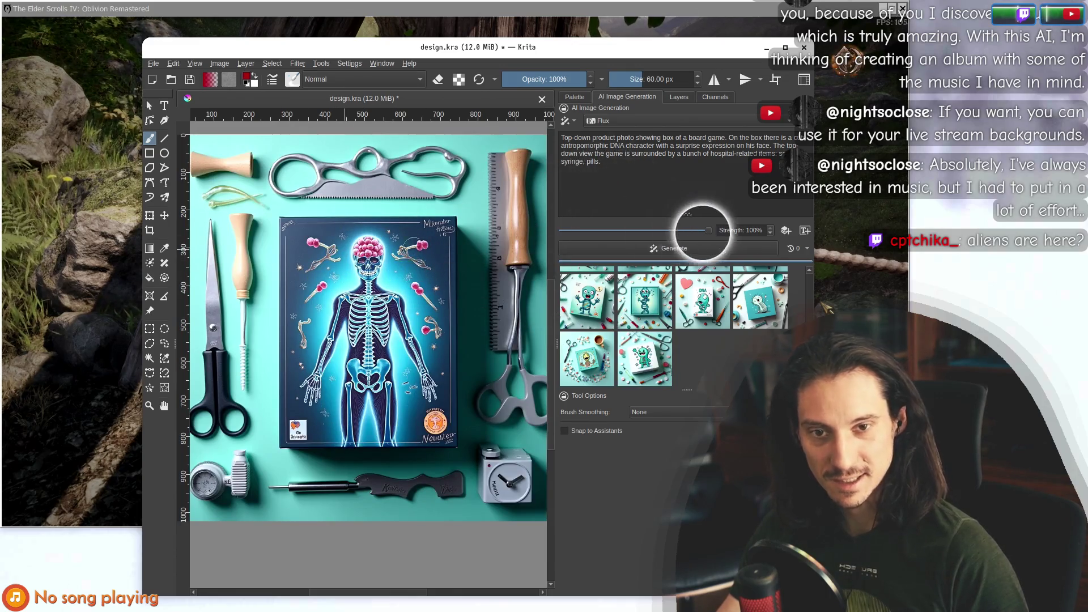
Copy the skeleton generation's prompt to restore the DNA-character scalpel, bone saw and suture prompt.
key("plus")
key("plus")
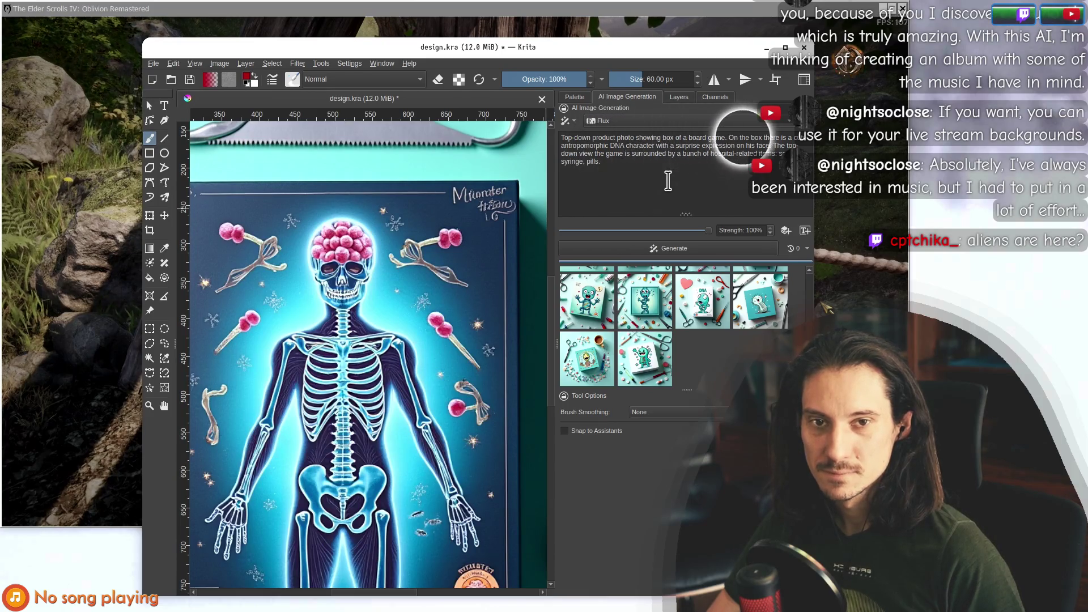
scroll(616, 343, "up", 10)
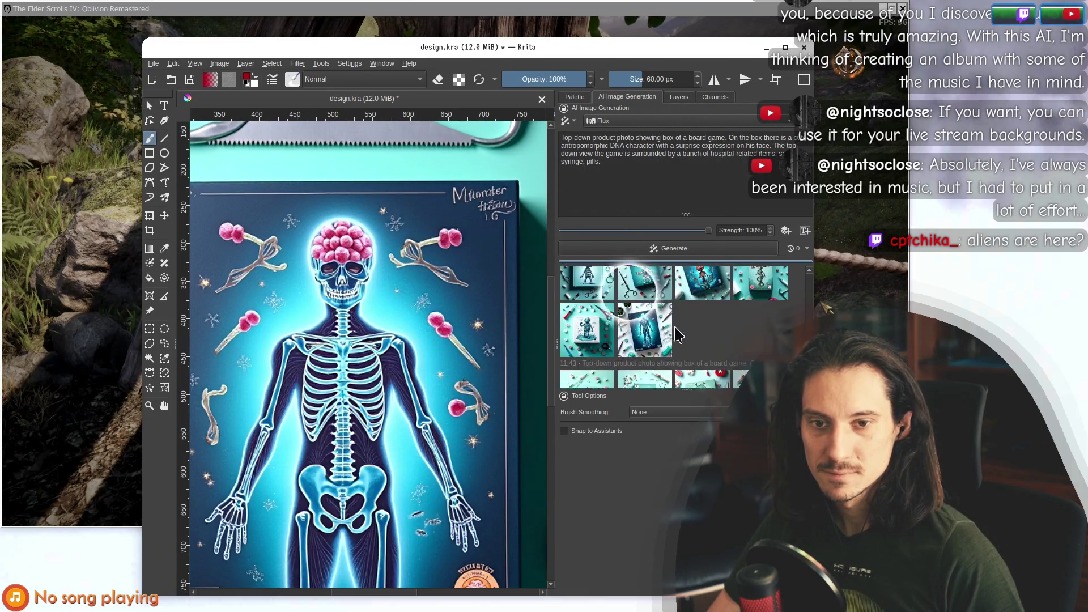
scroll(616, 343, "down", 10)
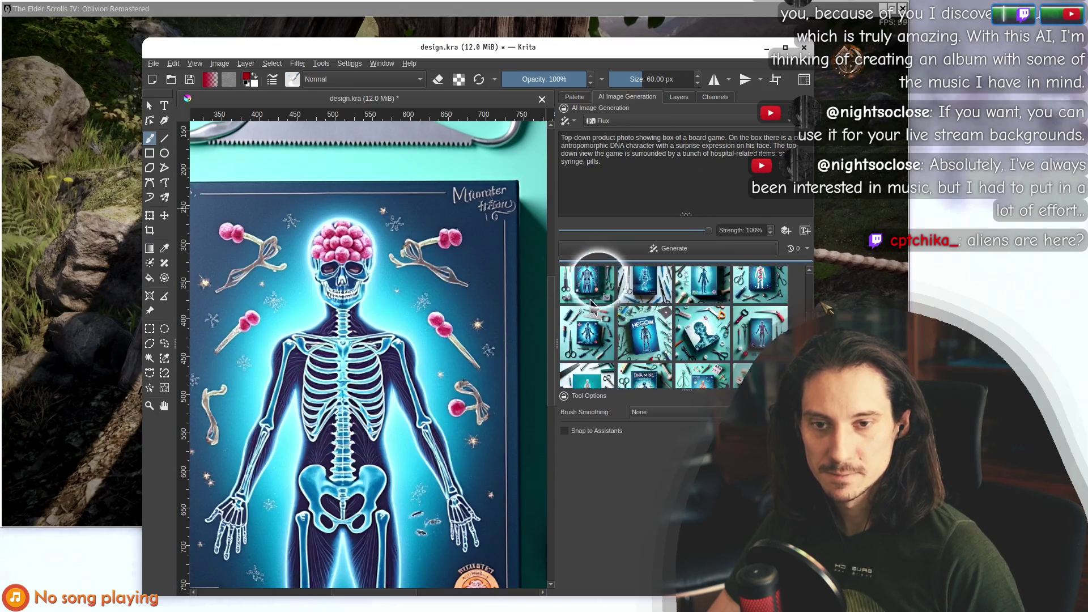
right_click(584, 288)
left_click(619, 293)
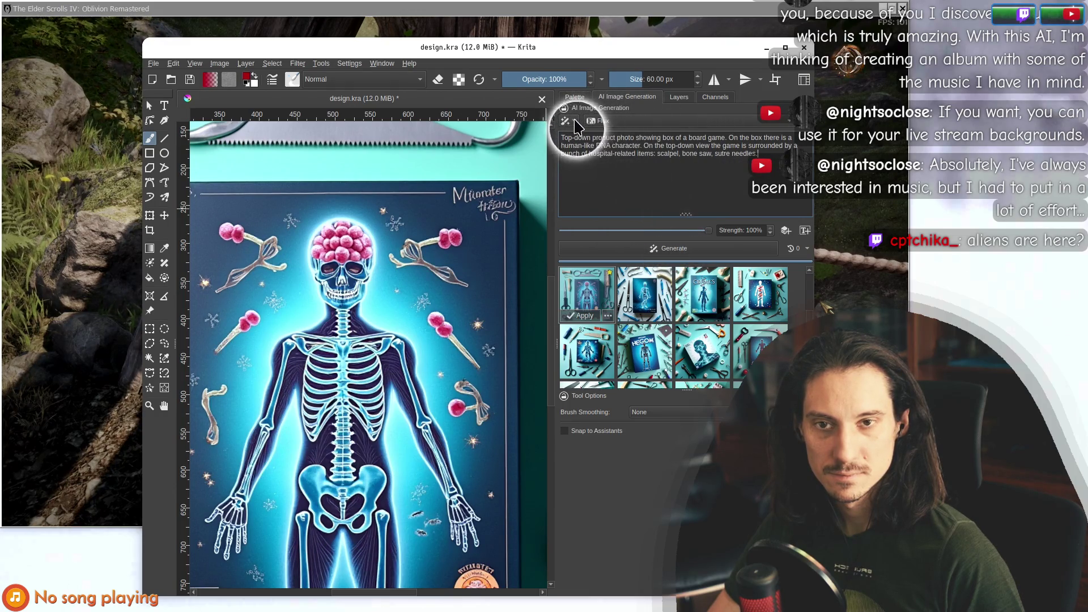
left_click(164, 329)
Draw a roughly 111 × 84 px elliptical selection around the skeleton's pink brain.
left_click_drag(299, 210, 382, 274)
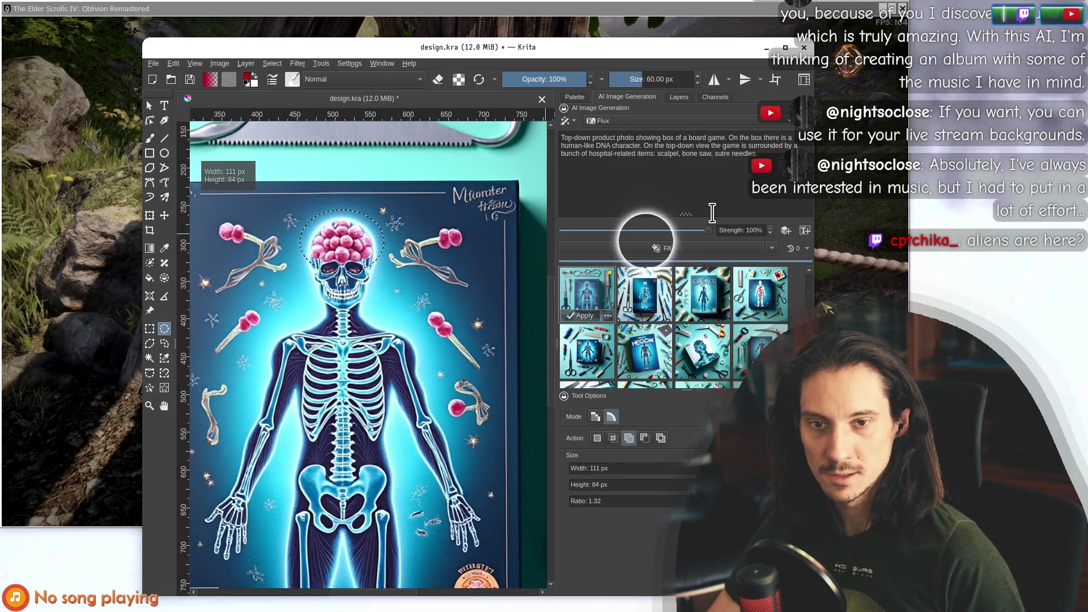
left_click(734, 160)
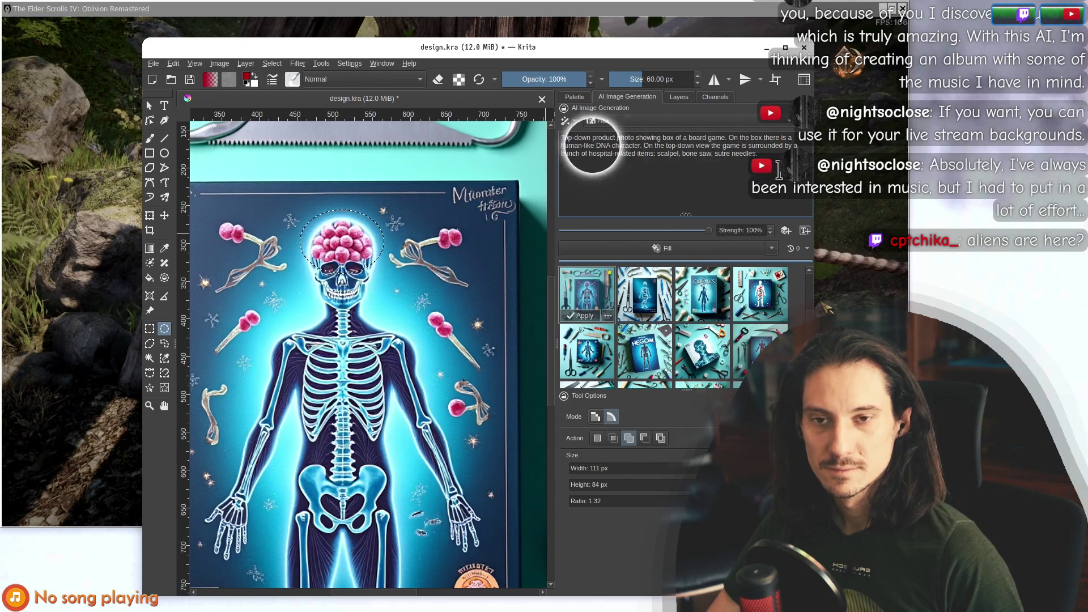
triple_click(581, 141)
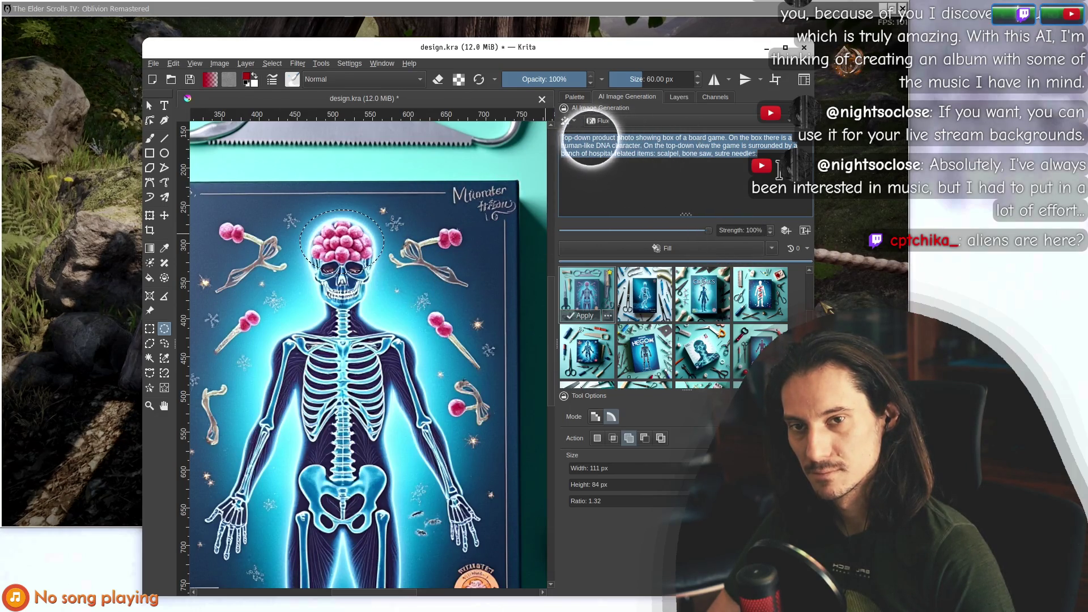
Replace the prompt with 'Brain digital painting' and generate fills for the brain selection.
left_click(587, 136)
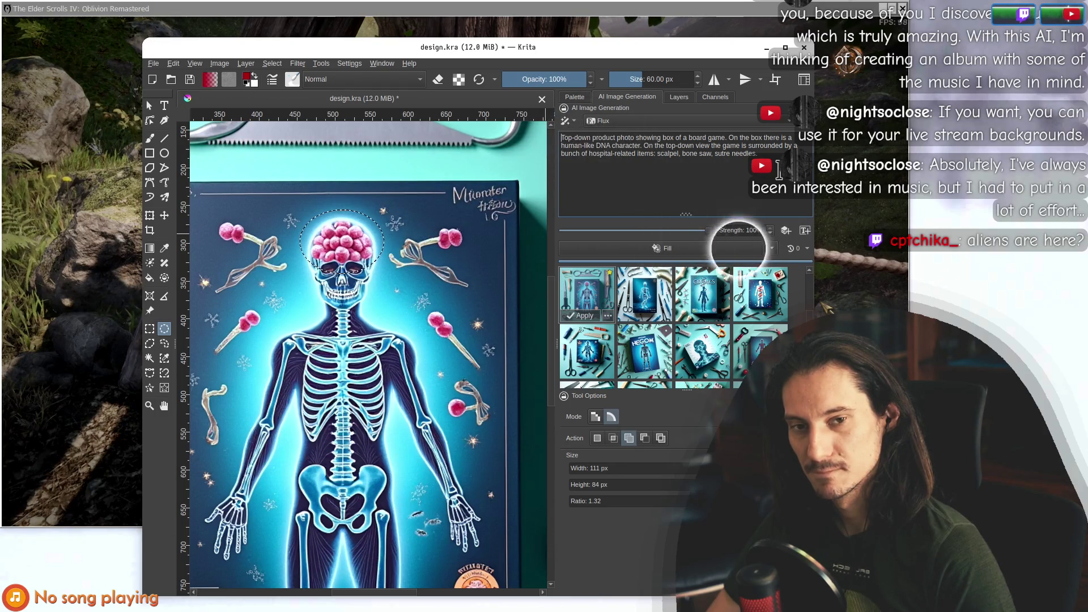
triple_click(592, 146)
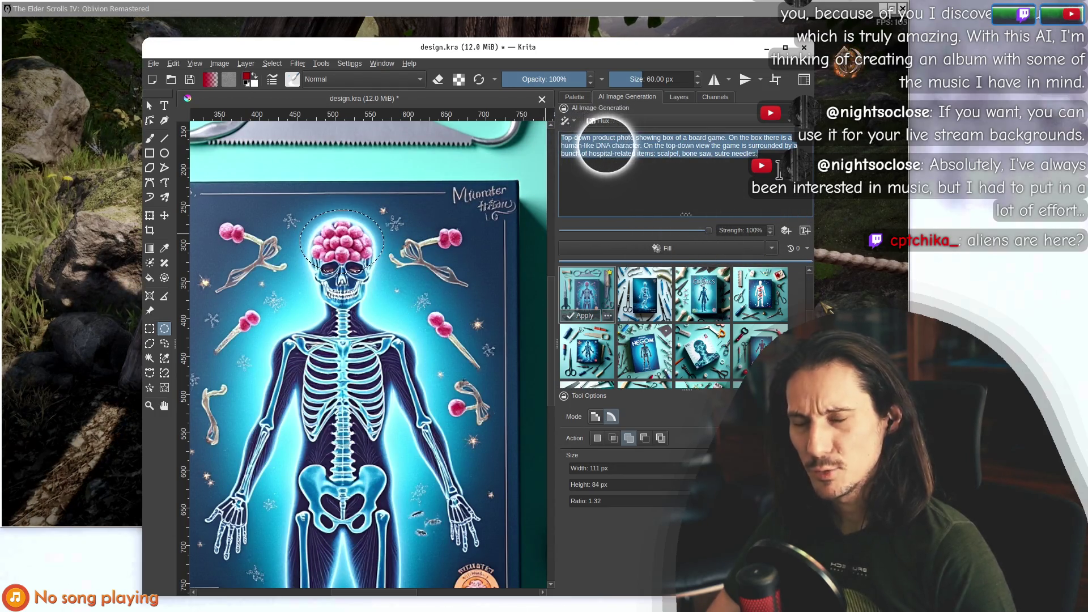
key("BackSpace")
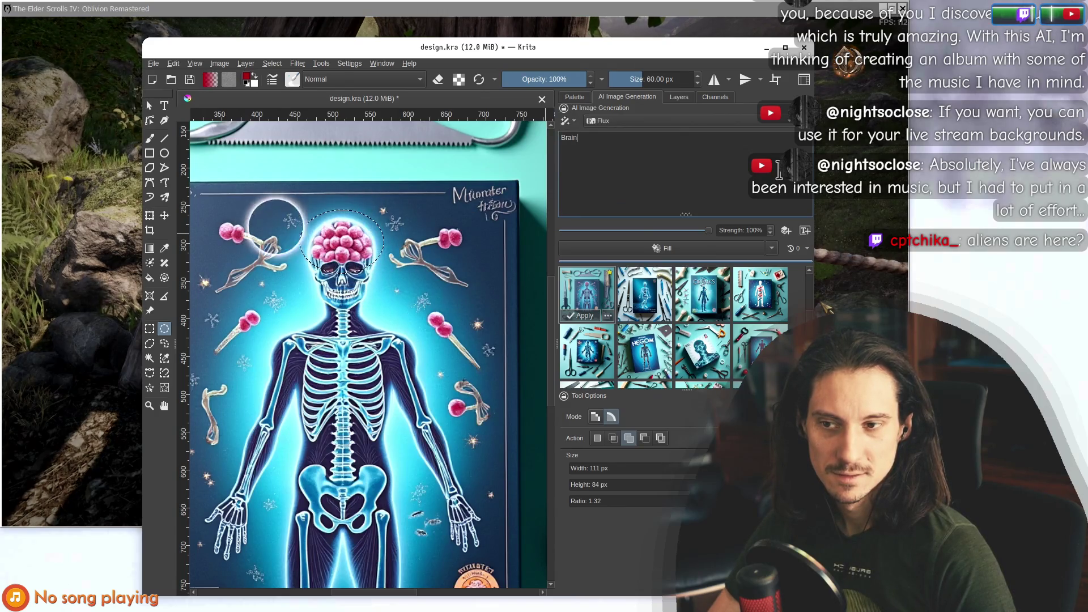
type("Brain")
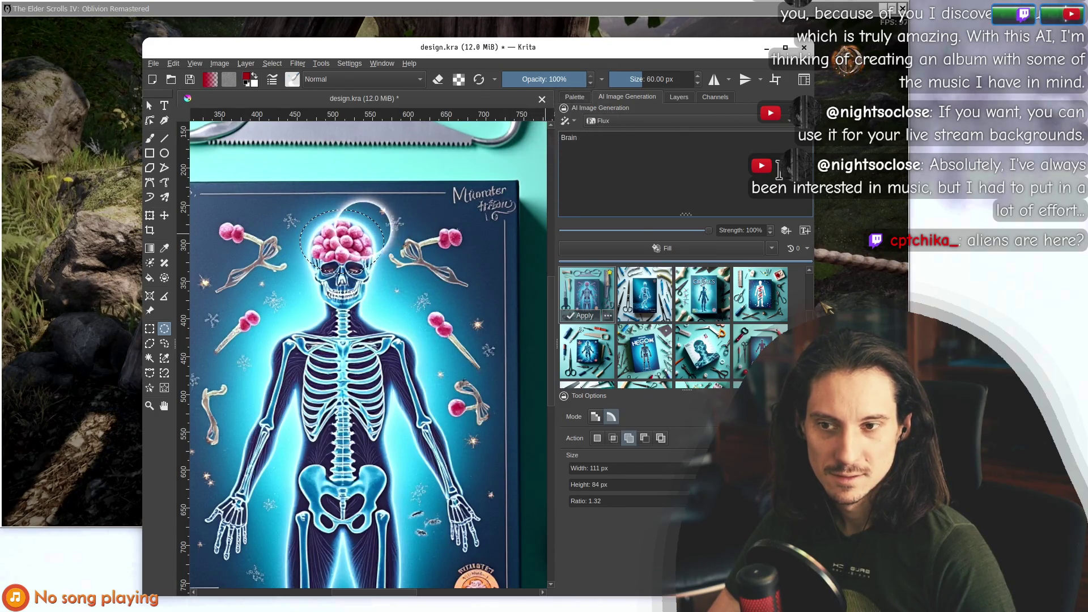
type(" dig")
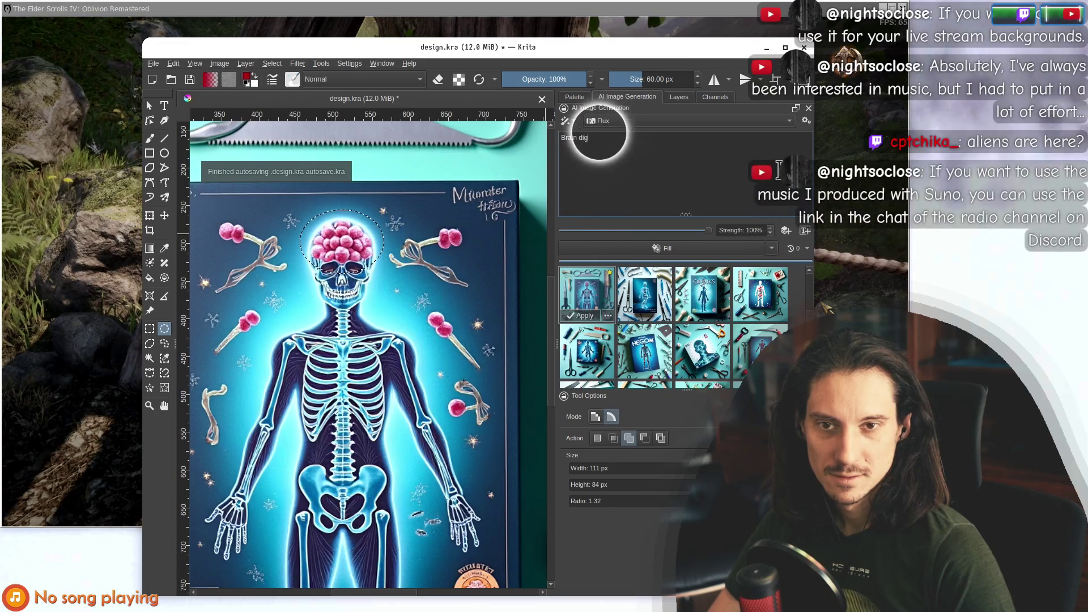
type("ital p")
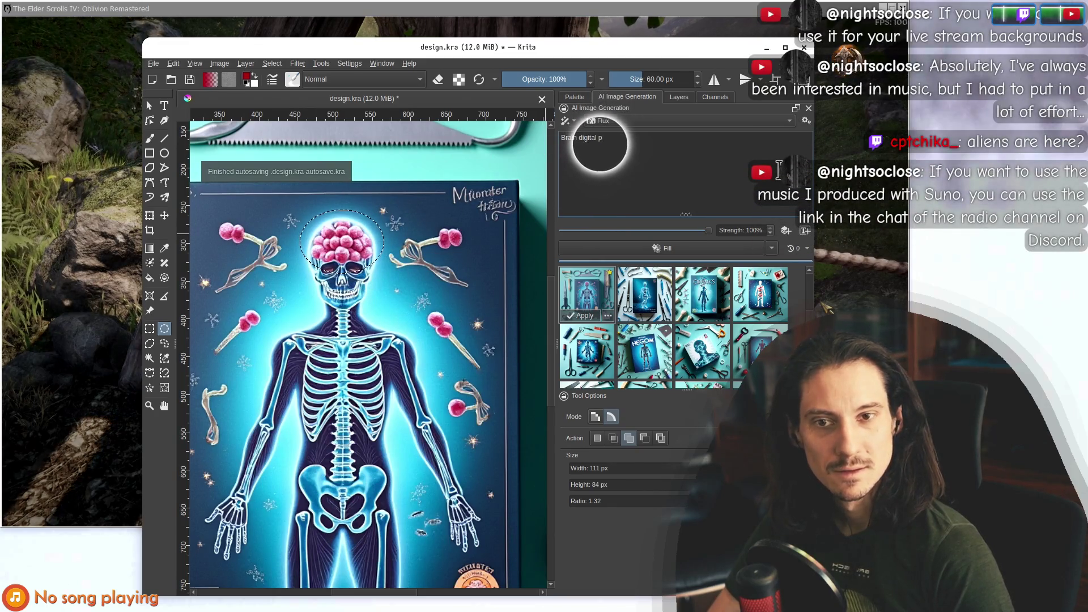
type("ainting")
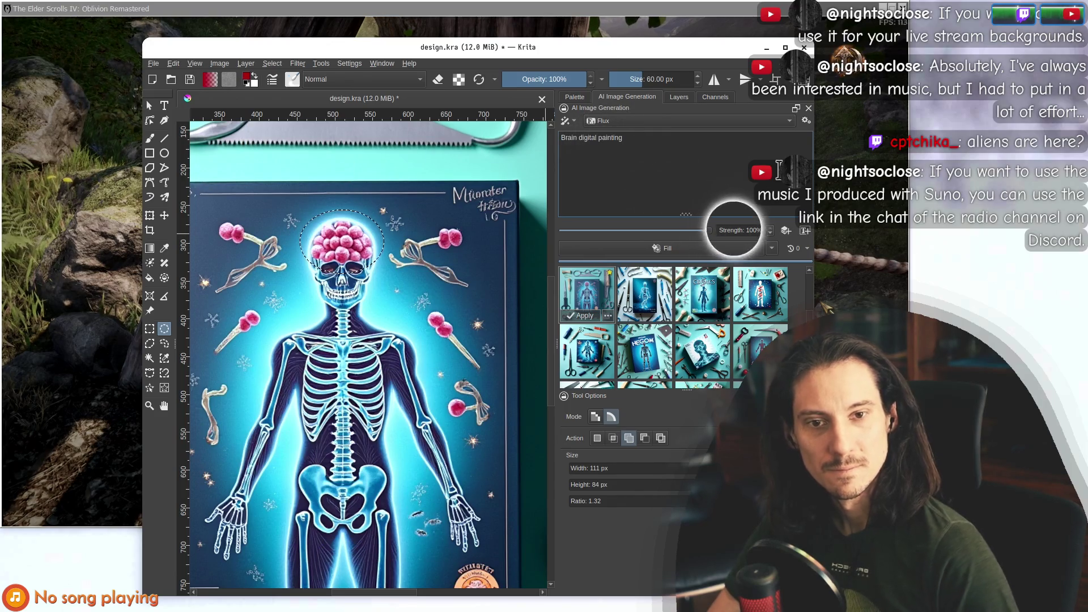
left_click(676, 245)
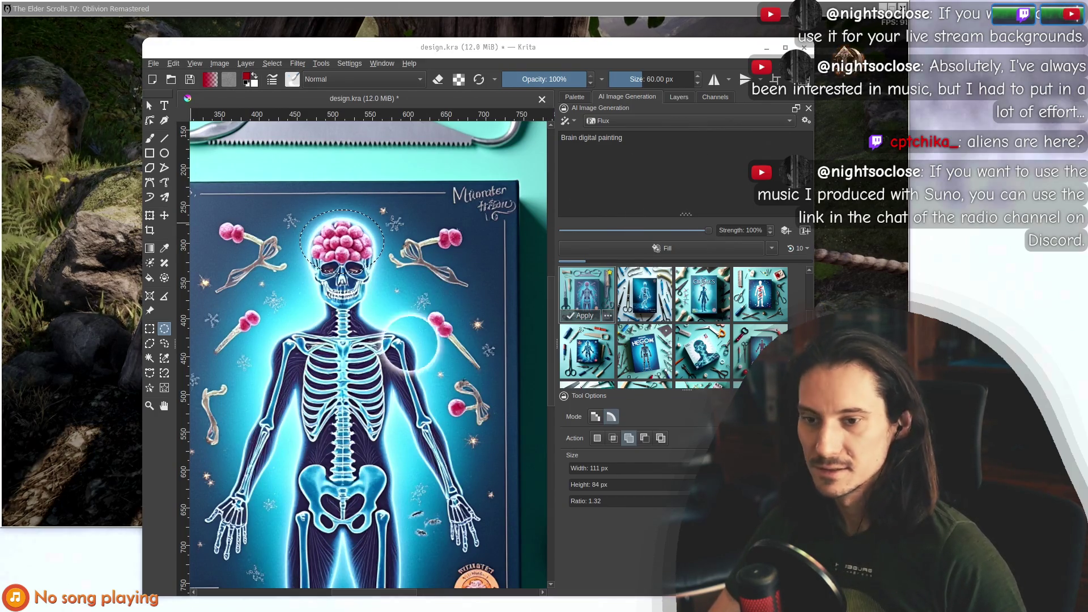
mouse_move(686, 58)
left_mouse_down()
mouse_move(703, 49)
mouse_move(696, 55)
left_mouse_up()
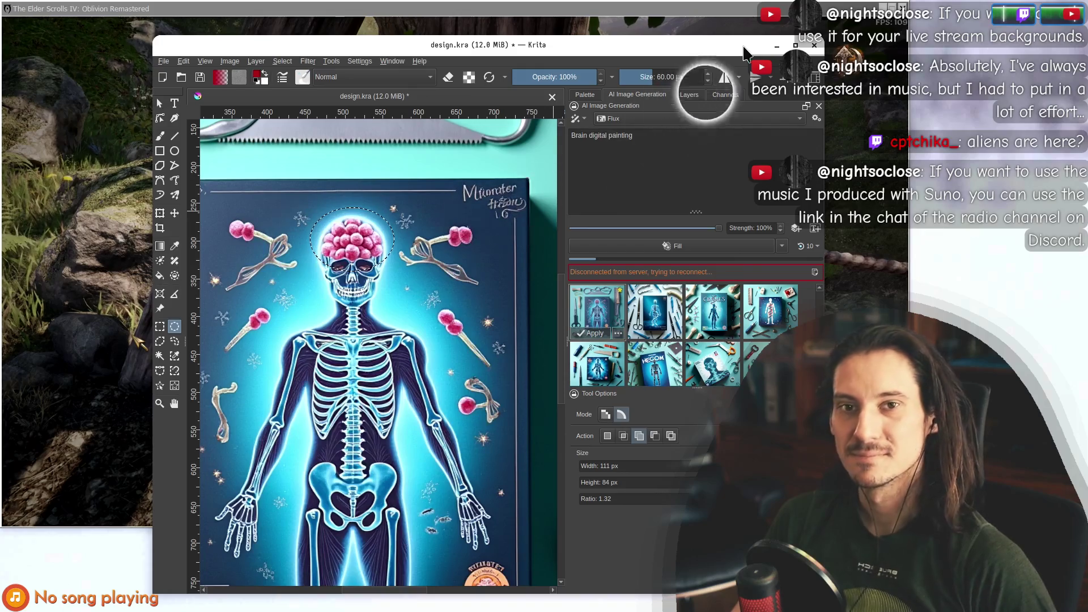
Move the Krita window further right while the AI plugin tries to reconnect.
left_click_drag(596, 51, 781, 51)
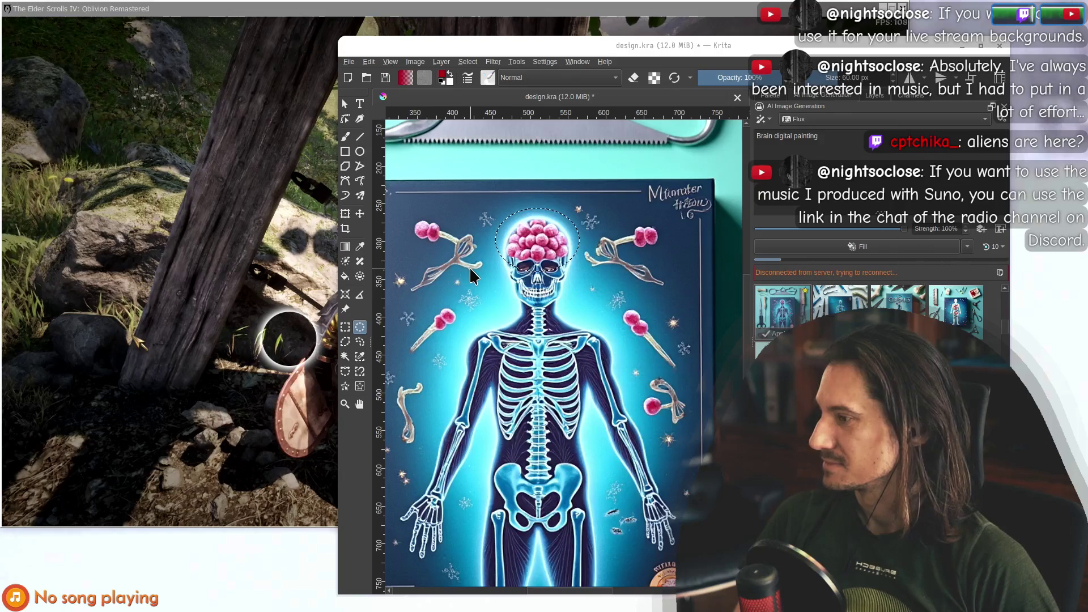
Quicksave Oblivion with F5 and bring up the game's Graphics settings page.
key("alt+Tab")
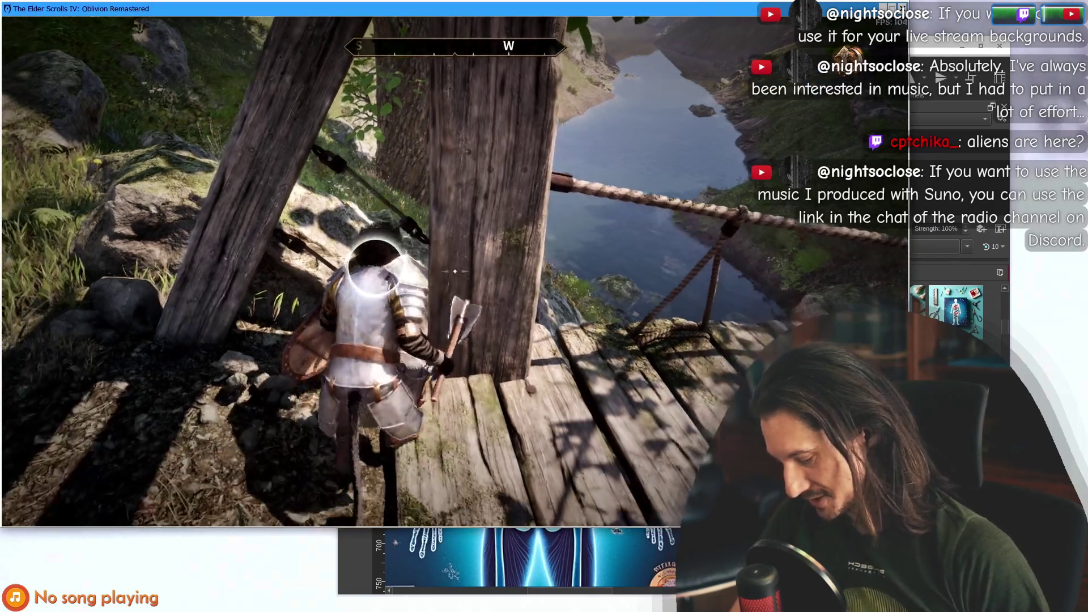
key("F5")
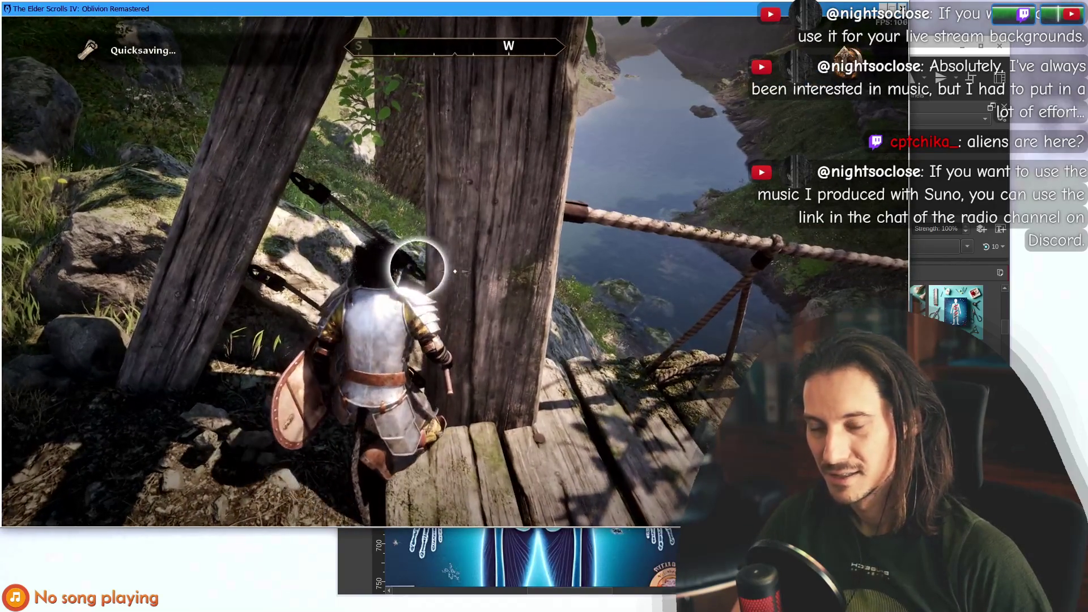
key("alt+Tab")
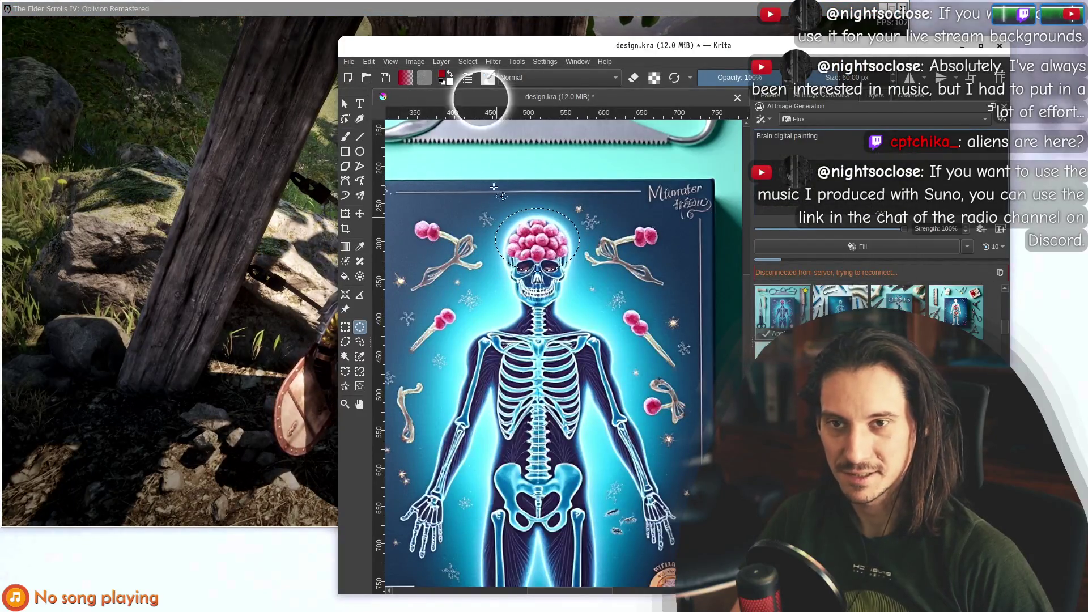
key("alt+Tab")
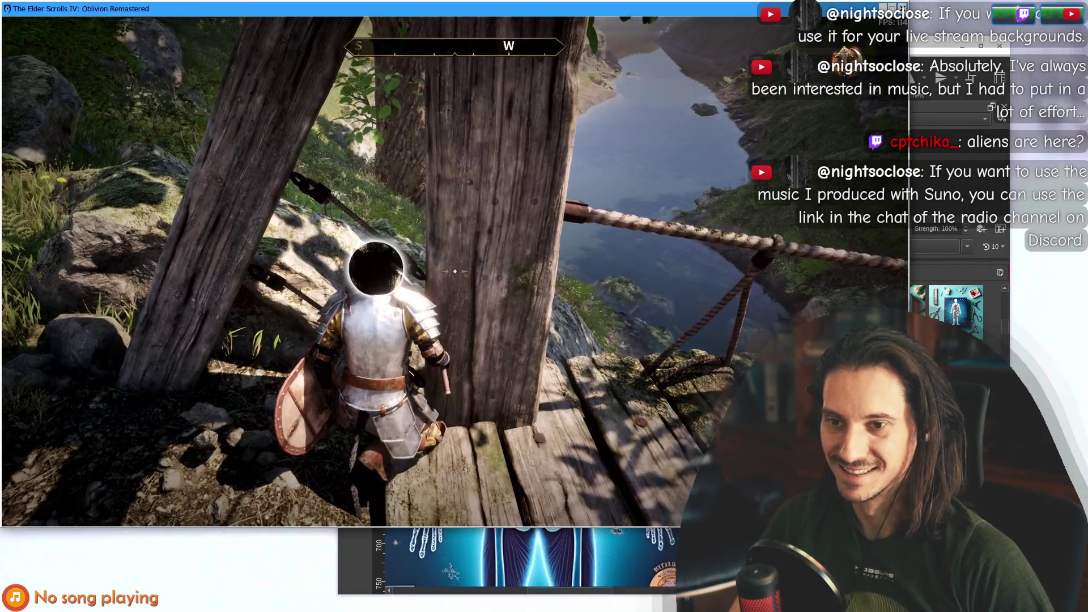
key("Escape")
left_click(455, 71)
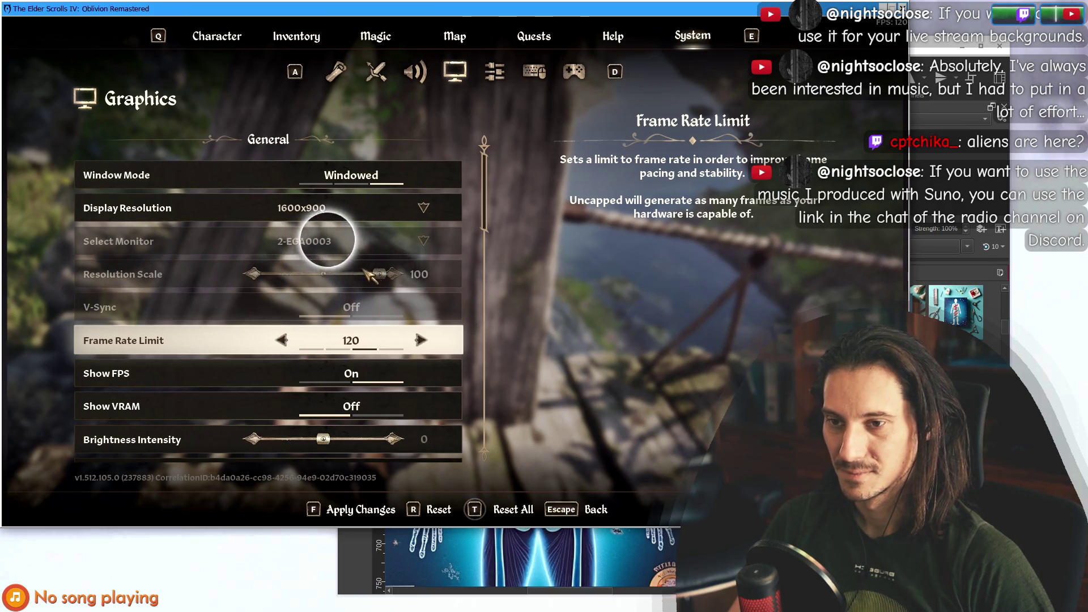
Turn Show VRAM off and lower the Quality Level preset to Low.
scroll(248, 287, "down", 2)
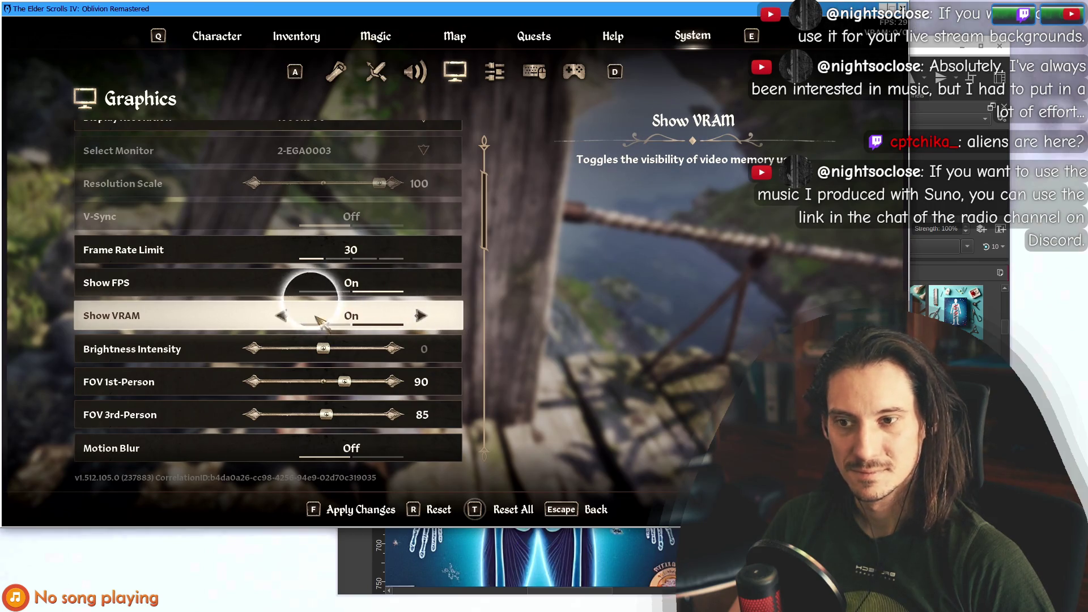
left_click(282, 317)
scroll(108, 379, "down", 4)
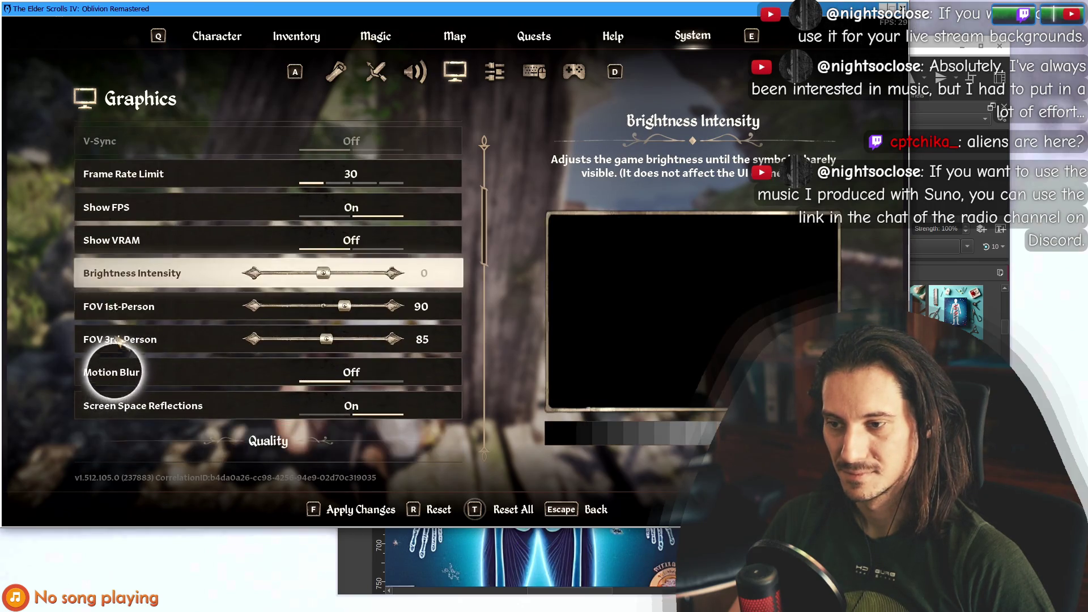
scroll(227, 331, "down", 3)
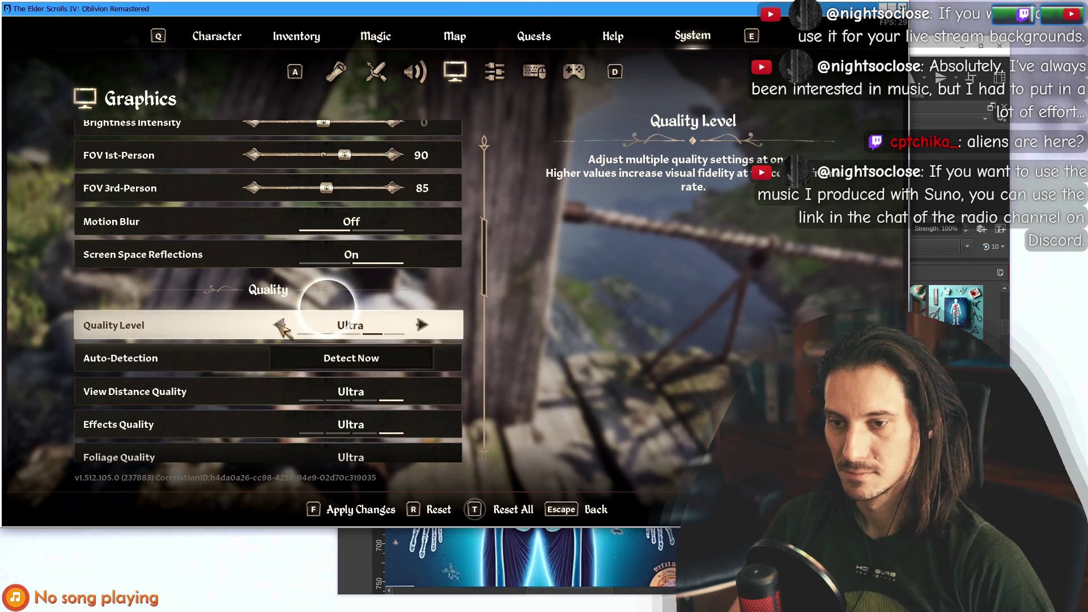
left_click(279, 324)
left_click(282, 325)
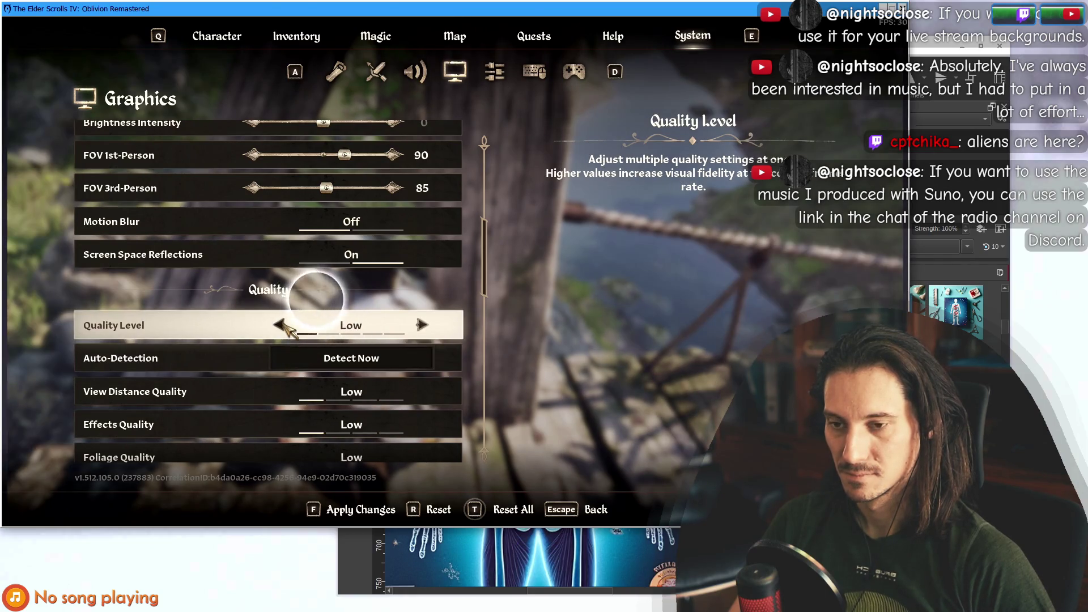
Set upscaling to Off, leave NVIDIA Reflex Disabled, and return to gameplay.
scroll(227, 362, "down", 5)
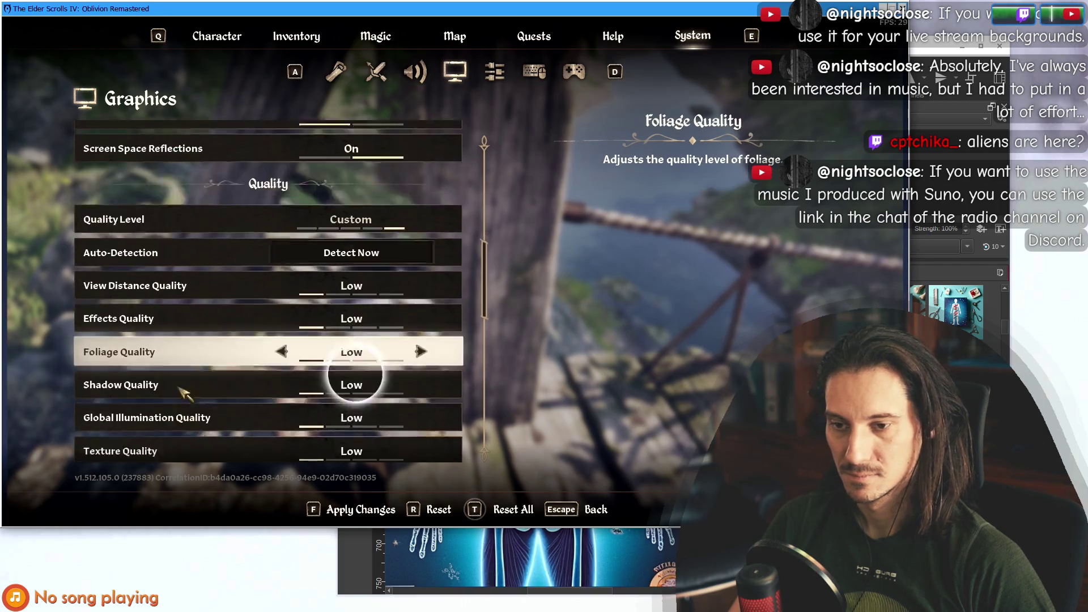
scroll(187, 379, "down", 5)
scroll(227, 363, "down", 2)
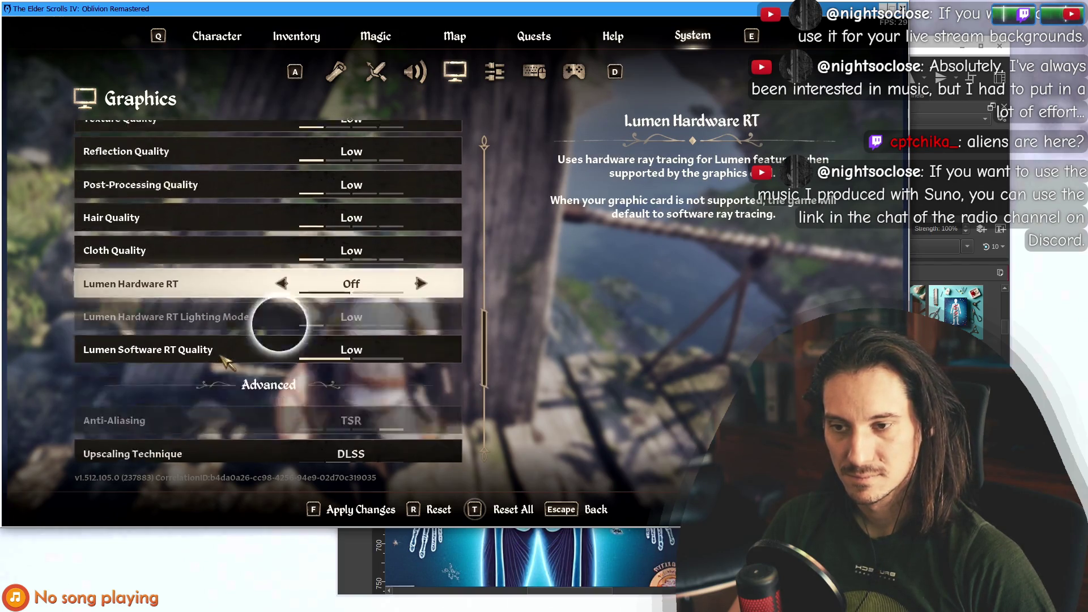
scroll(230, 272, "down", 2)
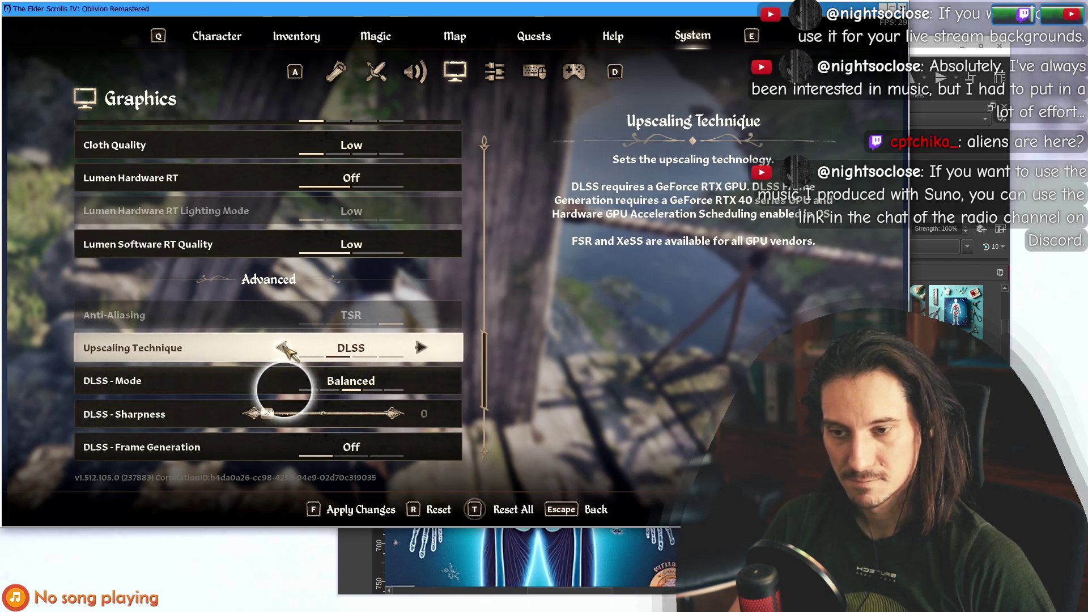
scroll(318, 334, "down", 2)
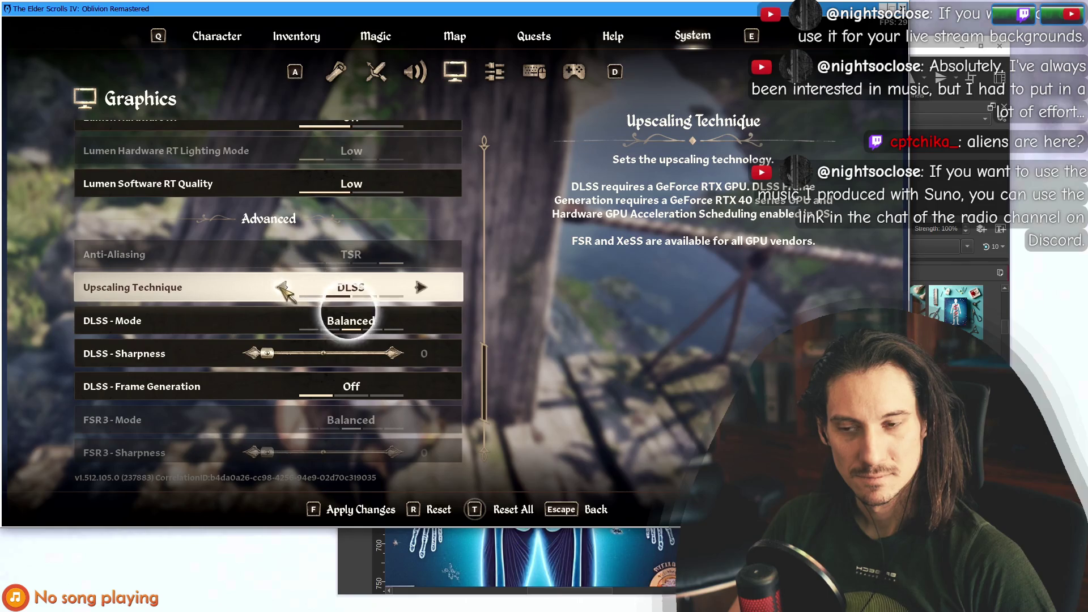
left_click_drag(486, 342, 487, 149)
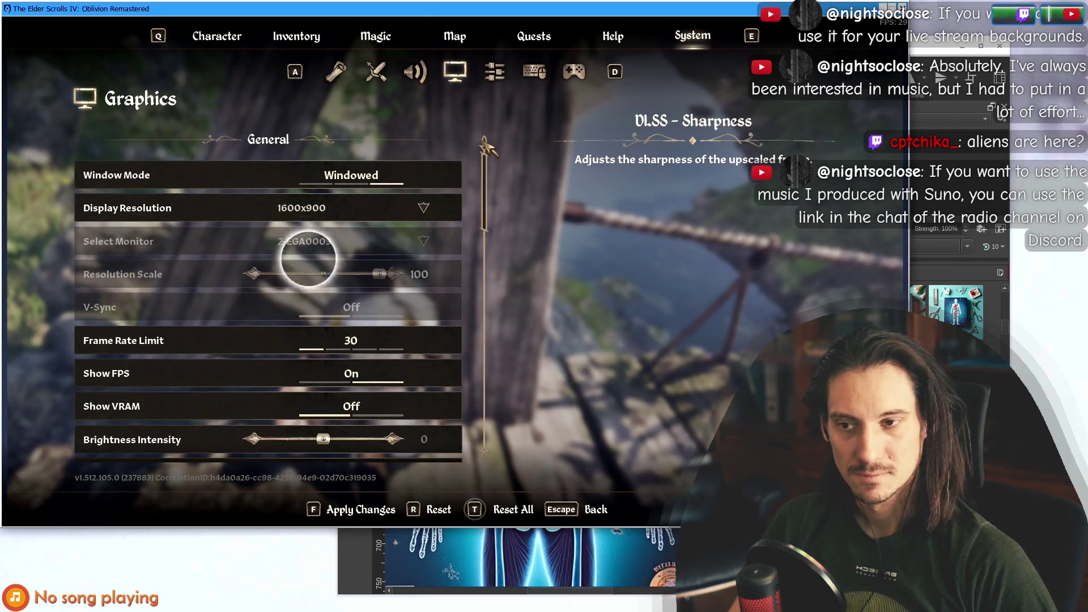
left_click_drag(487, 187, 482, 399)
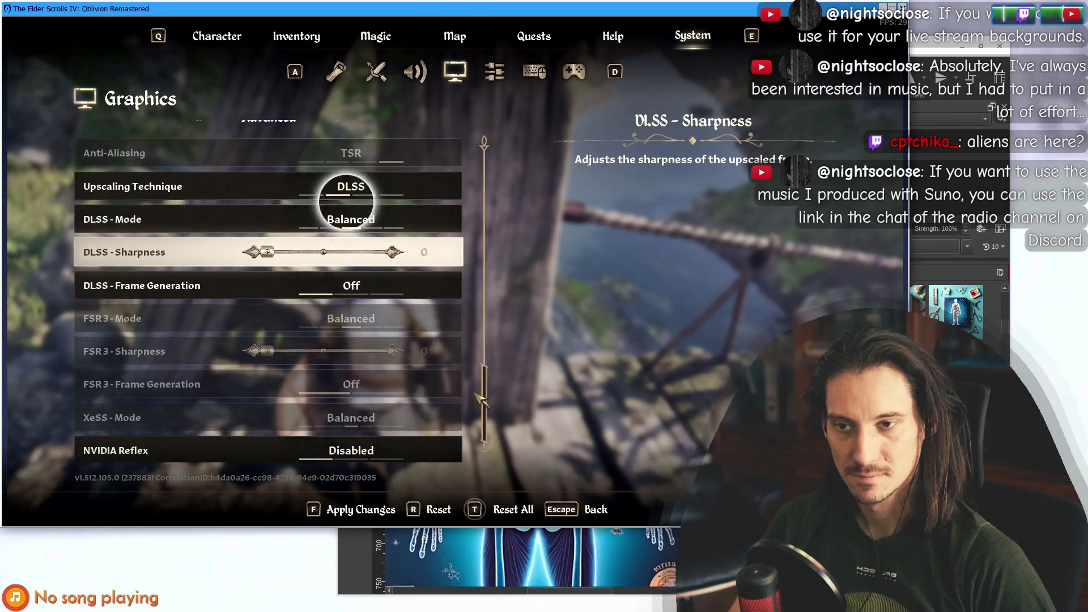
left_click(283, 187)
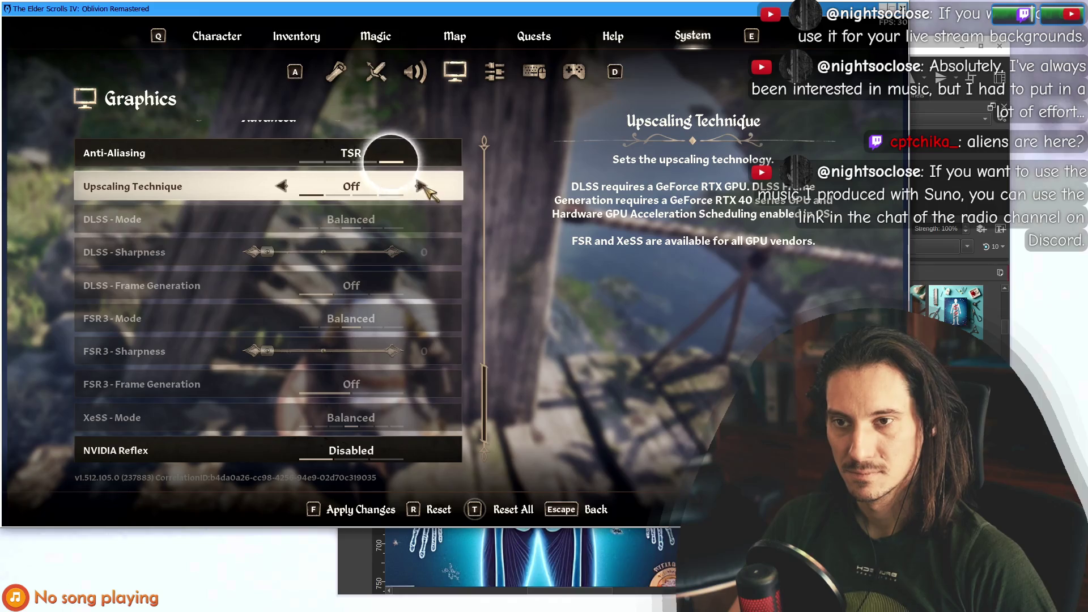
left_click(419, 184)
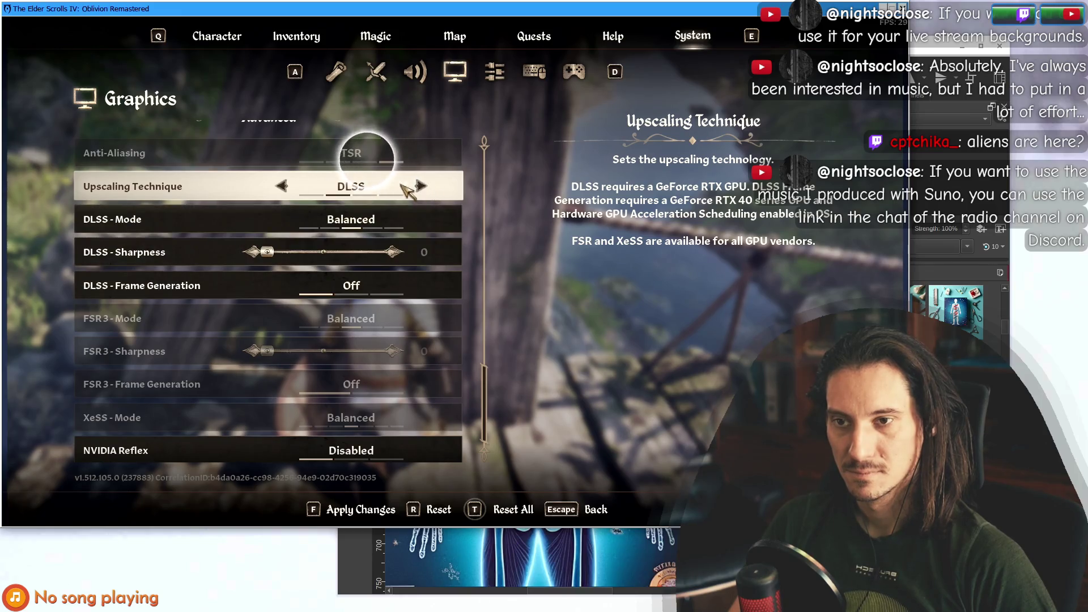
left_click(282, 187)
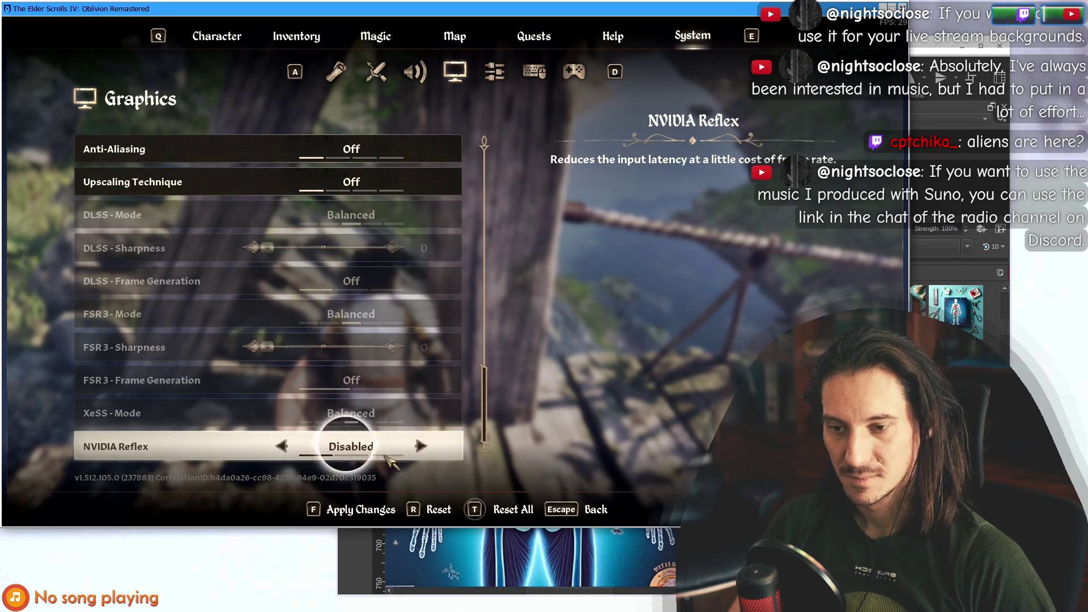
left_click(421, 446)
left_click(421, 446)
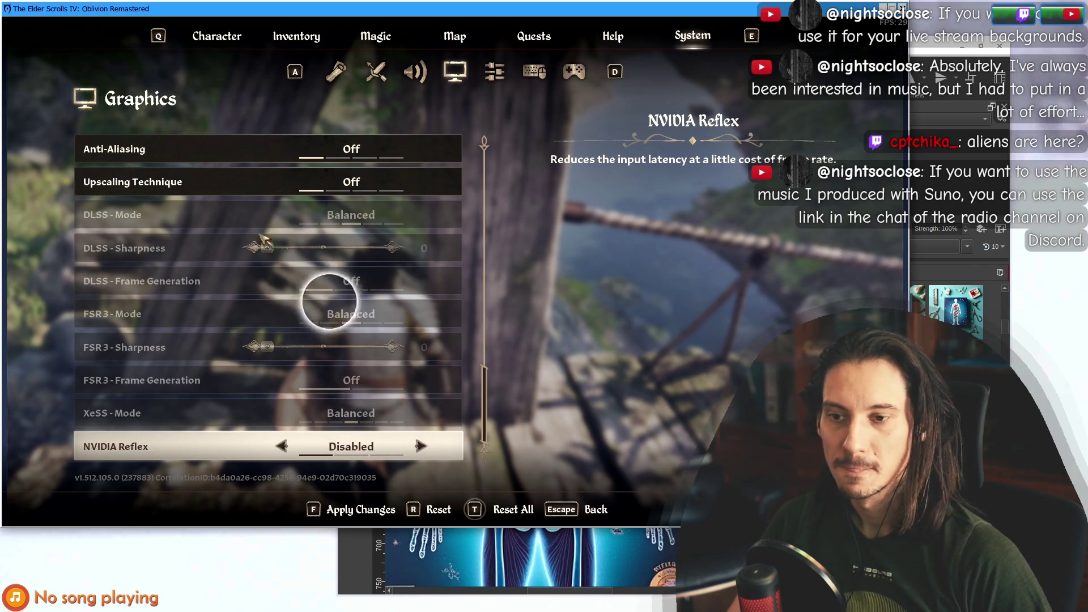
key("Escape")
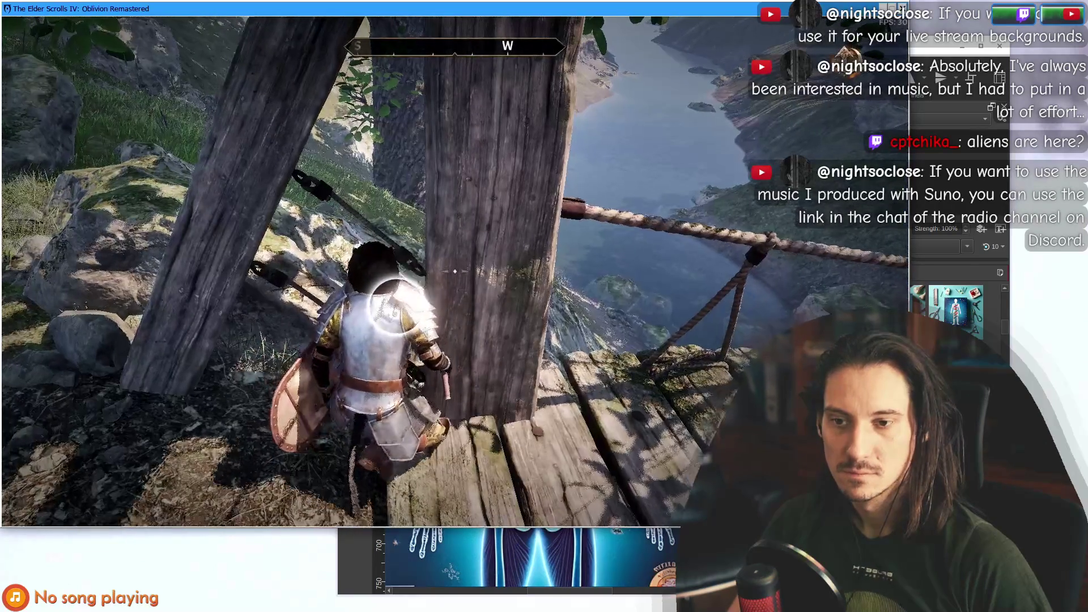
Bring the design.kra window in front of the game, nudge it slightly, and open the drop-down terminal.
key("w")
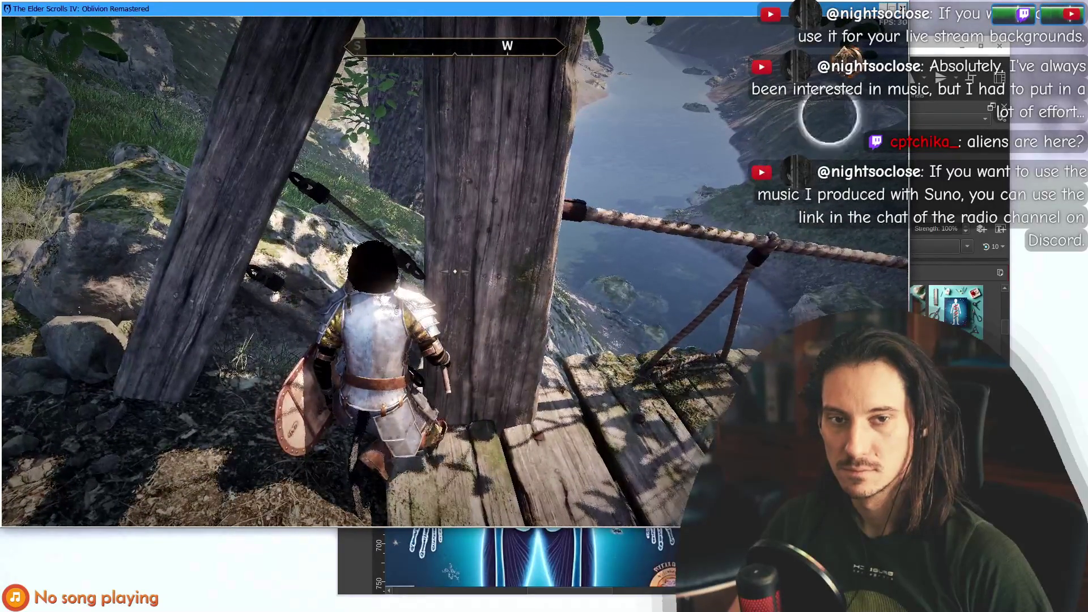
key("alt+Tab")
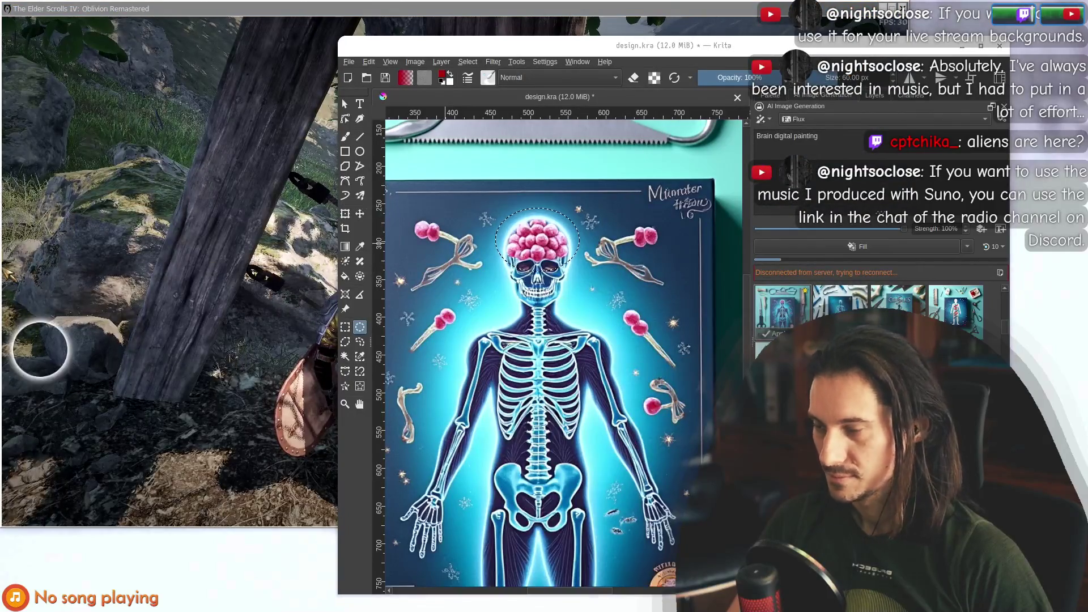
left_click(42, 347)
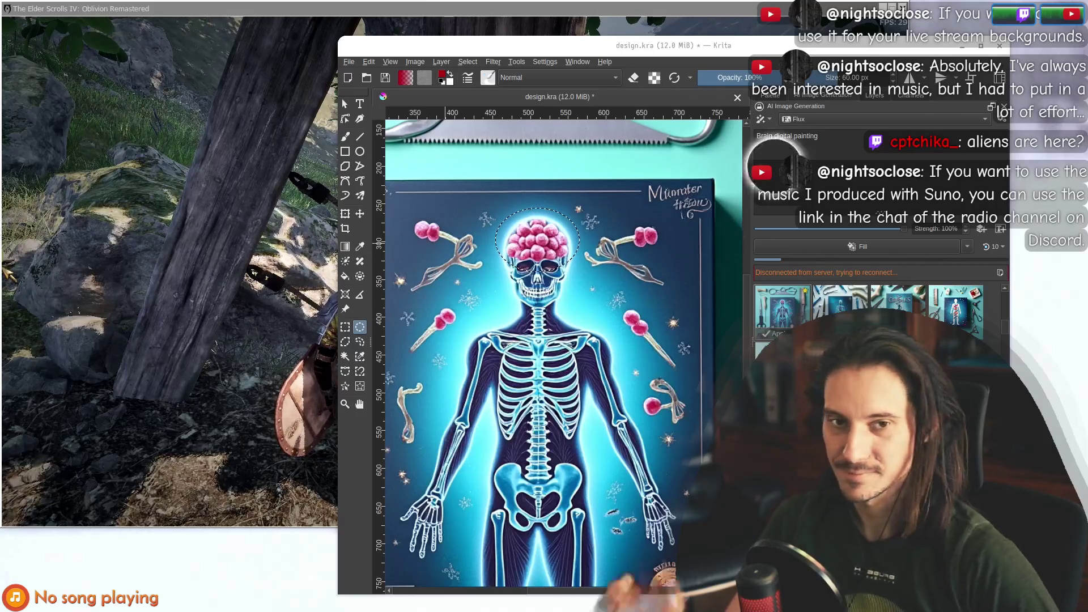
left_click(888, 156)
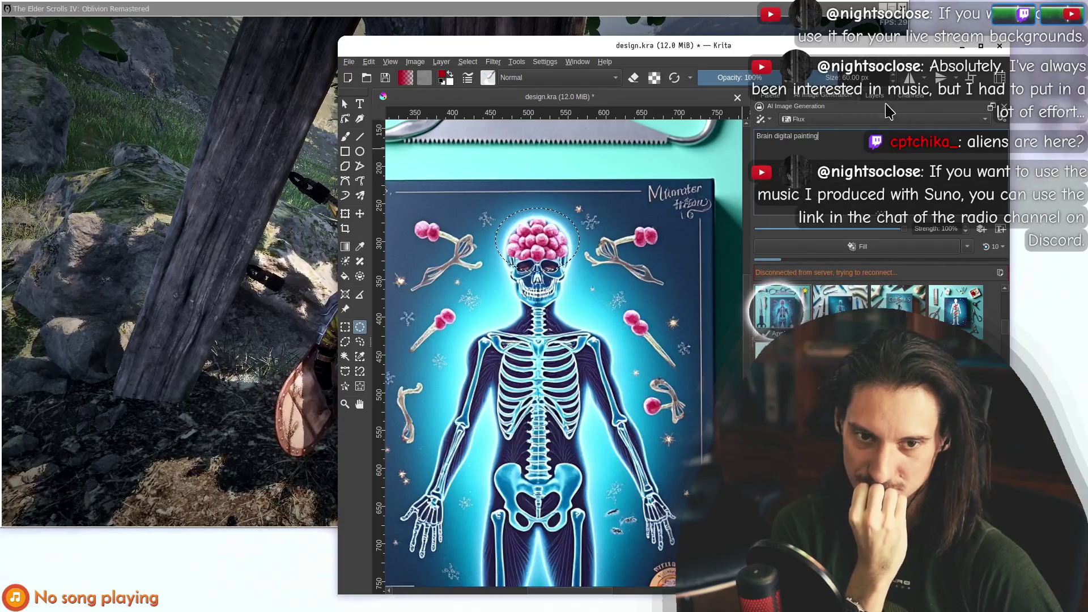
mouse_move(768, 55)
left_mouse_down()
mouse_move(762, 119)
mouse_move(607, 512)
mouse_move(724, 76)
mouse_move(722, 42)
left_mouse_up()
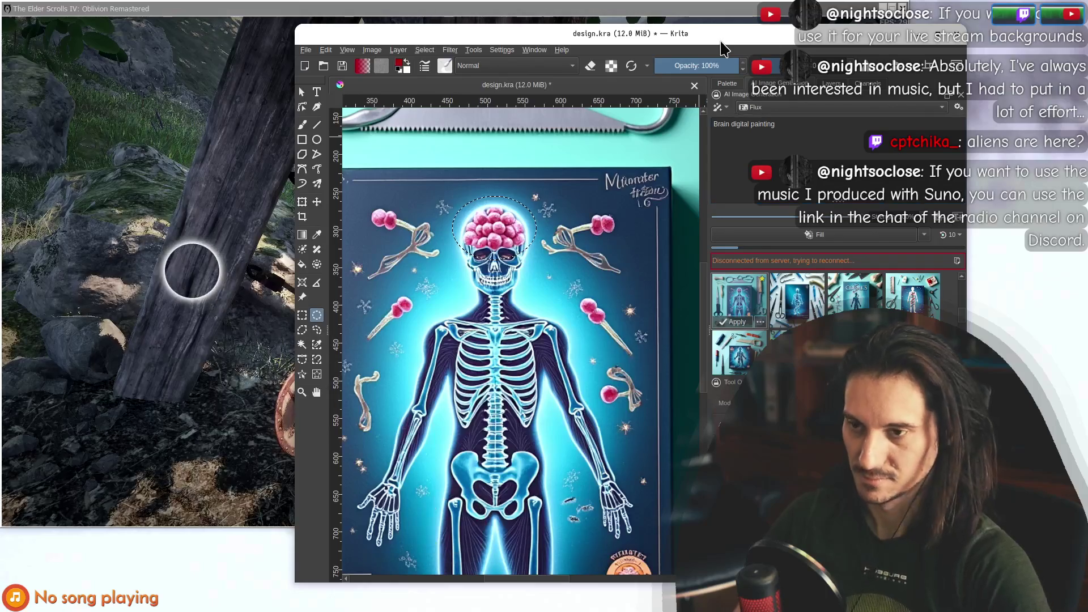
key("ctrl+alt+t")
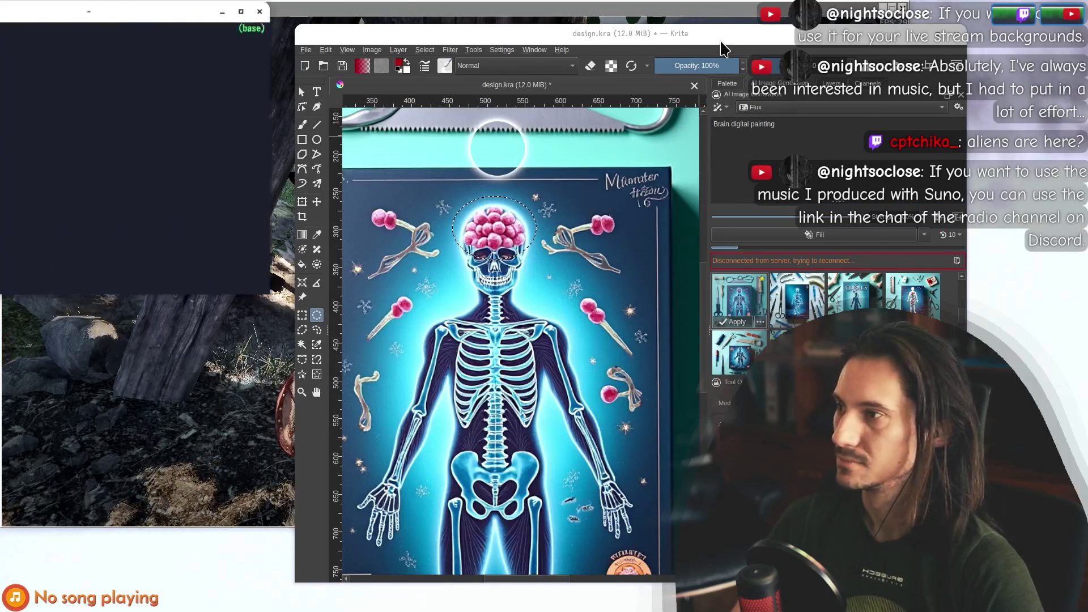
Run nvidia-smi twice, noting Oblivion's 8506MiB of GPU memory use.
type("nvidia-smi")
key("Return")
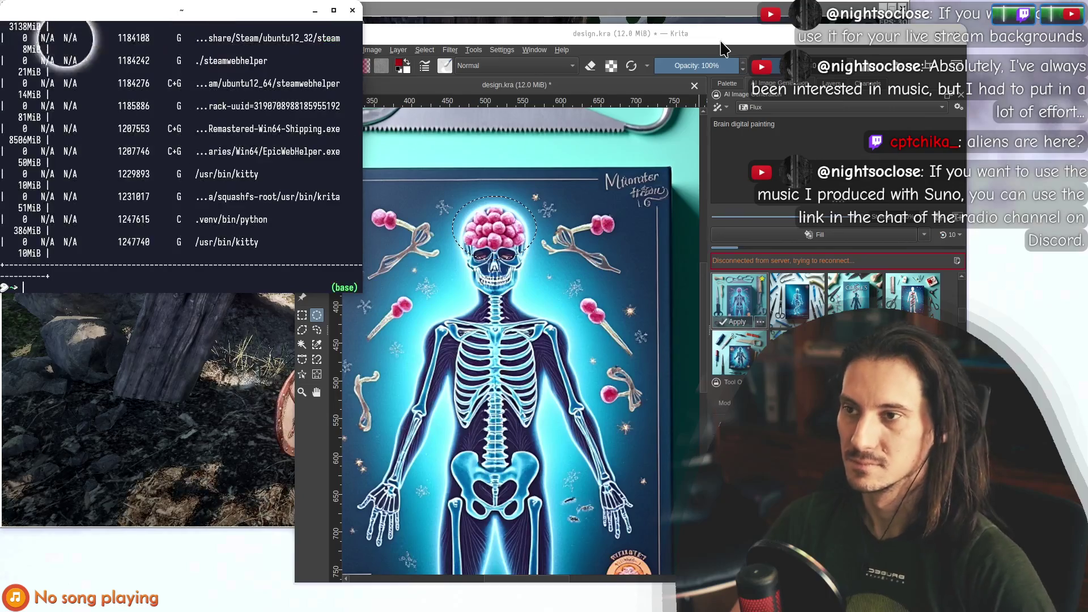
key("super+Up")
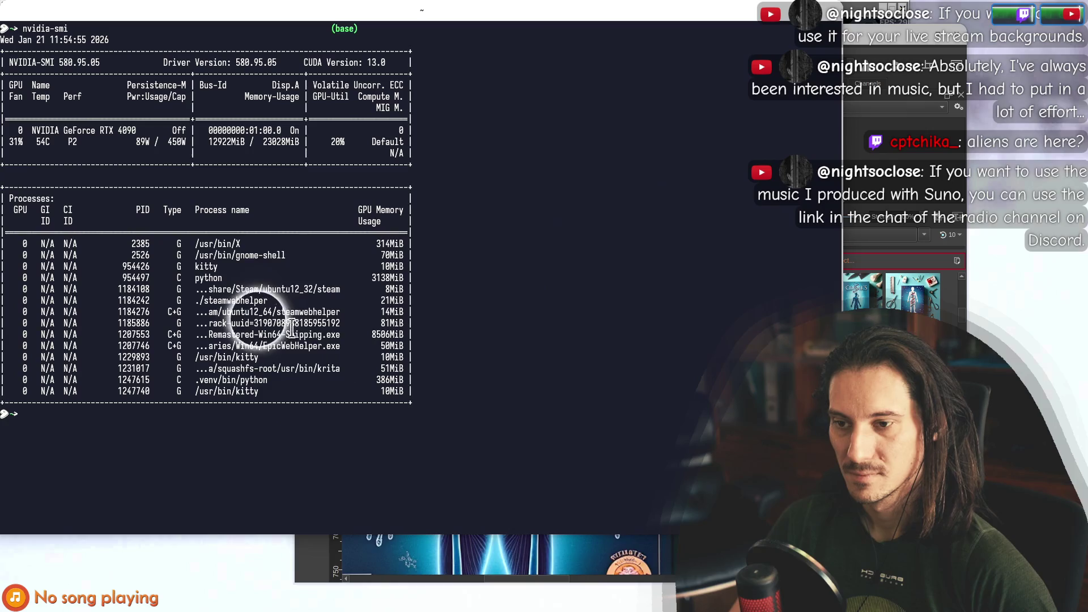
double_click(387, 335)
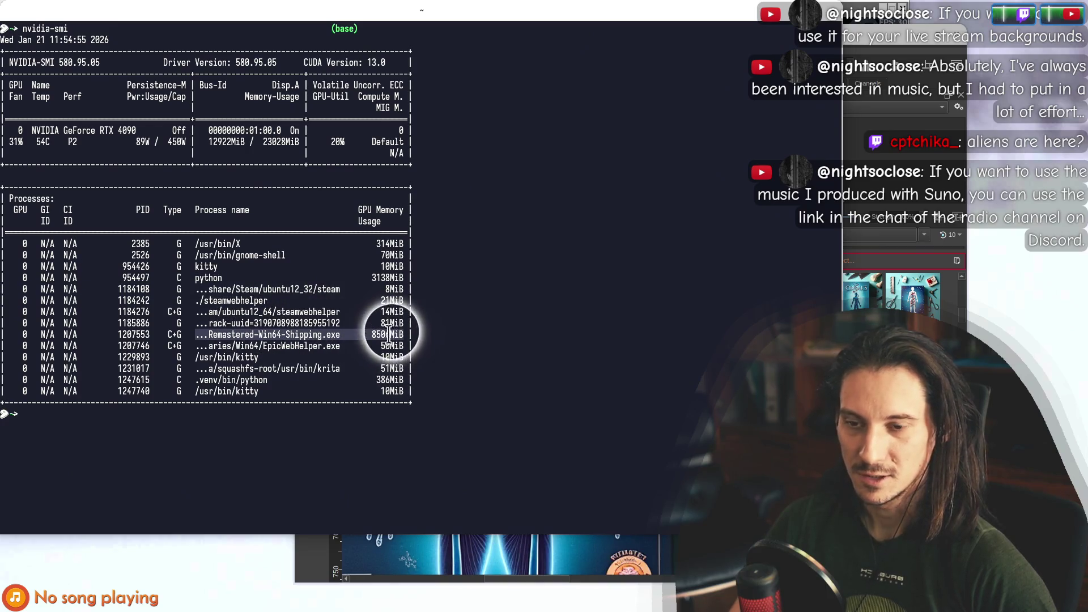
left_click(376, 334)
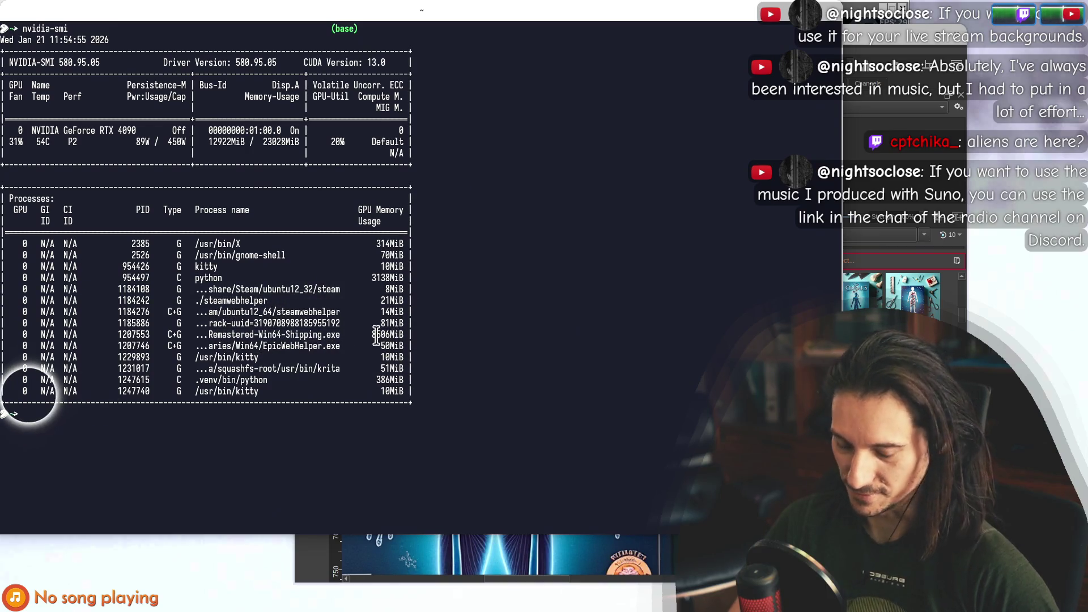
key("Up")
key("Return")
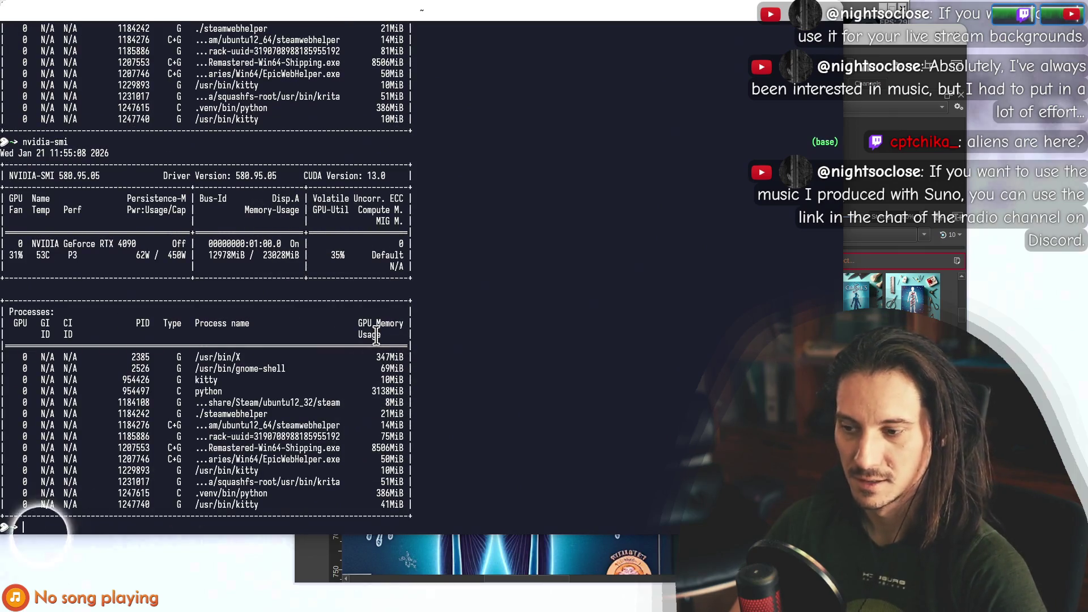
Hide the terminal and bring the Oblivion game window to the front.
key("F12")
mouse_move(619, 34)
left_mouse_down()
mouse_move(678, 204)
mouse_move(721, 479)
left_mouse_up()
mouse_move(566, 479)
left_mouse_down()
mouse_move(493, 31)
mouse_move(502, 38)
left_mouse_up()
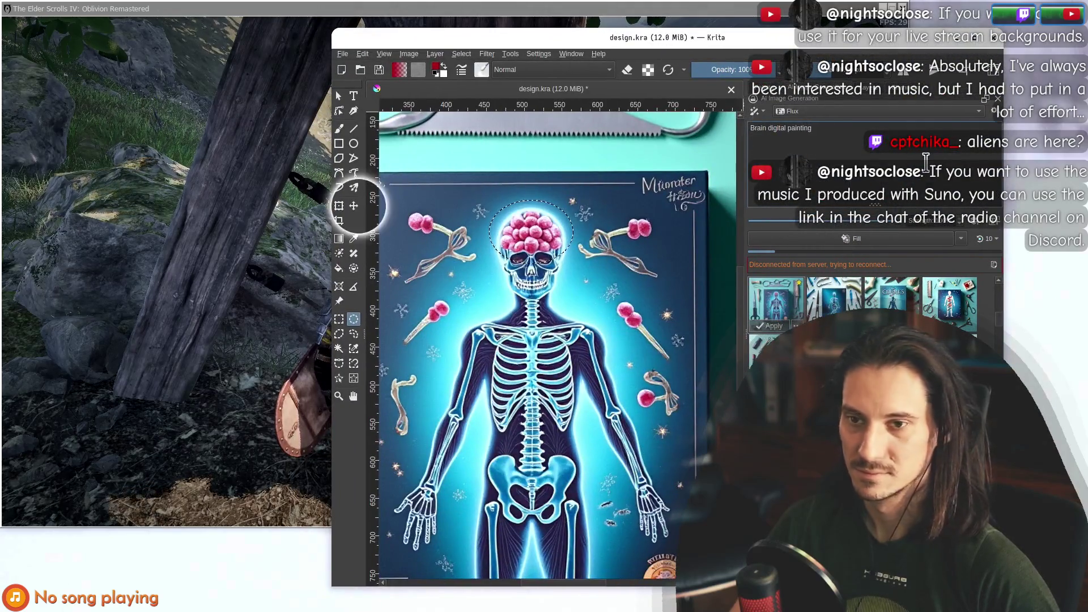
left_click(442, 12)
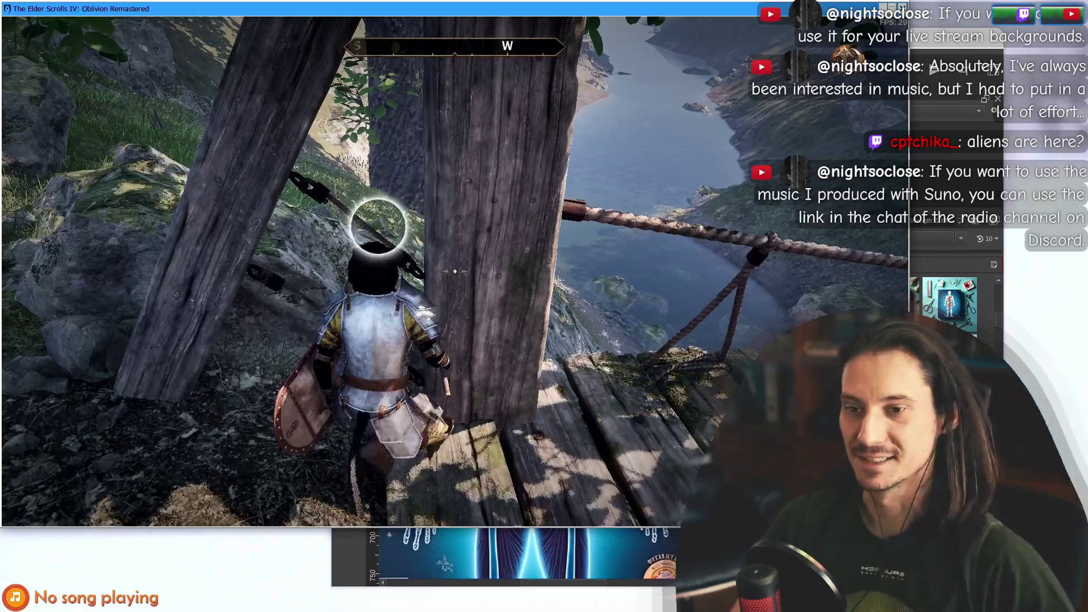
Reposition Krita over the game with the 'Brain digital painting' prompt focused, and open queue options.
key("alt+Tab")
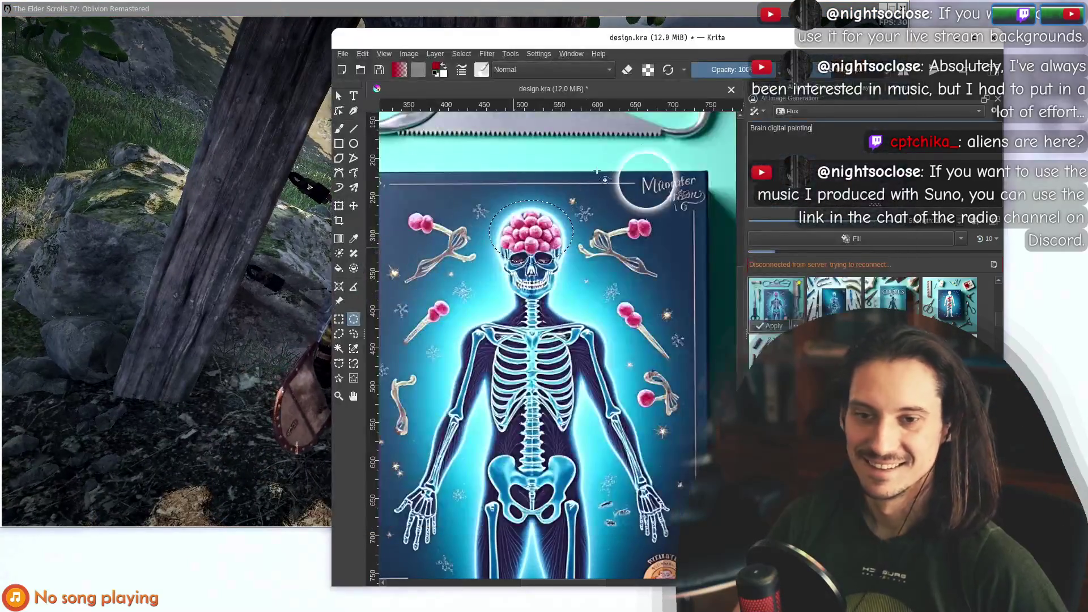
left_click_drag(813, 44, 729, 42)
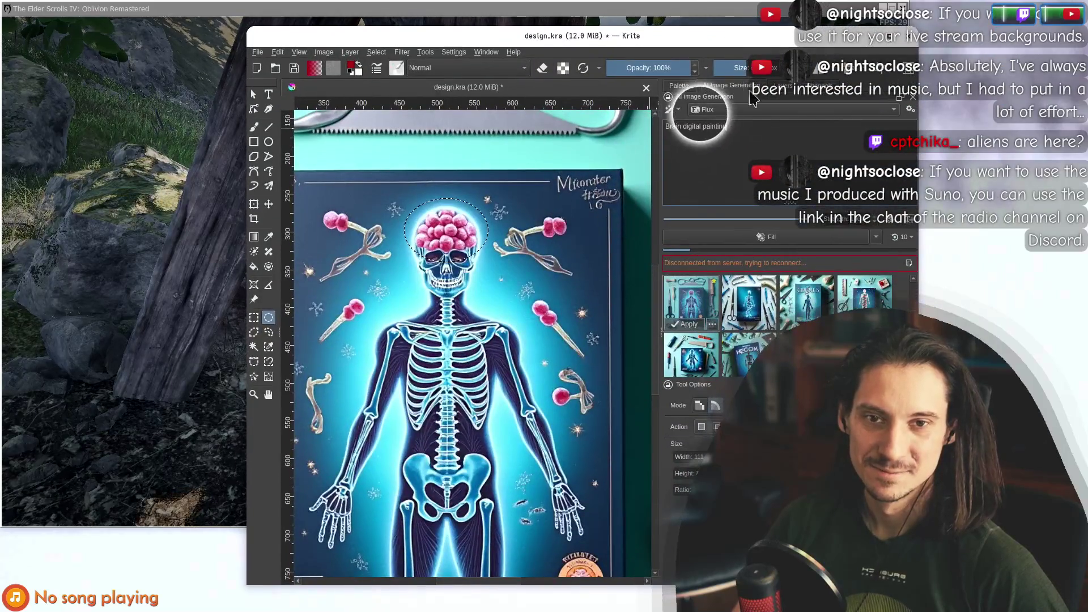
left_click(781, 150)
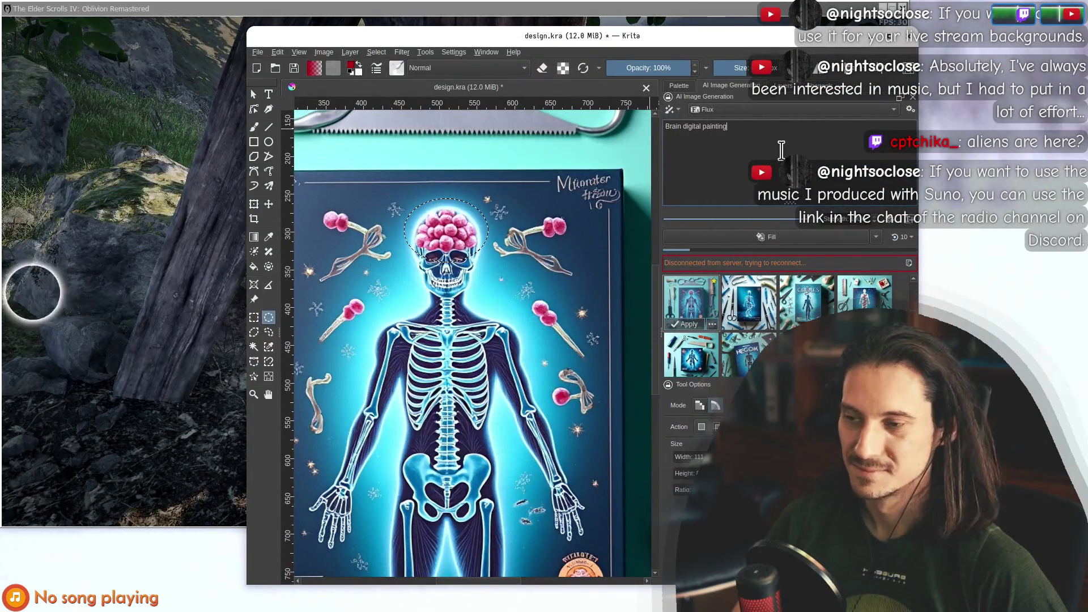
mouse_move(619, 40)
left_mouse_down()
mouse_move(694, 196)
mouse_move(635, 257)
mouse_move(666, 97)
mouse_move(694, 35)
left_mouse_up()
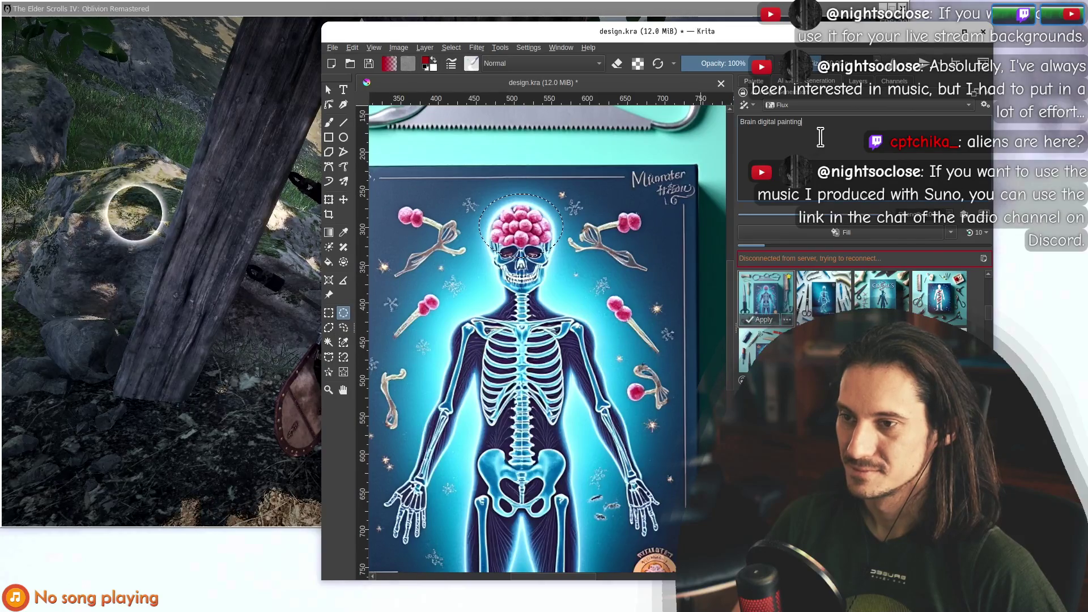
mouse_move(716, 35)
left_mouse_down()
mouse_move(646, 513)
mouse_move(641, 504)
mouse_move(648, 496)
mouse_move(649, 591)
mouse_move(663, 175)
mouse_move(705, 35)
left_mouse_up()
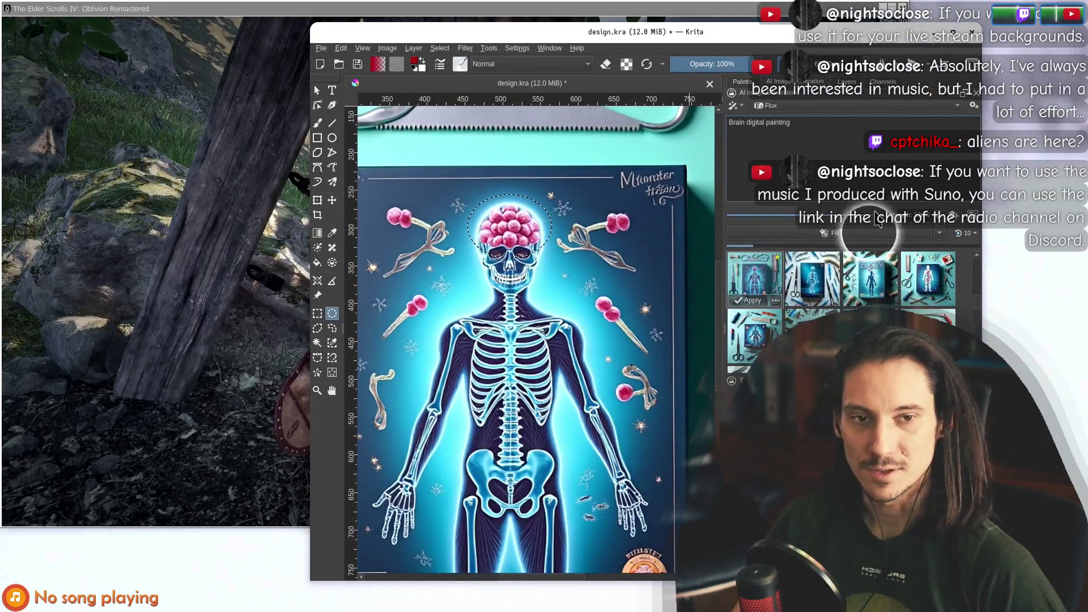
scroll(924, 289, "down", 5)
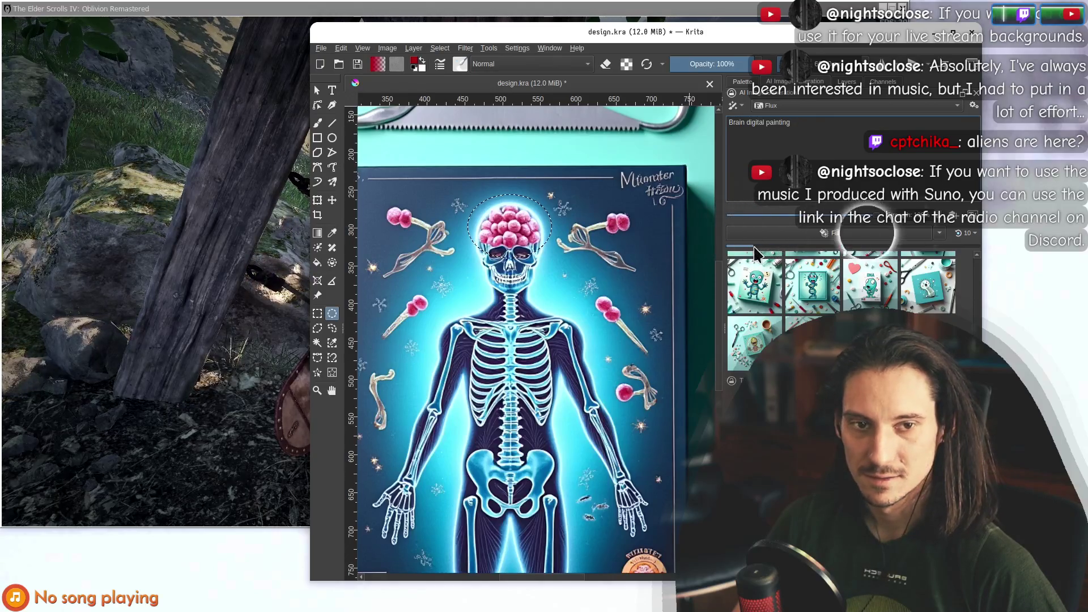
left_click(966, 233)
Cancel all queued 'Brain digital painting' generation jobs and nudge the Krita window.
left_click(1067, 320)
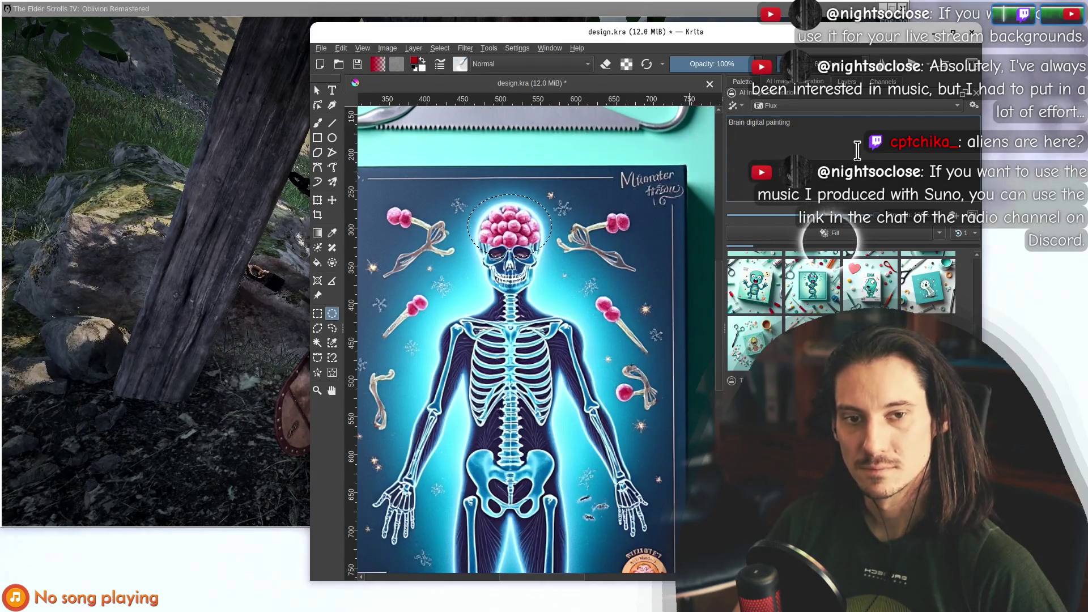
left_click(962, 233)
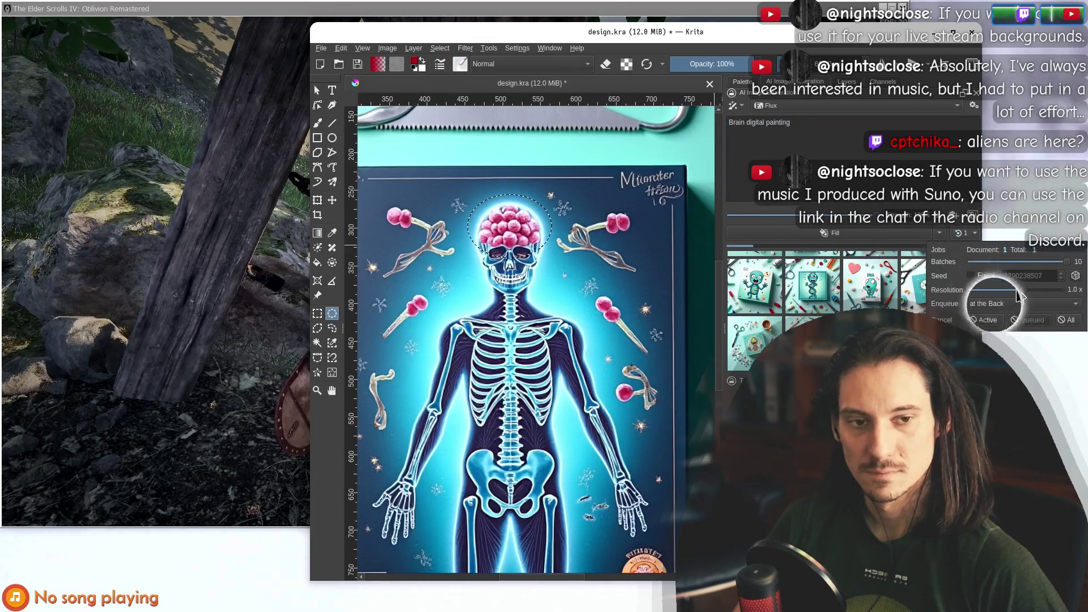
left_click(785, 199)
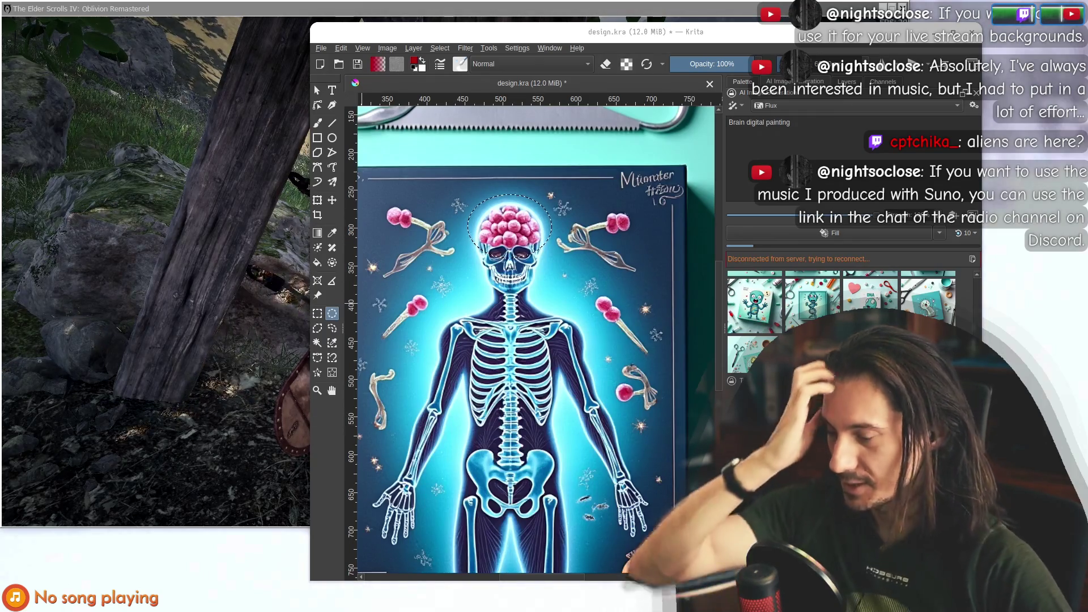
mouse_move(685, 66)
left_mouse_down()
mouse_move(714, 94)
mouse_move(691, 72)
left_mouse_up()
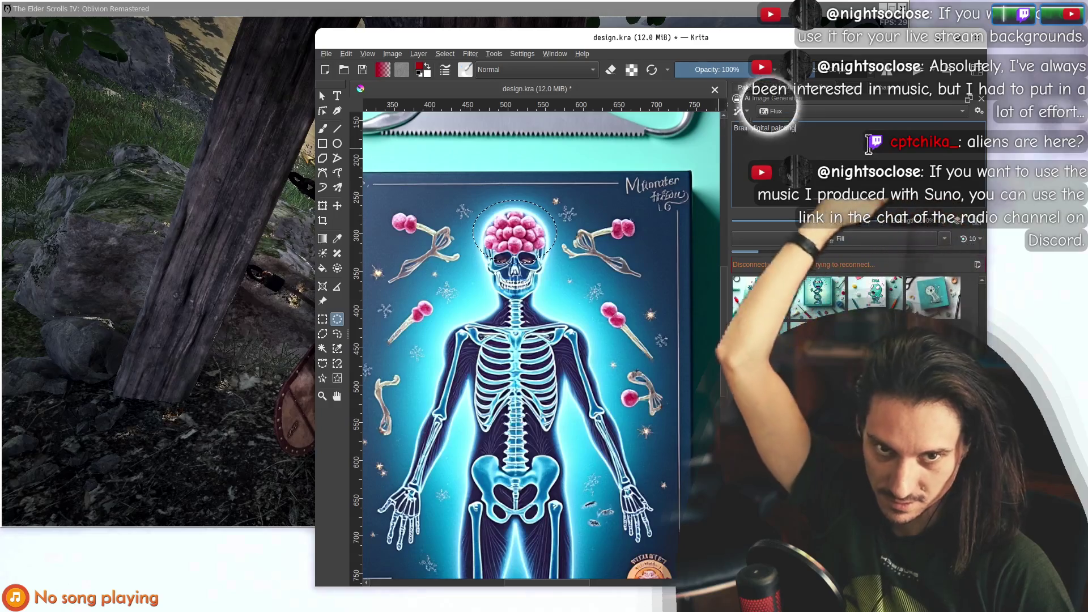
left_click(327, 54)
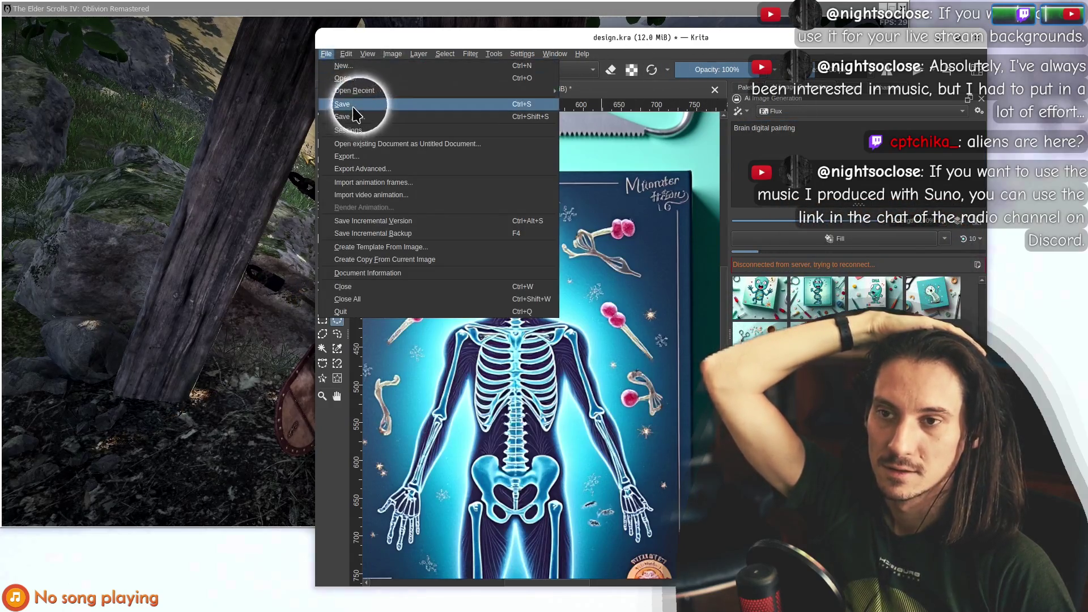
Save design.kra, close Krita, and bring the ComfyUI browser forward.
left_click(345, 104)
left_click(974, 41)
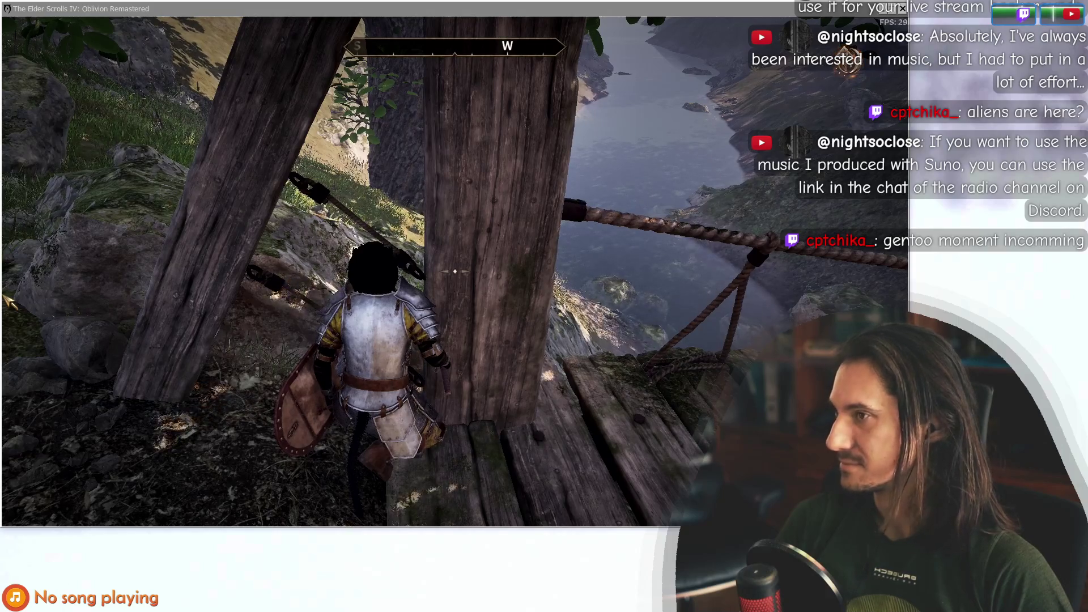
key("alt+Tab")
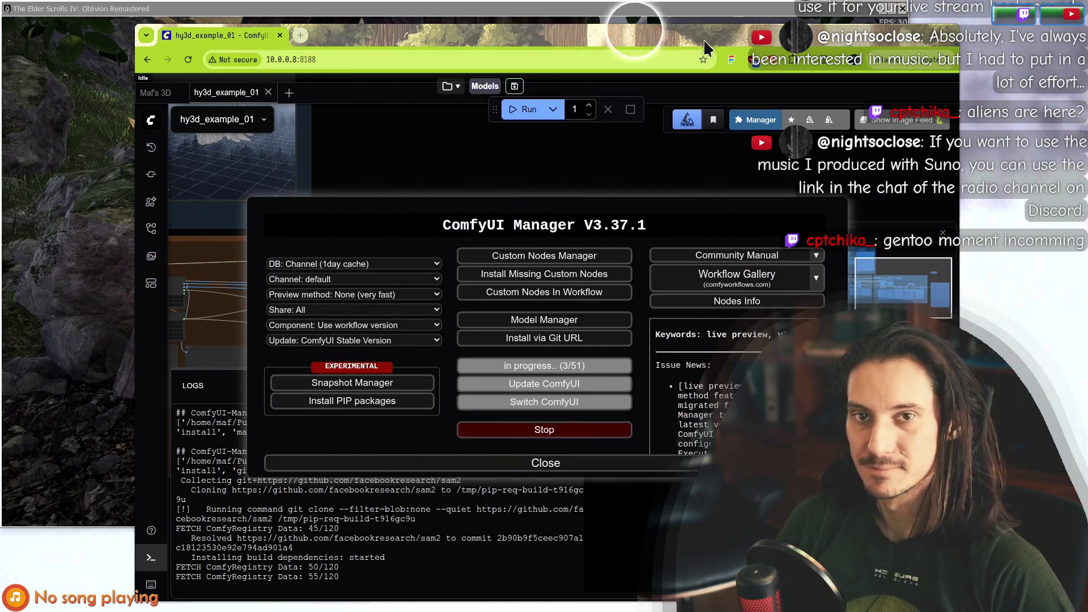
Keep the ComfyUI Manager browser positioned over the game while Update All installs nodes.
left_click_drag(661, 32, 758, 33)
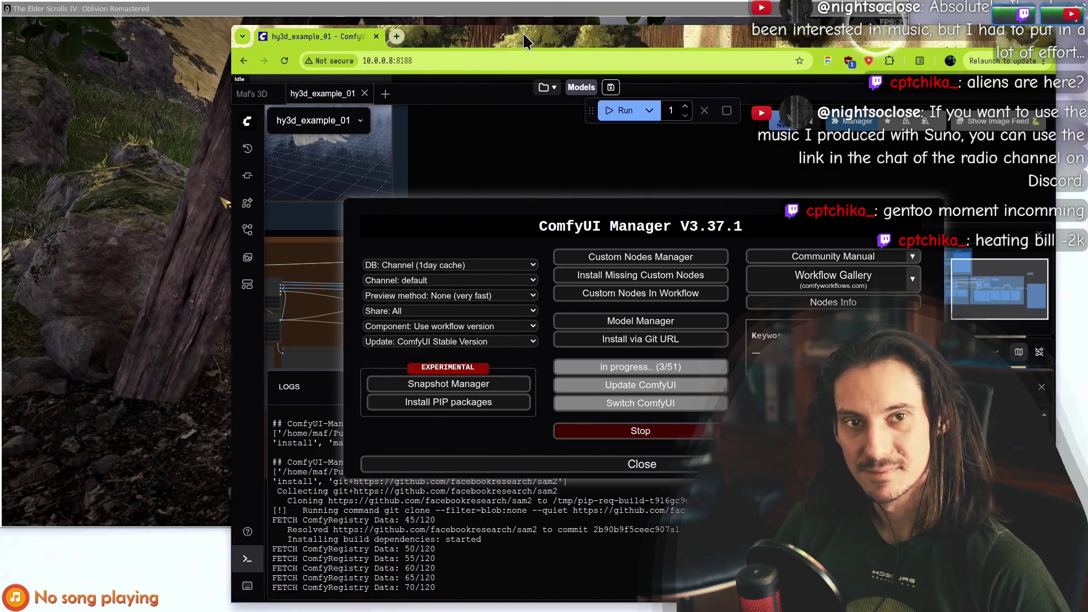
left_click_drag(522, 32, 535, 36)
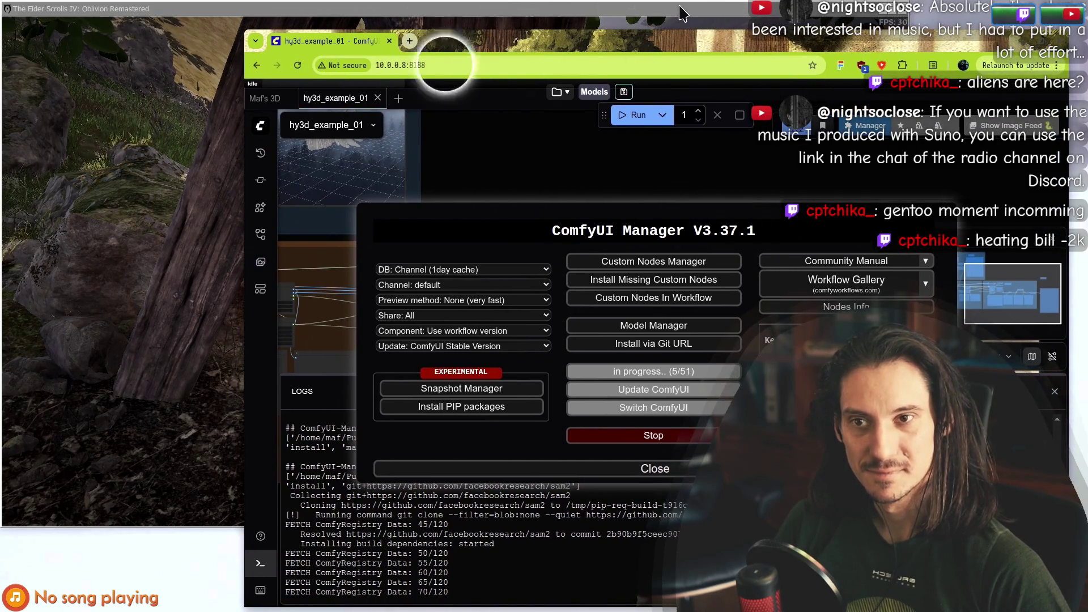
left_click(682, 12)
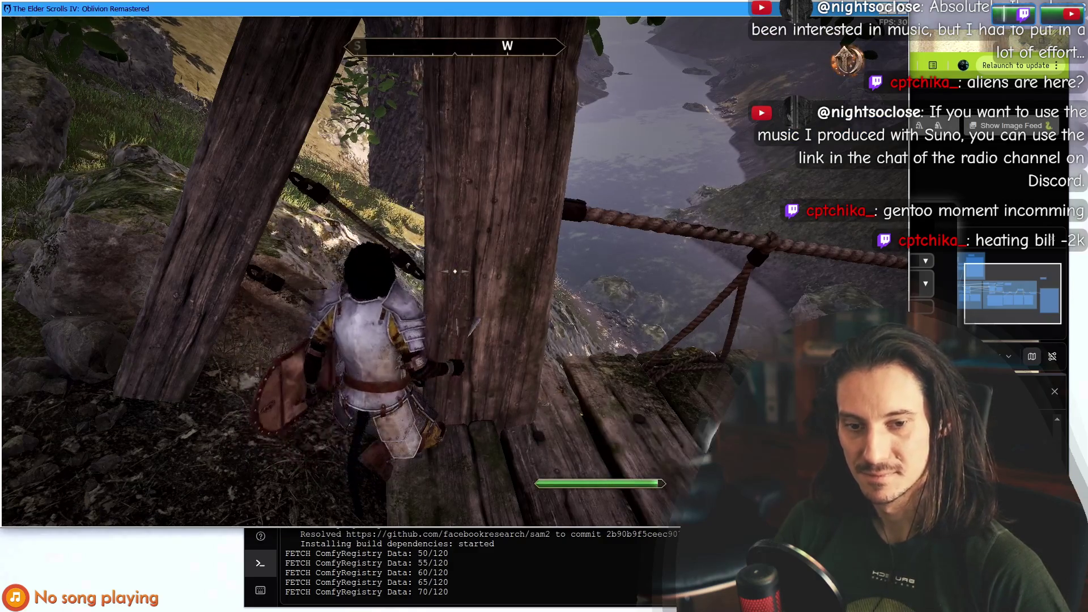
key("Tab")
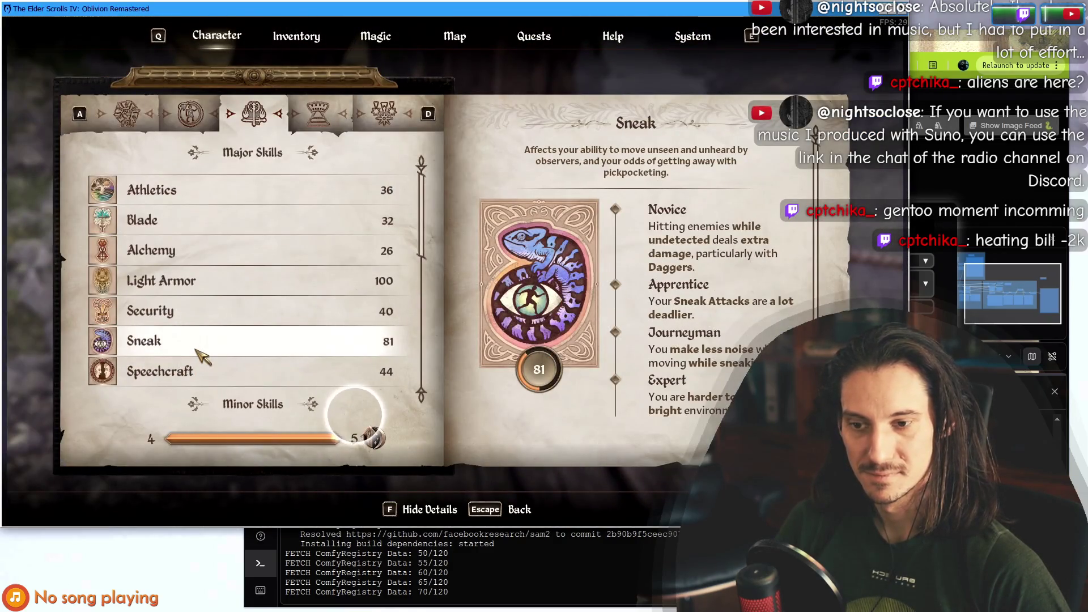
key("Tab")
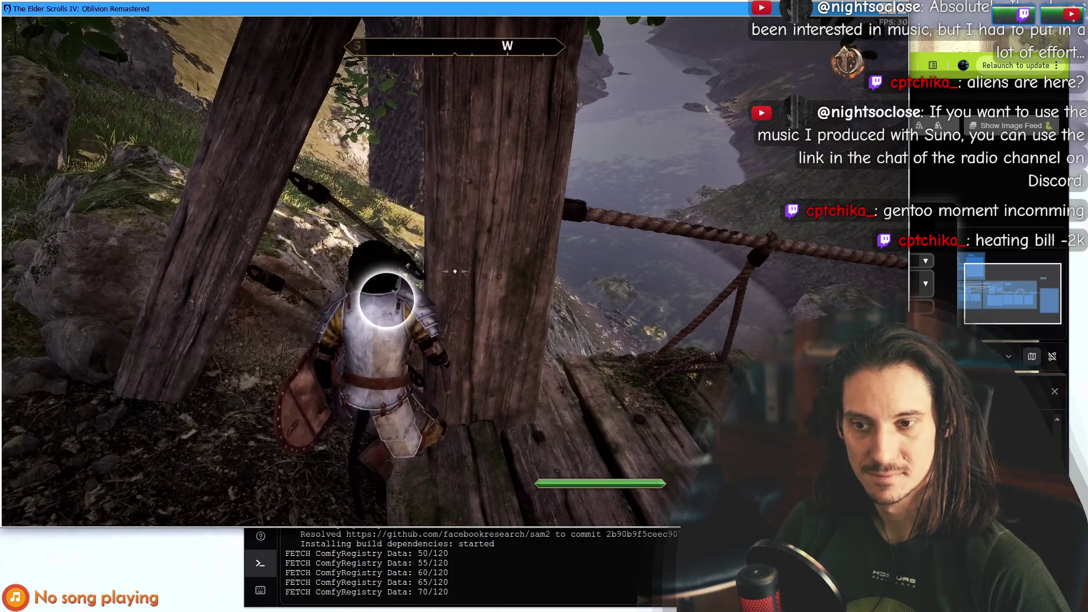
key("alt+Tab")
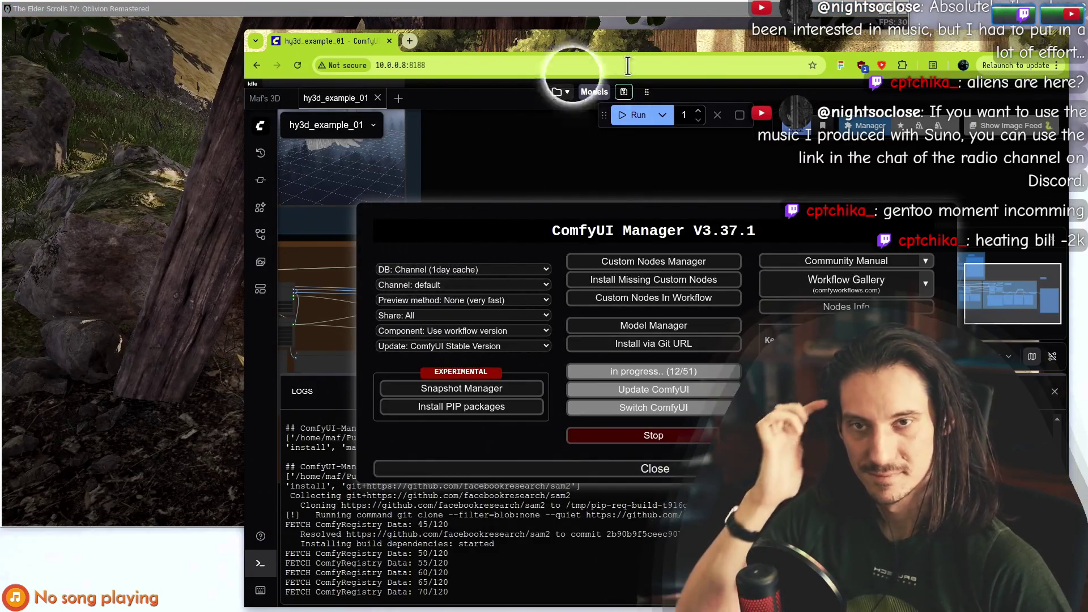
left_click_drag(603, 46, 501, 31)
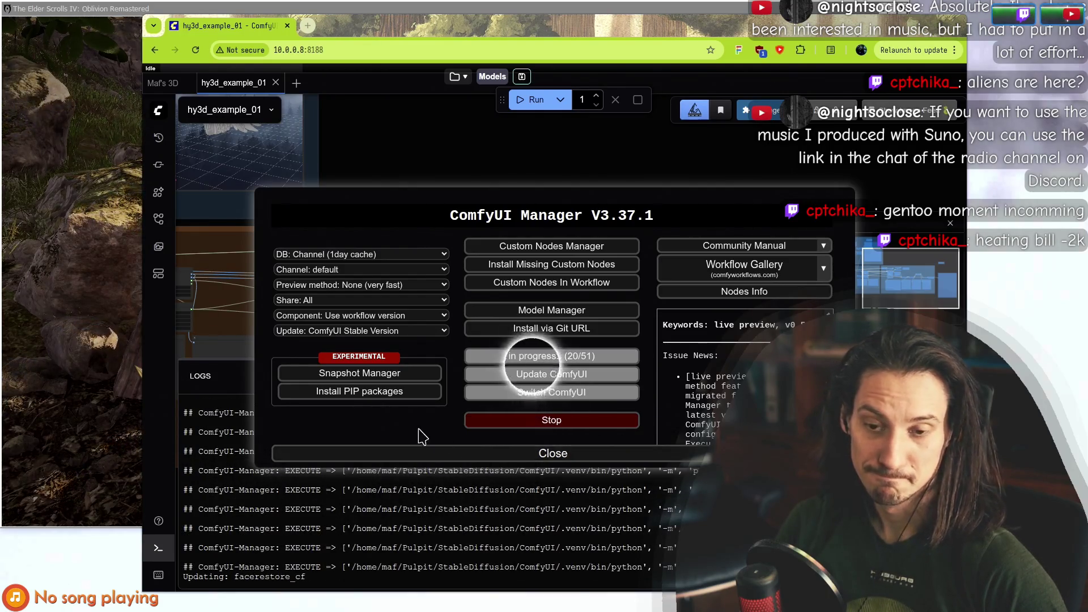
mouse_move(351, 31)
left_mouse_down()
mouse_move(652, 181)
mouse_move(351, 108)
mouse_move(342, 37)
left_mouse_up()
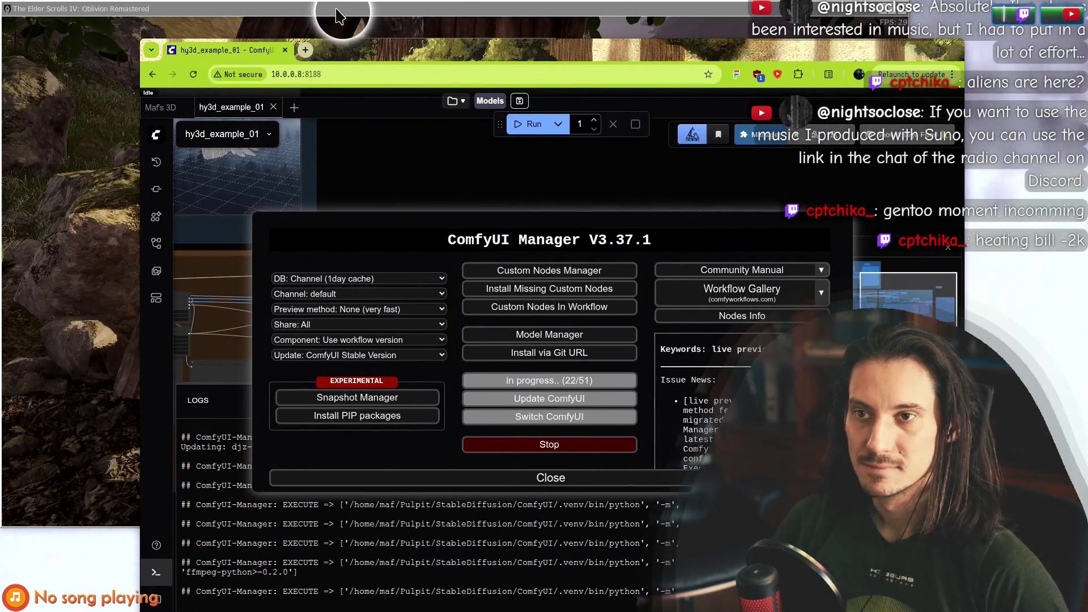
Check the game's skills page, then wait in ComfyUI Manager for the v0.10.0 update to finish.
left_click(131, 243)
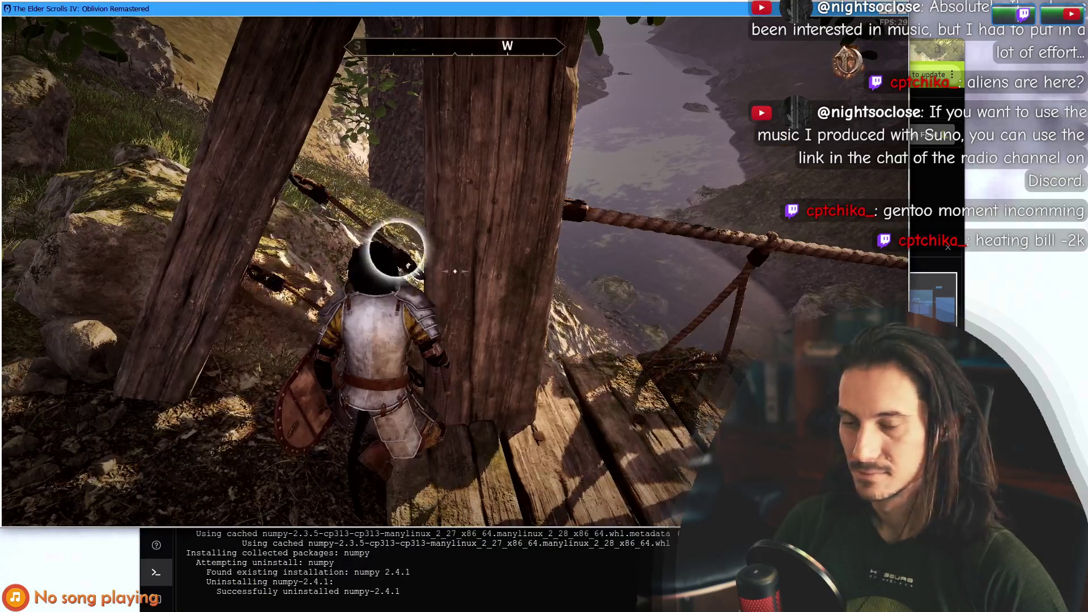
key("Tab")
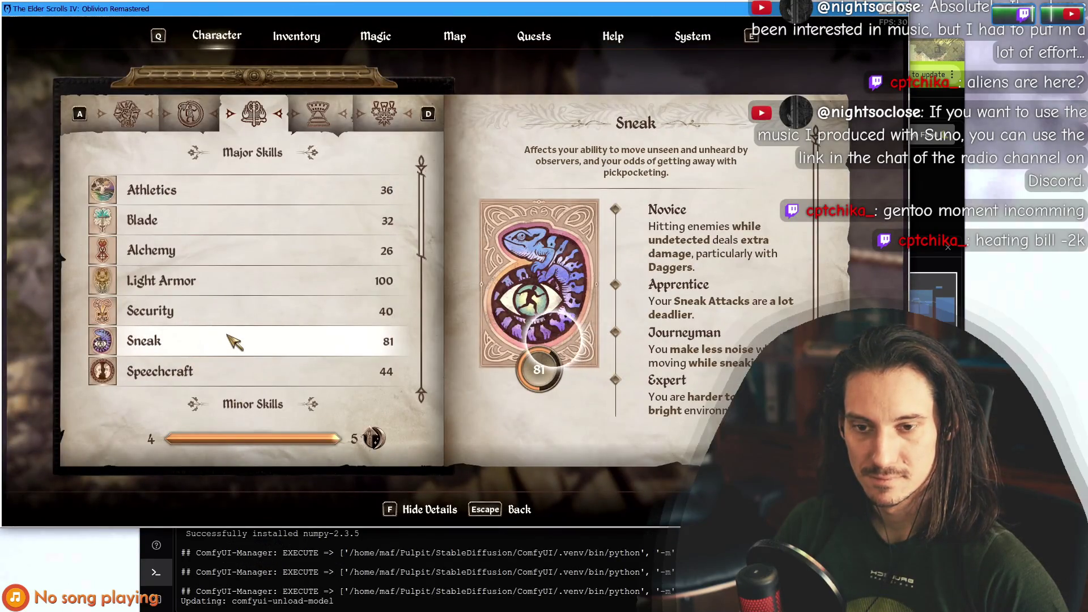
key("Tab")
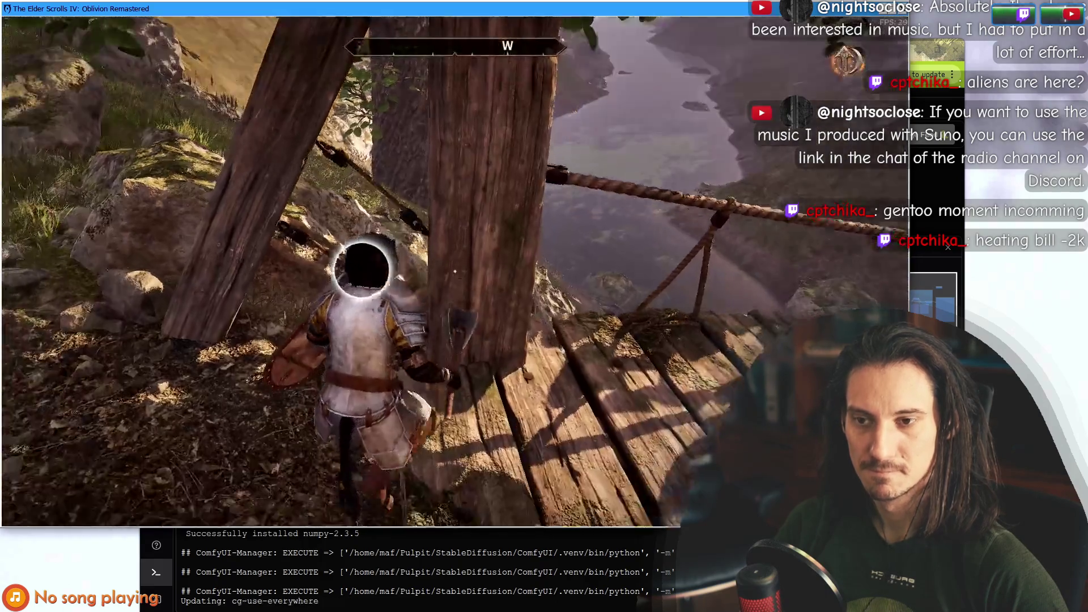
key("alt+Tab")
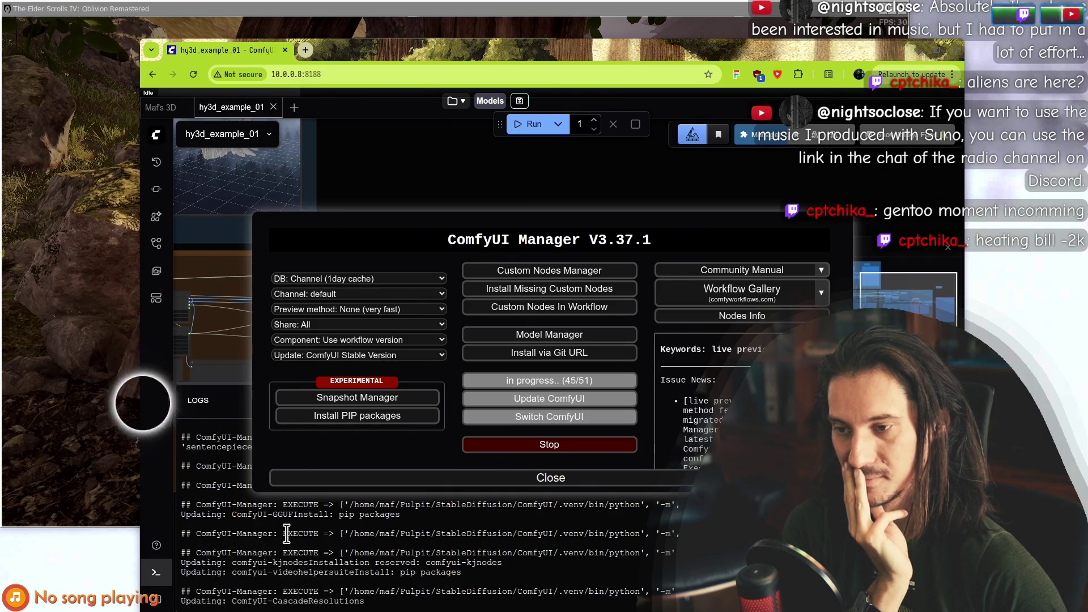
mouse_move(480, 56)
left_mouse_down()
mouse_move(603, 517)
mouse_move(486, 278)
mouse_move(491, 55)
mouse_move(374, 6)
mouse_move(389, 43)
left_mouse_up()
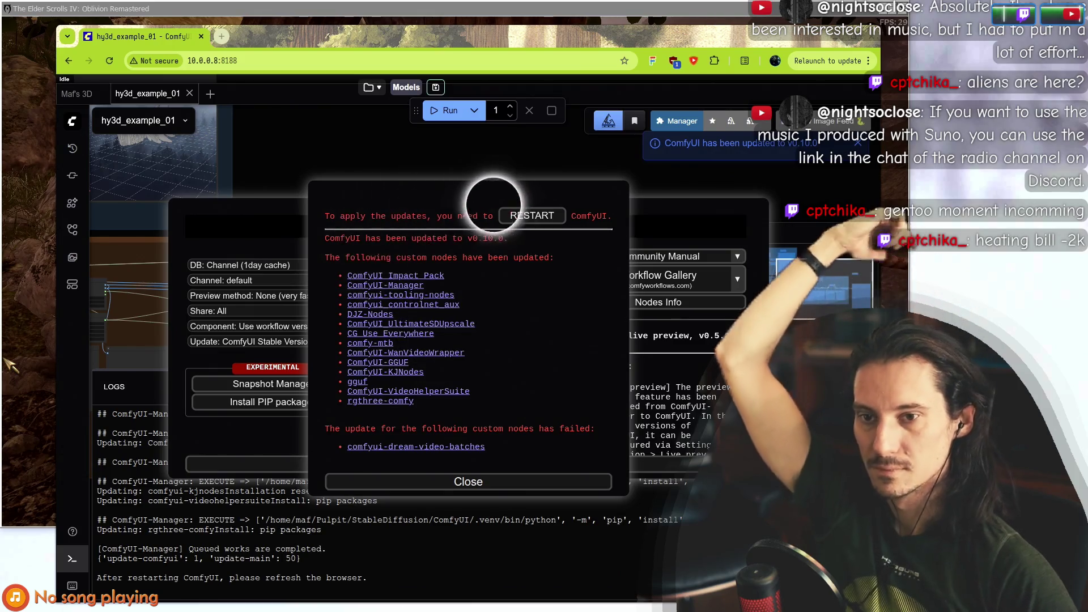
Restart the ComfyUI server, confirm the reboot, and accept the browser refresh prompt.
left_click(525, 216)
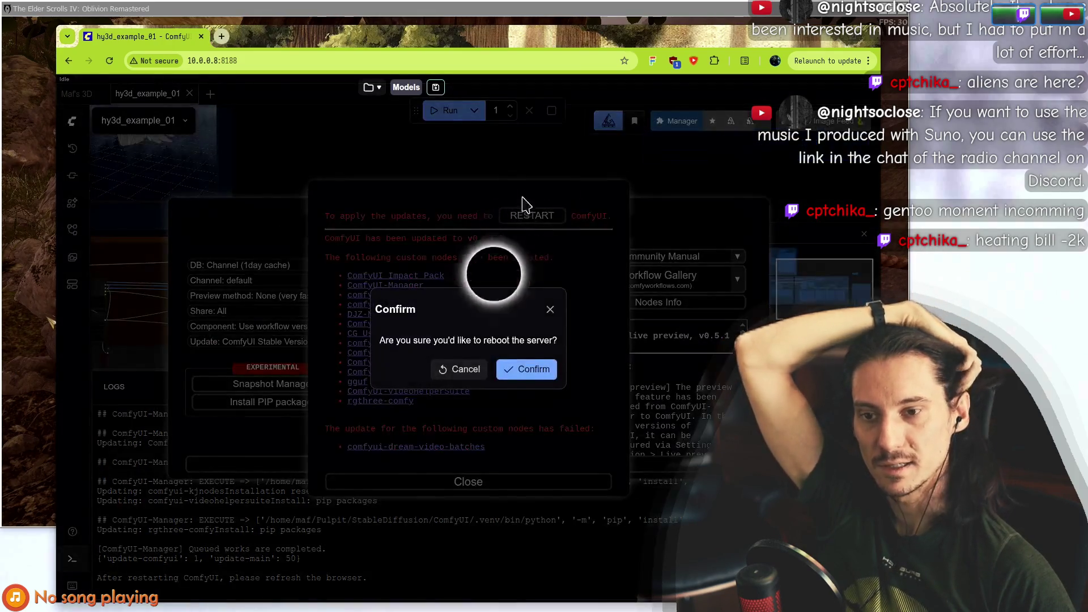
left_click(523, 369)
mouse_move(513, 48)
left_mouse_down()
mouse_move(606, 567)
mouse_move(618, 49)
left_mouse_up()
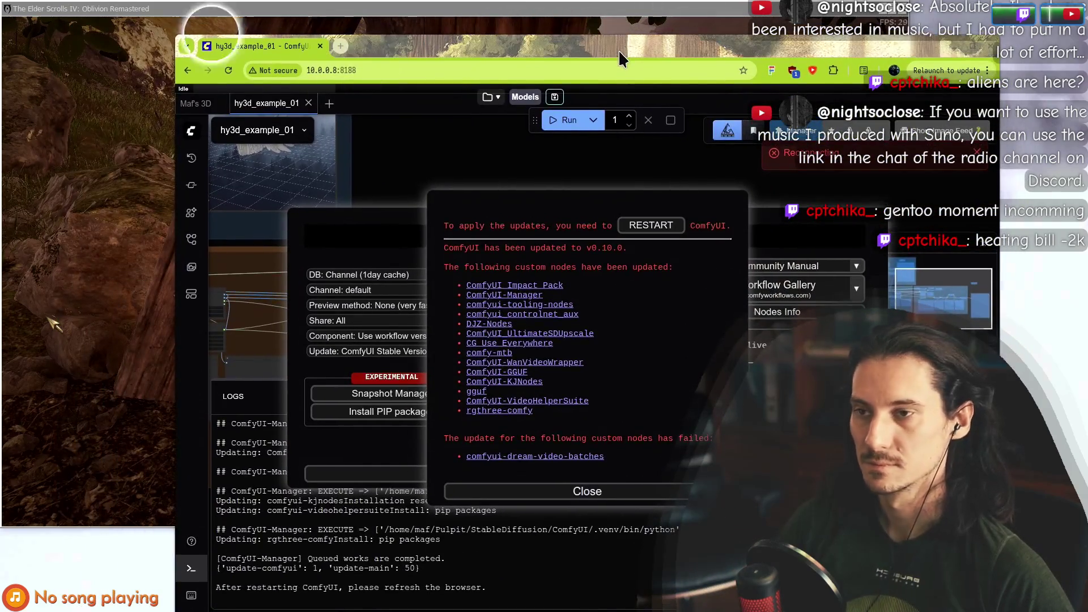
key("alt+Tab")
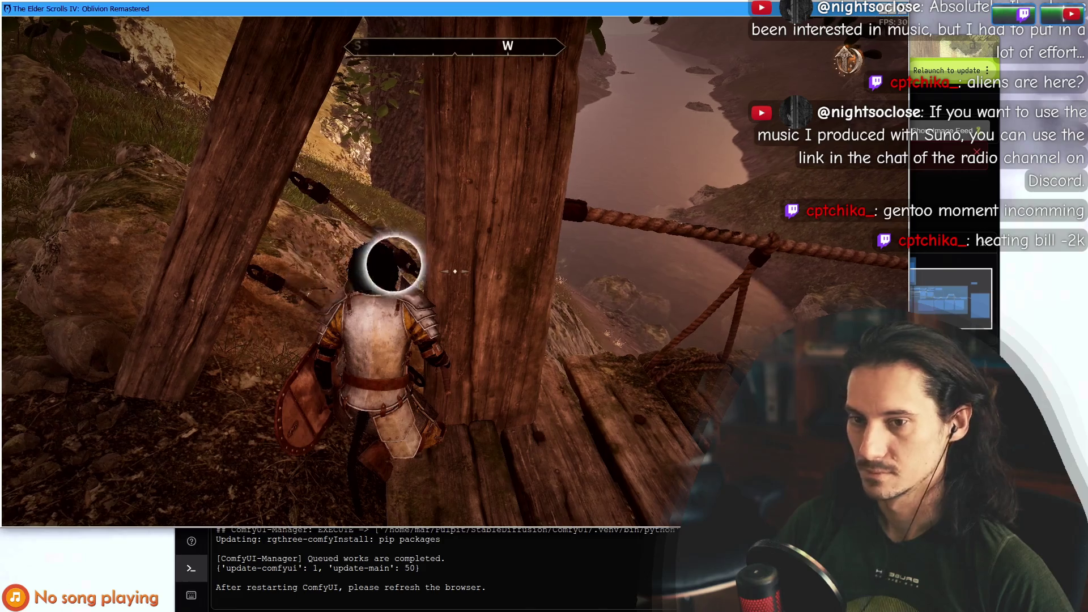
key("Tab")
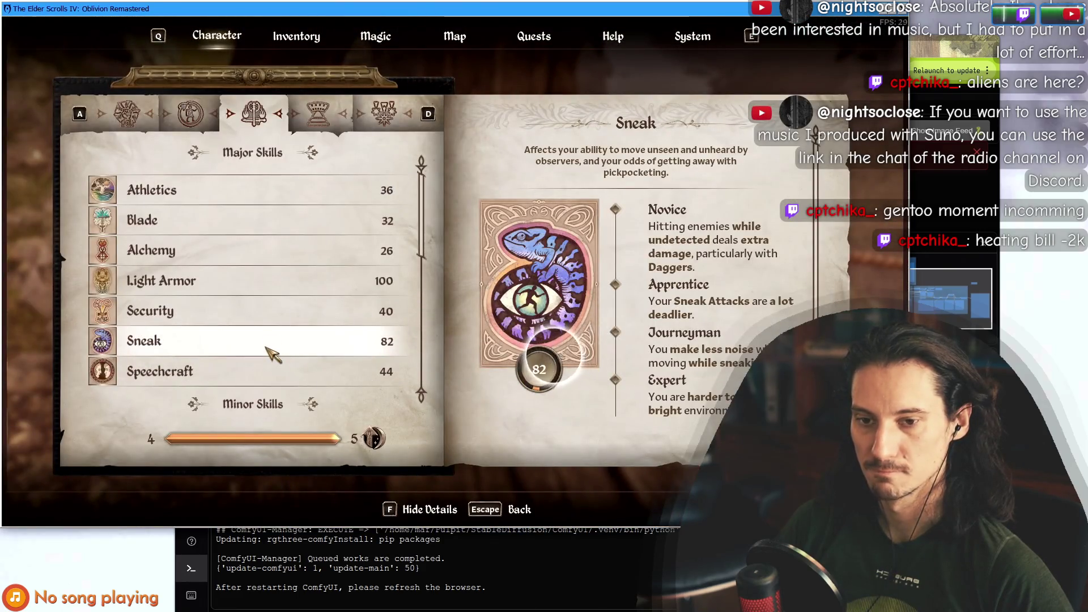
key("Tab")
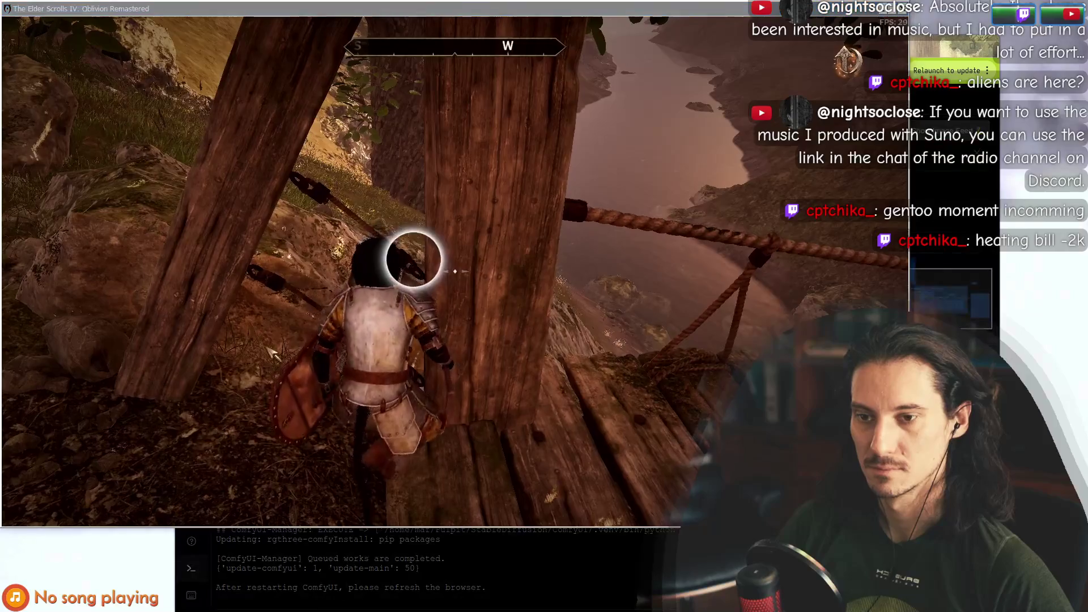
key("alt+Tab")
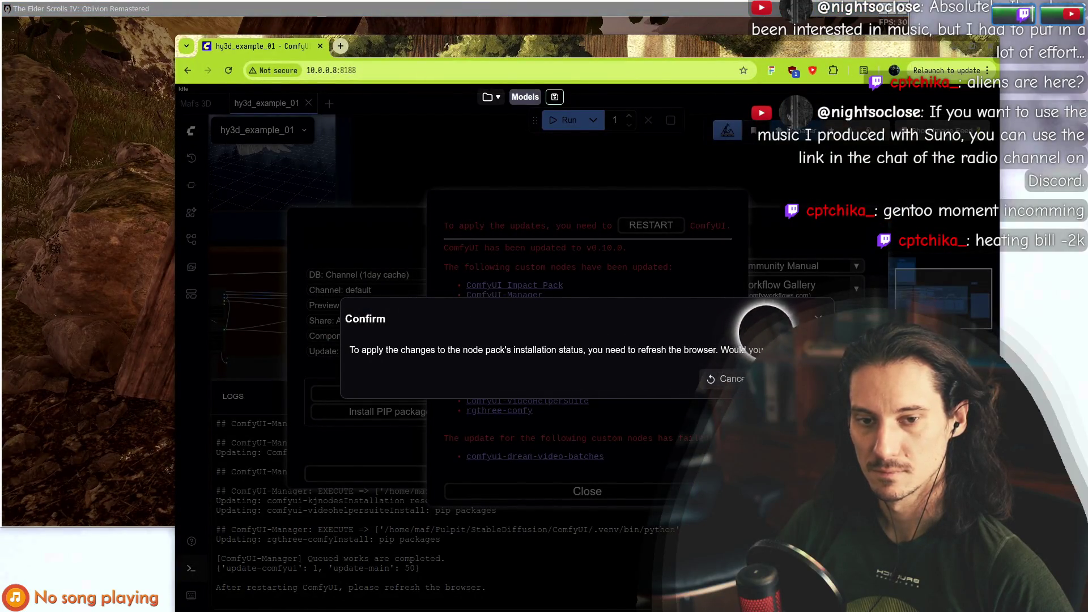
key("Return")
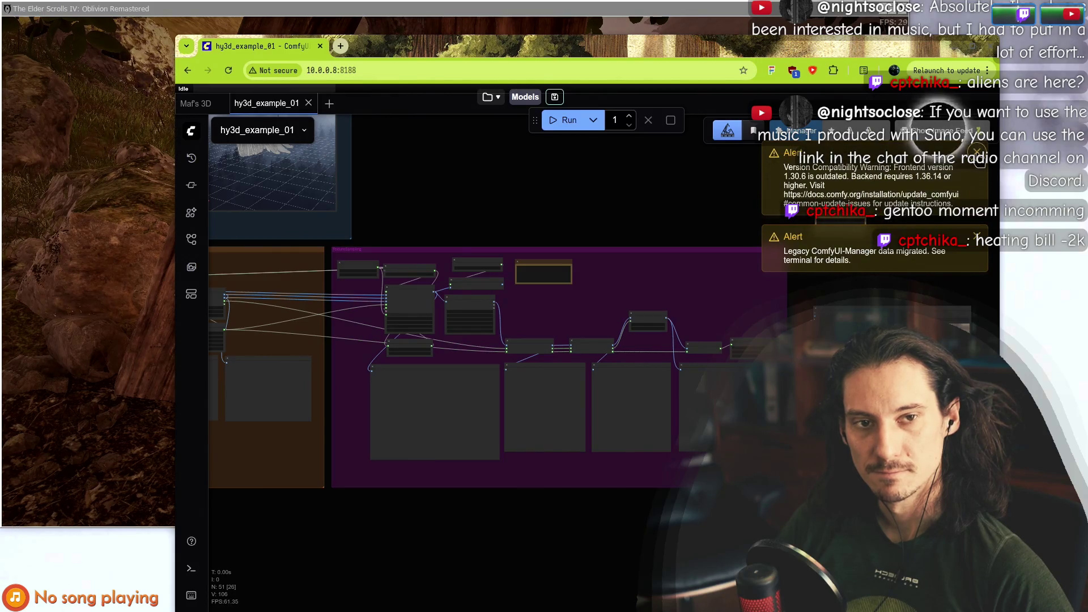
Dismiss the frontend compatibility warning and run Update ComfyUI from the Manager.
left_click(977, 152)
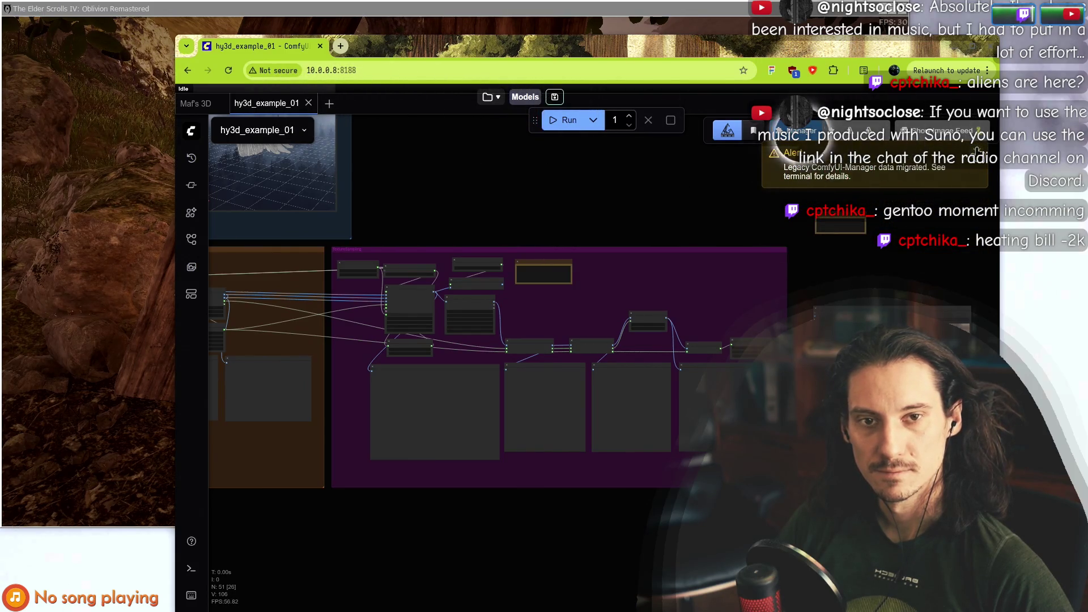
left_click(776, 133)
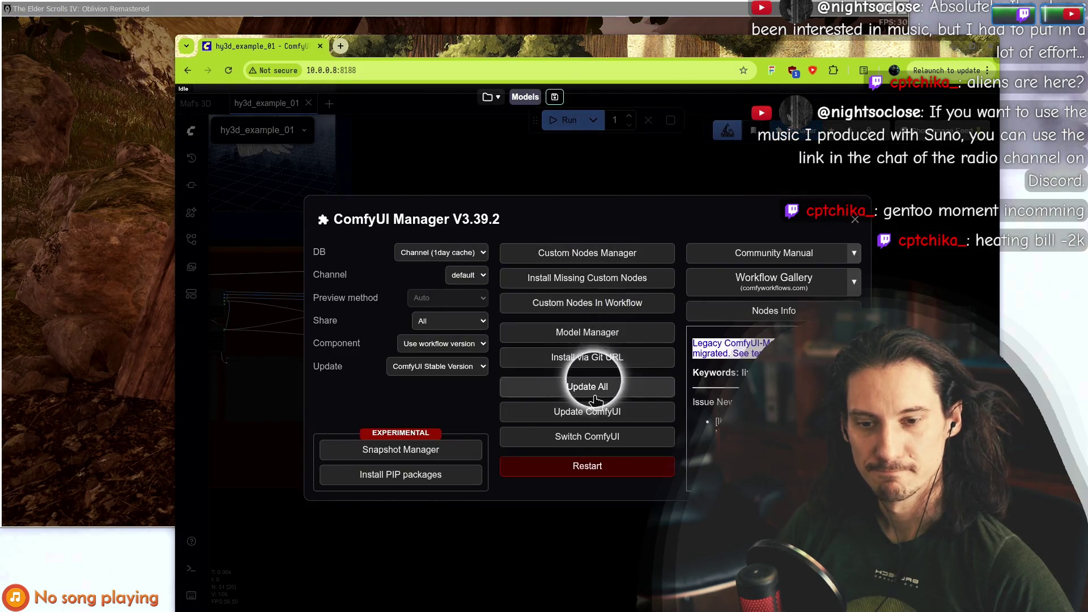
left_click(586, 412)
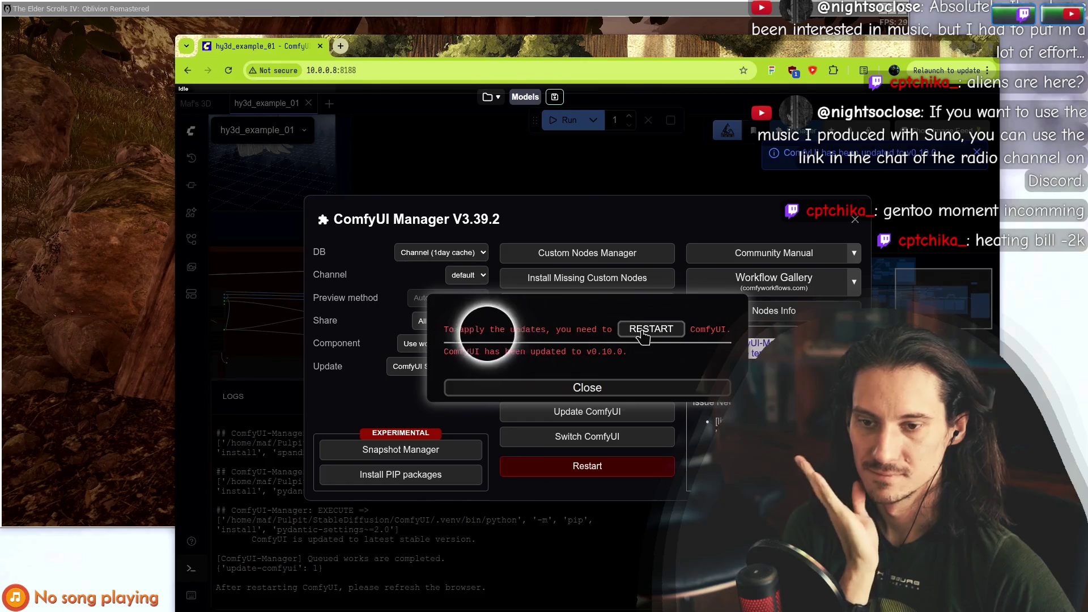
Restart ComfyUI to apply the update, confirm the server reboot, and accept the page reload.
left_click(643, 331)
left_click(658, 378)
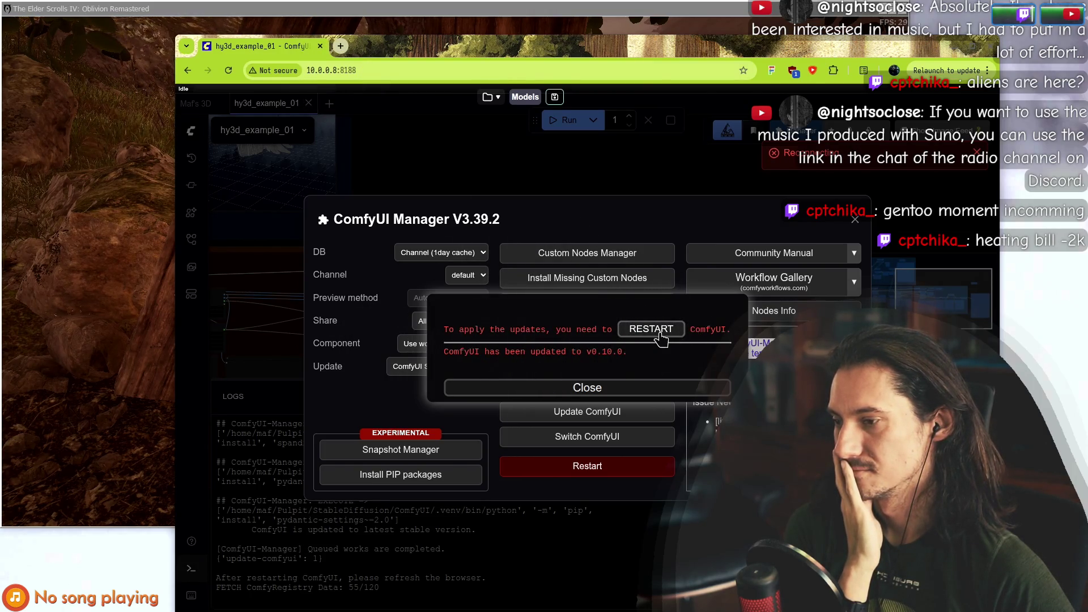
left_click(623, 328)
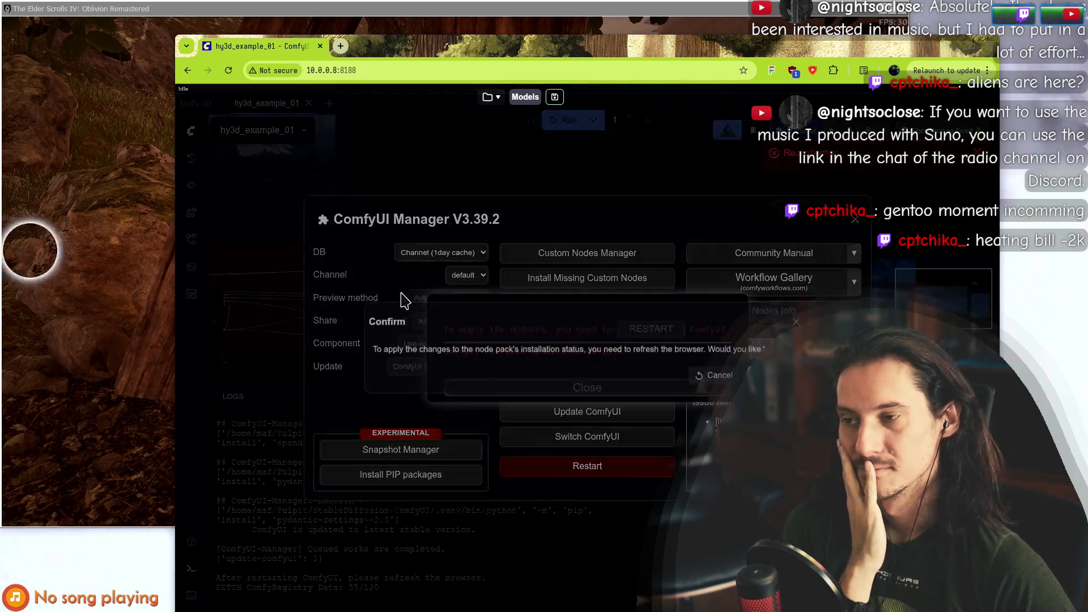
left_click(770, 376)
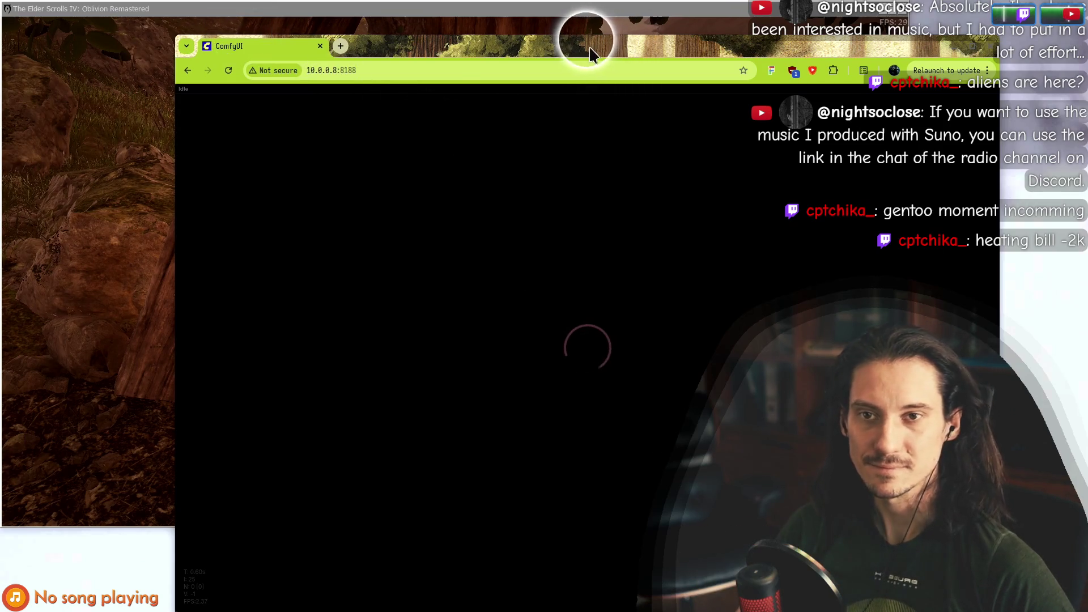
Leave the ComfyUI browser and return to the Oblivion game through the window overview.
key("alt+Tab")
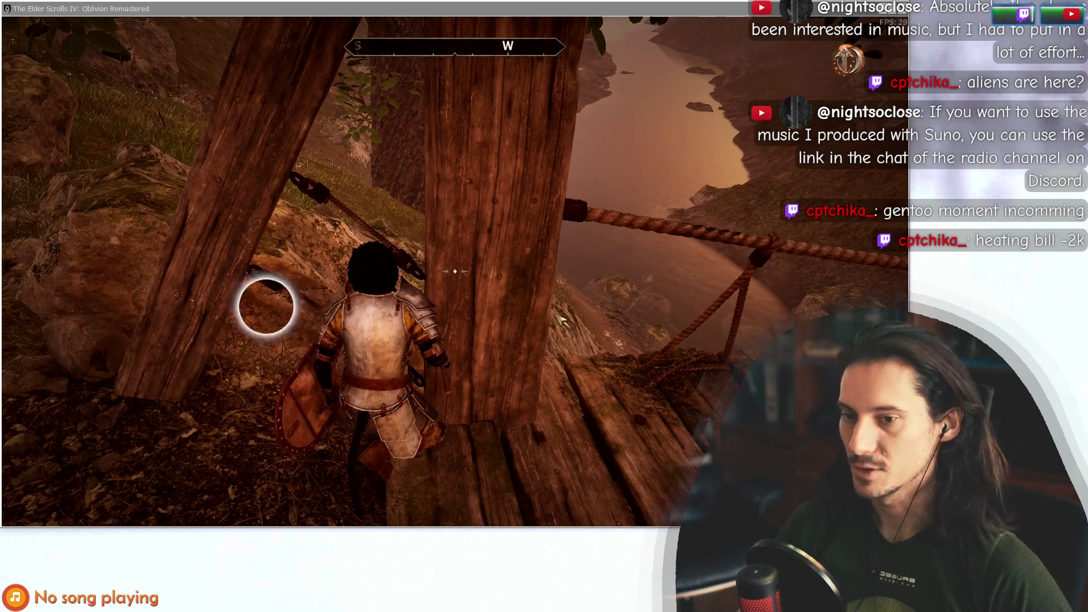
key("super")
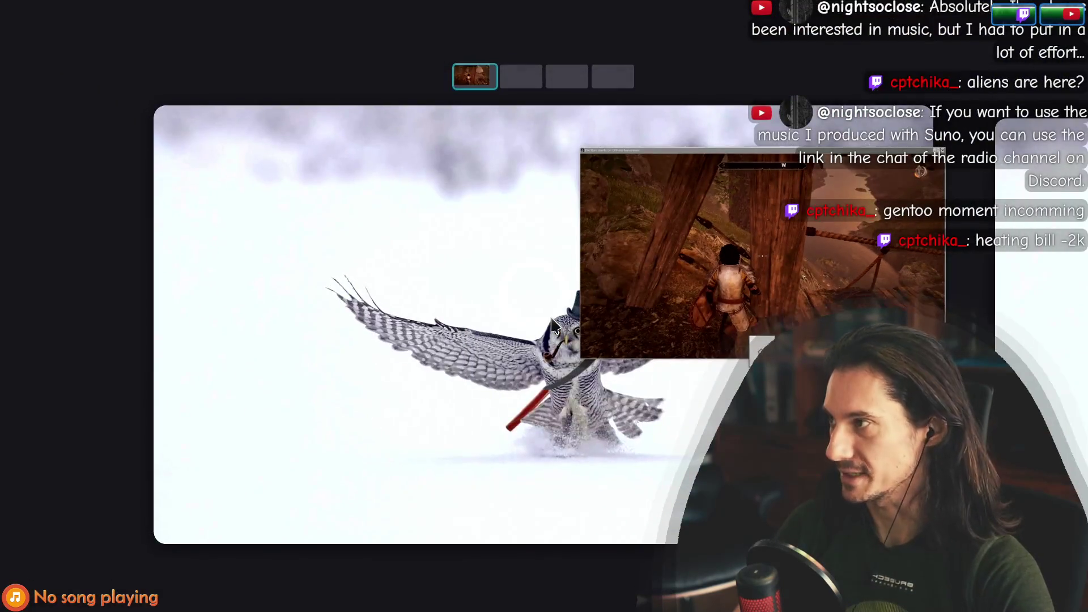
key("super")
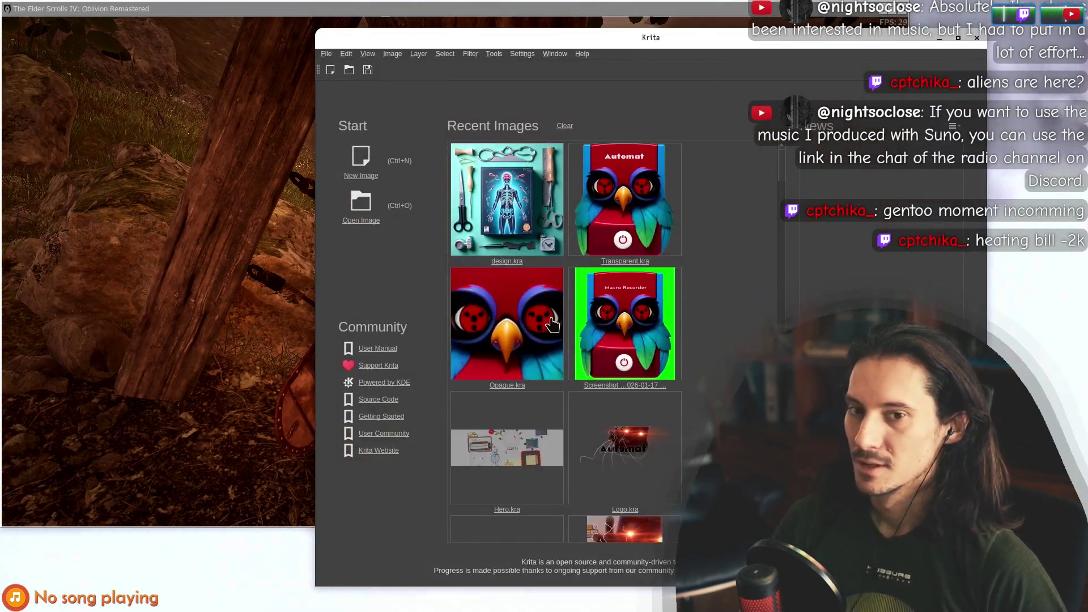
Open design.kra, quicksave the game with F5, then bring the ComfyUI server log forward.
double_click(658, 31)
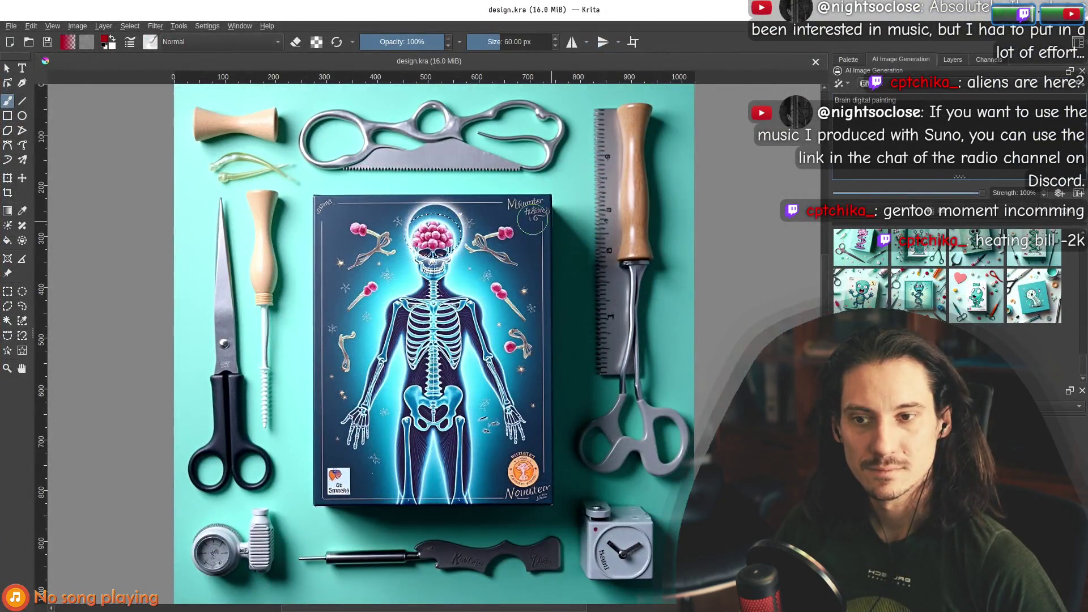
scroll(438, 229, "up", 3)
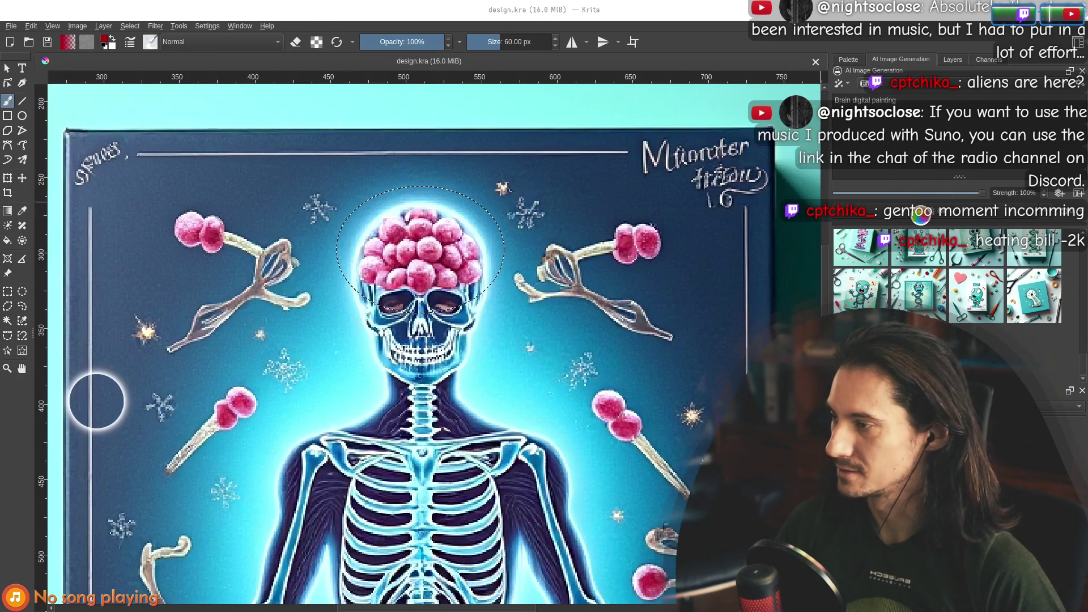
key("alt+Tab")
key("F5")
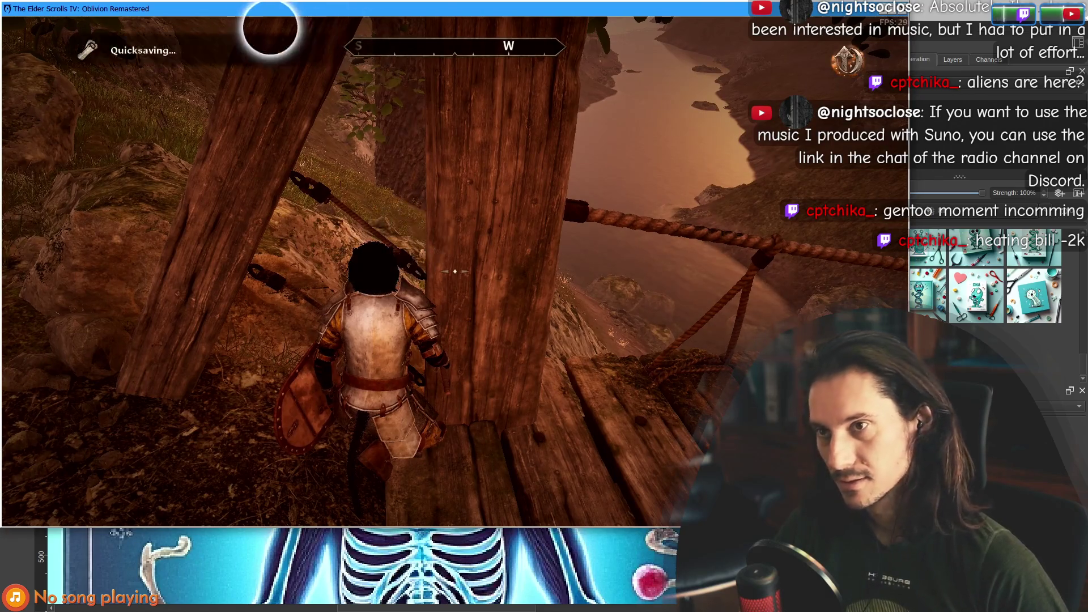
key("alt+Tab")
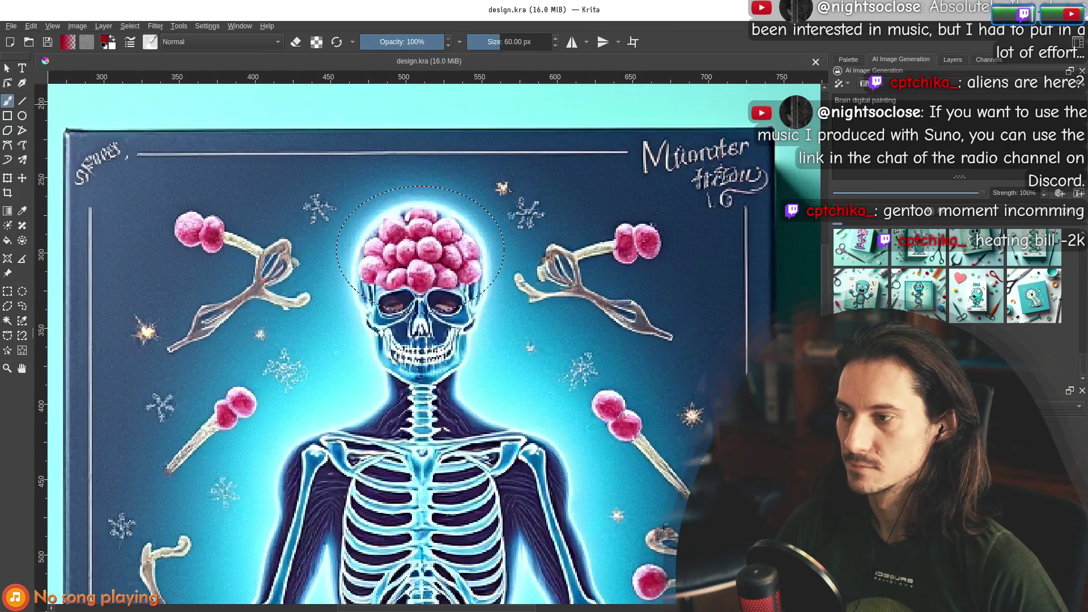
key("alt+Tab")
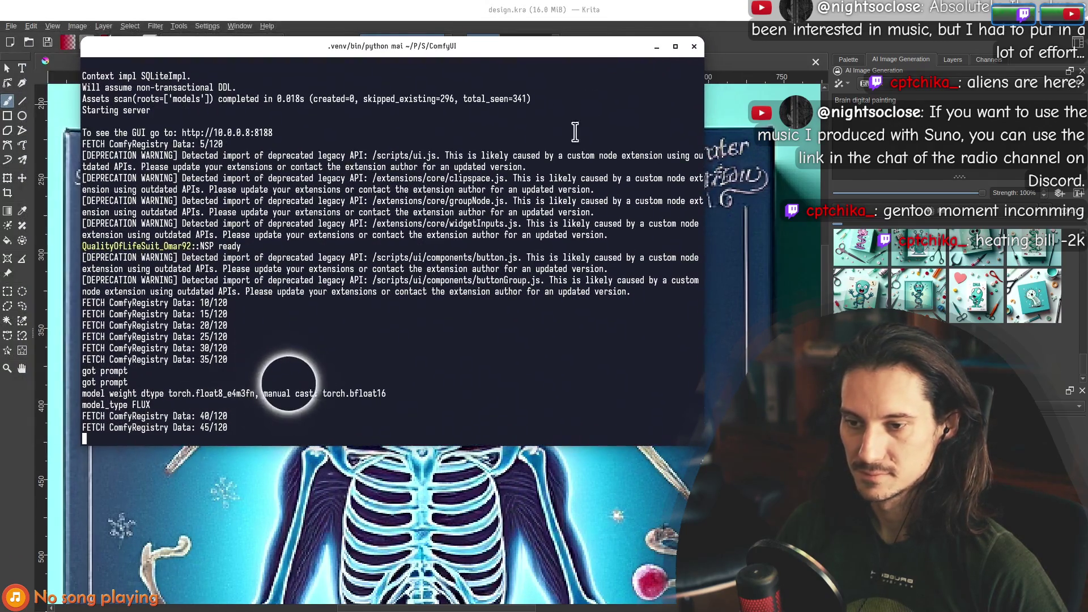
Clear a selected log line, force-stop the ComfyUI server with Ctrl+C, and return to Krita.
left_click_drag(84, 394, 386, 394)
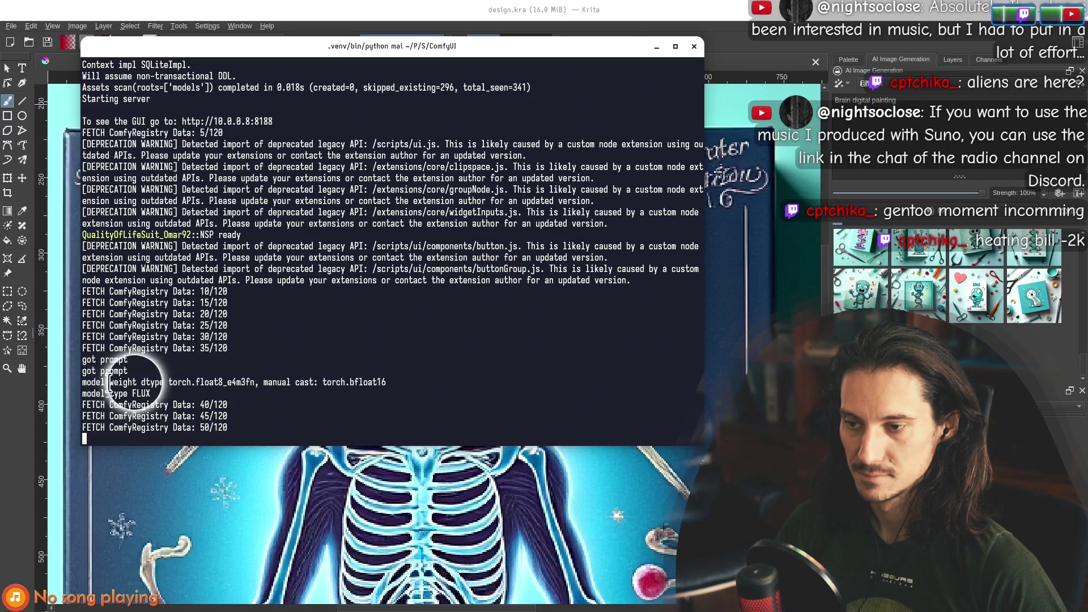
left_click(153, 392)
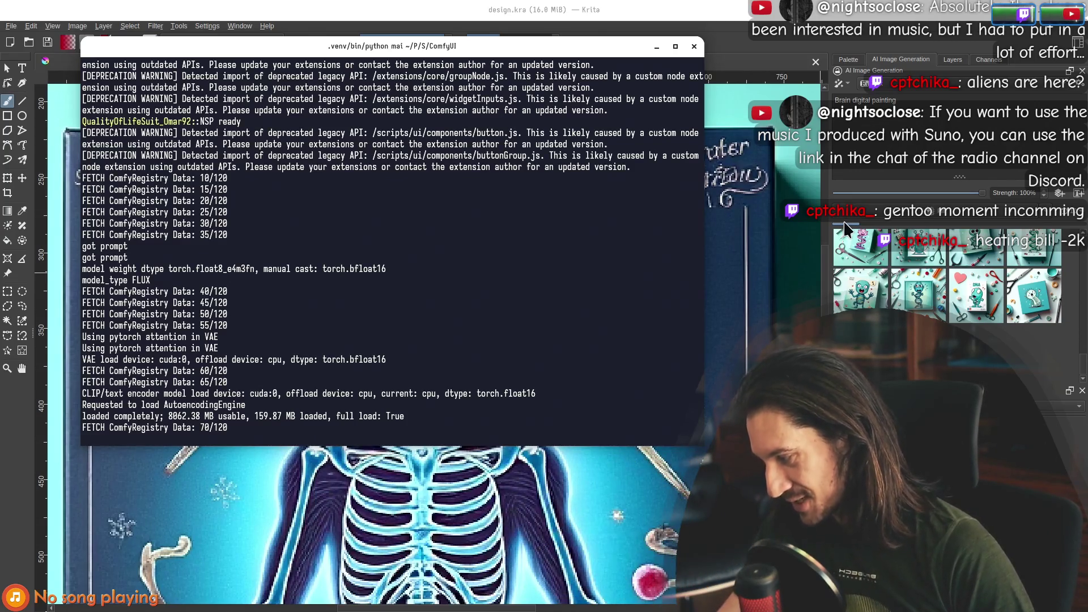
key("ctrl+c")
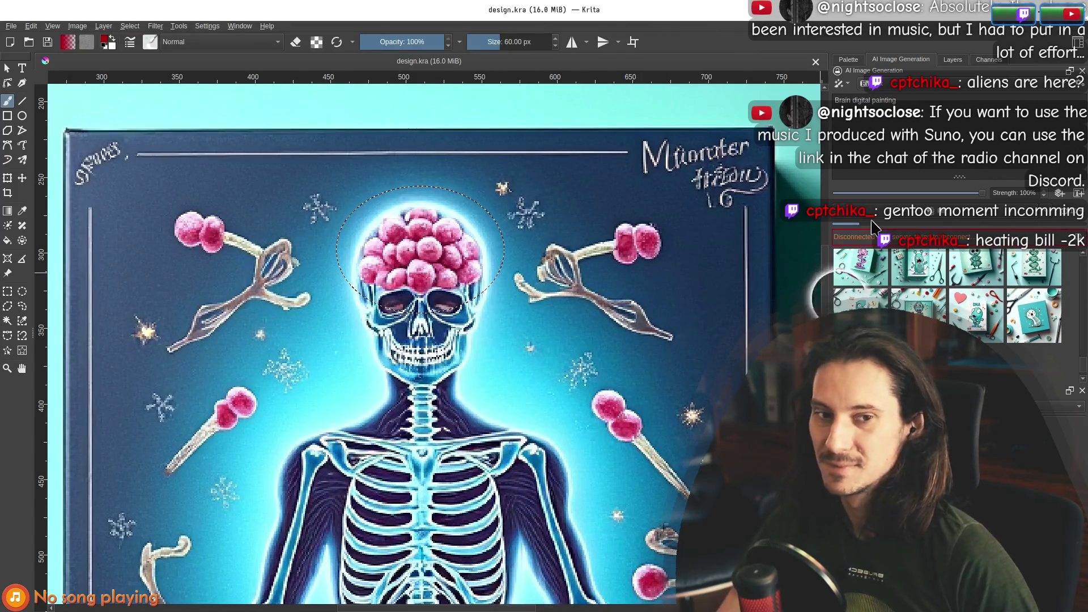
key("alt+Tab")
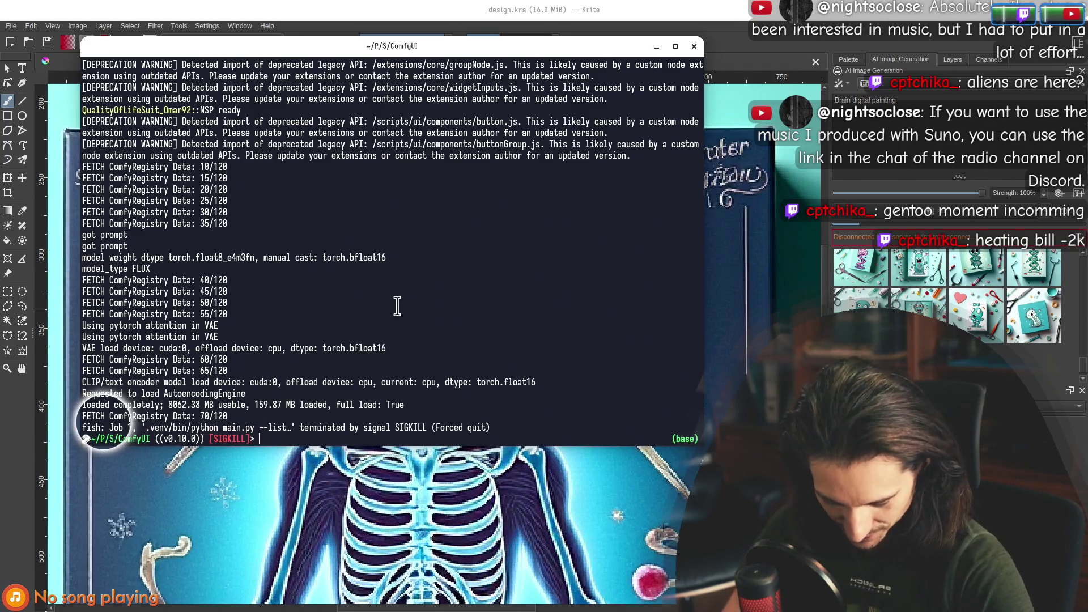
key("alt+Tab")
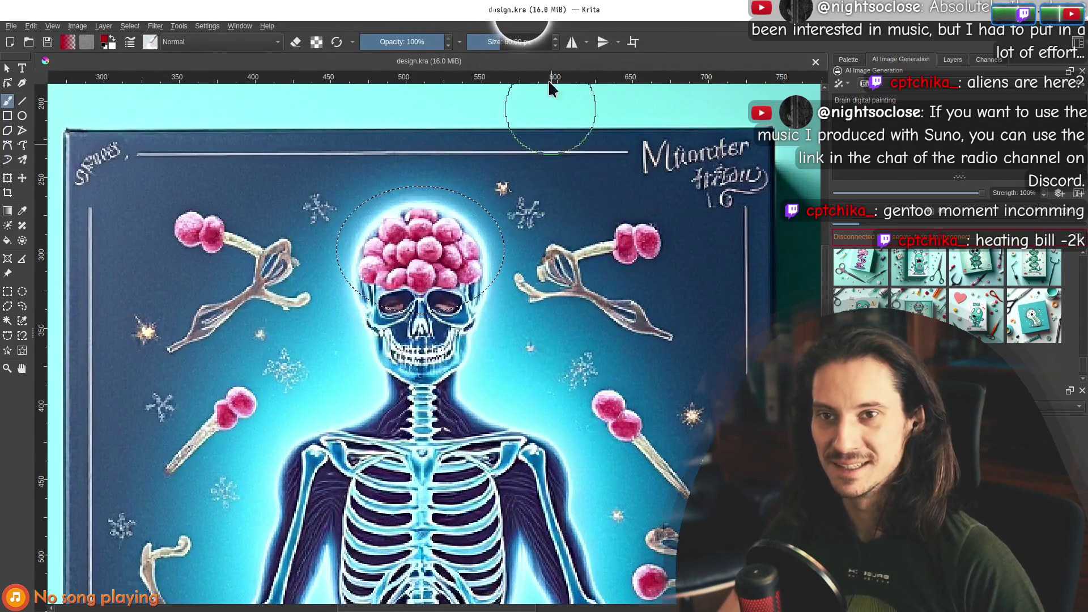
mouse_move(502, 15)
left_mouse_down()
mouse_move(570, 242)
mouse_move(500, 66)
mouse_move(516, 47)
mouse_move(694, 45)
mouse_move(331, 43)
mouse_move(351, 63)
left_mouse_up()
Deselect the brain area in Krita and focus the image-generation prompt.
scroll(397, 220, "down", 3)
scroll(397, 220, "up", 3)
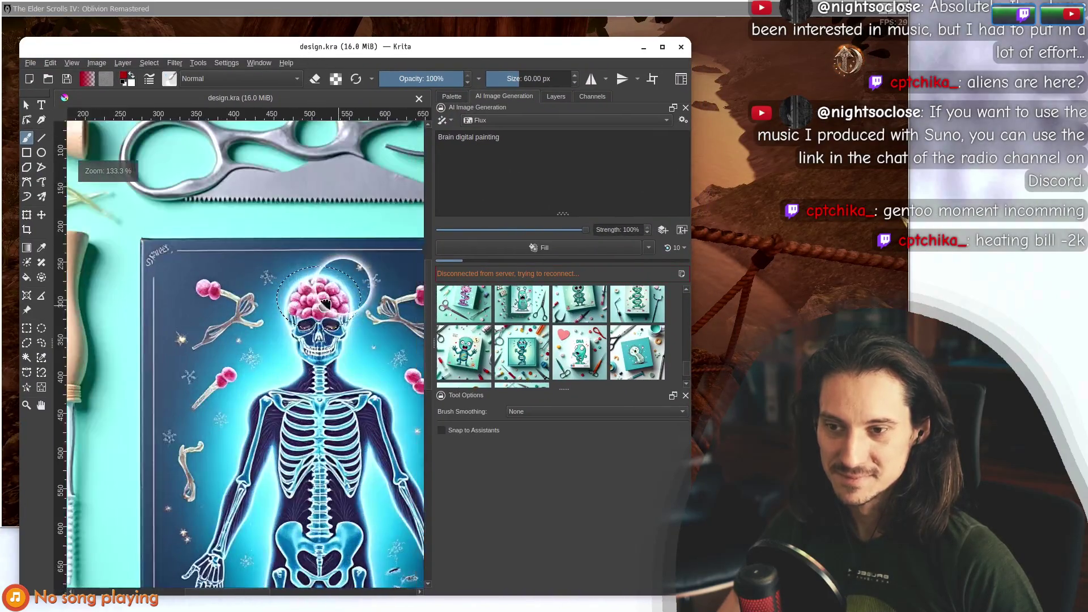
key("ctrl+shift+a")
left_click(527, 163)
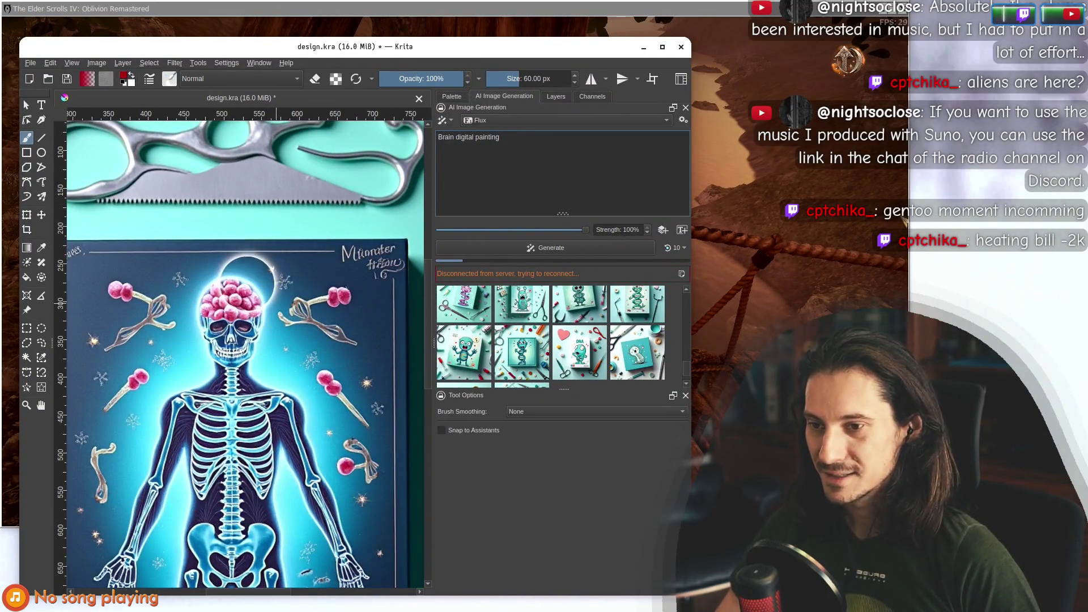
scroll(269, 289, "down", 4)
scroll(269, 289, "up", 2)
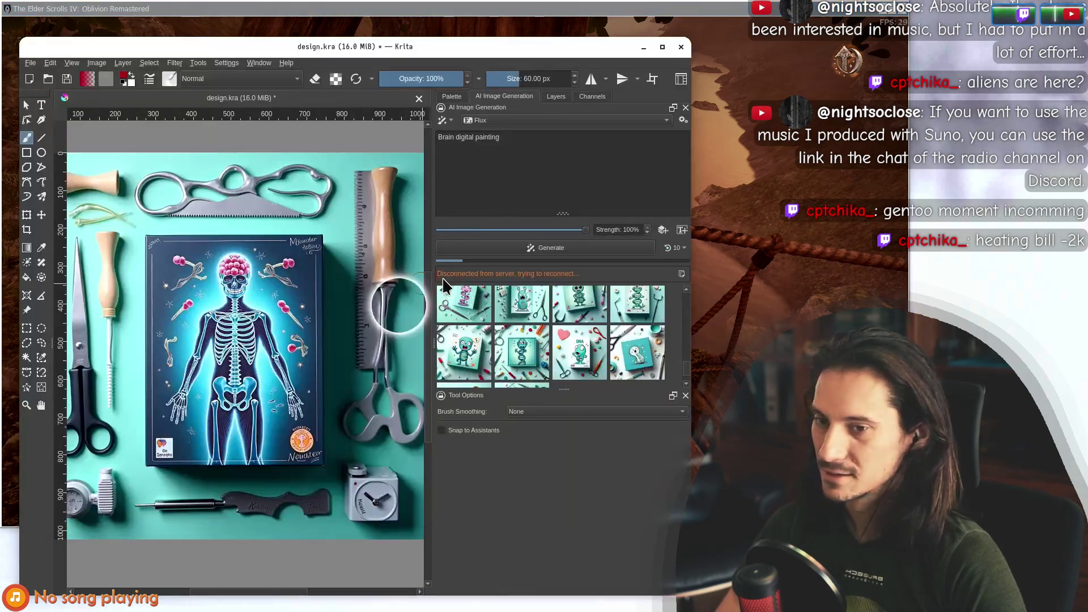
Relaunch the ComfyUI server from a new terminal in the ComfyUI folder, then hide the terminal.
key("ctrl+alt+t")
type("cd")
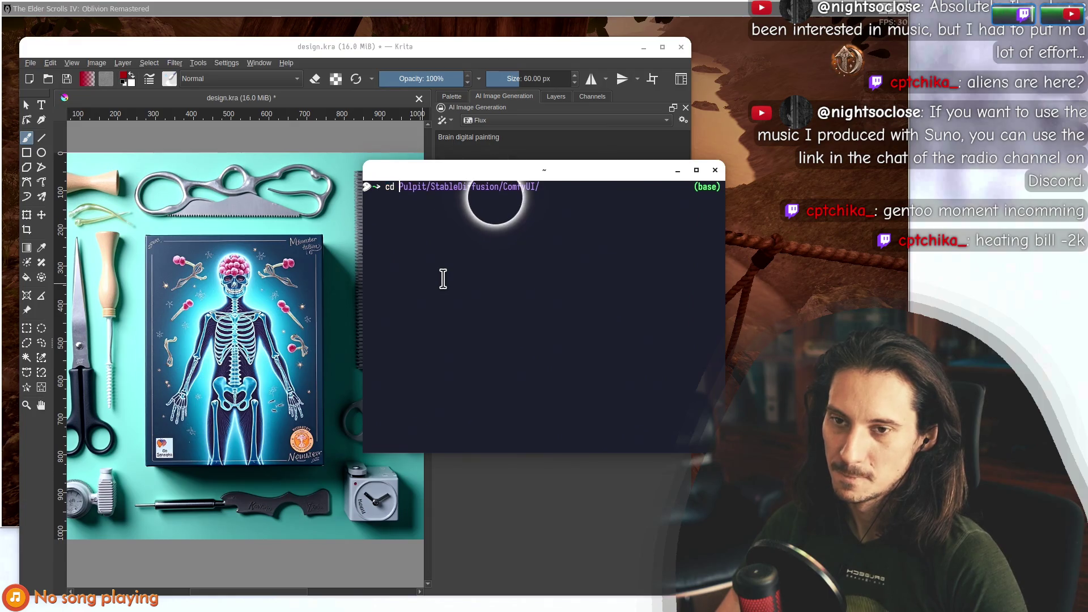
key("Return")
key("Right")
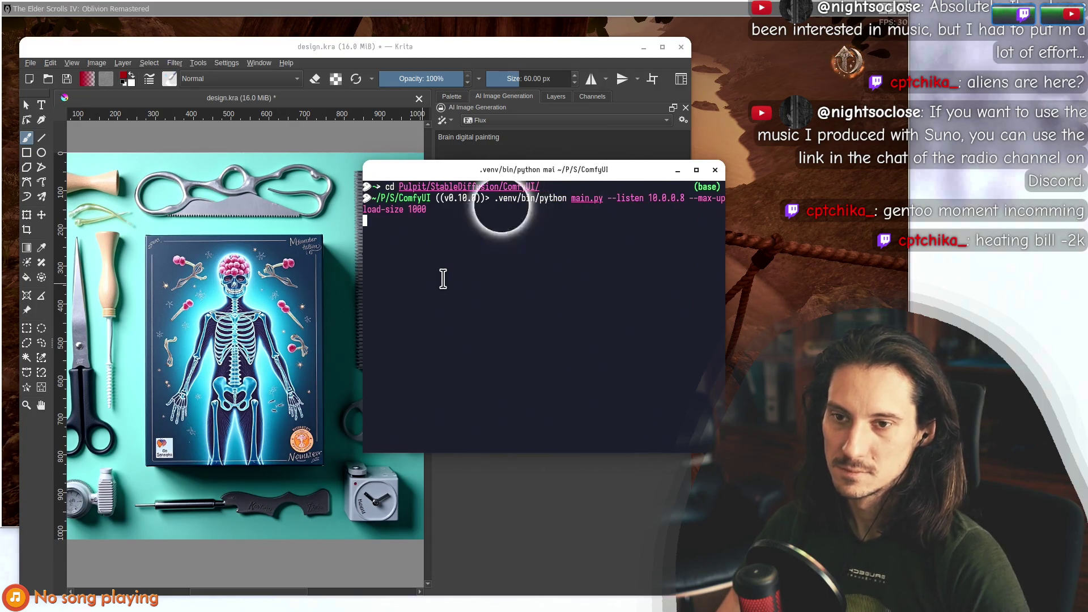
key("Return")
key("F12")
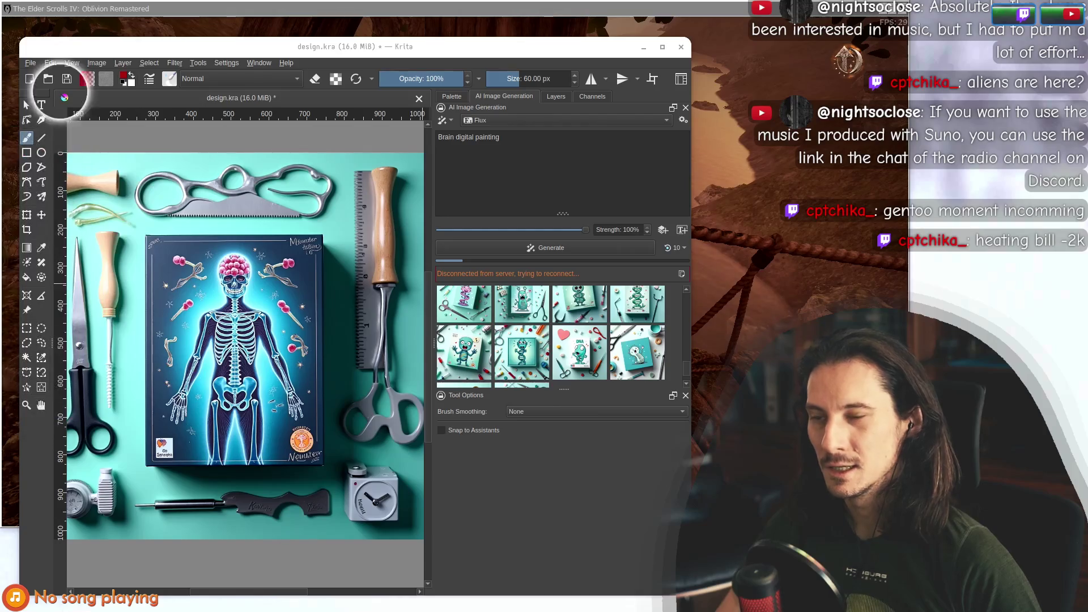
left_click_drag(310, 55, 496, 61)
mouse_move(772, 236)
left_mouse_down()
mouse_move(663, 239)
mouse_move(697, 237)
left_mouse_up()
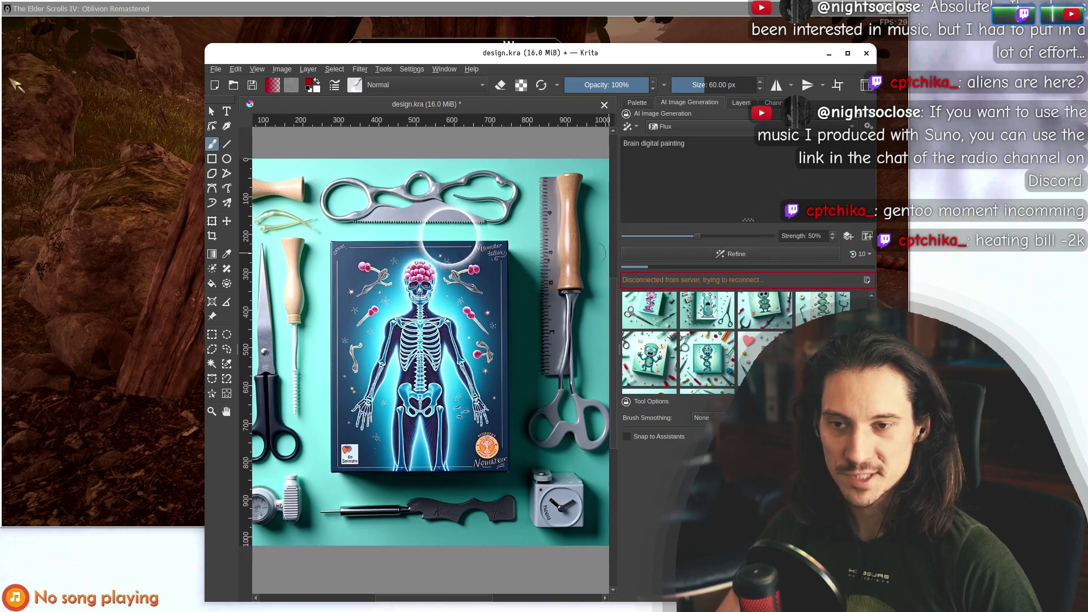
scroll(415, 267, "up", 3)
scroll(415, 267, "down", 4)
scroll(508, 420, "up", 1)
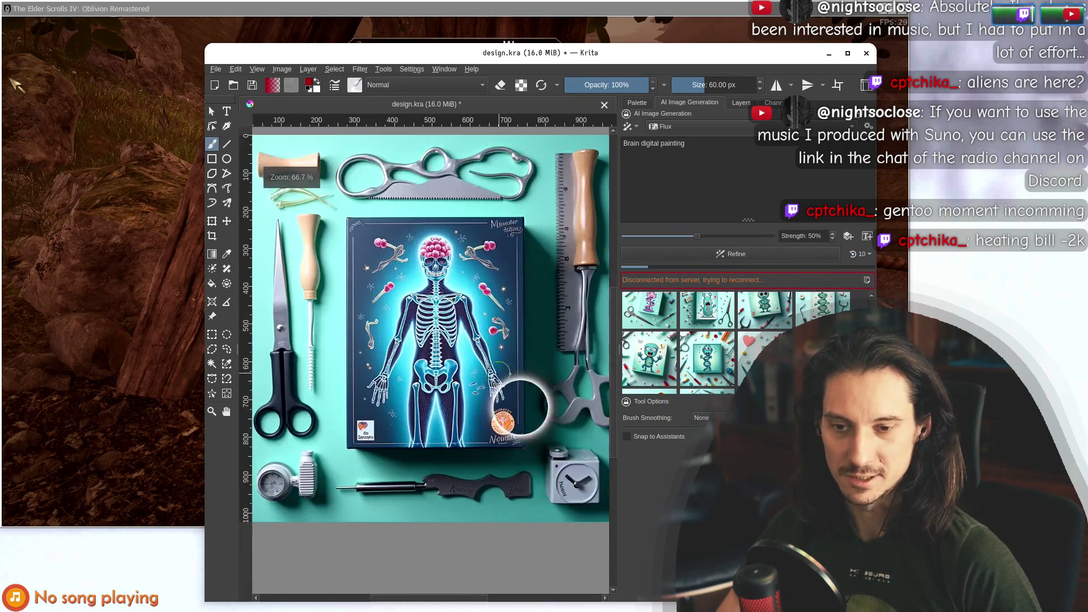
scroll(508, 420, "up", 5)
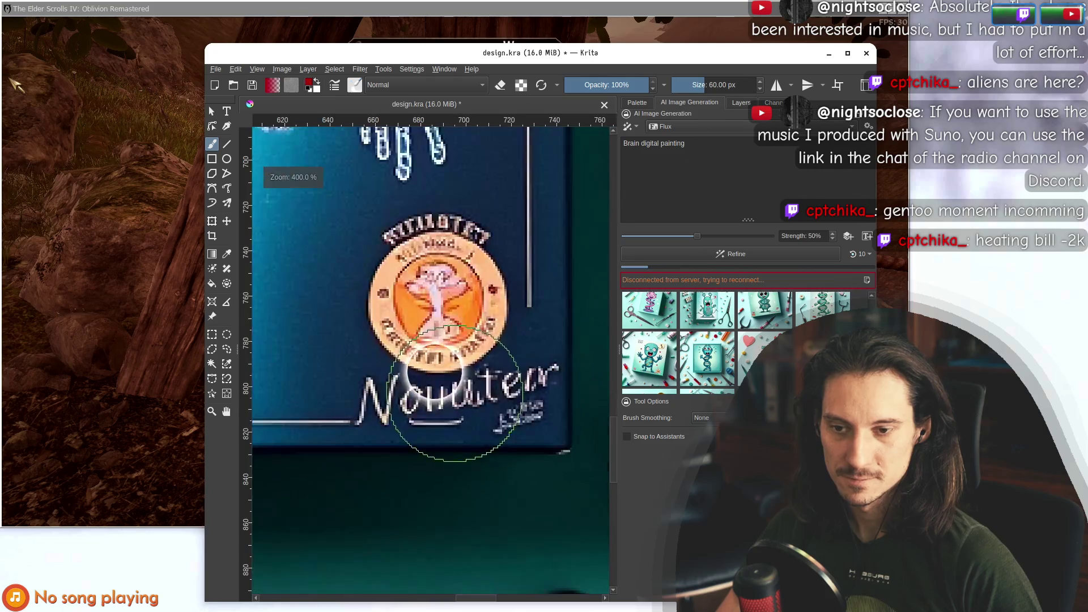
left_click(848, 53)
scroll(522, 233, "down", 4)
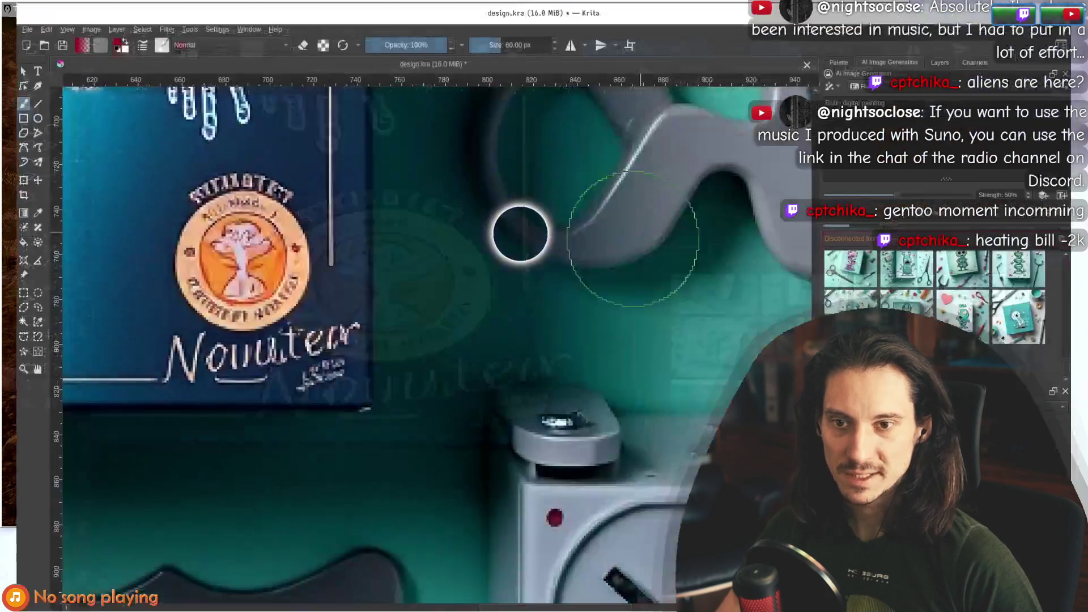
scroll(522, 233, "down", 1)
scroll(278, 242, "up", 2)
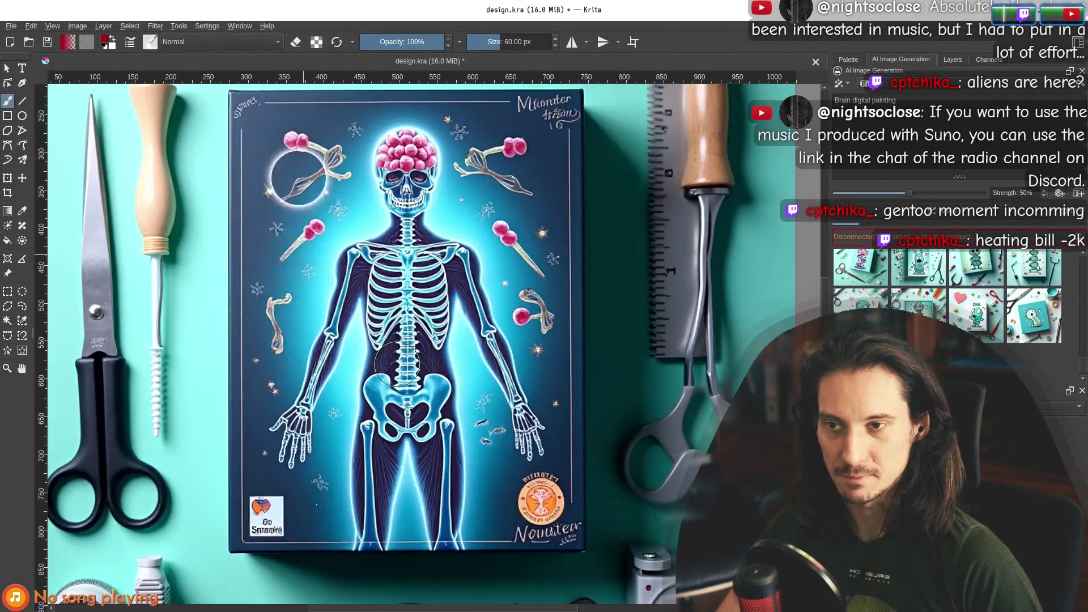
scroll(277, 242, "down", 1)
scroll(253, 300, "down", 1)
scroll(312, 453, "up", 4)
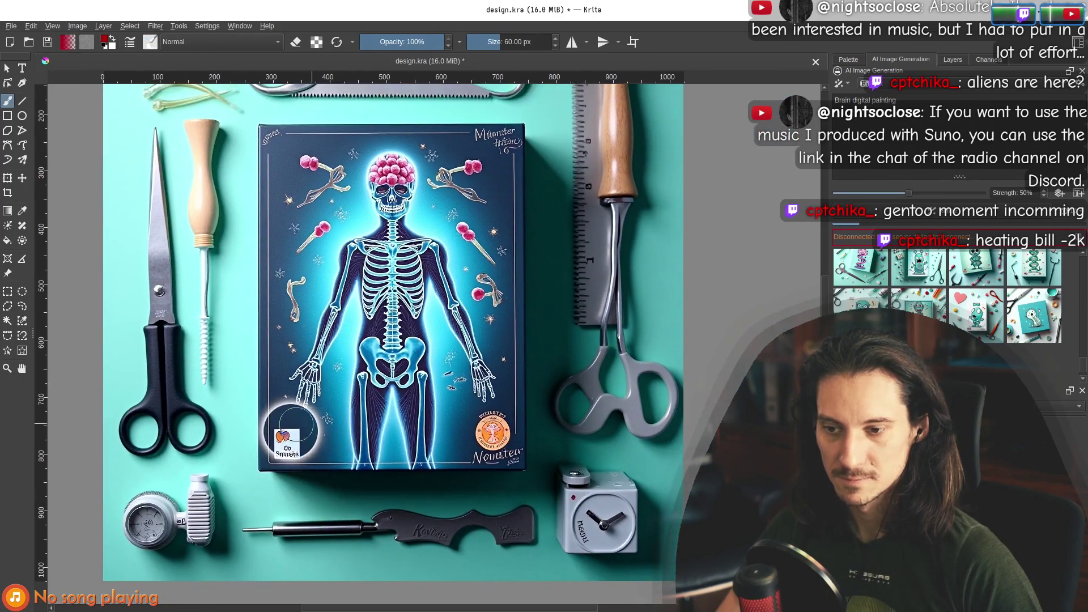
scroll(318, 424, "down", 3)
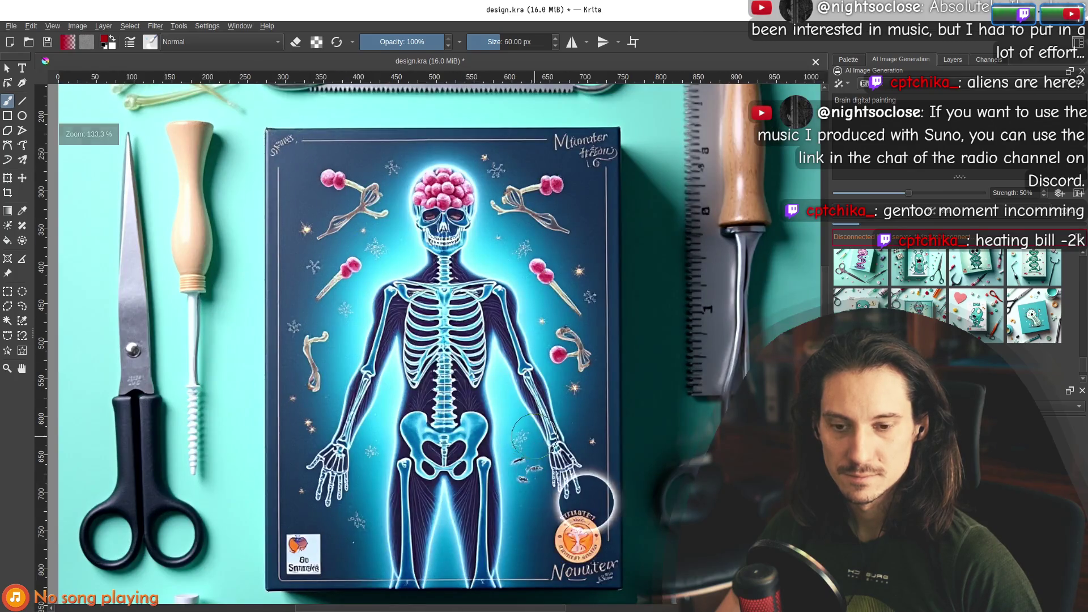
scroll(582, 471, "up", 1)
left_click_drag(413, 349, 483, 416)
scroll(483, 415, "down", 2)
scroll(396, 283, "up", 2)
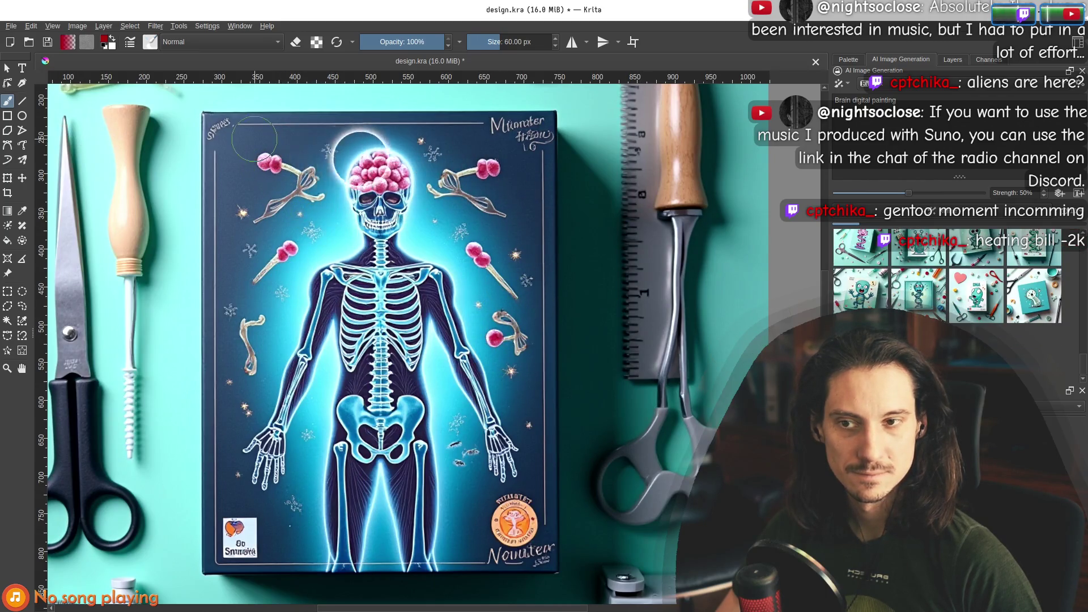
scroll(254, 139, "up", 2)
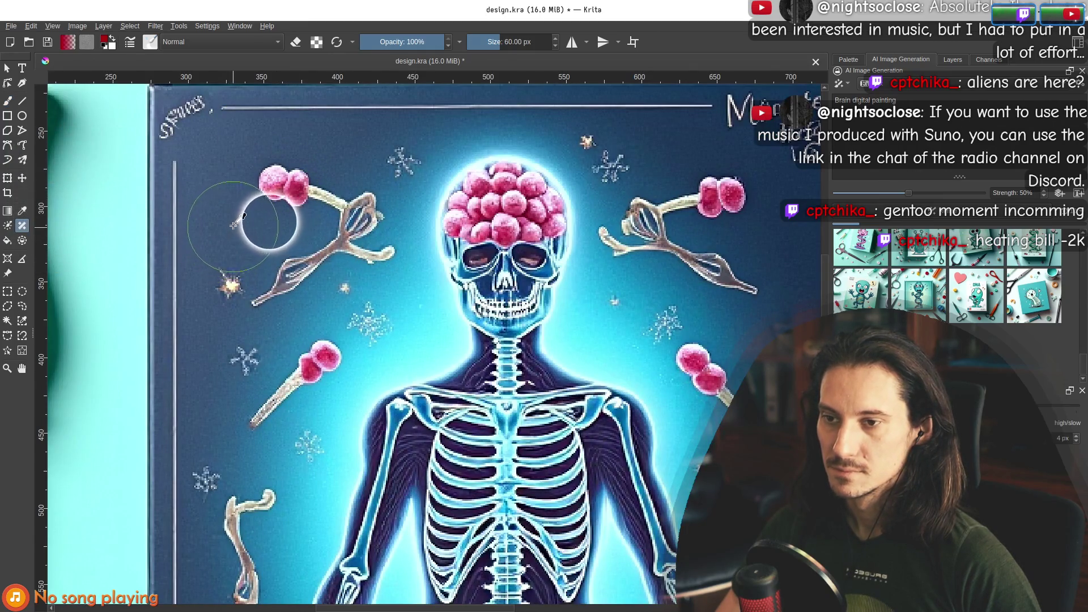
Shrink the brush to 28 px and mask the pink bud for AI removal.
mouse_move(264, 219)
left_mouse_down()
mouse_move(252, 230)
mouse_move(280, 176)
mouse_move(348, 195)
mouse_move(383, 223)
mouse_move(300, 272)
left_mouse_up()
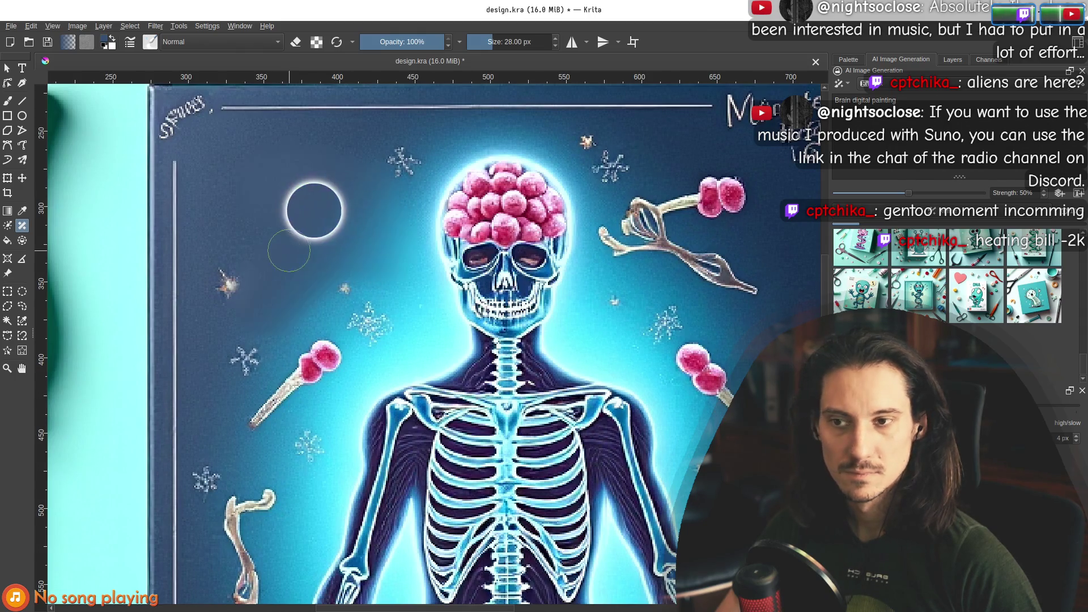
scroll(446, 258, "down", 5)
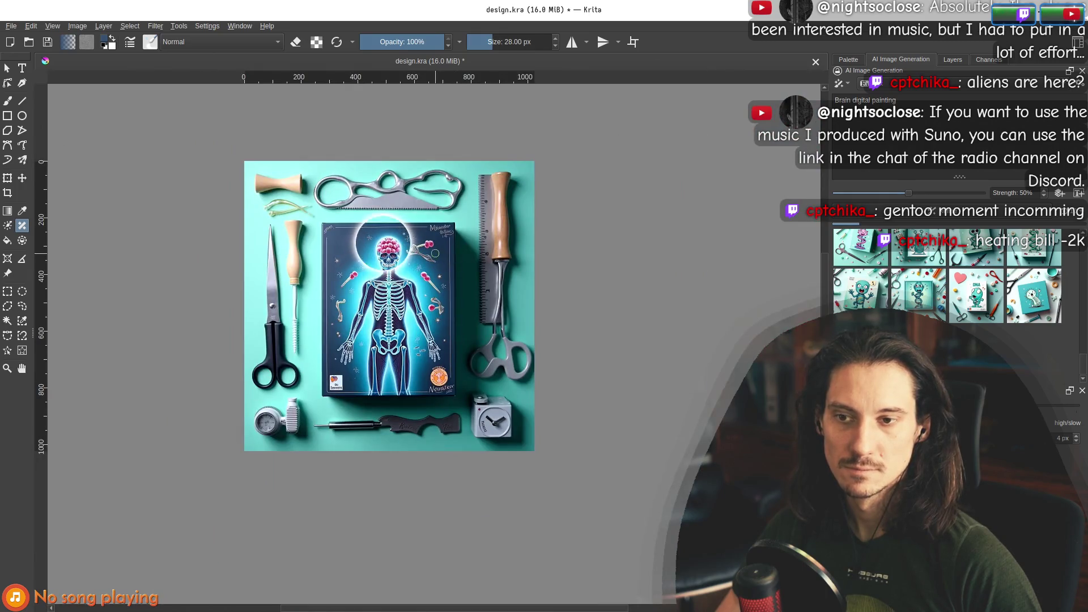
scroll(435, 250, "up", 6)
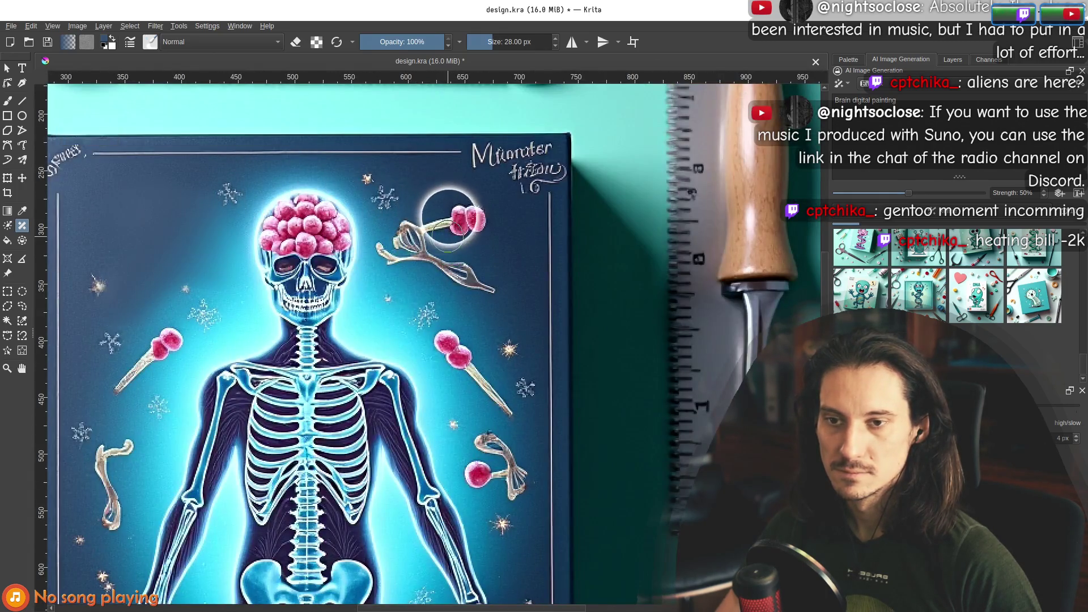
scroll(513, 245, "down", 1)
left_click(488, 210)
mouse_move(488, 210)
left_mouse_down()
mouse_move(471, 227)
mouse_move(411, 225)
mouse_move(493, 279)
mouse_move(497, 301)
left_mouse_up()
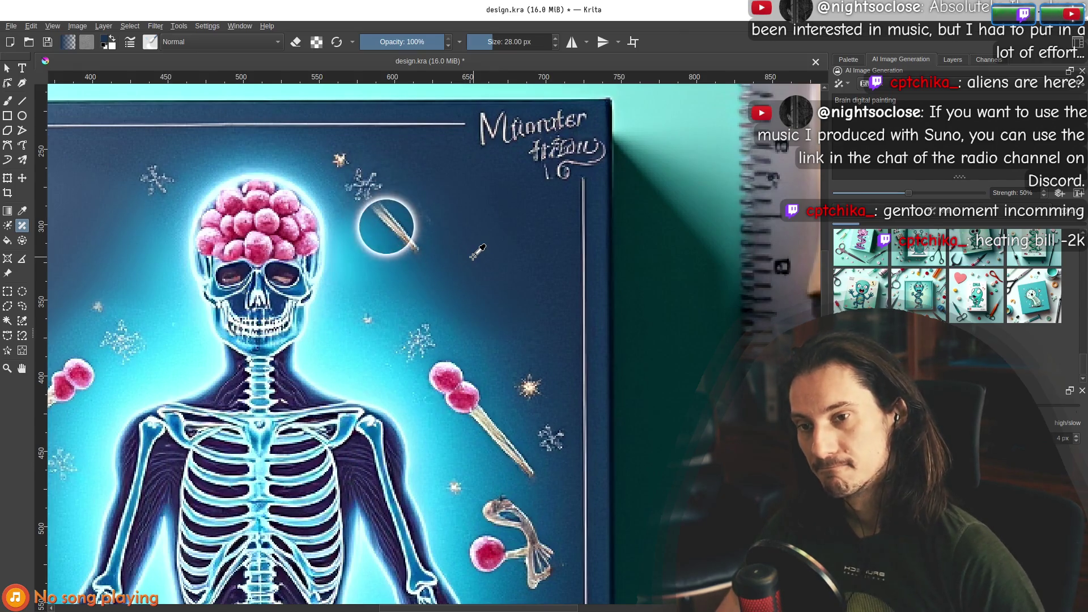
Mask the pencil-in-circle sticker, the upper lollipop and both bone pieces so they regenerate away.
left_click_drag(424, 242, 385, 195)
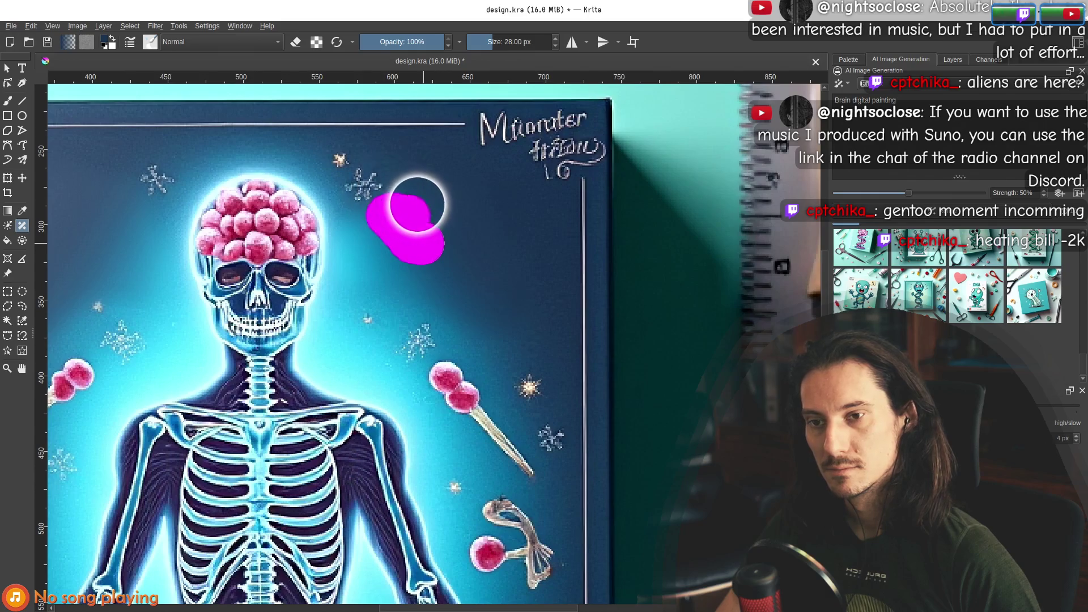
scroll(377, 166, "down", 4)
scroll(450, 255, "up", 4)
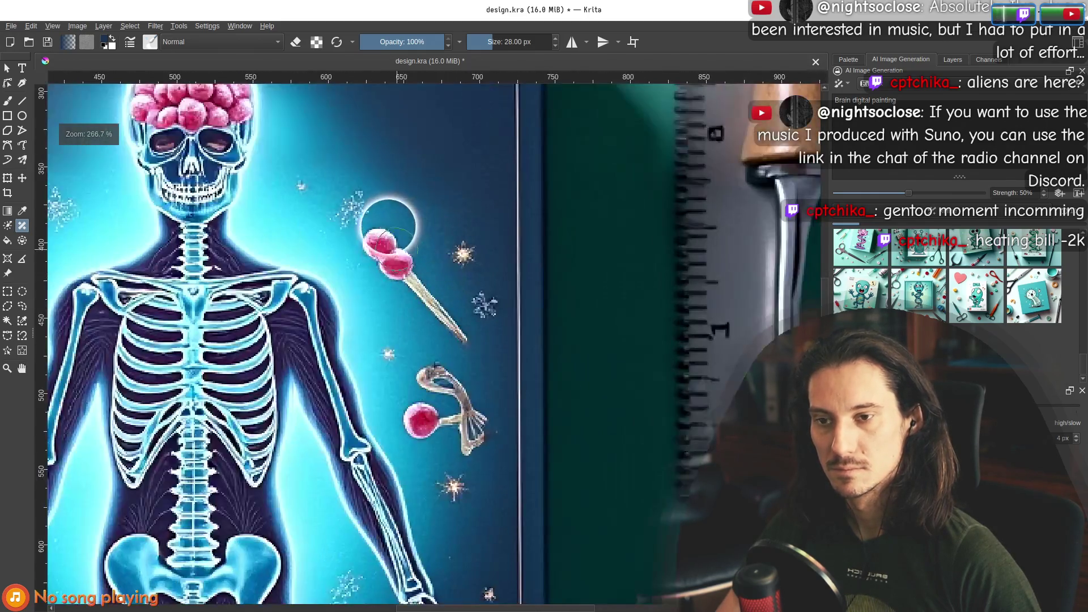
mouse_move(376, 244)
left_mouse_down()
mouse_move(425, 248)
mouse_move(456, 316)
mouse_move(473, 405)
mouse_move(434, 395)
mouse_move(432, 357)
left_mouse_up()
scroll(442, 354, "down", 5)
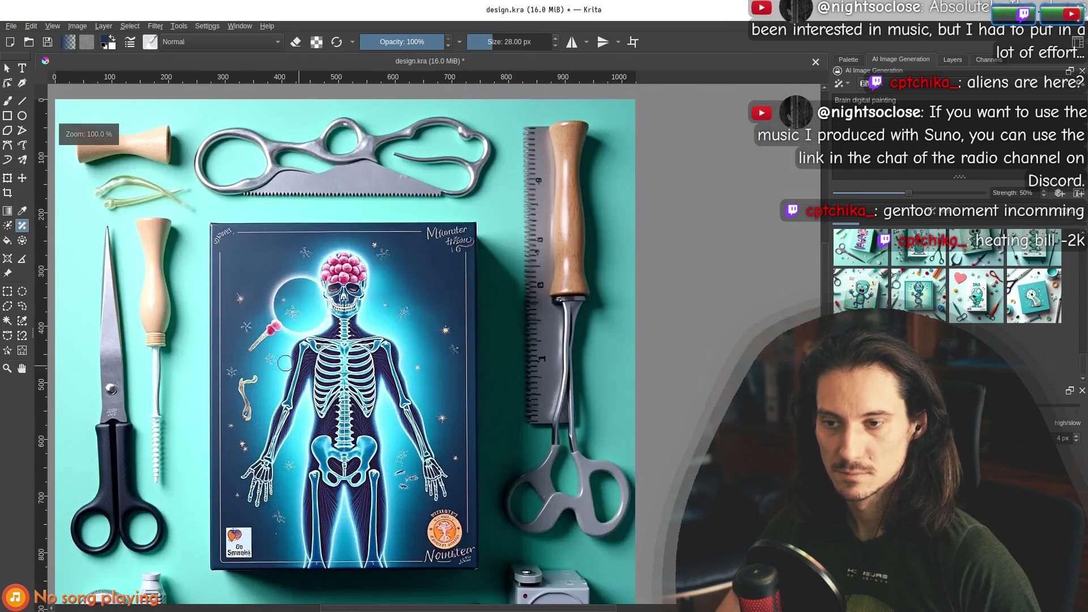
scroll(285, 363, "up", 3)
left_click_drag(299, 292, 232, 351)
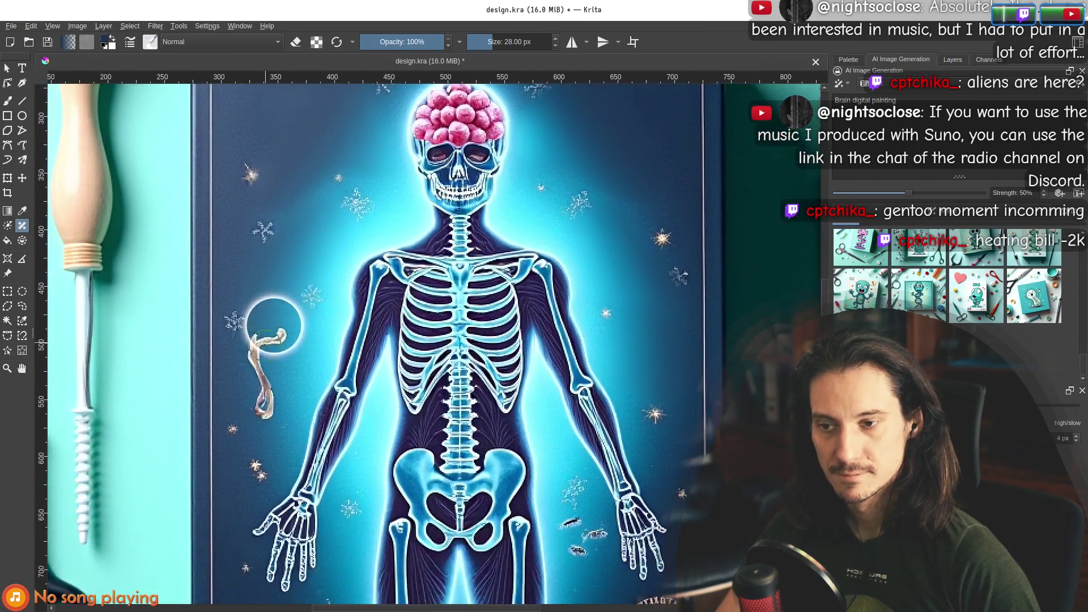
left_click_drag(263, 409, 266, 347)
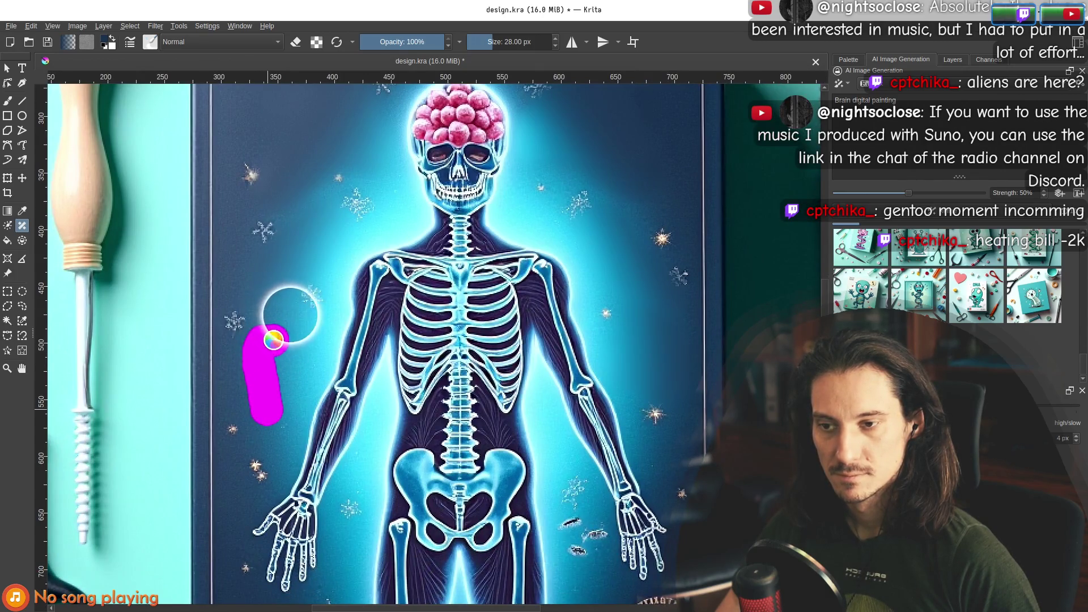
scroll(510, 498, "down", 3)
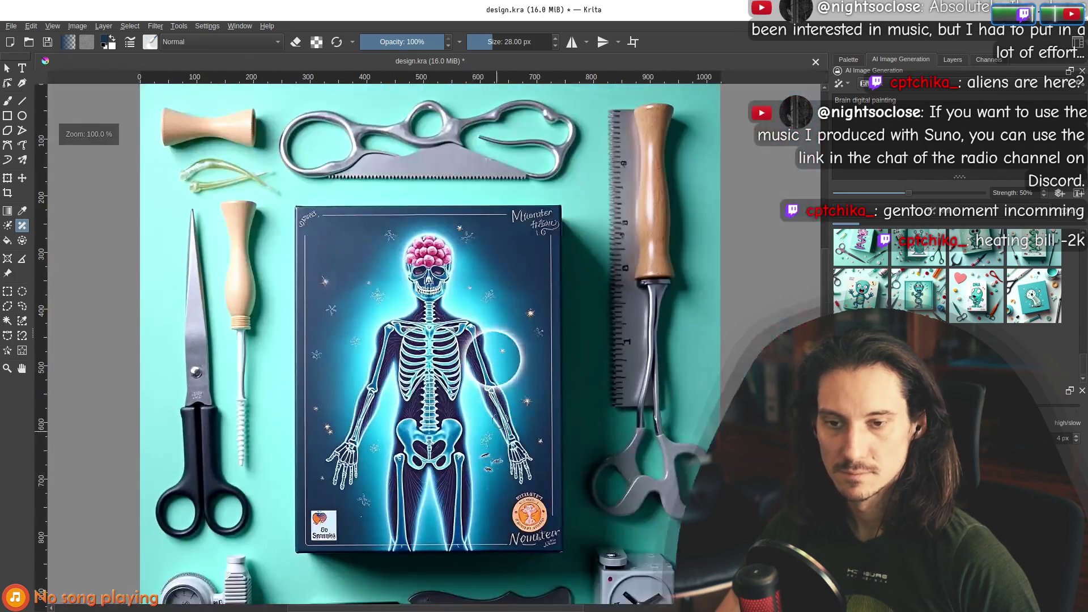
scroll(467, 295, "down", 2)
scroll(453, 292, "up", 3)
scroll(378, 276, "down", 2)
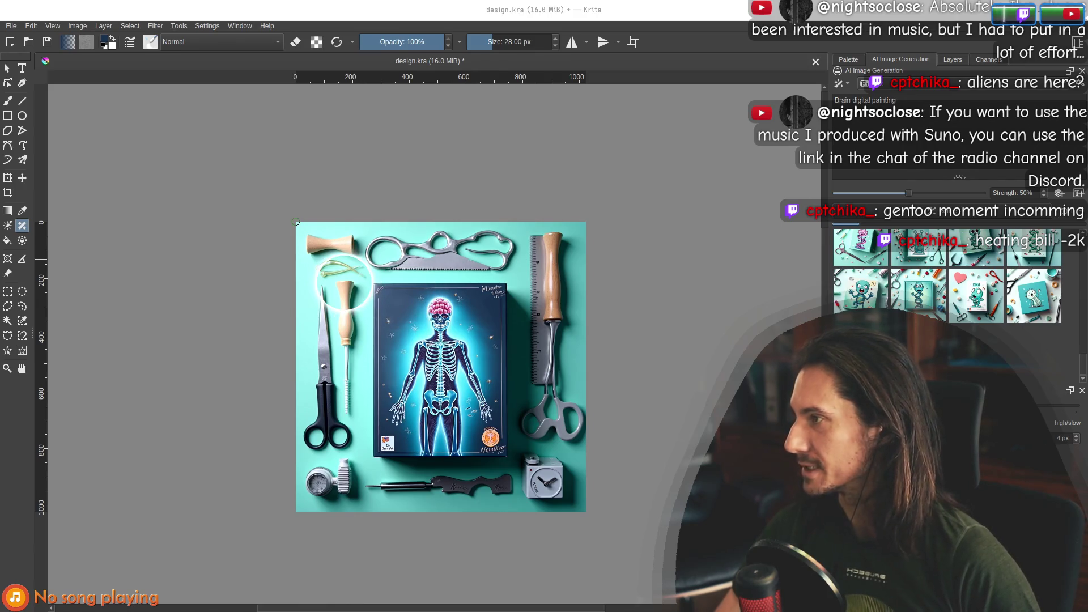
Shift the browser window left and open a new Chrome tab in front of Krita.
key("alt+Tab")
left_click_drag(493, 36, 364, 37)
key("alt+Tab")
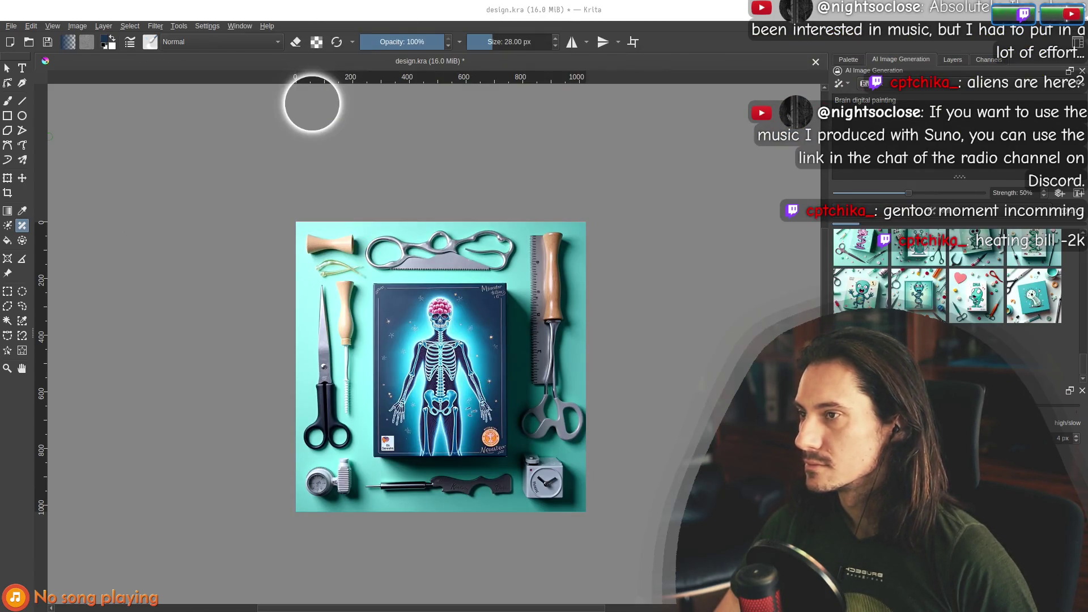
key("alt+Tab")
key("ctrl+t")
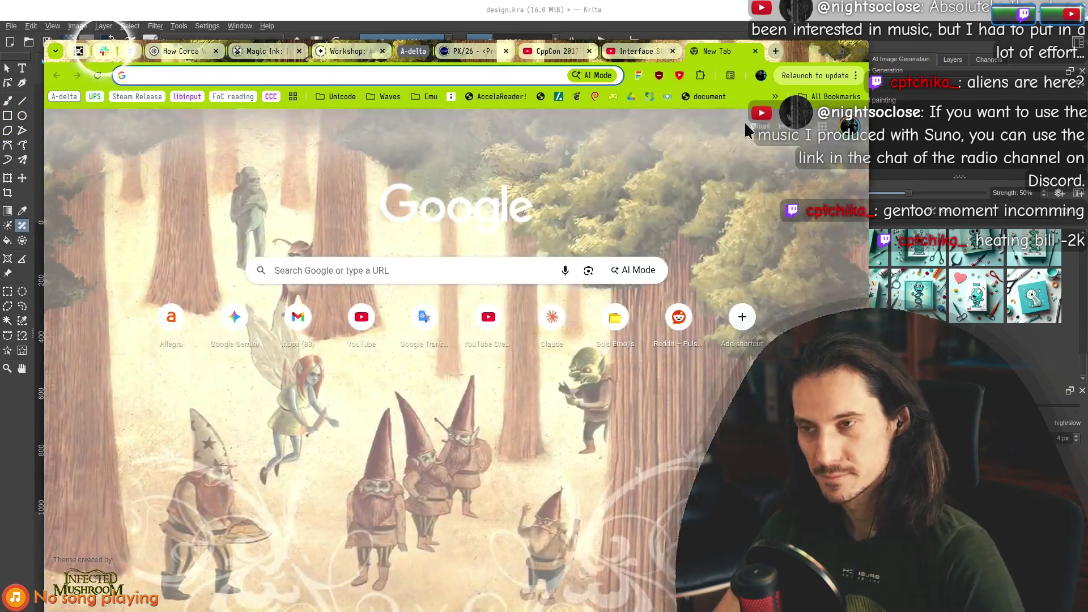
Search for 'wikimediaa' and open the Wikimedia Commons Category:Images page.
type("wikimediaa")
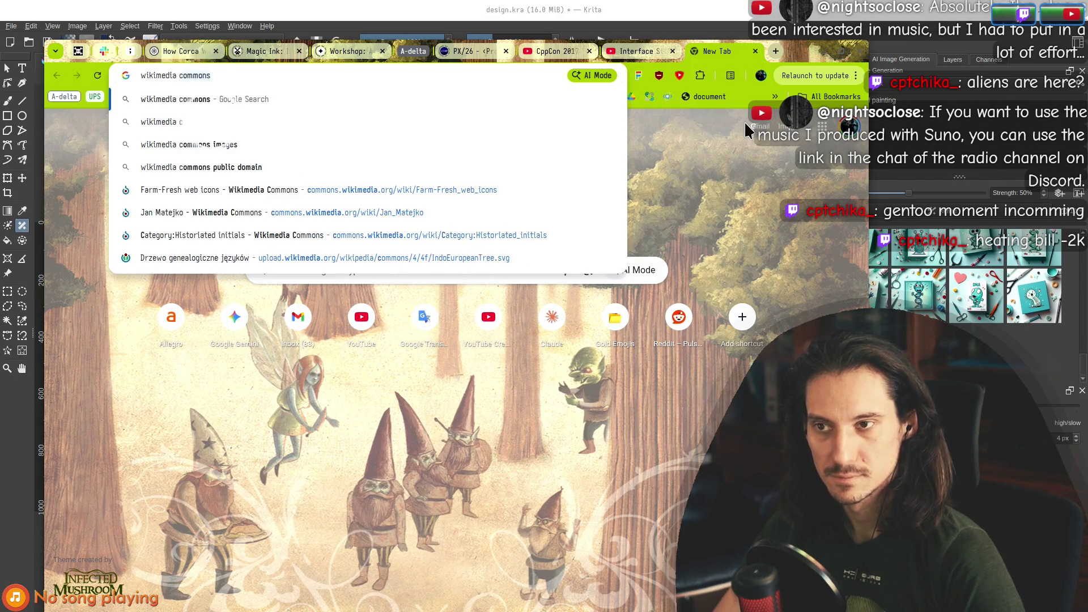
key("Down")
key("Return")
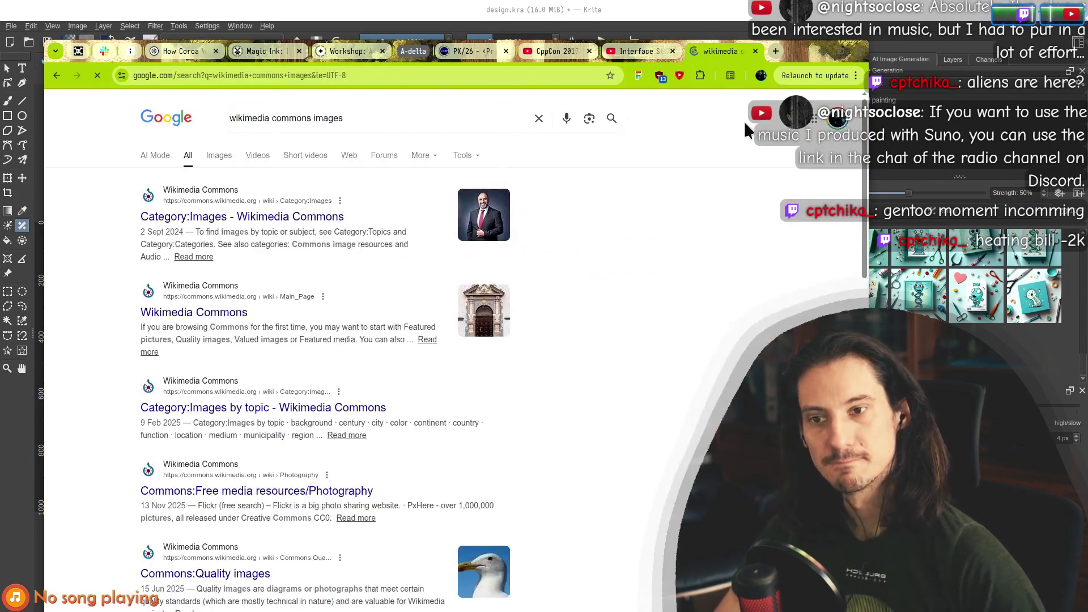
left_click(183, 221)
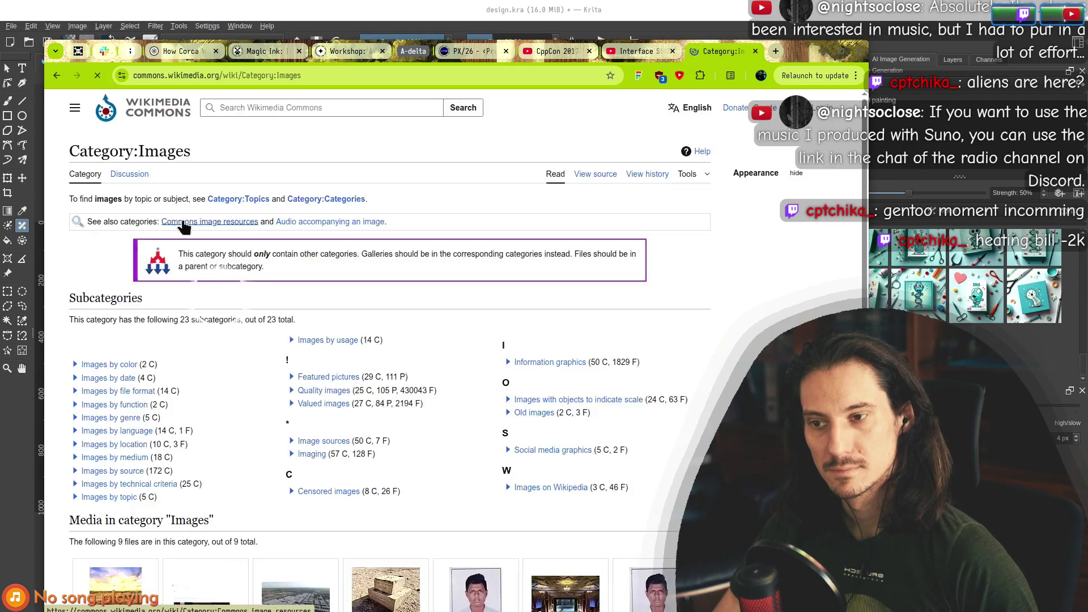
mouse_move(804, 52)
left_mouse_down()
mouse_move(958, 584)
mouse_move(868, 120)
left_mouse_up()
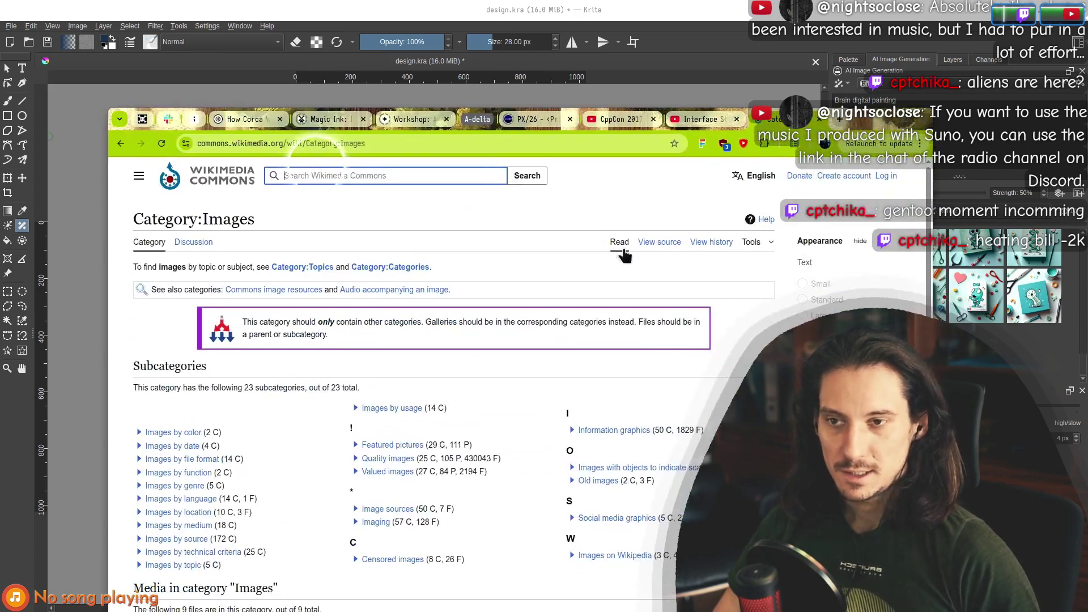
Search Wikimedia Commons for 'brain' and load more image results.
type("brain")
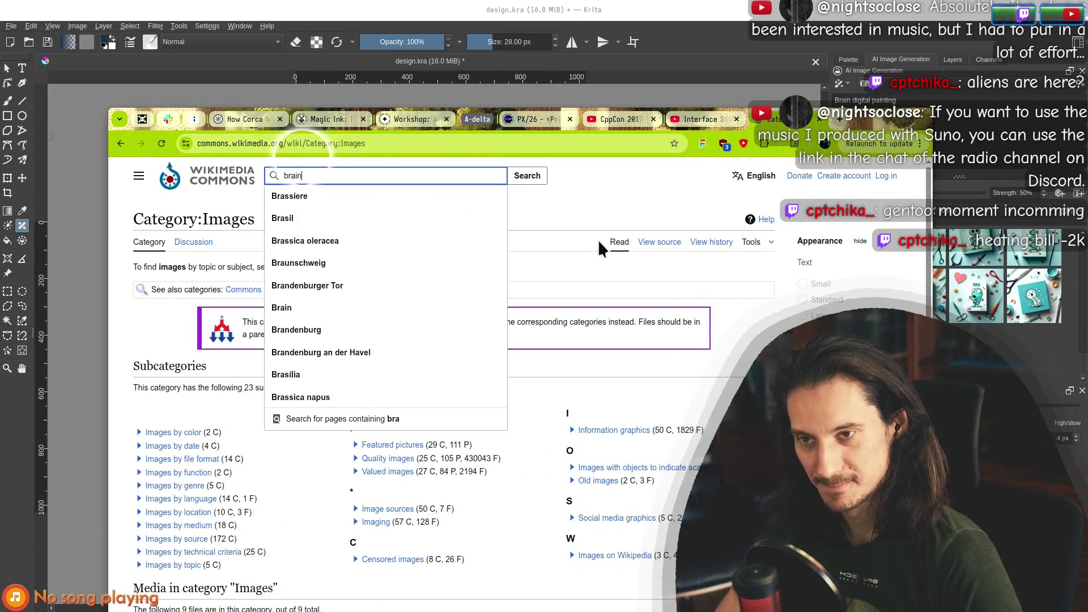
key("Return")
left_click_drag(864, 123, 845, 20)
scroll(454, 340, "down", 10)
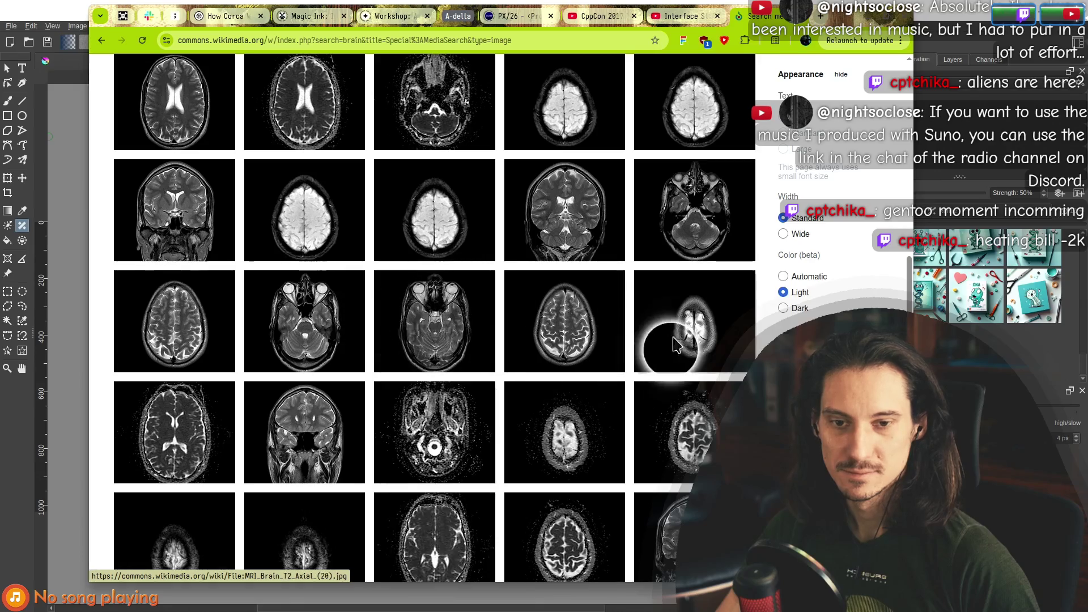
scroll(408, 237, "down", 5)
scroll(408, 237, "down", 5)
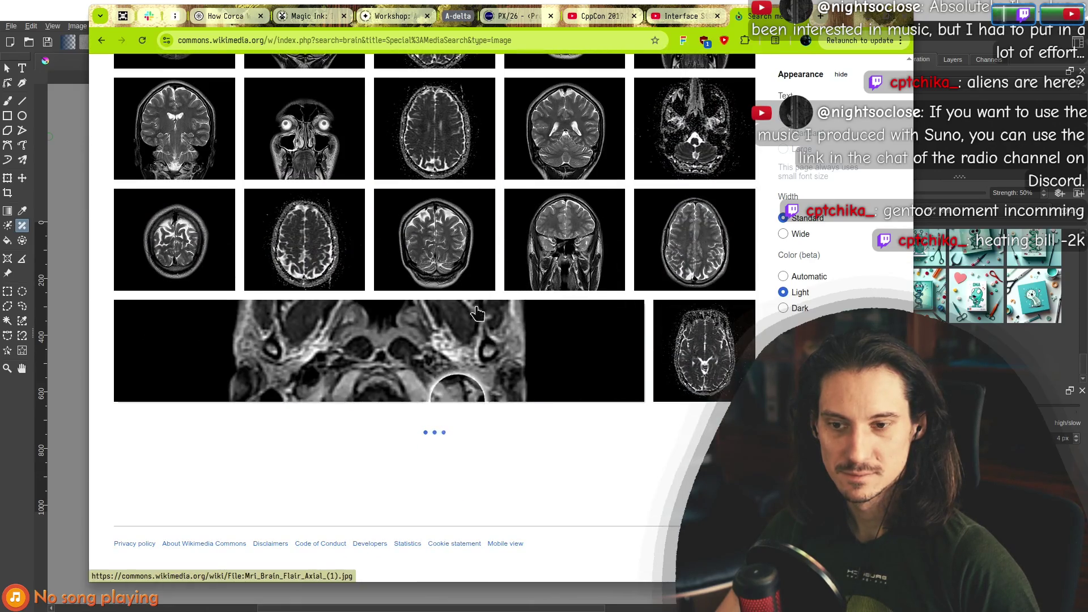
scroll(351, 318, "down", 8)
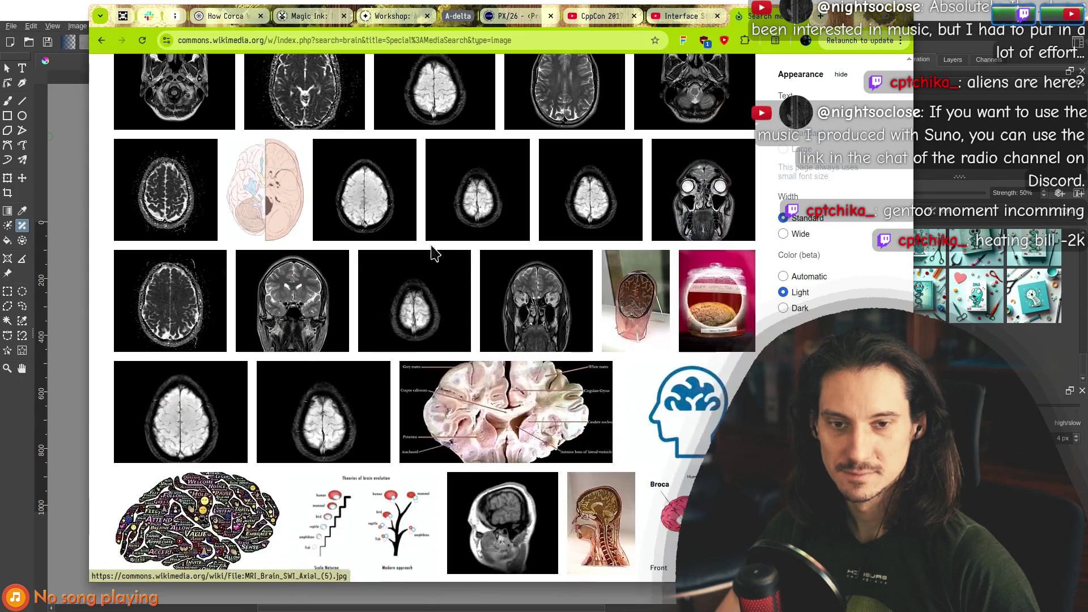
scroll(288, 279, "down", 5)
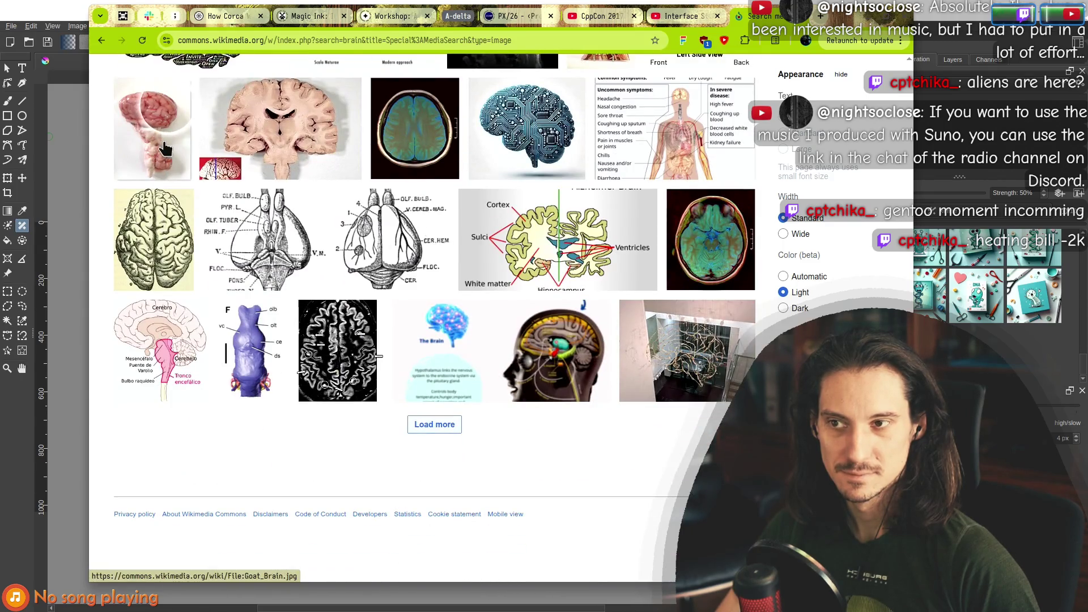
left_click(432, 425)
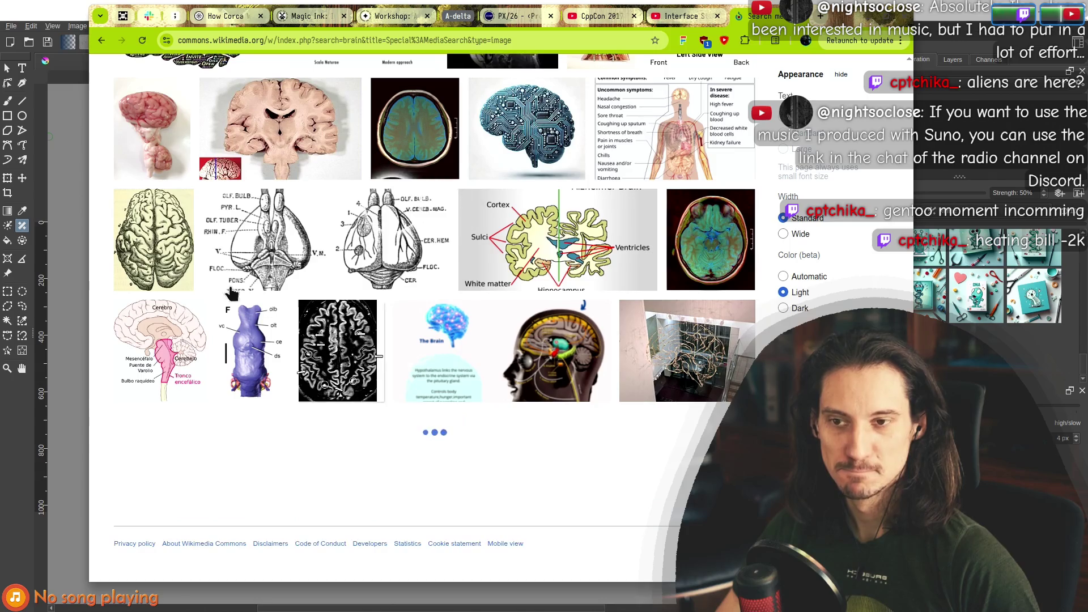
Browse further down the brain results and load another batch of images.
scroll(163, 113, "down", 2)
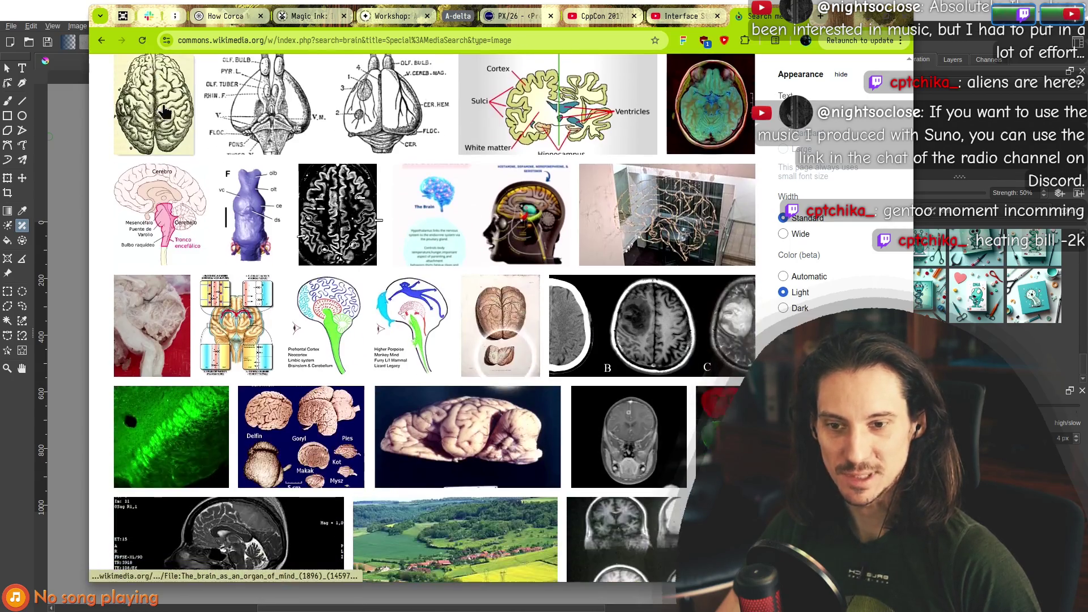
scroll(481, 256, "down", 6)
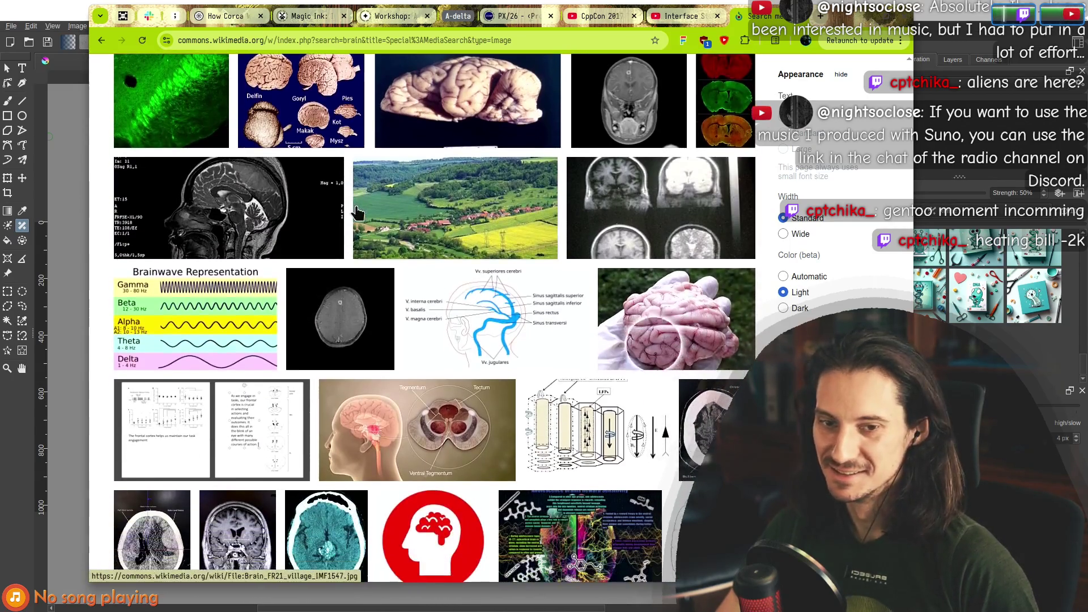
scroll(300, 317, "down", 2)
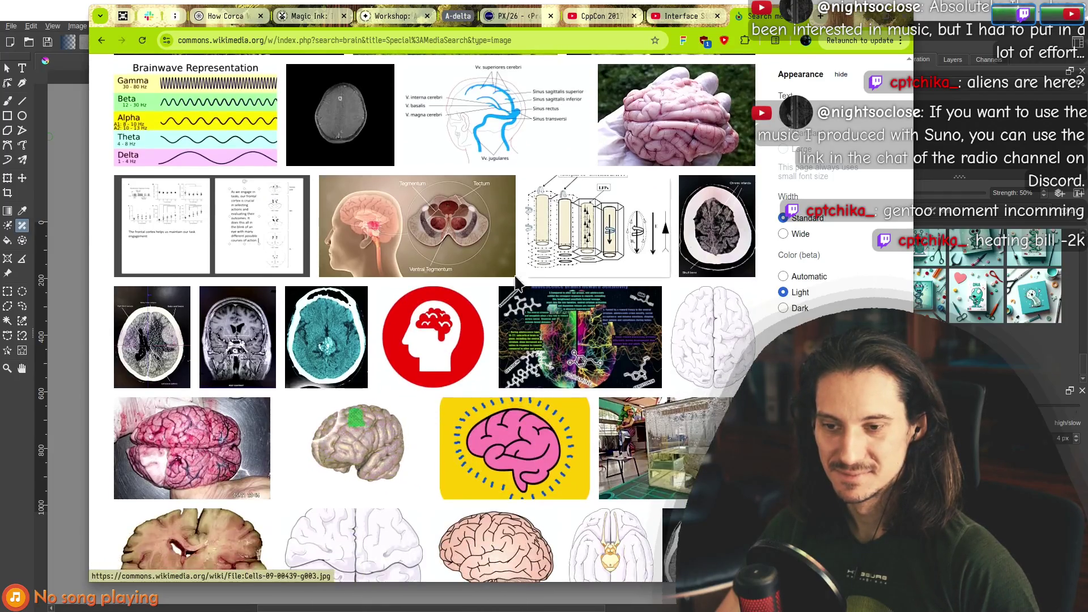
scroll(249, 414, "down", 6)
scroll(454, 189, "down", 3)
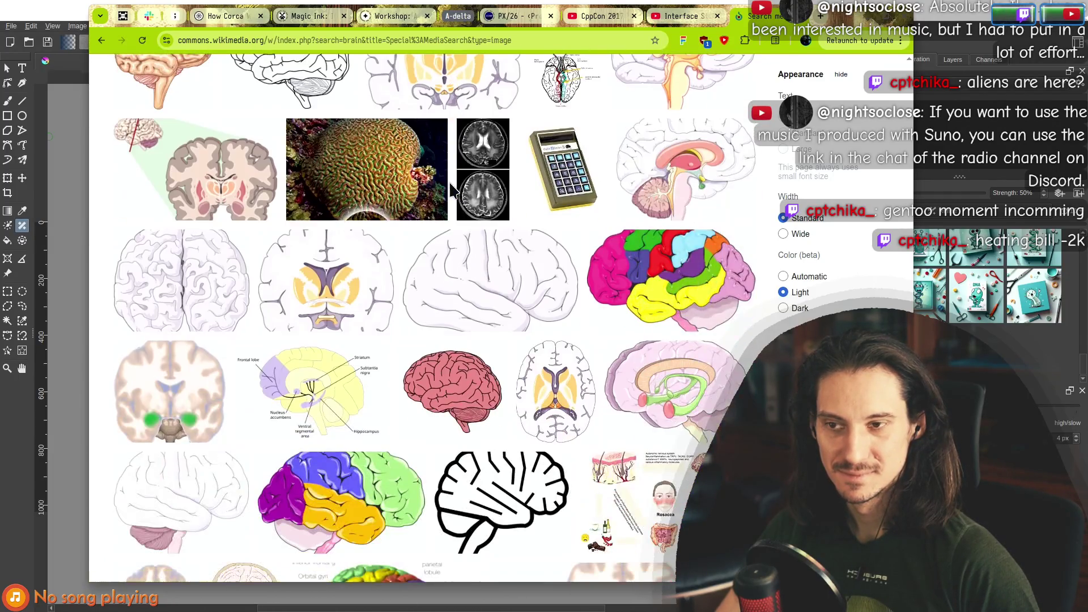
scroll(228, 177, "down", 4)
scroll(346, 180, "down", 4)
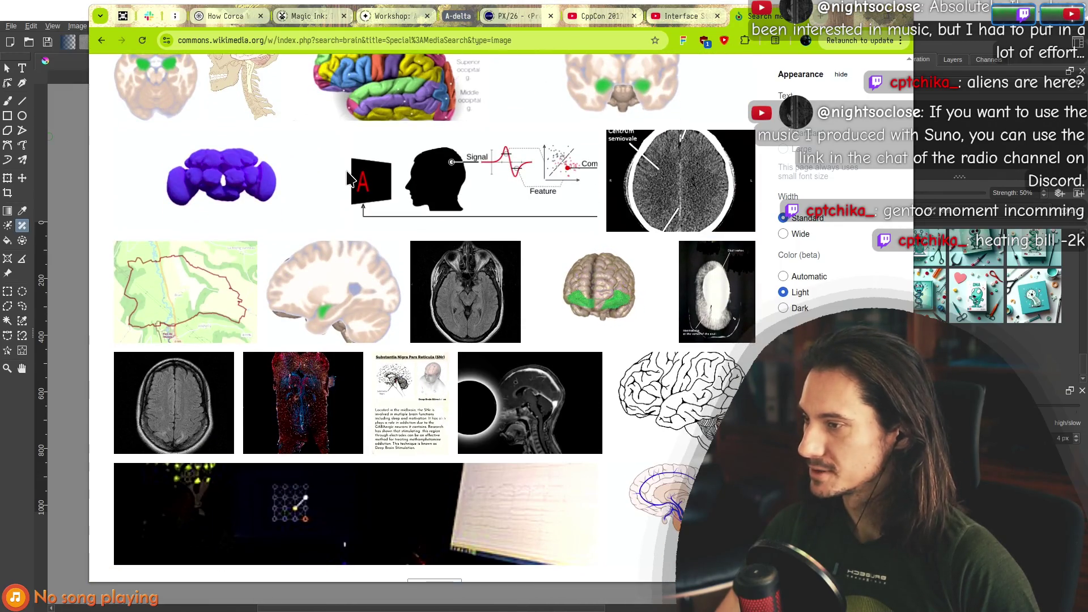
key("alt+Tab")
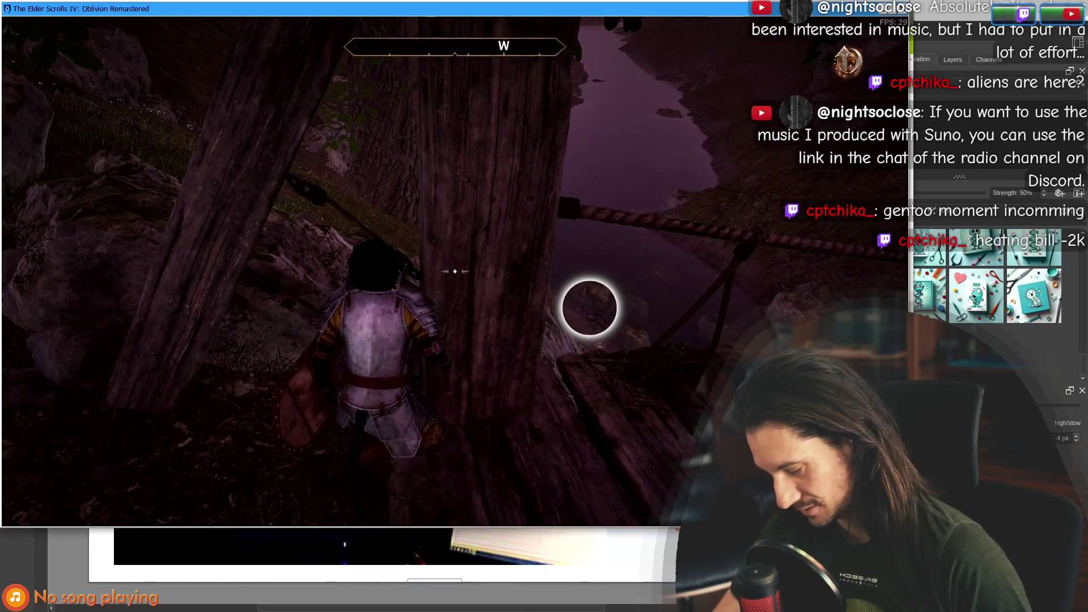
key("alt+Tab")
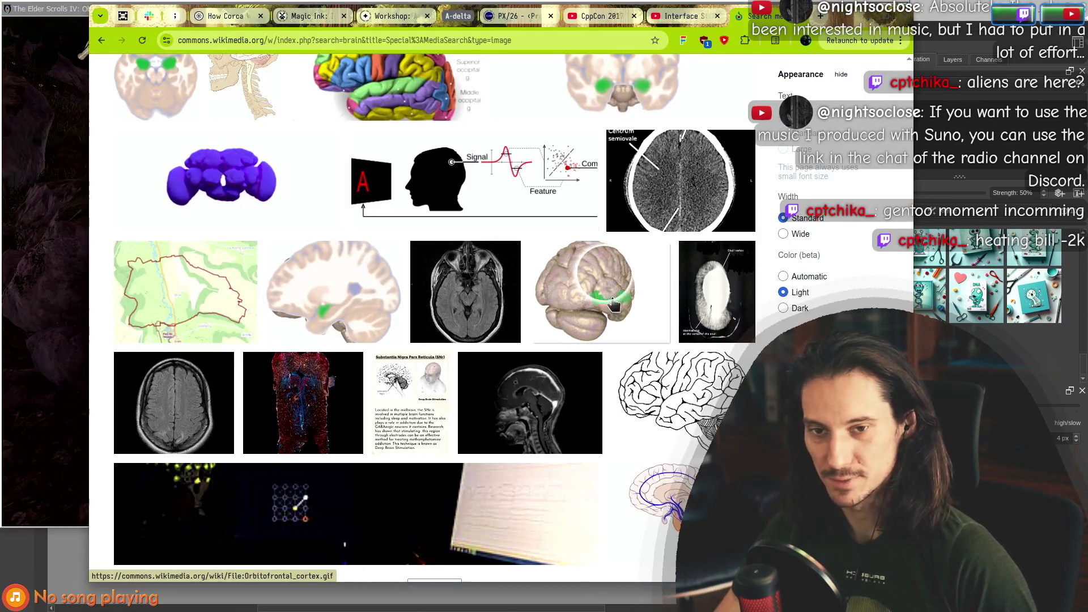
scroll(551, 294, "down", 3)
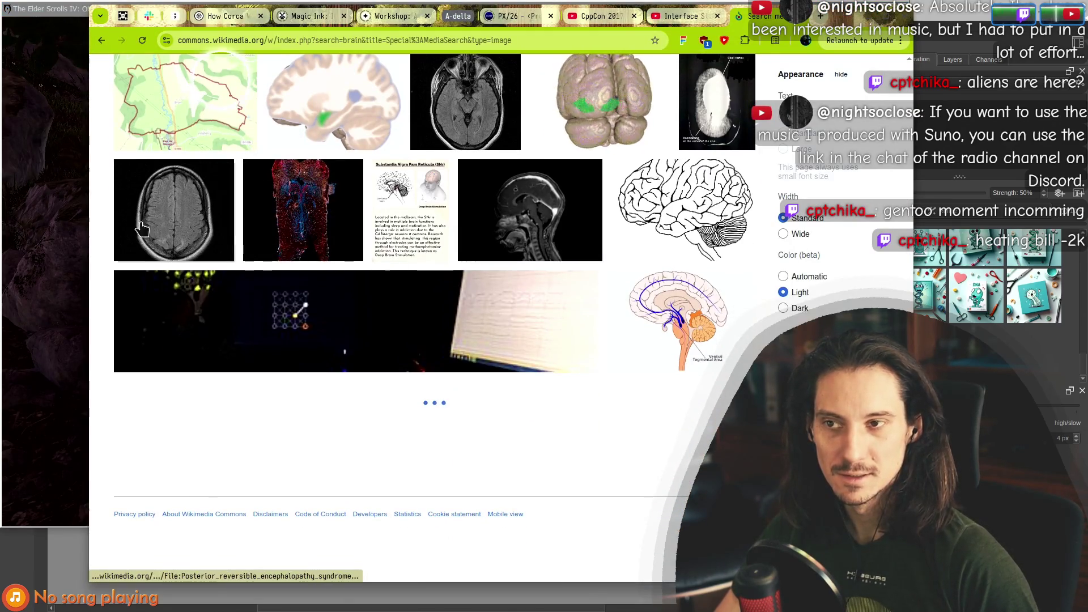
scroll(100, 348, "down", 6)
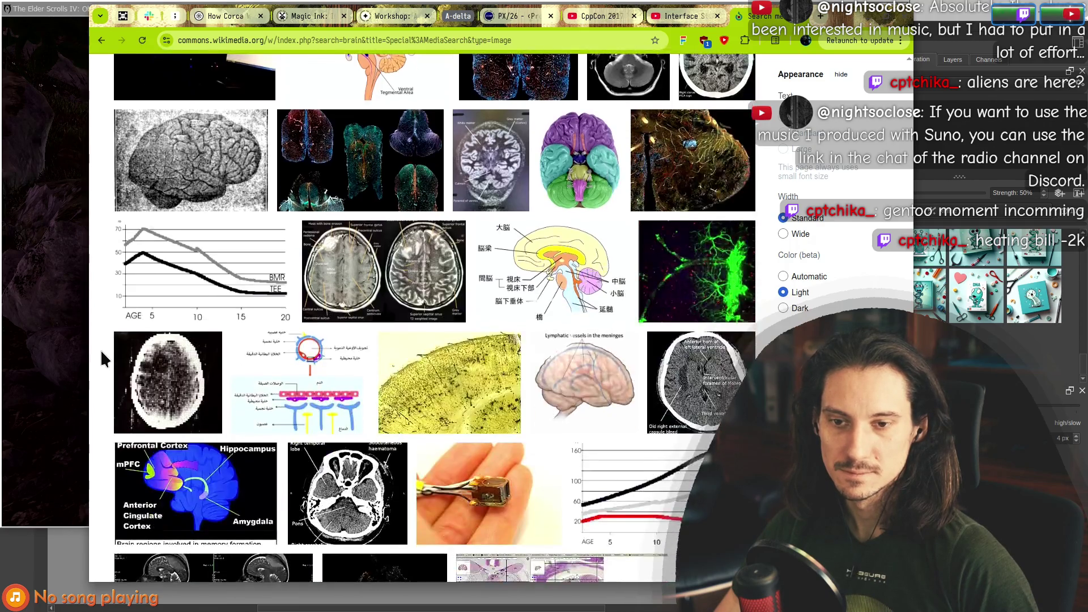
scroll(102, 361, "down", 8)
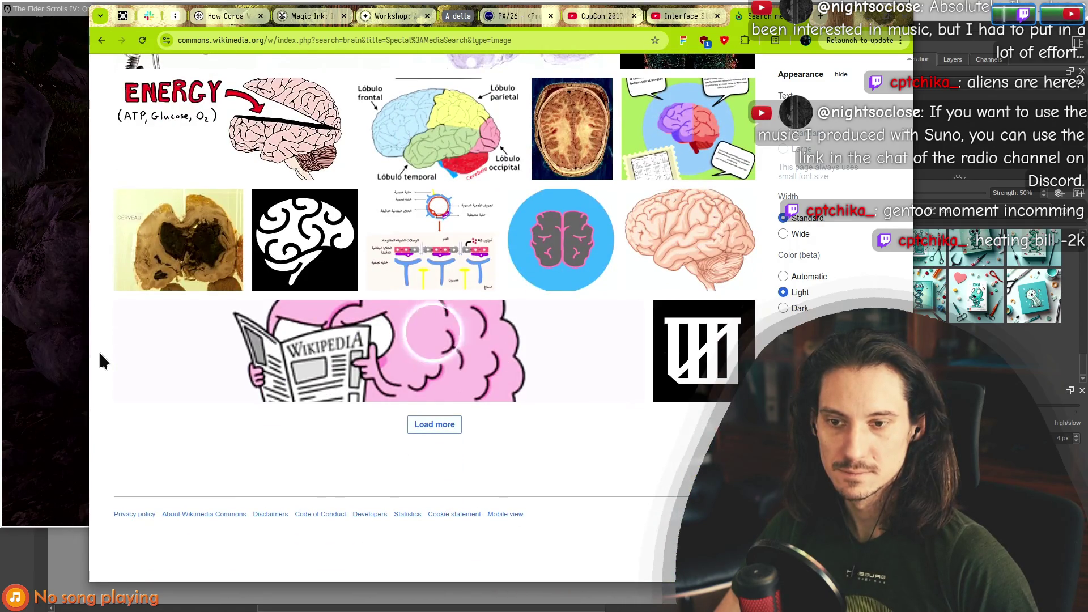
left_click(430, 425)
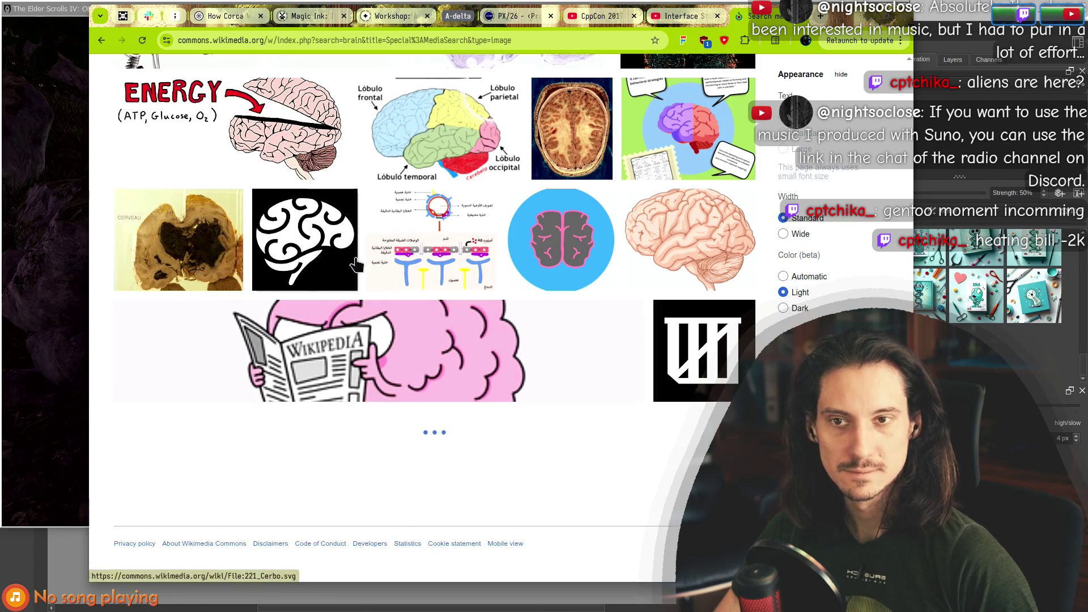
Open the file page for the pink brain sticker, Wikipedia_Giphy_stickers_2019_preview.png.
scroll(405, 286, "down", 4)
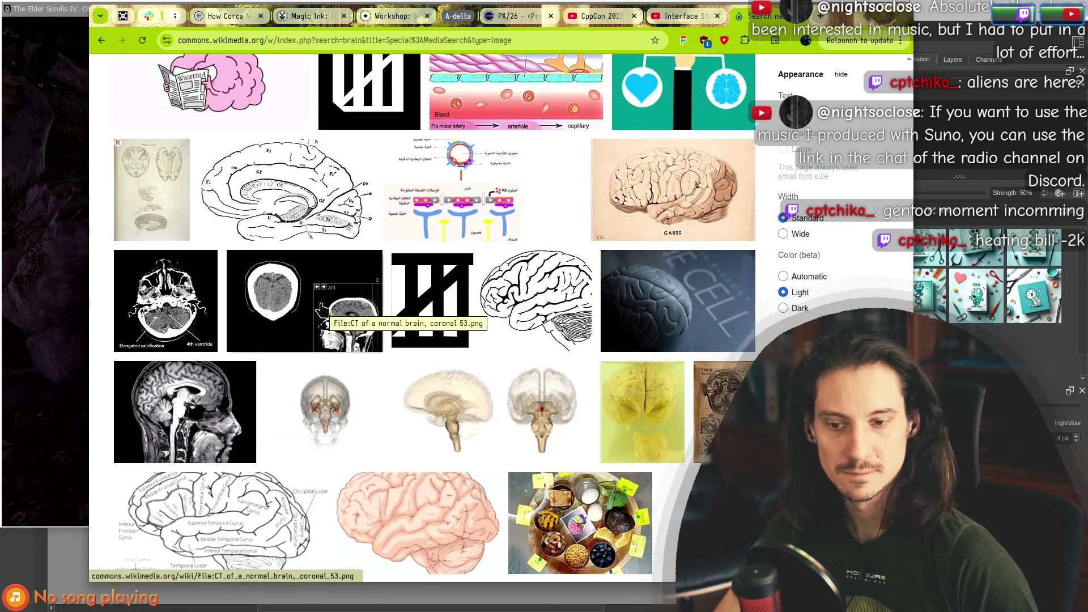
scroll(283, 317, "up", 3)
scroll(219, 296, "down", 9)
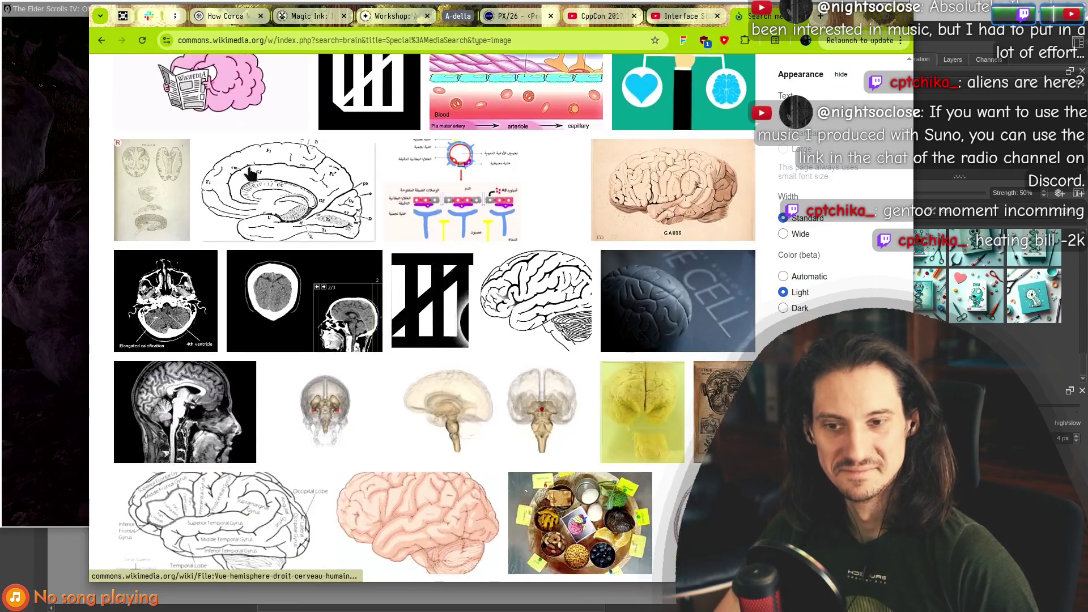
scroll(389, 256, "down", 4)
scroll(389, 265, "down", 1)
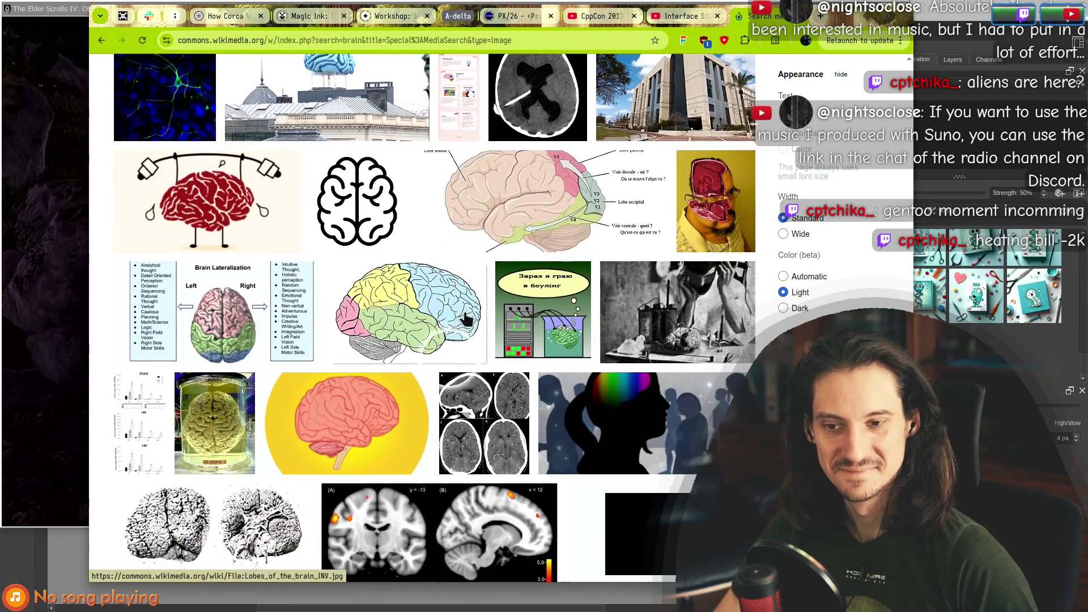
scroll(426, 318, "down", 10)
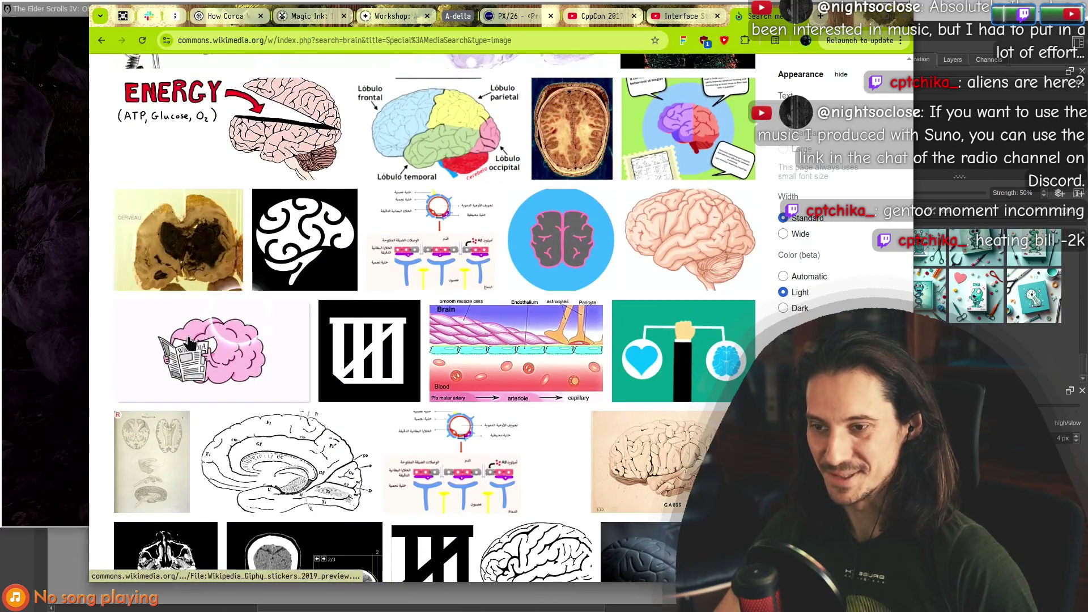
left_click(189, 337)
scroll(271, 301, "down", 3)
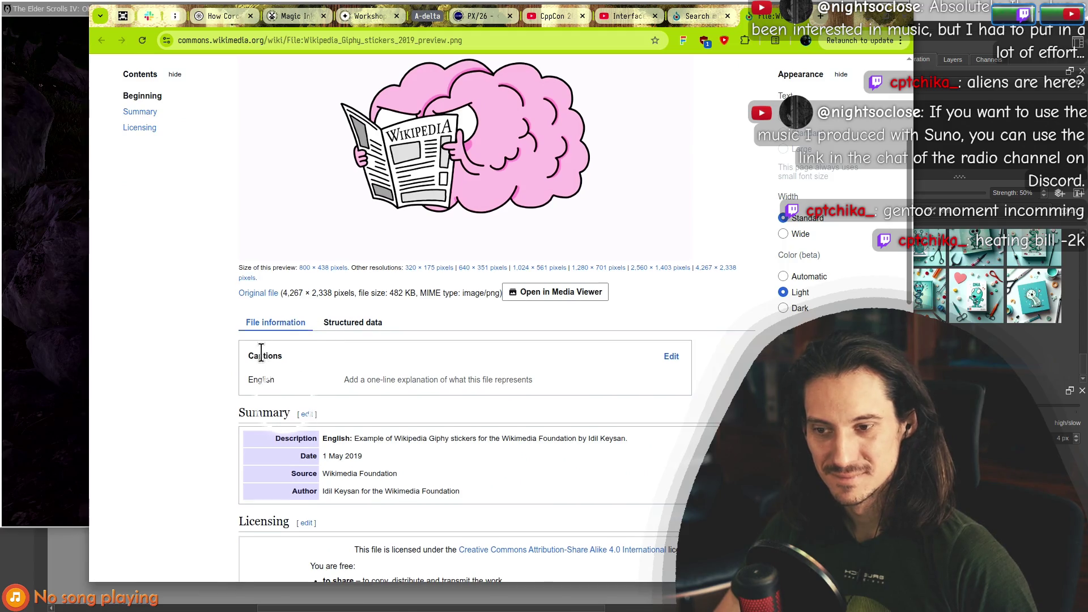
scroll(301, 306, "down", 2)
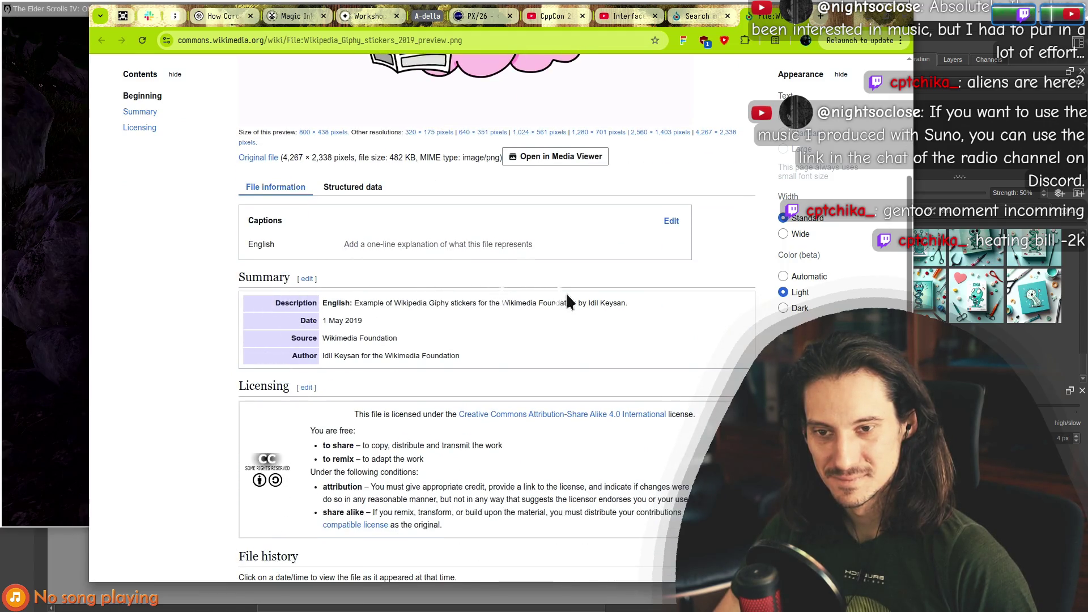
scroll(531, 324, "down", 3)
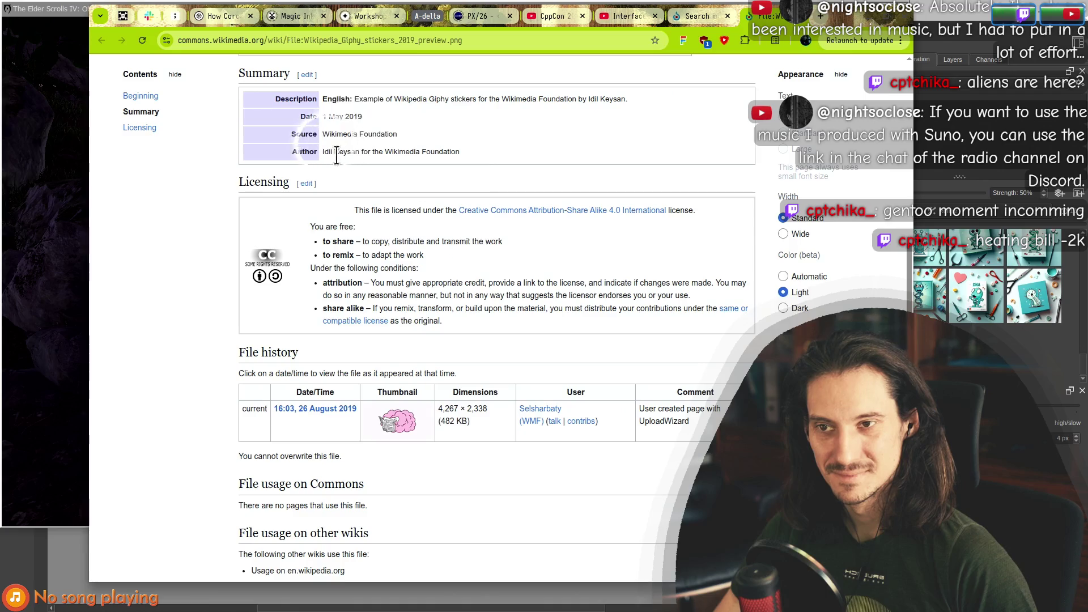
scroll(337, 156, "down", 3)
scroll(285, 298, "down", 2)
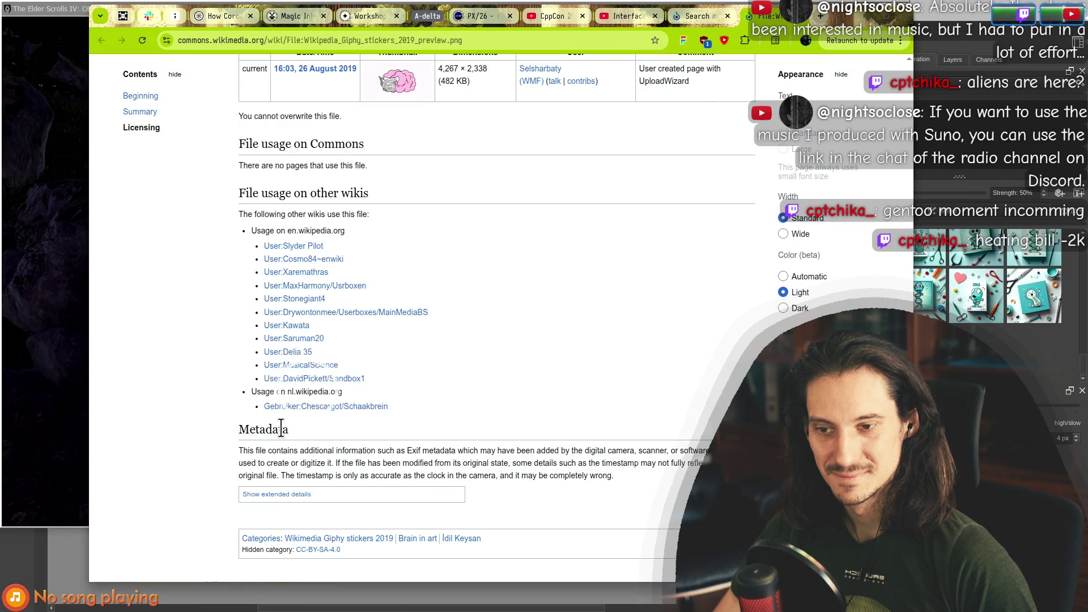
key("ctrl+w")
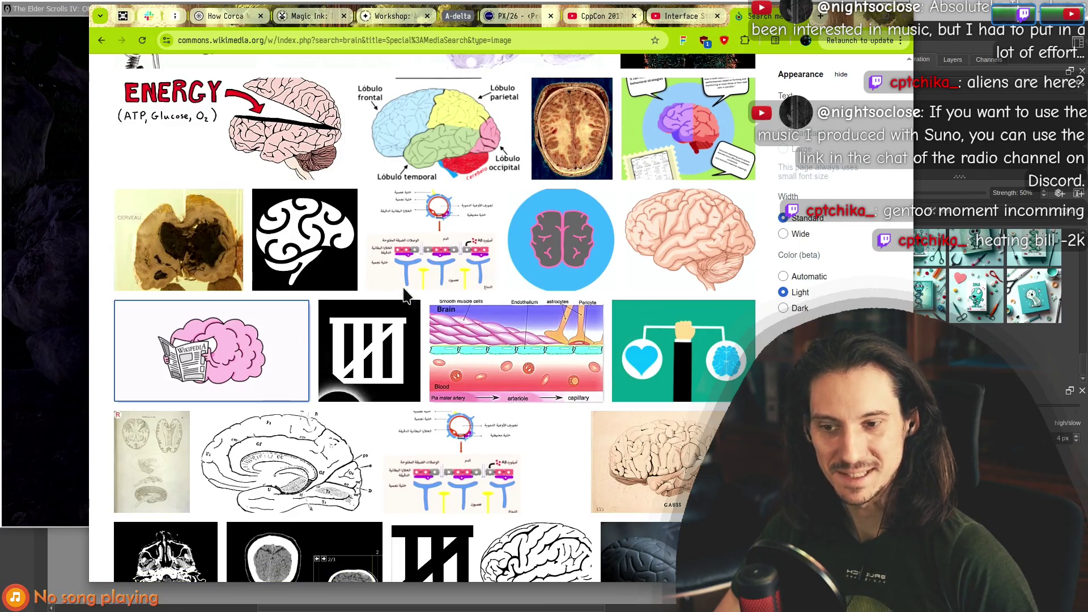
Change the Commons image search to 'brain front' and run it.
scroll(405, 295, "down", 10)
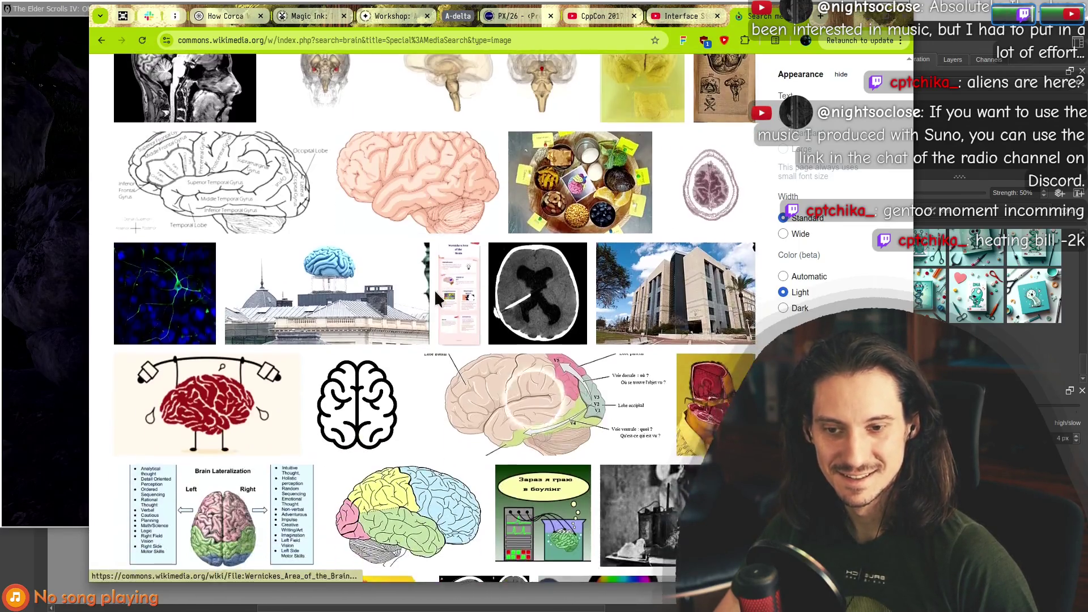
scroll(436, 295, "down", 15)
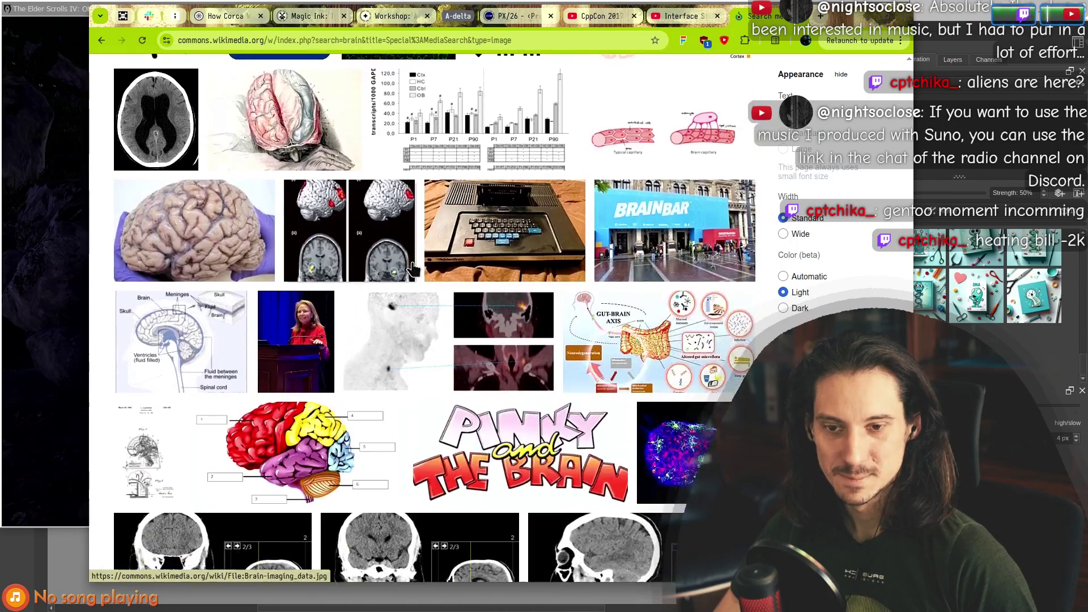
scroll(413, 269, "down", 10)
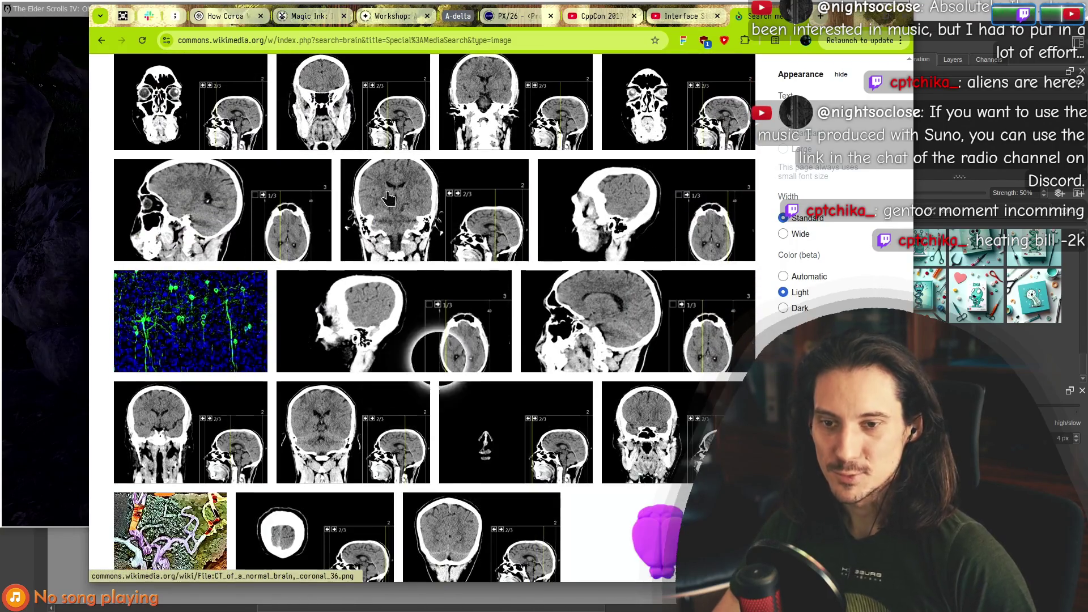
scroll(385, 195, "up", 20)
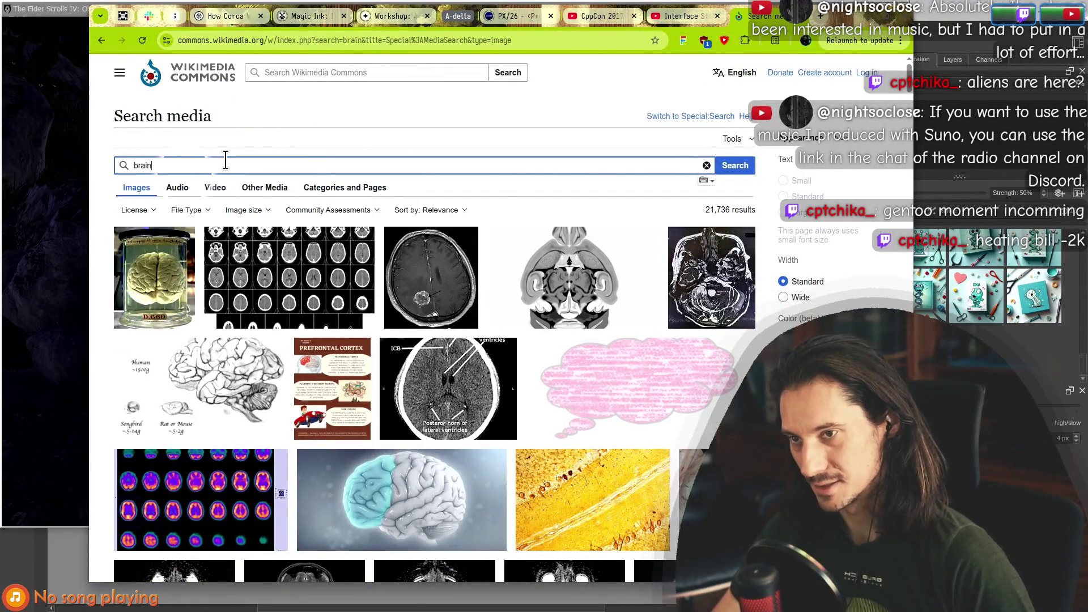
type(" front")
key("Return")
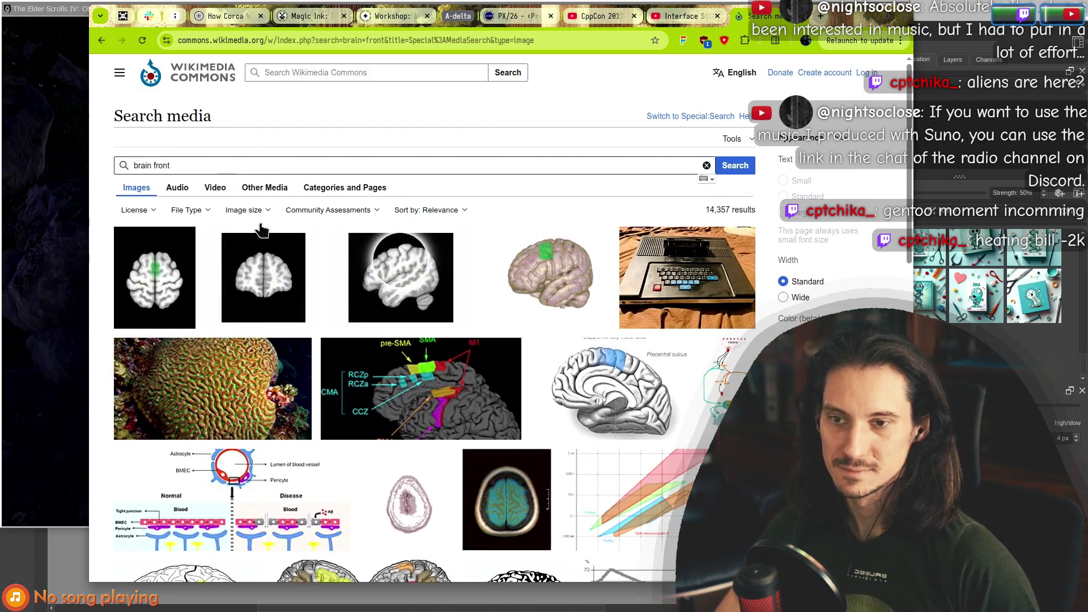
Scroll through the 'brain front' image results.
scroll(401, 293, "down", 7)
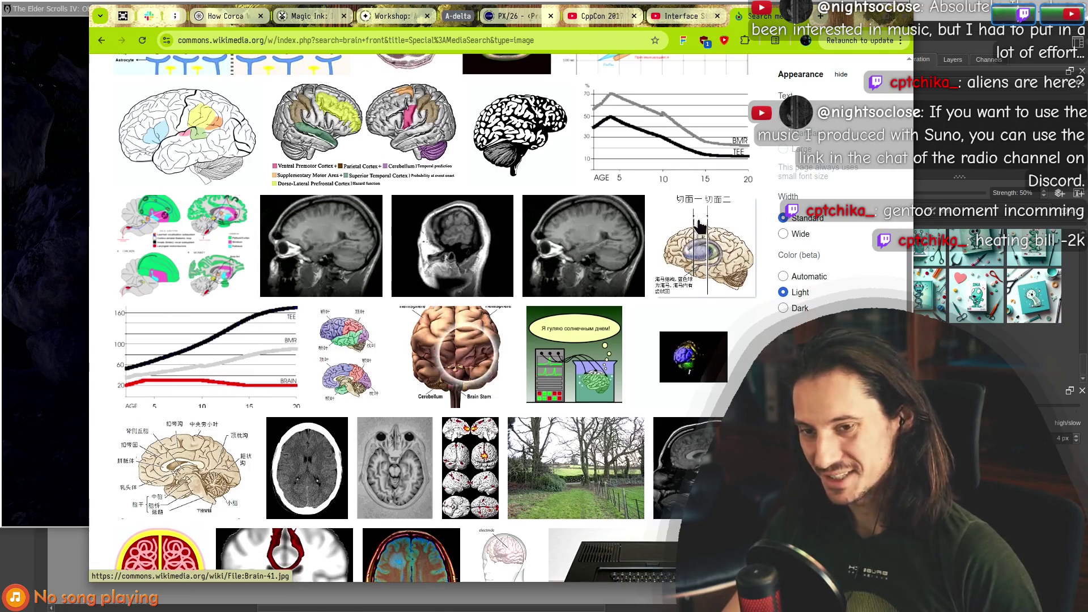
scroll(466, 198, "down", 3)
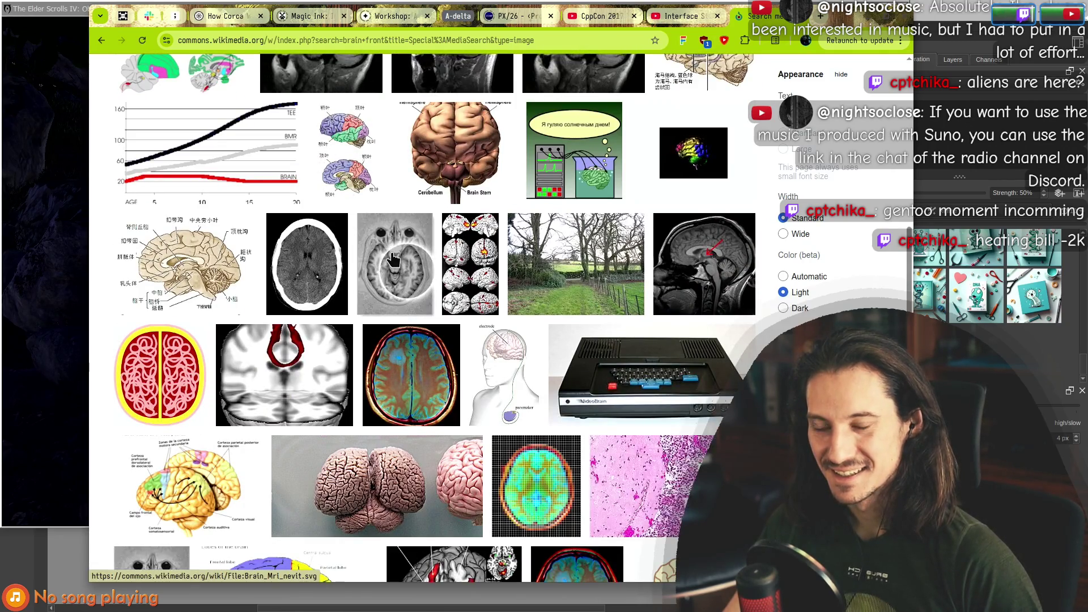
scroll(179, 201, "down", 1)
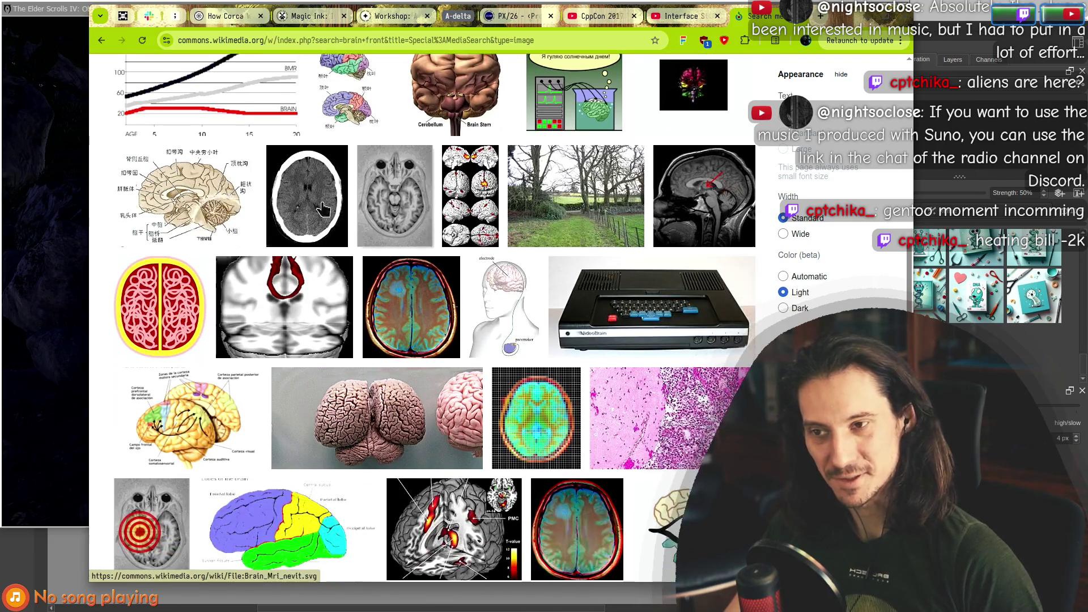
scroll(187, 196, "down", 1)
scroll(391, 317, "down", 1)
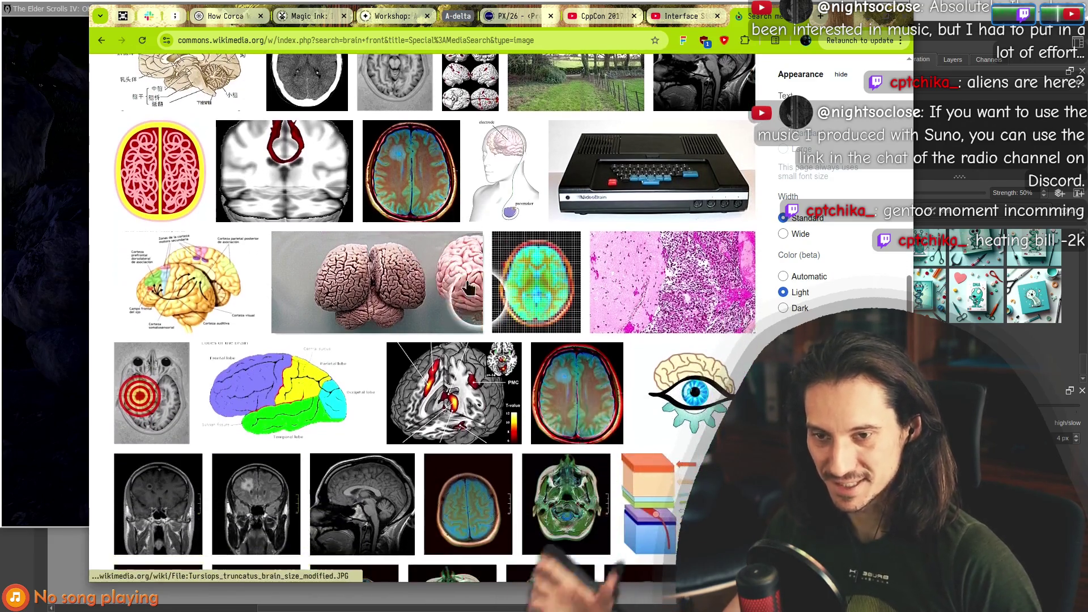
scroll(445, 204, "down", 7)
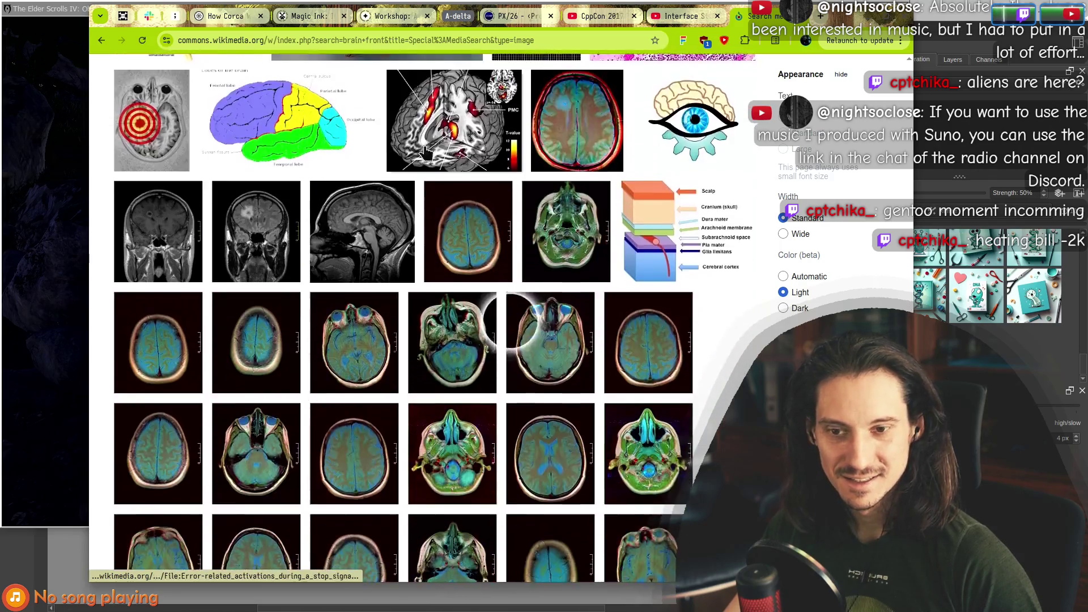
scroll(464, 255, "down", 2)
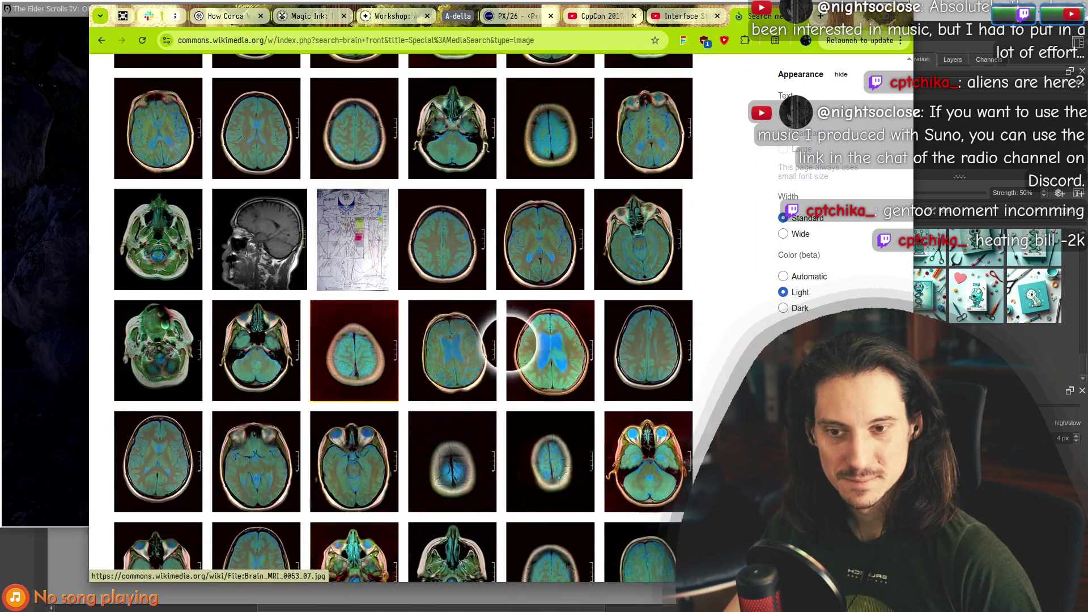
scroll(439, 199, "down", 5)
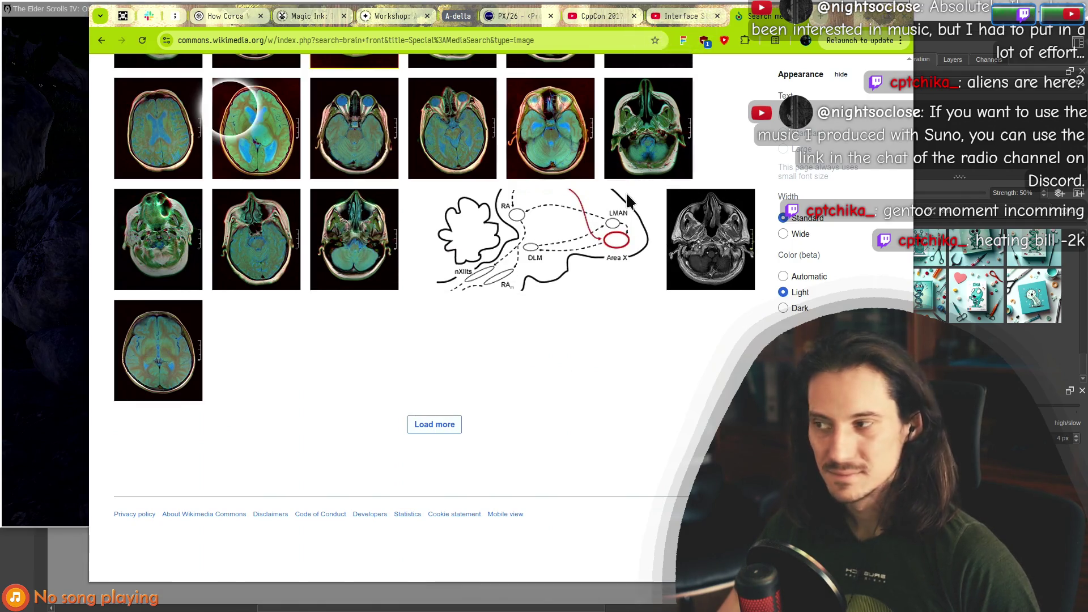
Return to the design.kra box art in Krita and pan the view up-left.
key("alt+Tab")
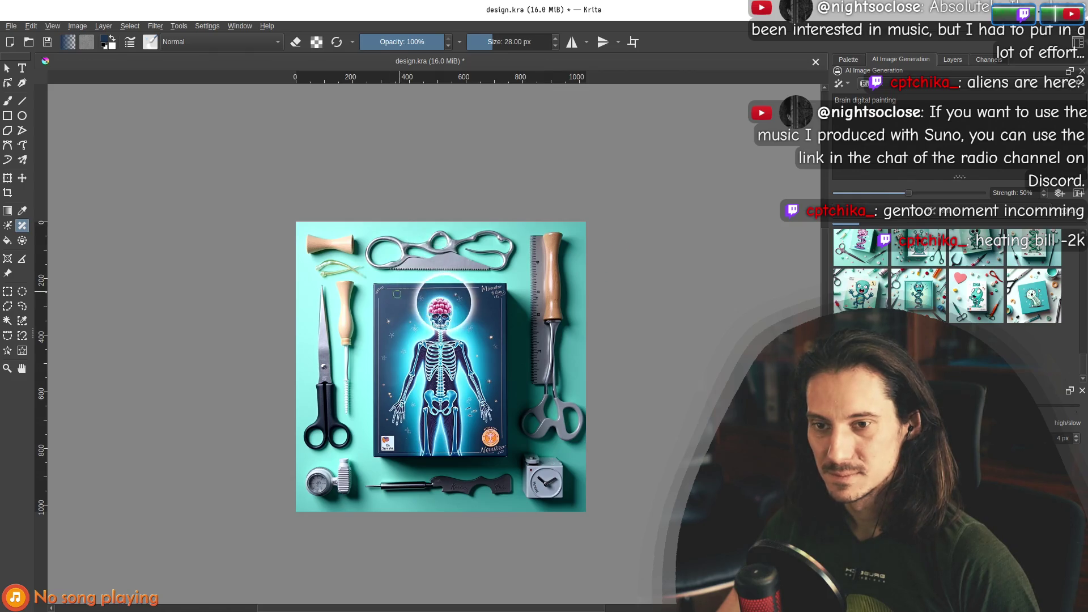
scroll(721, 312, "up", 2)
scroll(721, 312, "down", 2)
left_click_drag(721, 312, 637, 260)
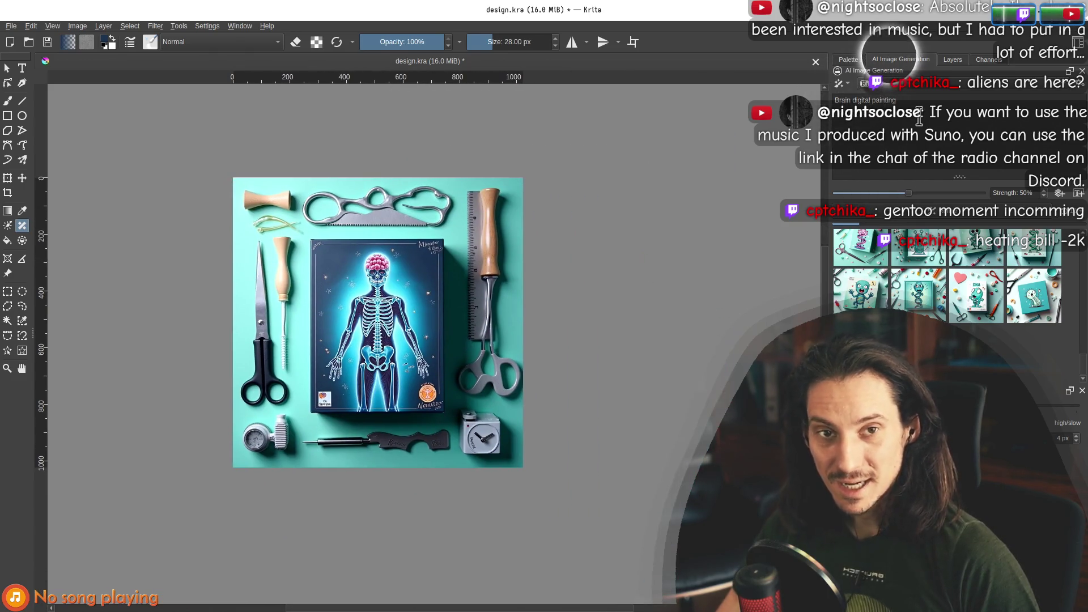
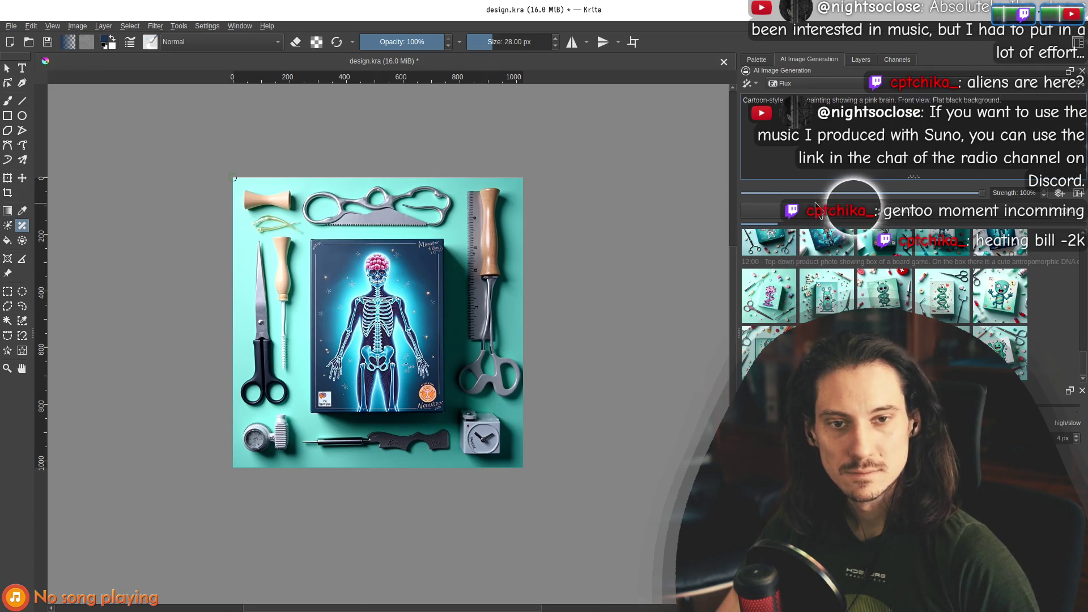
Toggle the generation queue options and reposition the Krita window over the browser.
left_click(1081, 216)
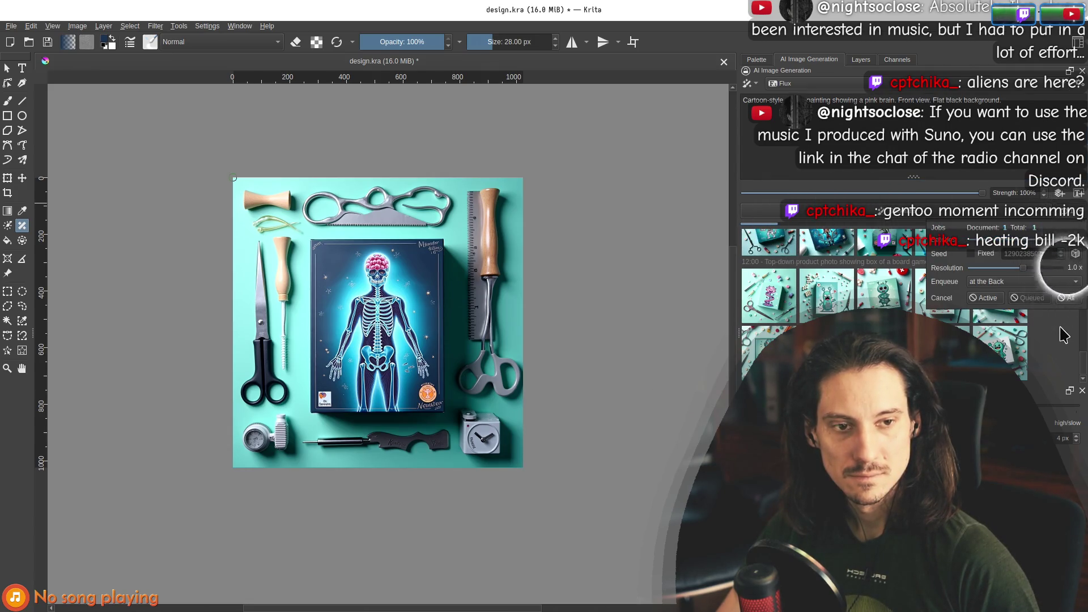
left_click(770, 214)
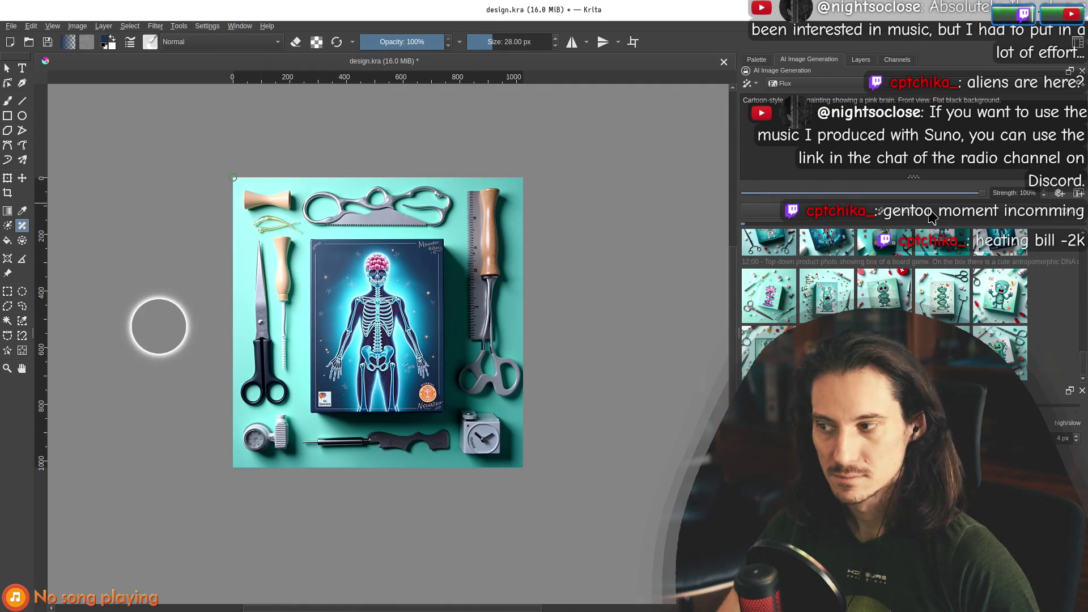
mouse_move(591, 27)
left_mouse_down()
mouse_move(724, 226)
mouse_move(833, 81)
mouse_move(774, 51)
mouse_move(801, 42)
left_mouse_up()
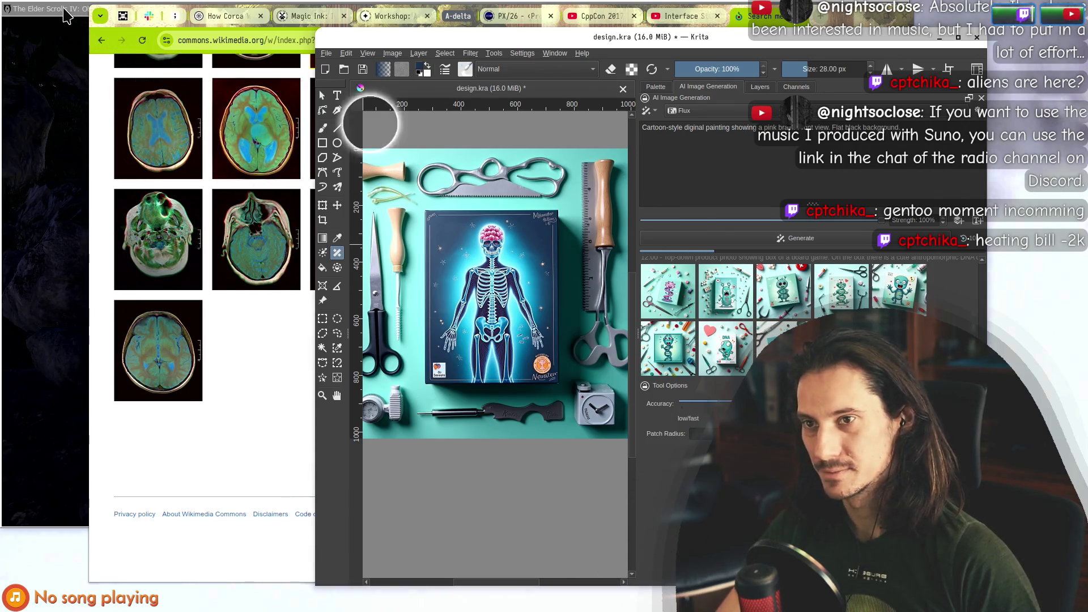
mouse_move(789, 36)
left_mouse_down()
mouse_move(571, 100)
mouse_move(569, 20)
left_mouse_up()
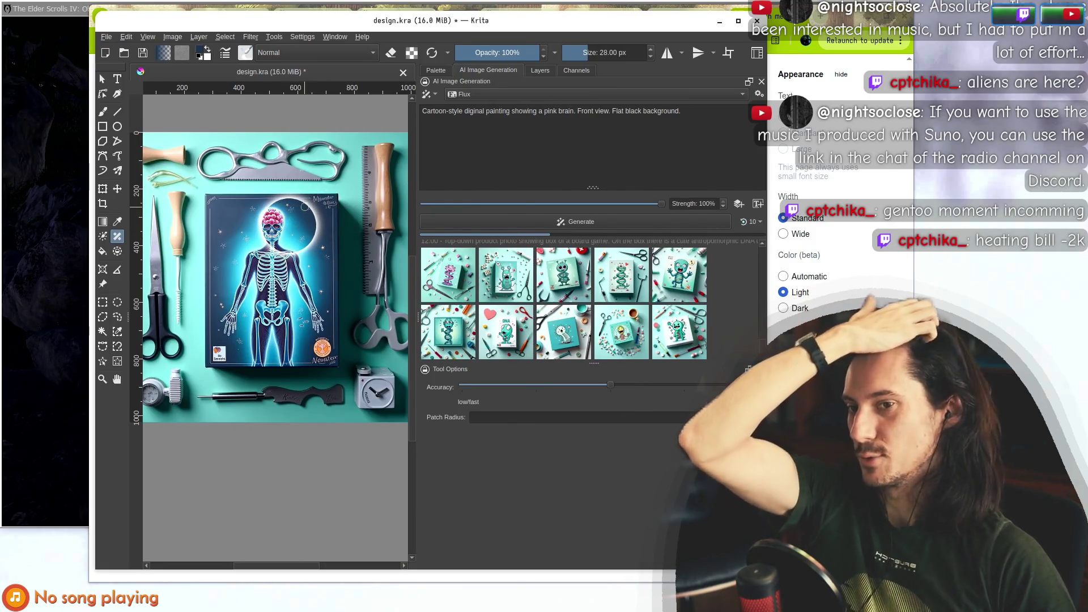
Return the canvas to the original skeleton box artwork and bring the browser forward in a new tab.
scroll(300, 226, "up", 3)
scroll(302, 282, "down", 3)
scroll(303, 282, "up", 3)
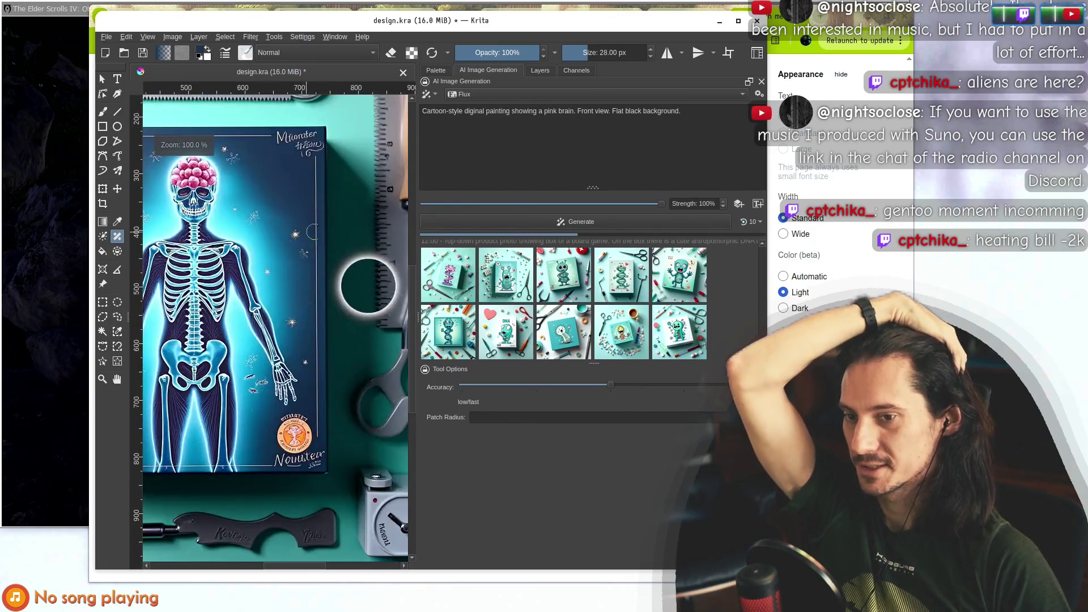
scroll(245, 243, "down", 2)
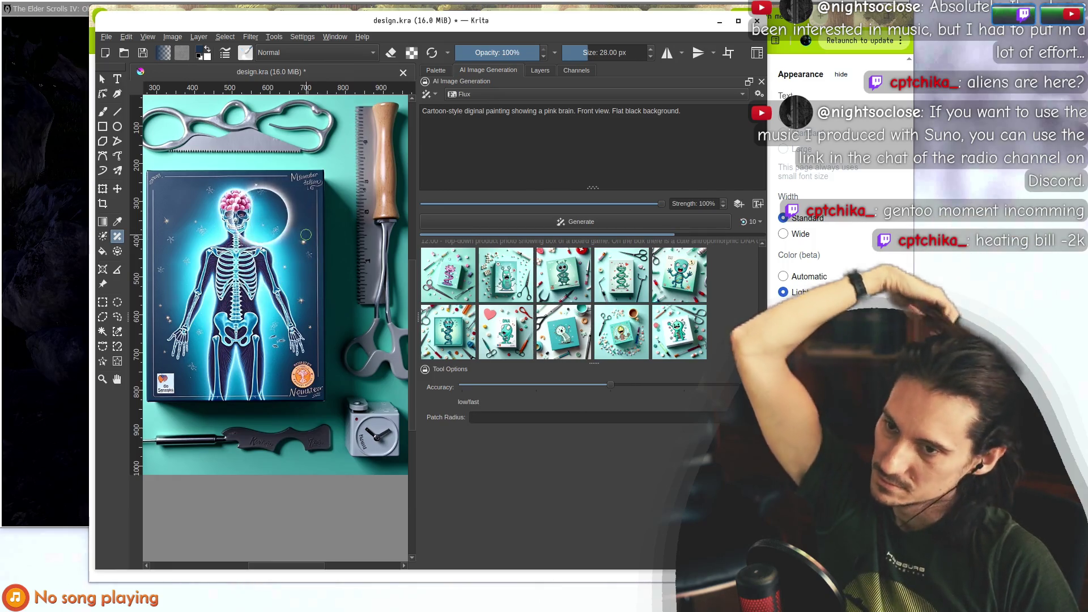
scroll(304, 234, "down", 5)
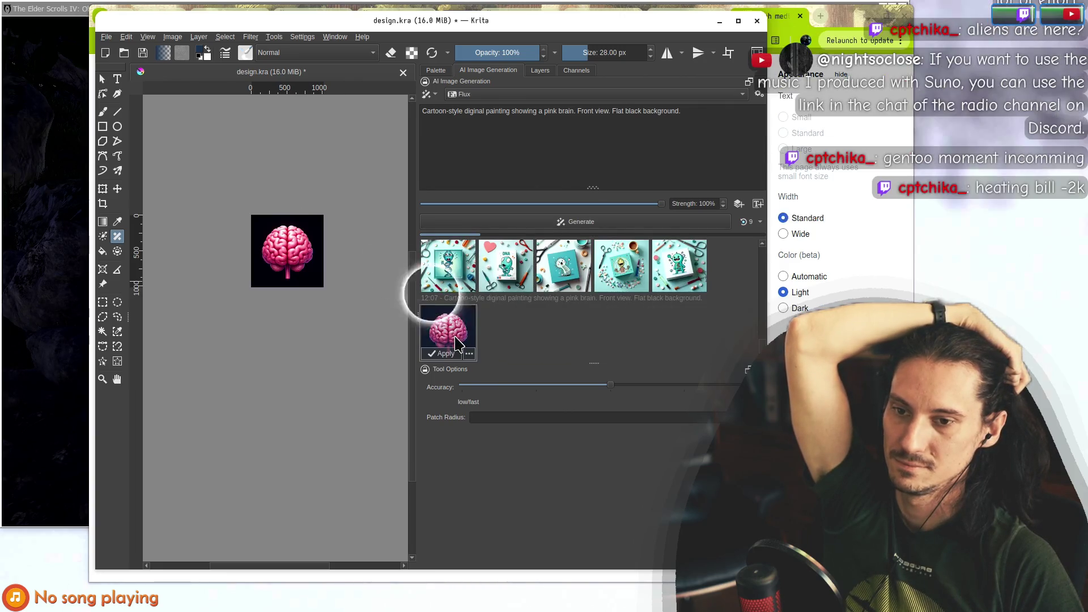
scroll(279, 229, "up", 4)
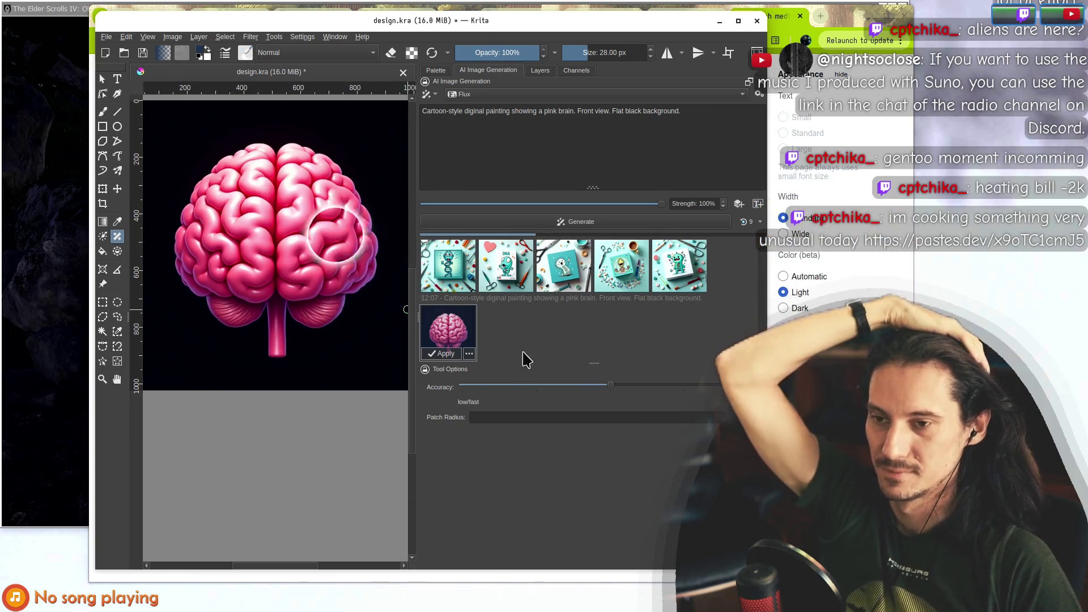
left_click(572, 340)
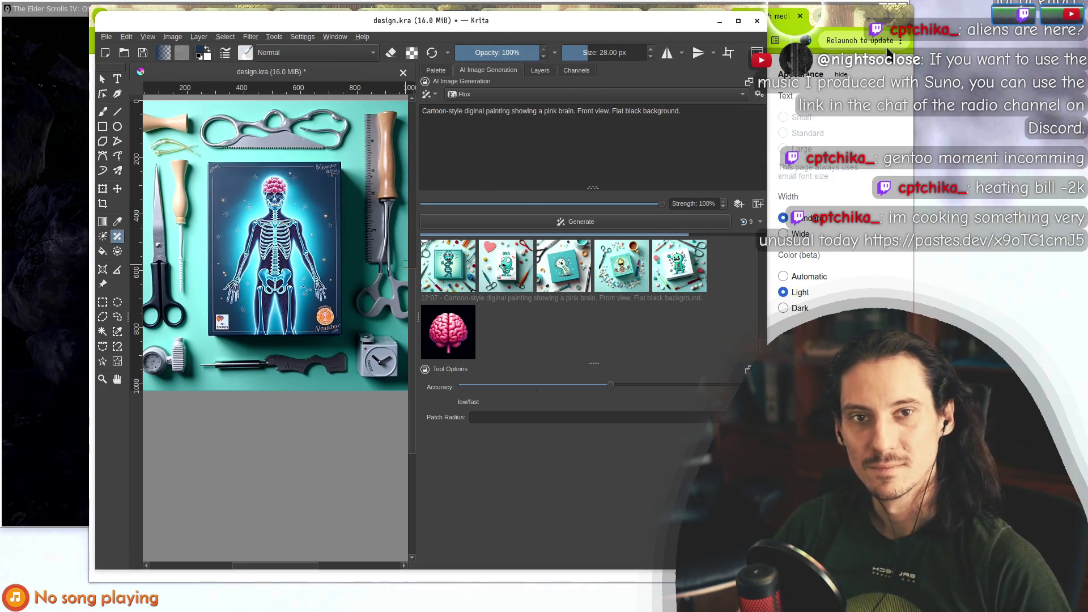
left_click(820, 19)
Load pastes.dev/x9oTC1cmJ5 and select its first lines, from the name through the license.
type("pastes.dev/x9oTC1cmJ5")
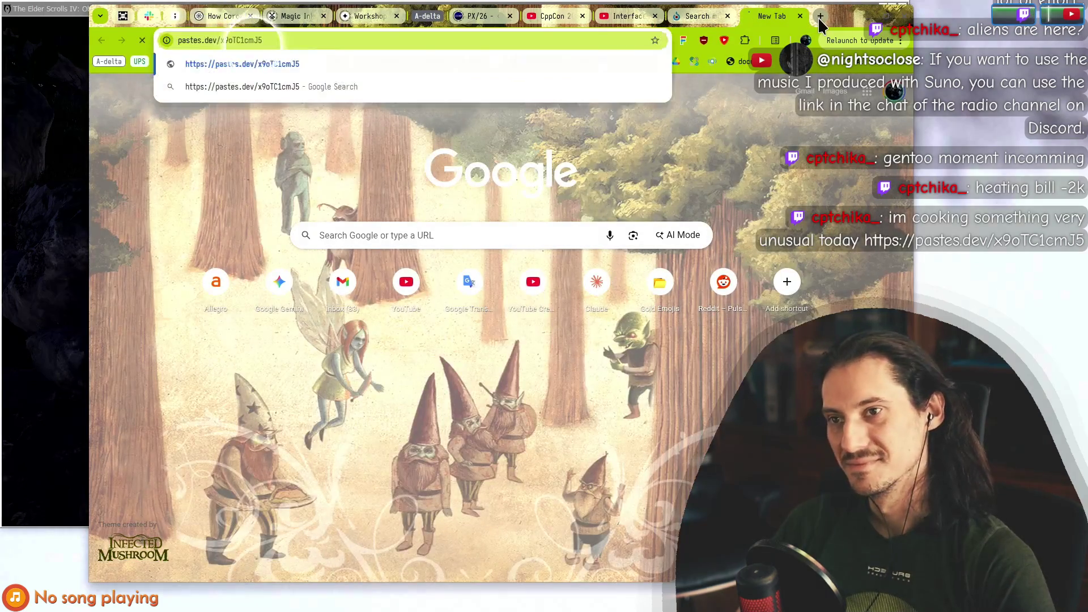
key("Return")
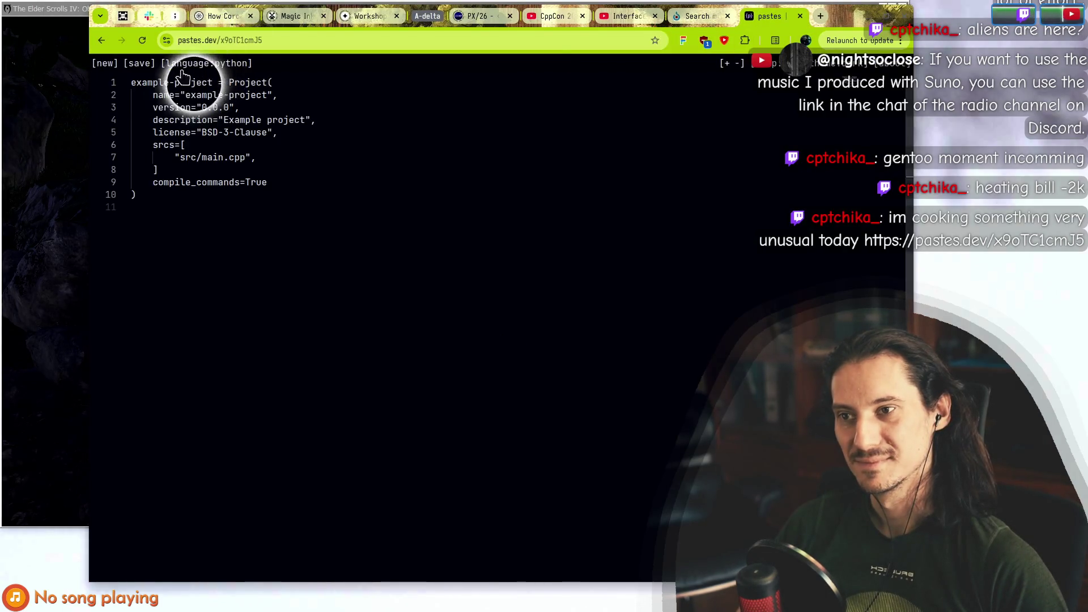
left_click_drag(134, 82, 275, 85)
left_click(234, 157)
mouse_move(153, 94)
left_mouse_down()
mouse_move(323, 112)
mouse_move(326, 175)
mouse_move(303, 195)
left_mouse_up()
left_click(295, 182)
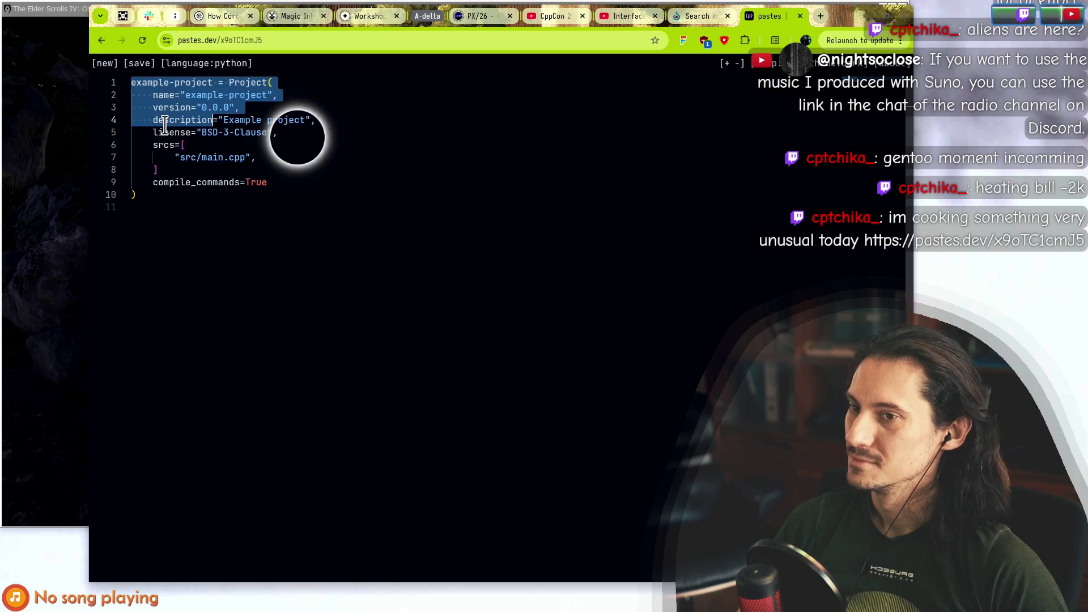
left_click(182, 240)
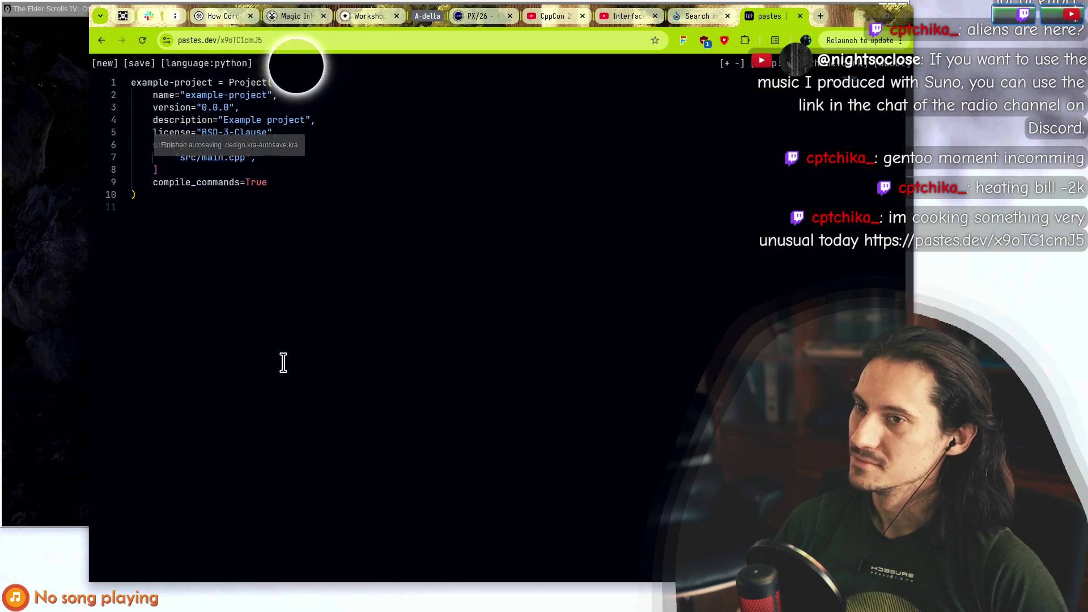
left_click(152, 192)
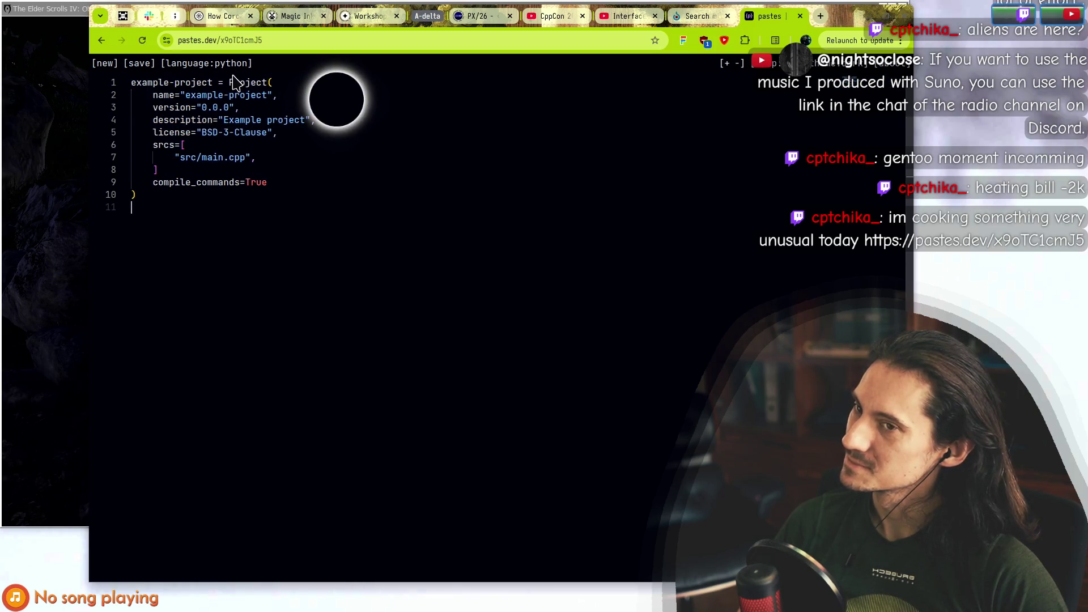
Select lines 1–10 and the license line of the Project() code, then return to Krita.
left_click_drag(230, 83, 202, 252)
left_click(174, 263)
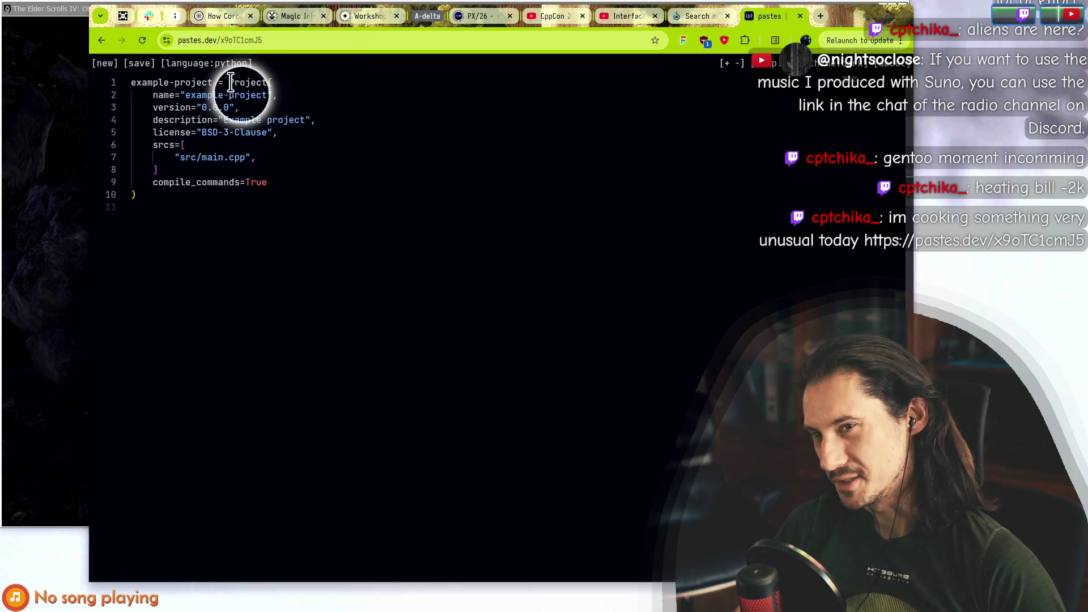
left_click_drag(231, 83, 234, 183)
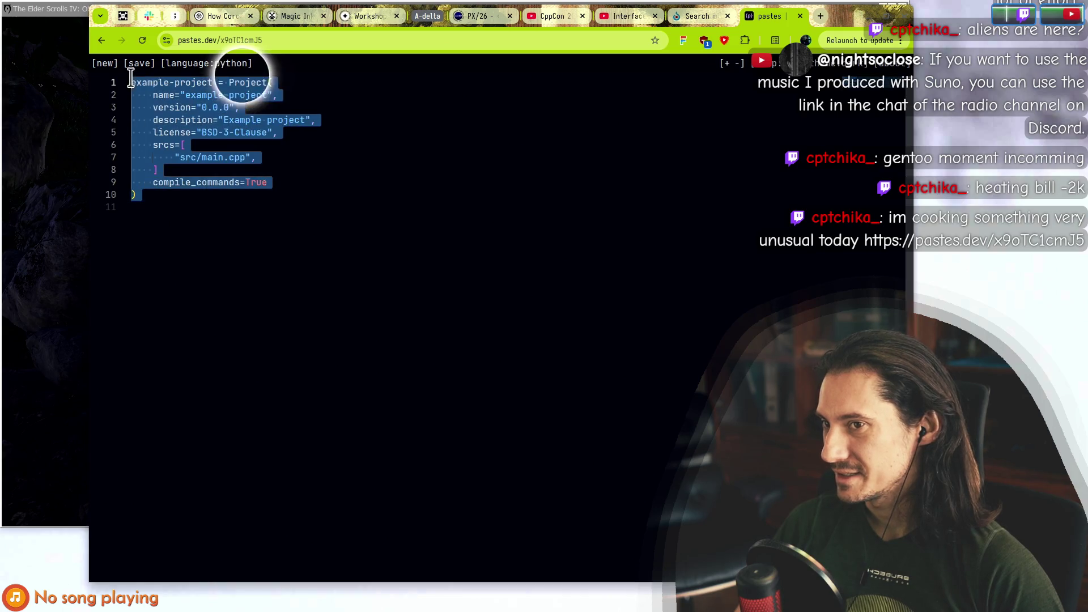
mouse_move(174, 75)
left_mouse_down()
mouse_move(119, 64)
mouse_move(182, 279)
left_mouse_up()
mouse_move(153, 182)
left_mouse_down()
mouse_move(189, 194)
mouse_move(164, 196)
mouse_move(170, 277)
mouse_move(131, 82)
left_mouse_up()
left_click(121, 274)
left_click_drag(204, 132, 149, 230)
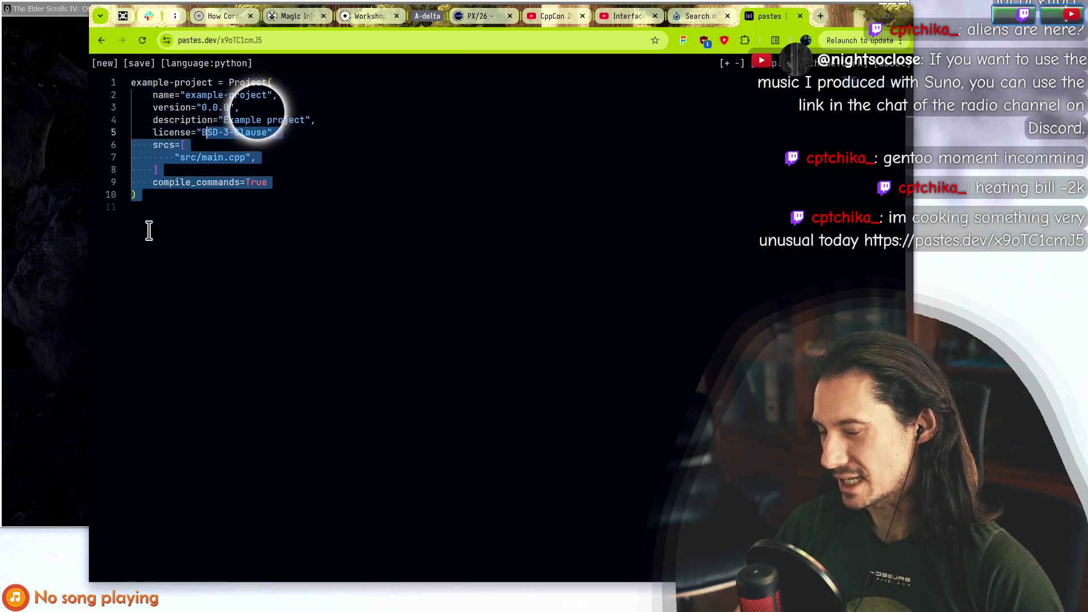
mouse_move(152, 132)
left_mouse_down()
mouse_move(280, 136)
mouse_move(152, 119)
left_mouse_up()
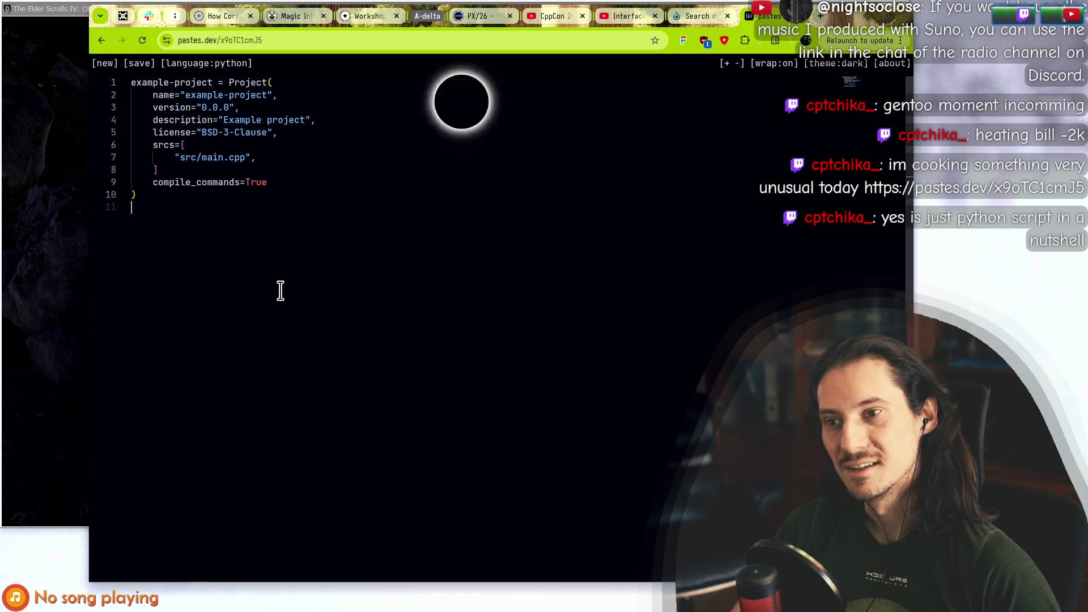
key("alt+Tab")
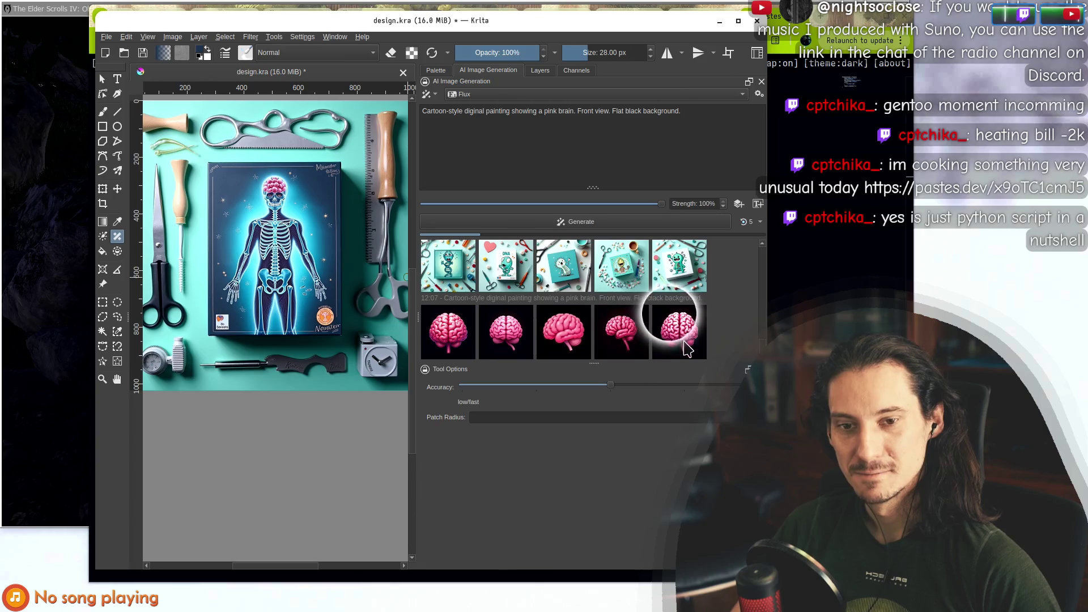
Preview the five brain results, apply the second one to the canvas, and maximize the Krita window.
left_click(507, 334)
left_click(564, 340)
left_click(600, 341)
left_click(660, 338)
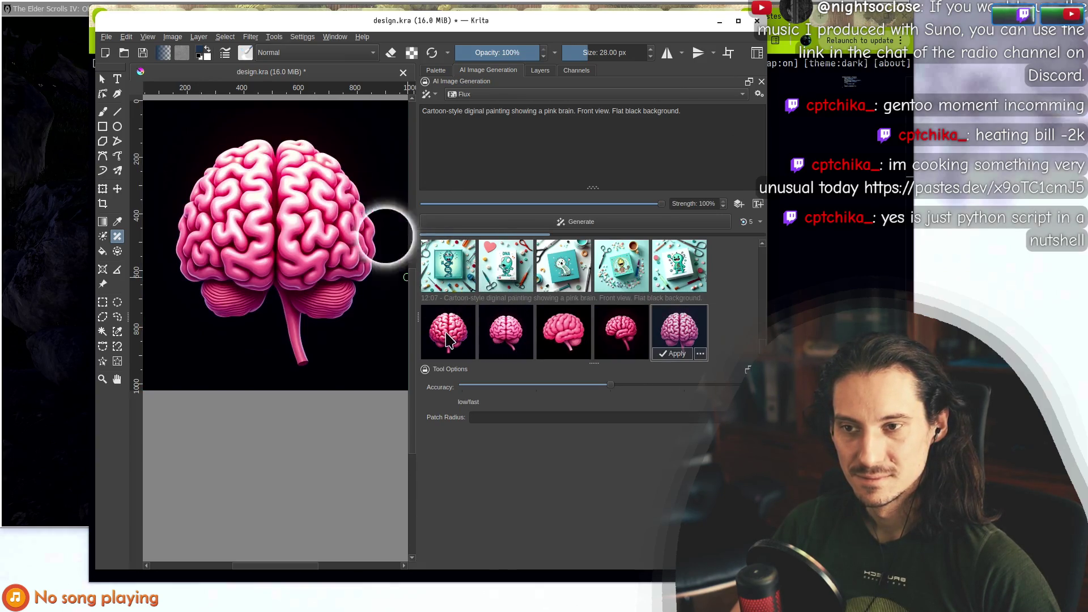
left_click(506, 340)
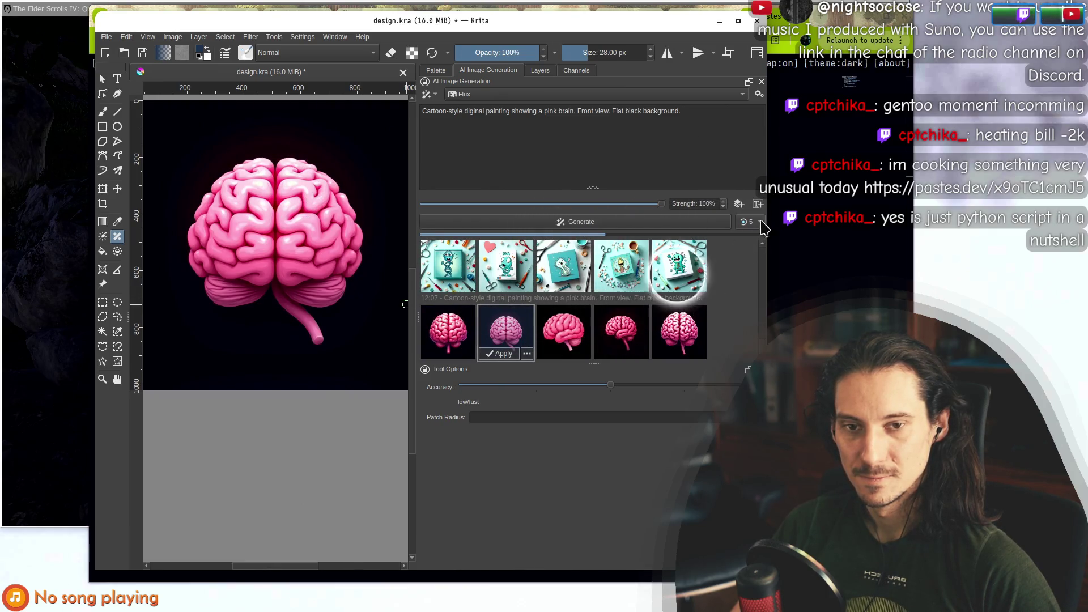
left_click(757, 222)
left_click(504, 353)
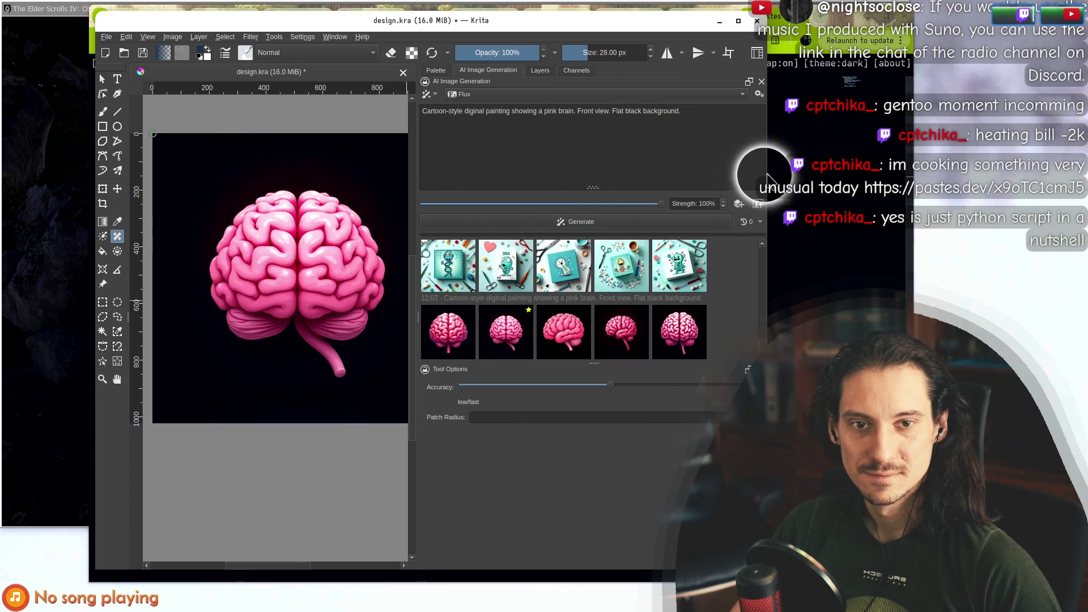
key("super+Up")
scroll(303, 239, "up", 1)
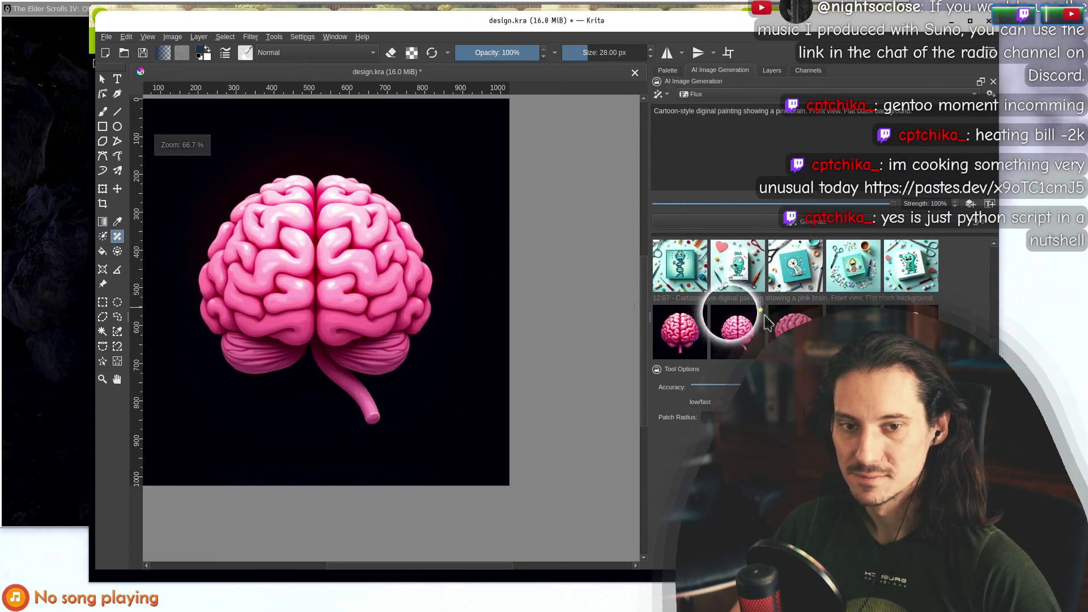
Try a Levels adjustment with a logarithmic histogram and raised black input, then dismiss it.
left_click(250, 37)
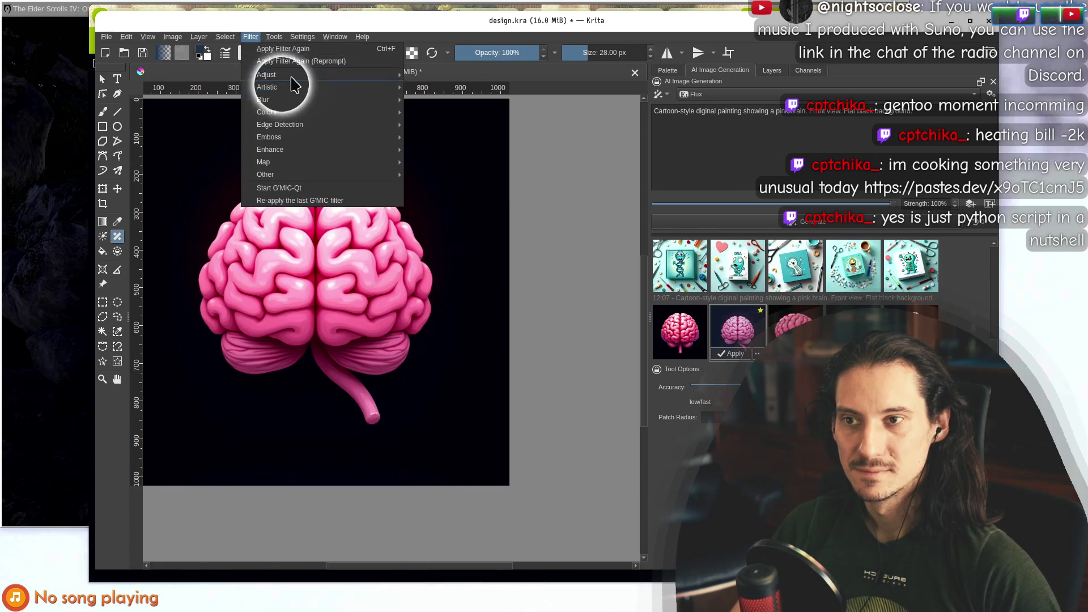
mouse_move(277, 74)
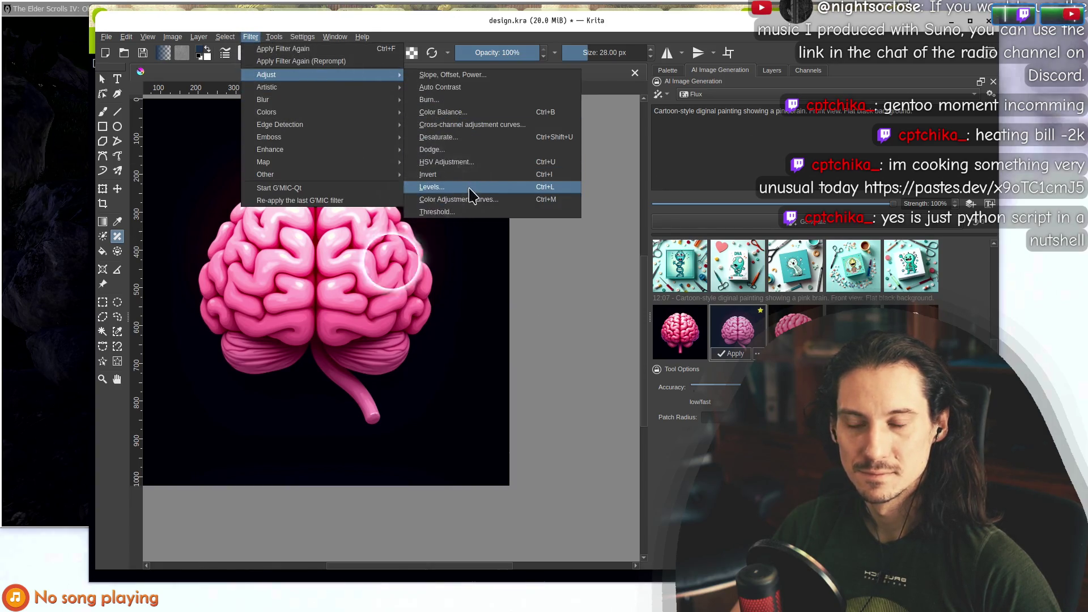
left_click(470, 190)
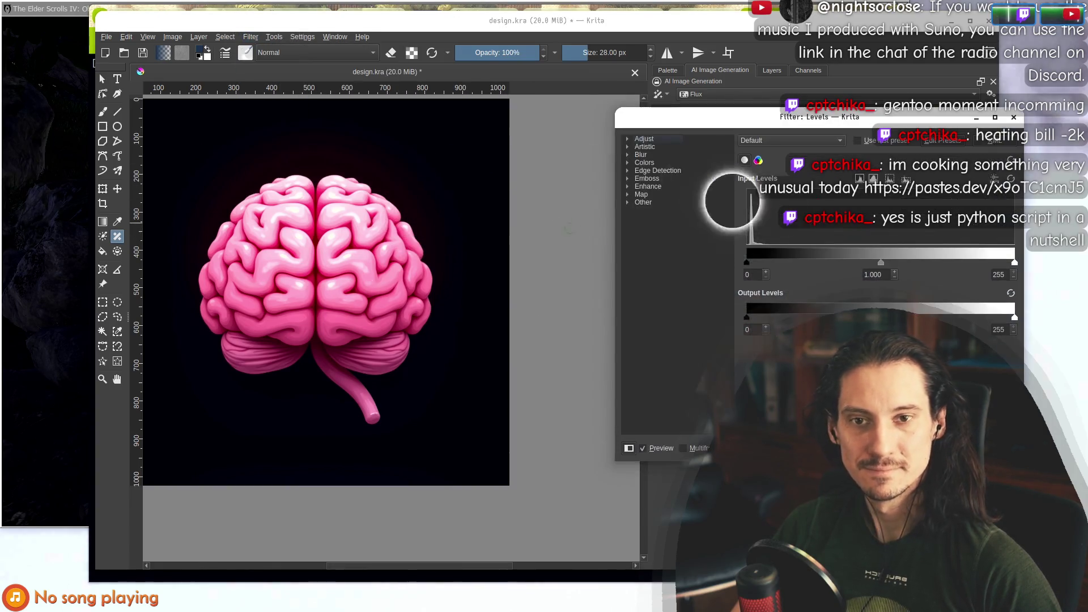
left_click(873, 180)
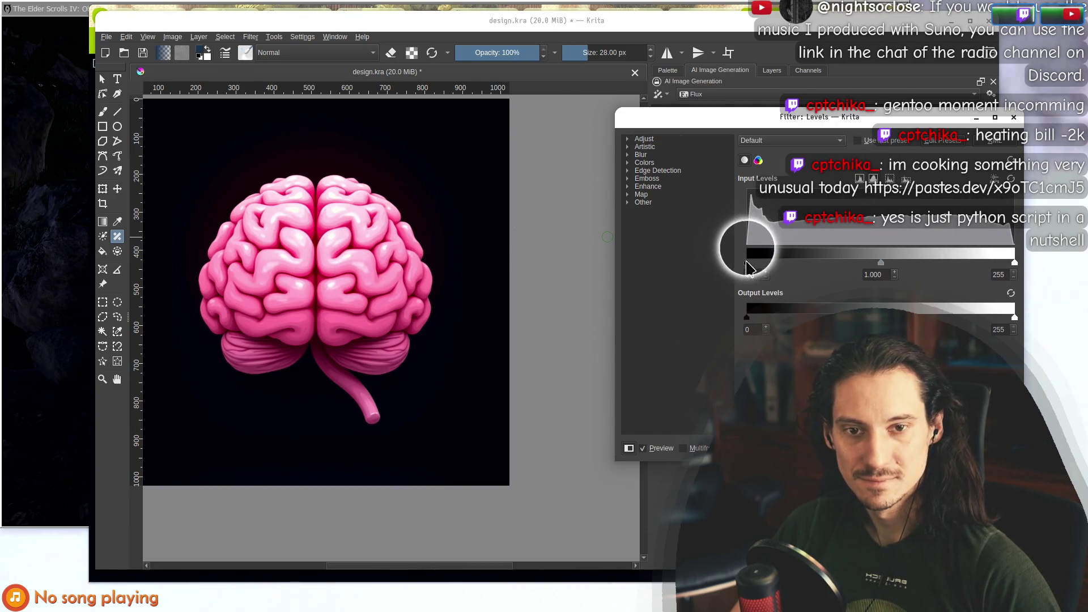
left_click_drag(773, 268, 796, 270)
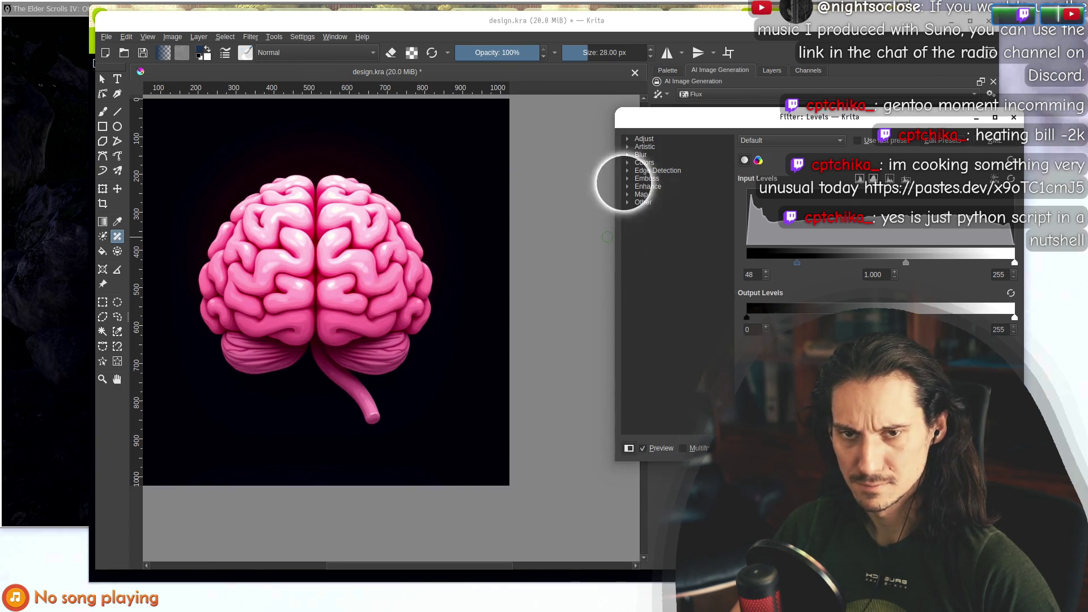
key("Return")
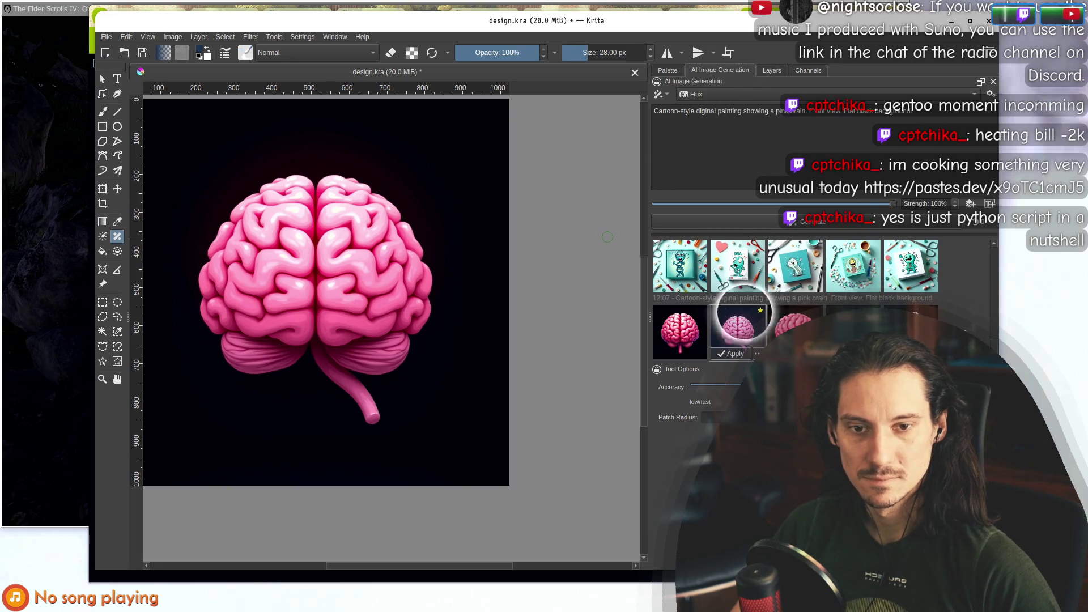
Show the layers list and browse the Filter and Edit menus without applying anything.
left_click(772, 70)
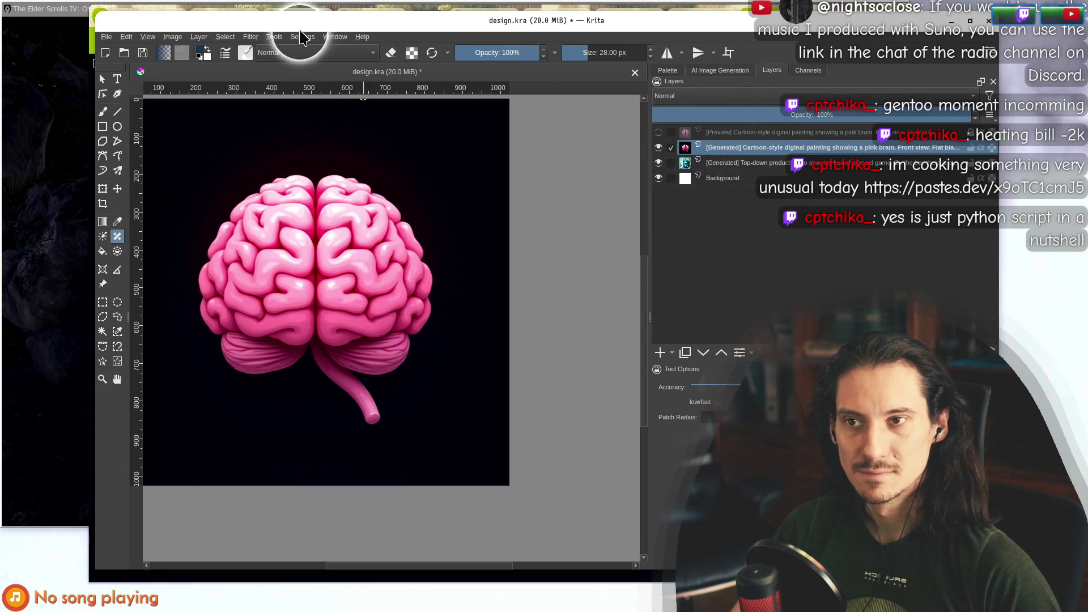
left_click(250, 36)
mouse_move(272, 74)
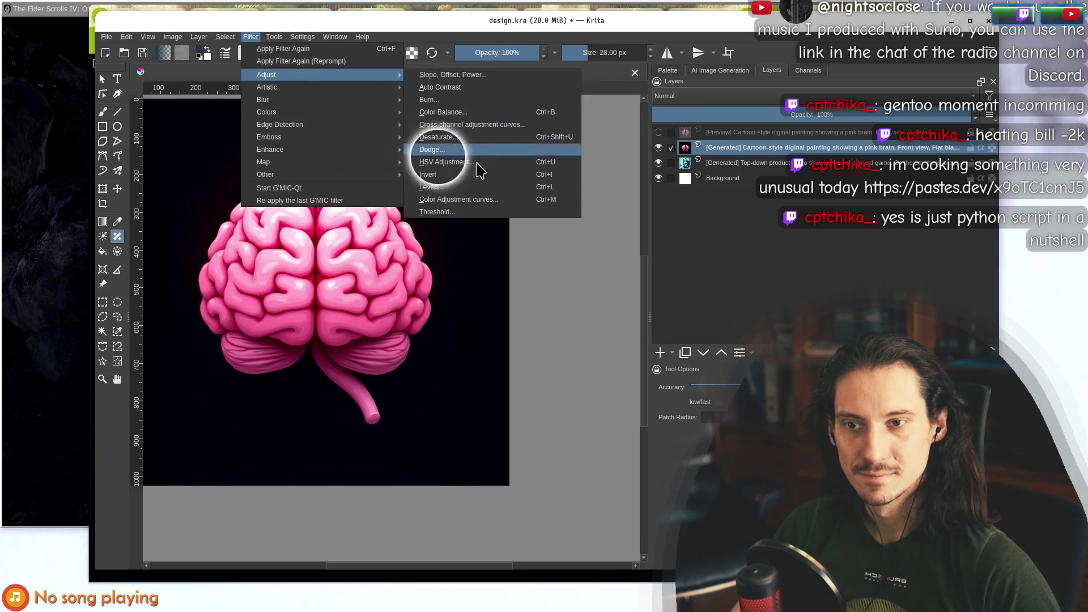
left_click(875, 195)
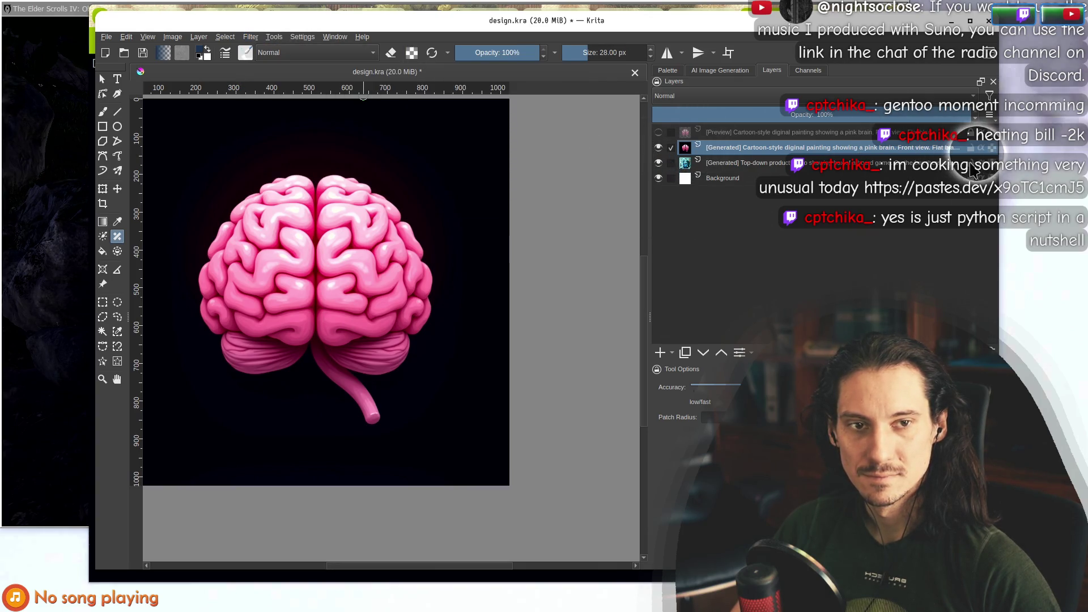
mouse_move(971, 170)
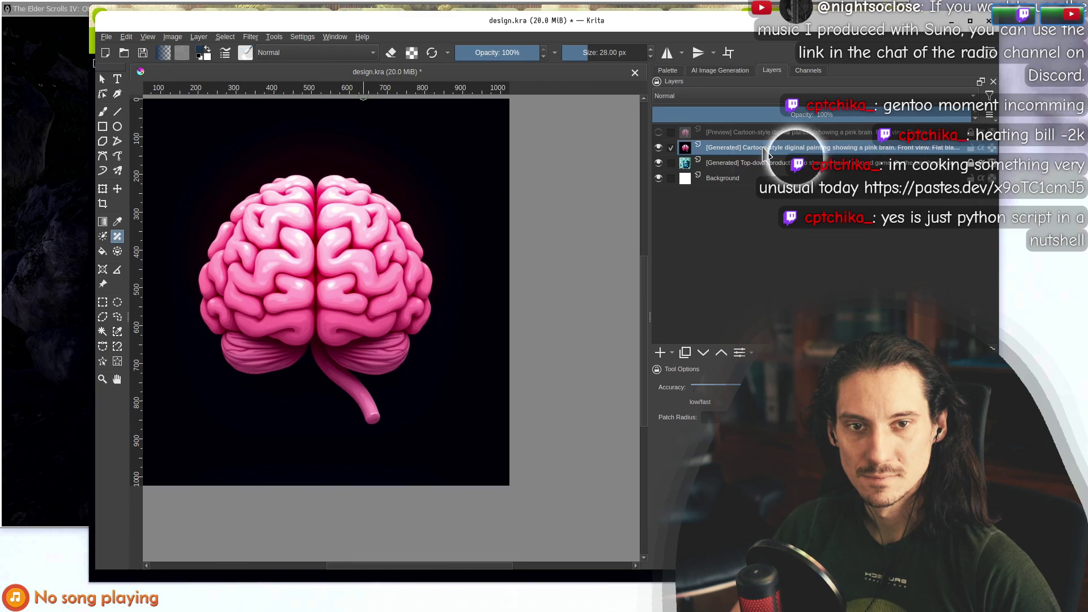
left_click(250, 36)
left_click(258, 51)
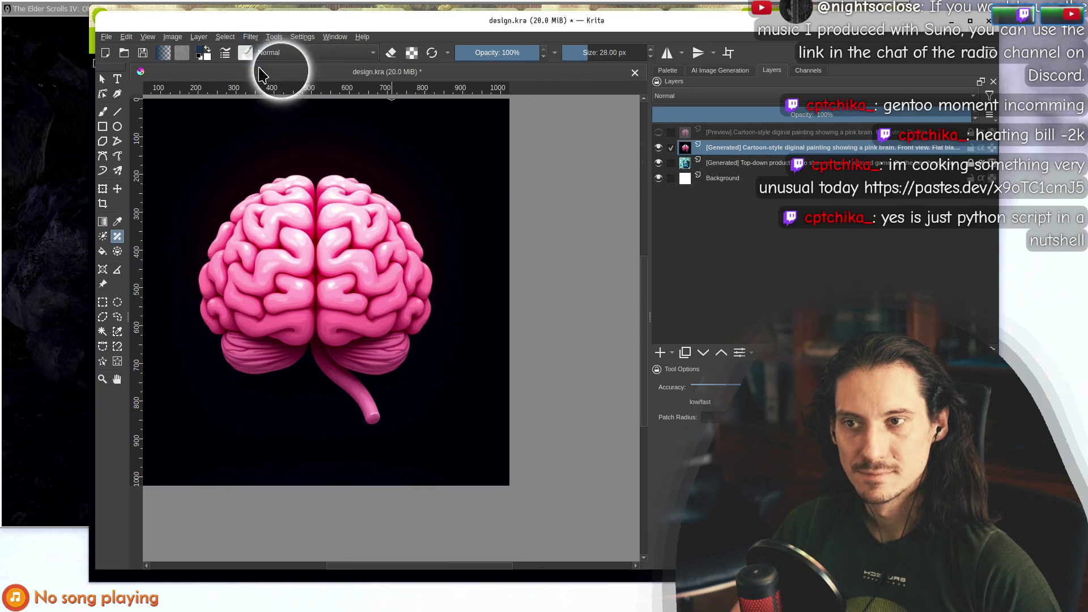
left_click(251, 37)
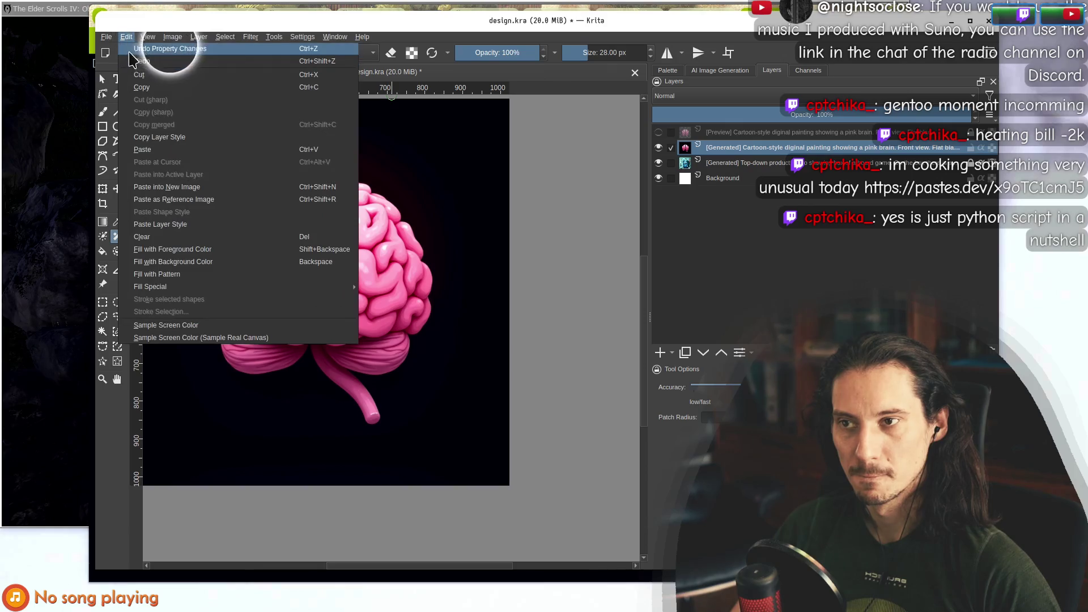
left_click(278, 35)
mouse_move(250, 37)
mouse_move(283, 74)
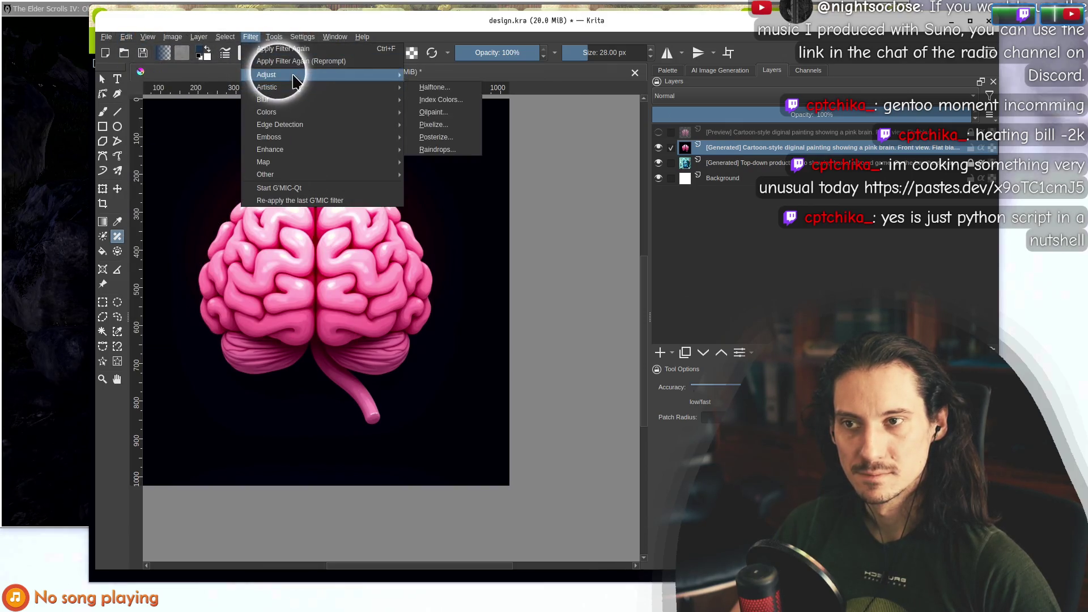
Apply Levels with the black point at about 17, keeping the layer blending mode Normal.
left_click(432, 187)
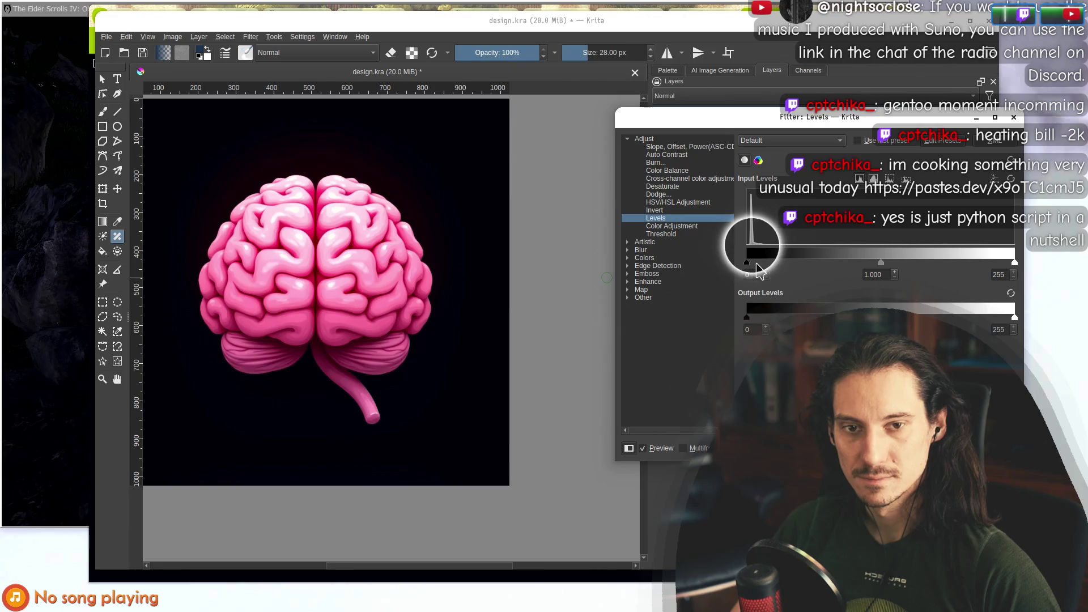
left_click_drag(747, 264, 758, 264)
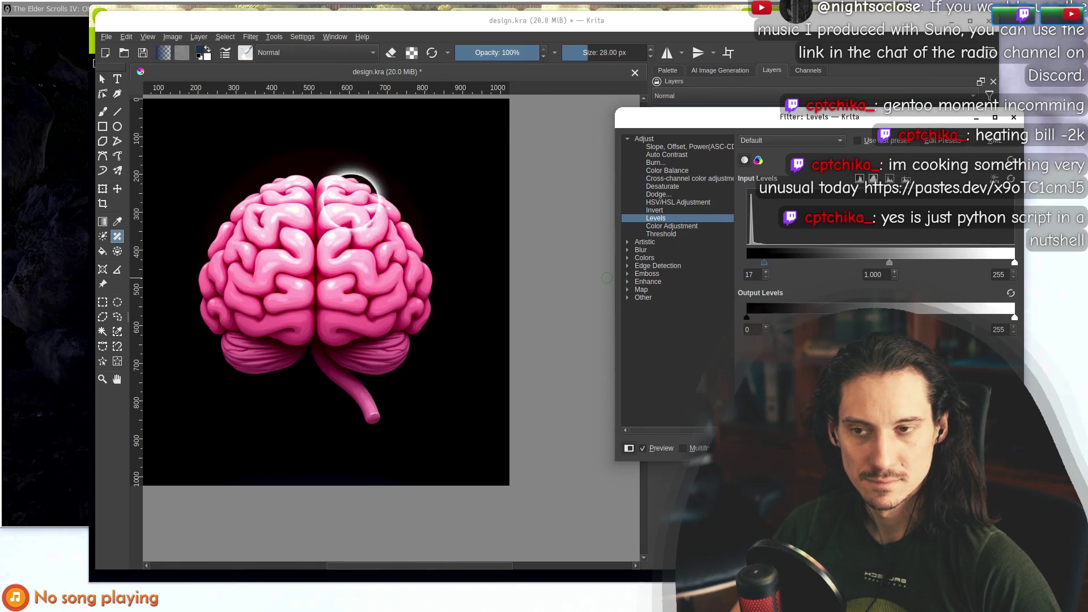
key("Return")
left_click(707, 98)
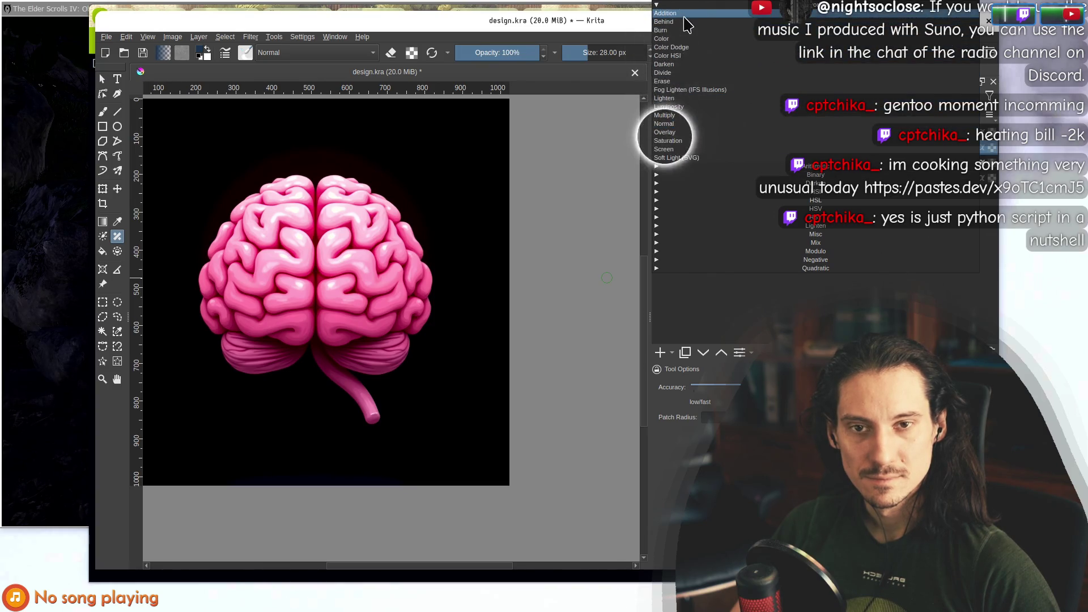
left_click(721, 309)
Shift the view of the brain and select the Freehand Brush with its preset list open.
left_click_drag(282, 246, 343, 248)
scroll(343, 248, "up", 5)
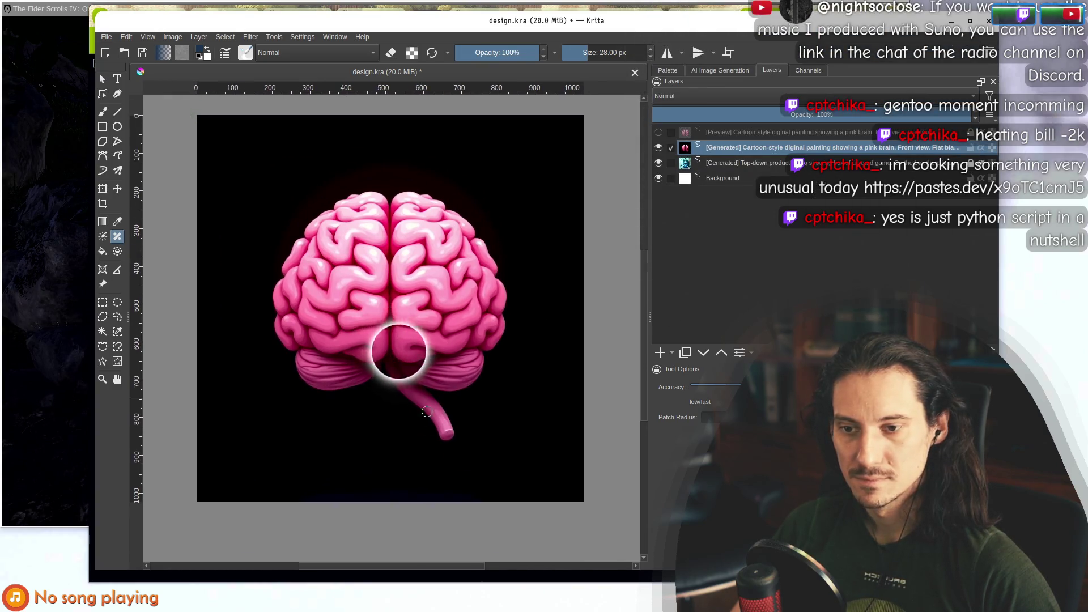
scroll(340, 360, "down", 3)
scroll(341, 360, "down", 1)
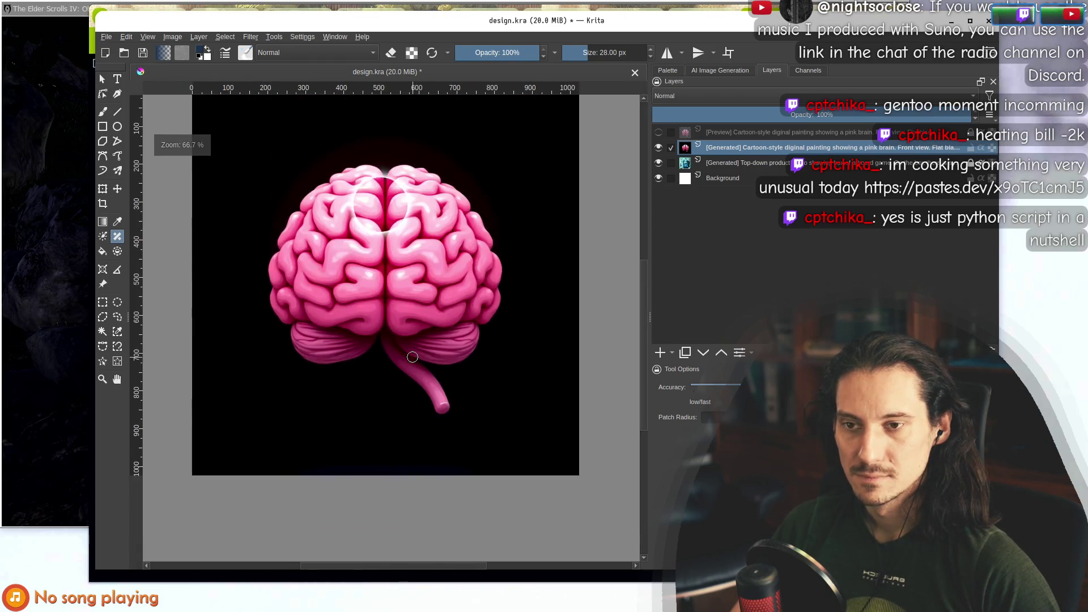
scroll(402, 321, "up", 2)
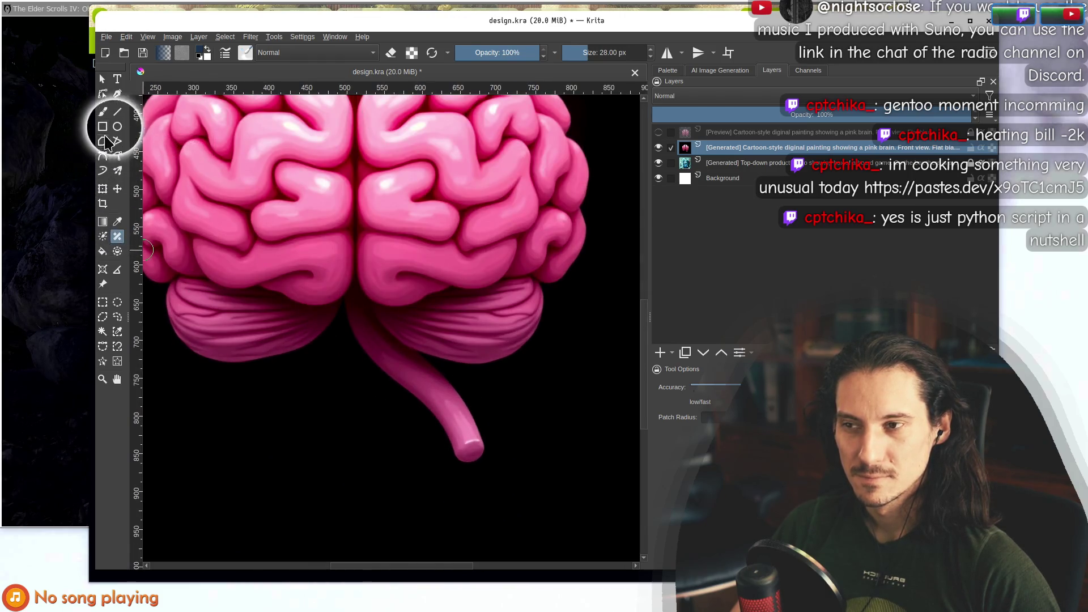
left_click(103, 112)
left_click(245, 53)
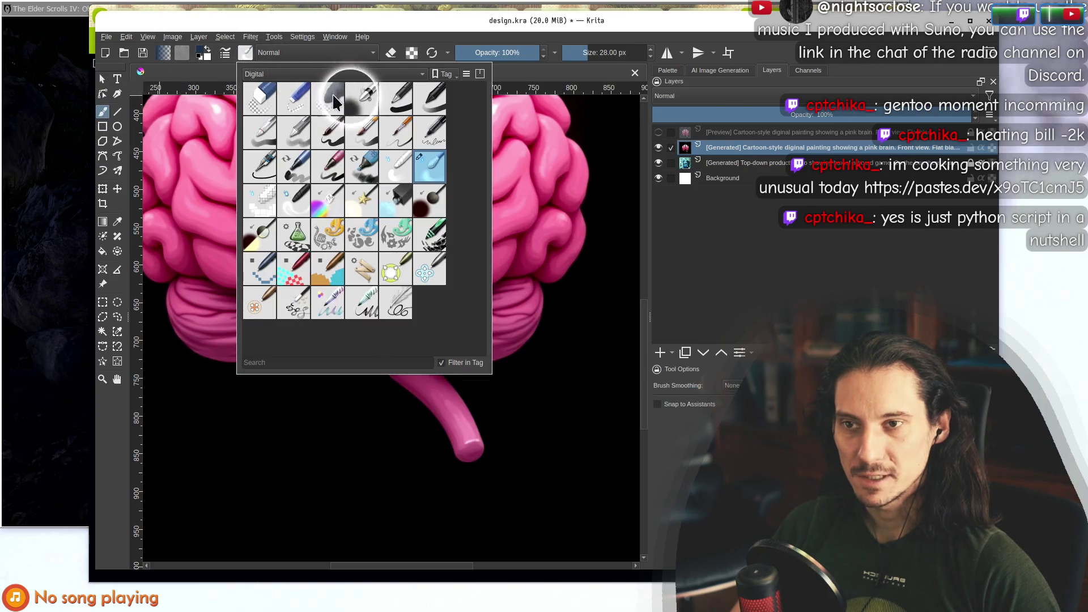
Pick the eraser preset, erase the brain-stem tip as a test, and undo it.
left_click(336, 98)
mouse_move(499, 458)
left_mouse_down()
mouse_move(461, 418)
mouse_move(465, 391)
left_mouse_up()
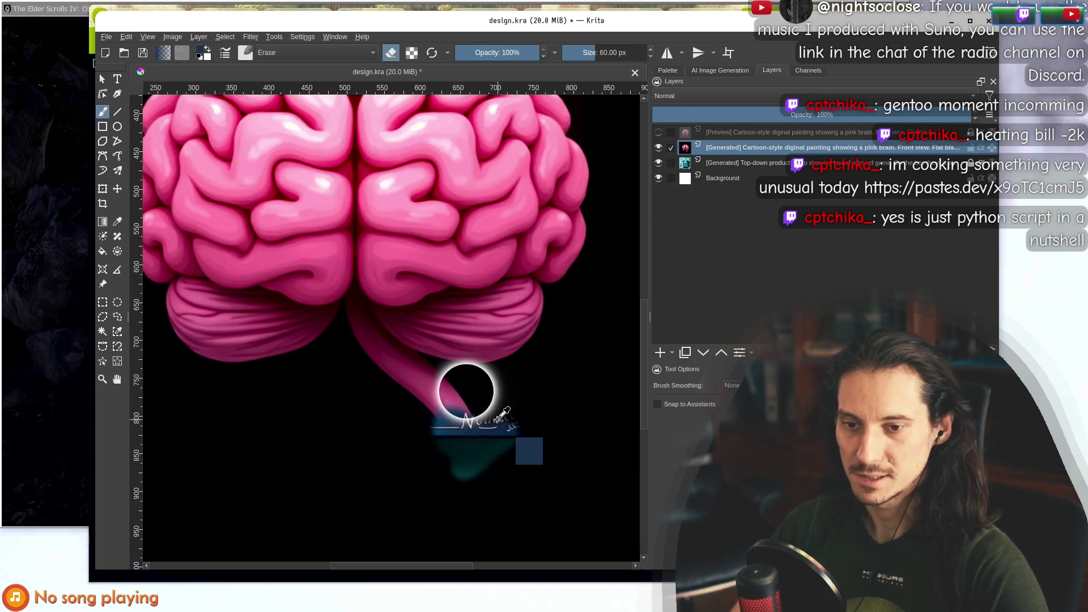
key("ctrl+z")
scroll(462, 369, "down", 3)
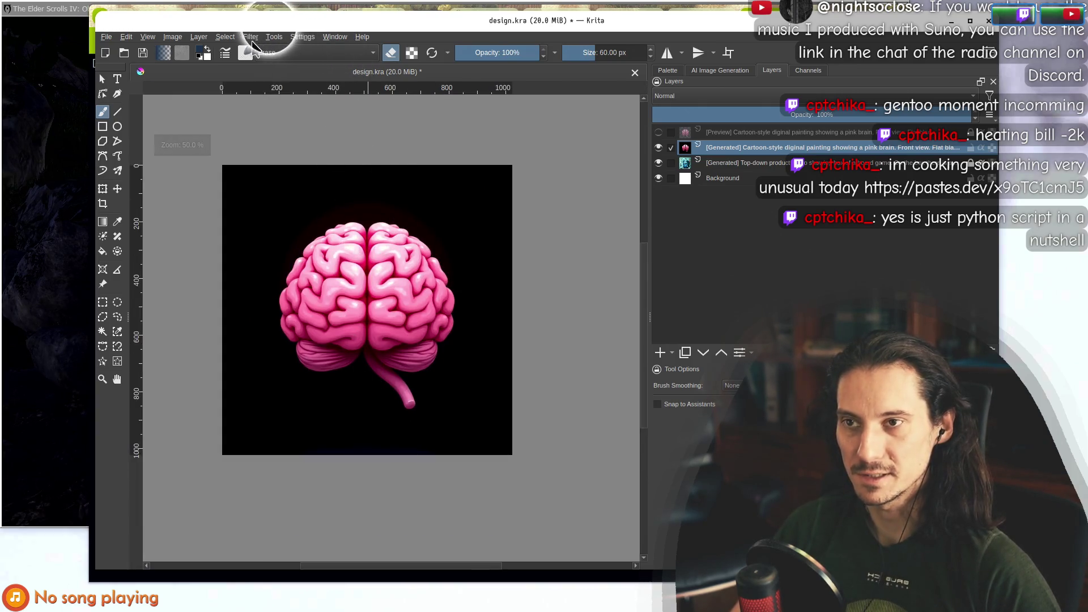
Try Color to Alpha on the black background, then cancel it.
left_click(251, 37)
mouse_move(295, 74)
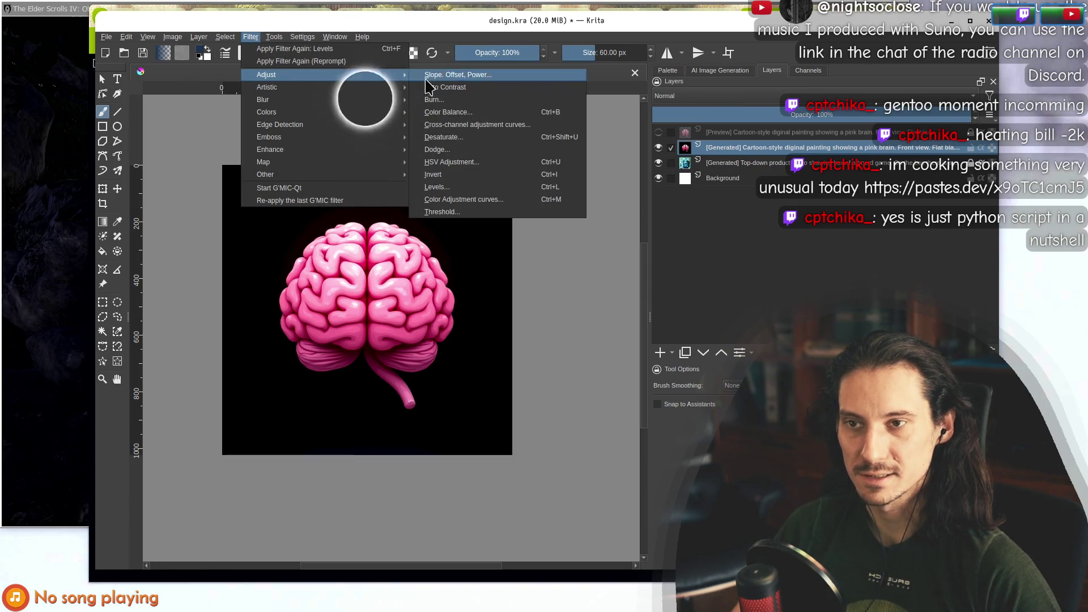
mouse_move(399, 113)
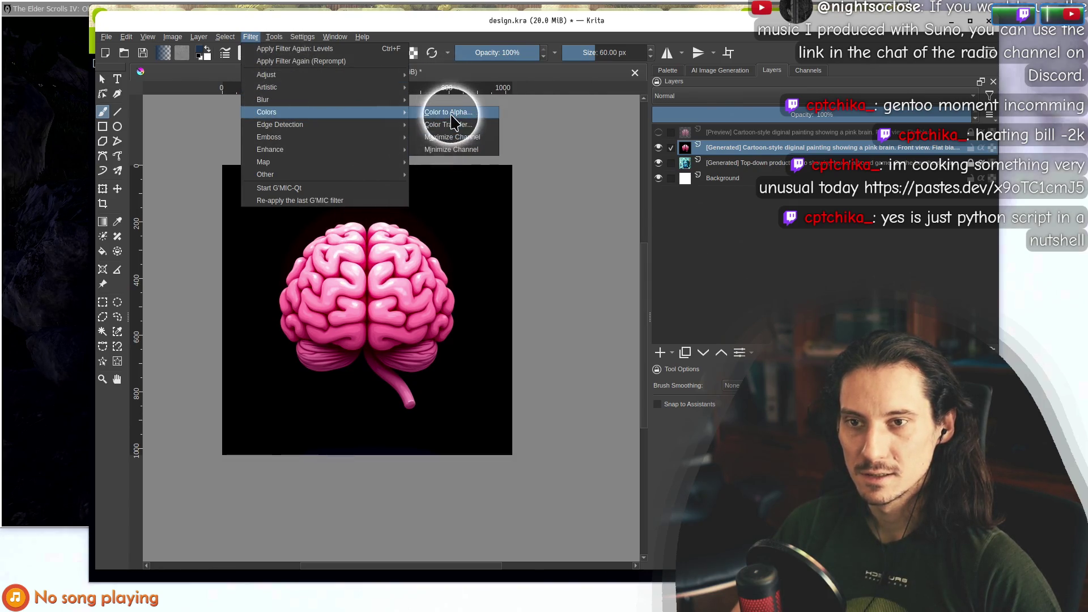
left_click(452, 113)
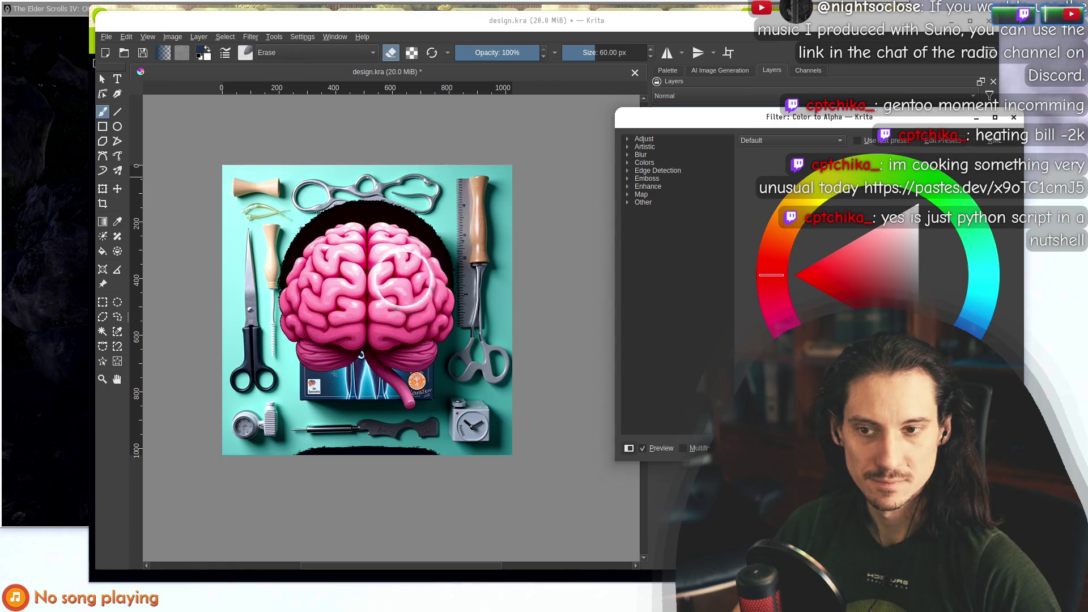
key("Escape")
scroll(392, 306, "up", 3)
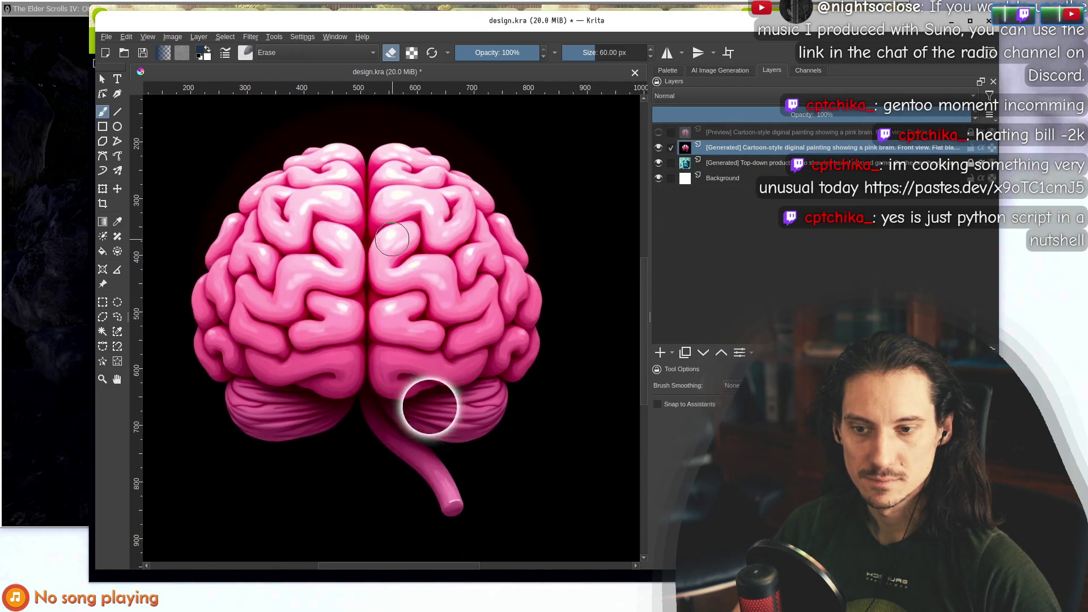
left_click(251, 37)
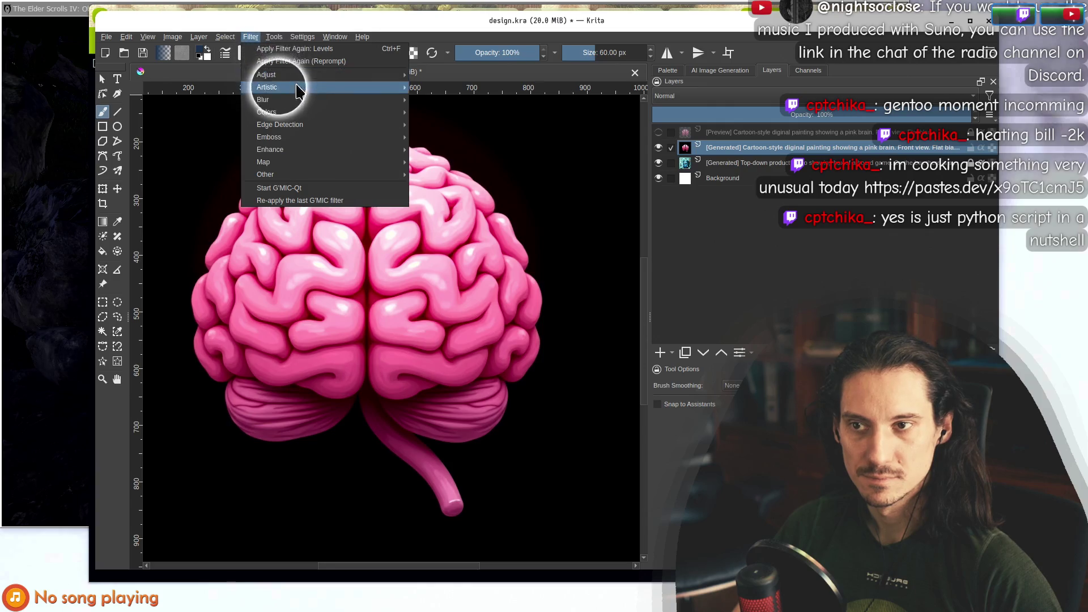
Apply Levels with the black point near 39 and gamma 1.562.
mouse_move(284, 74)
left_click(506, 188)
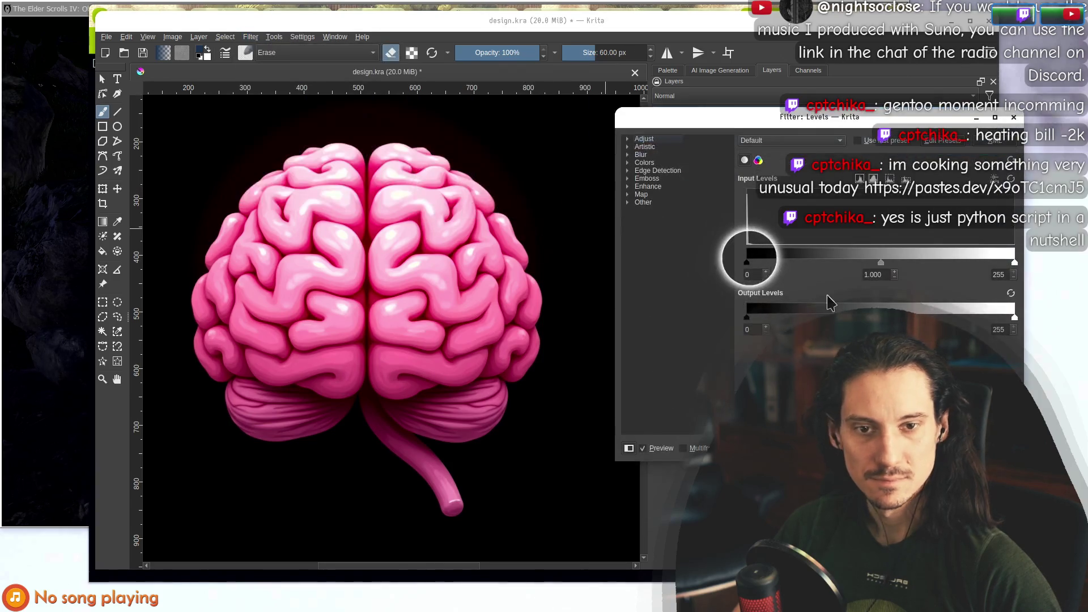
mouse_move(748, 263)
left_mouse_down()
mouse_move(787, 264)
mouse_move(746, 271)
left_mouse_up()
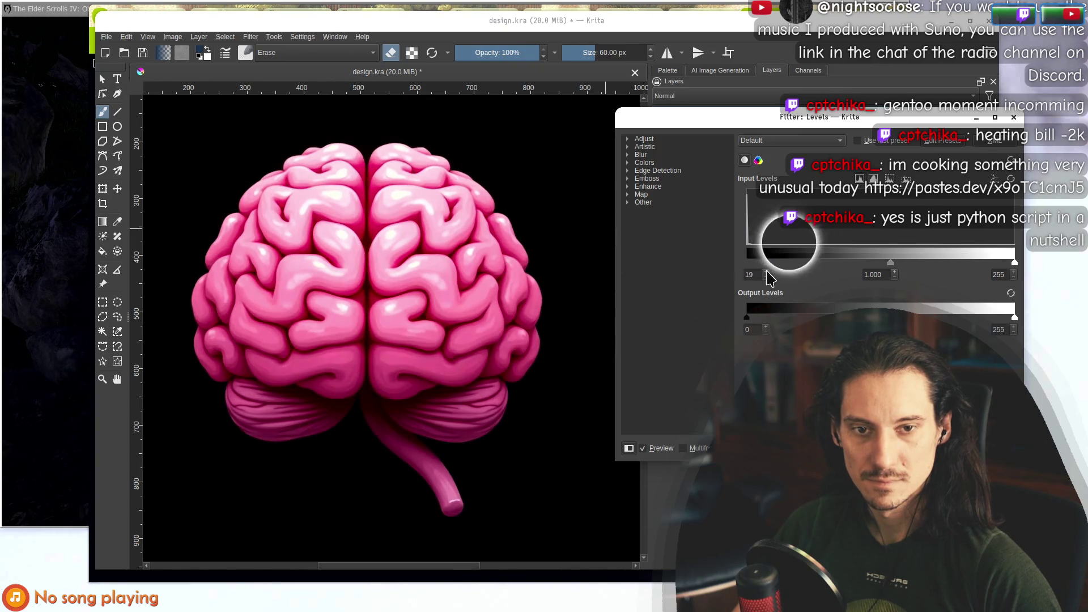
left_click_drag(890, 263, 844, 264)
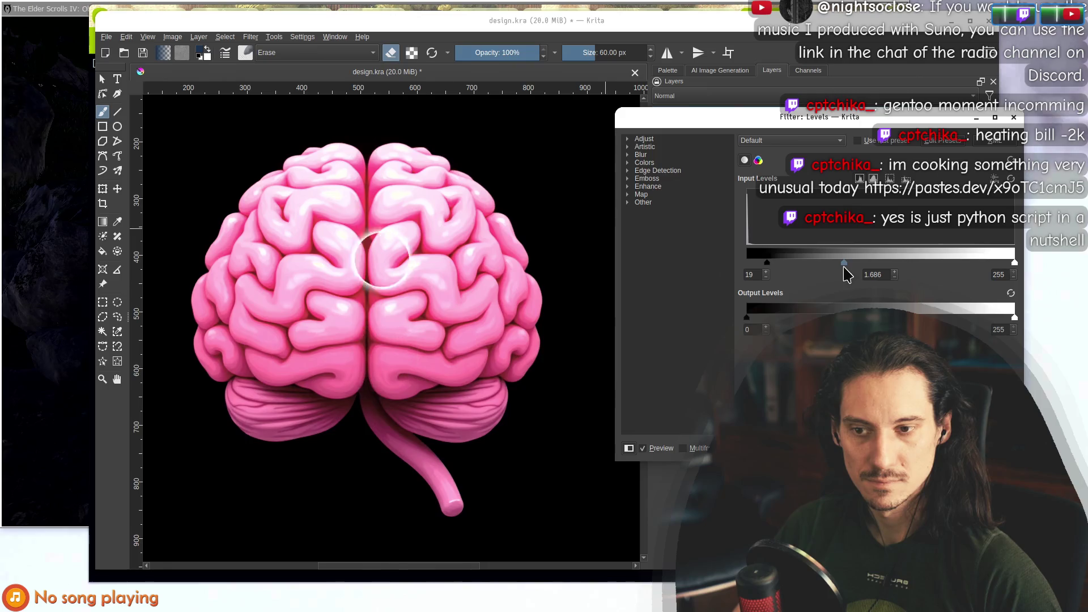
mouse_move(768, 263)
left_mouse_down()
mouse_move(795, 264)
mouse_move(786, 264)
left_mouse_up()
mouse_move(852, 265)
left_mouse_down()
mouse_move(874, 263)
mouse_move(862, 267)
left_mouse_up()
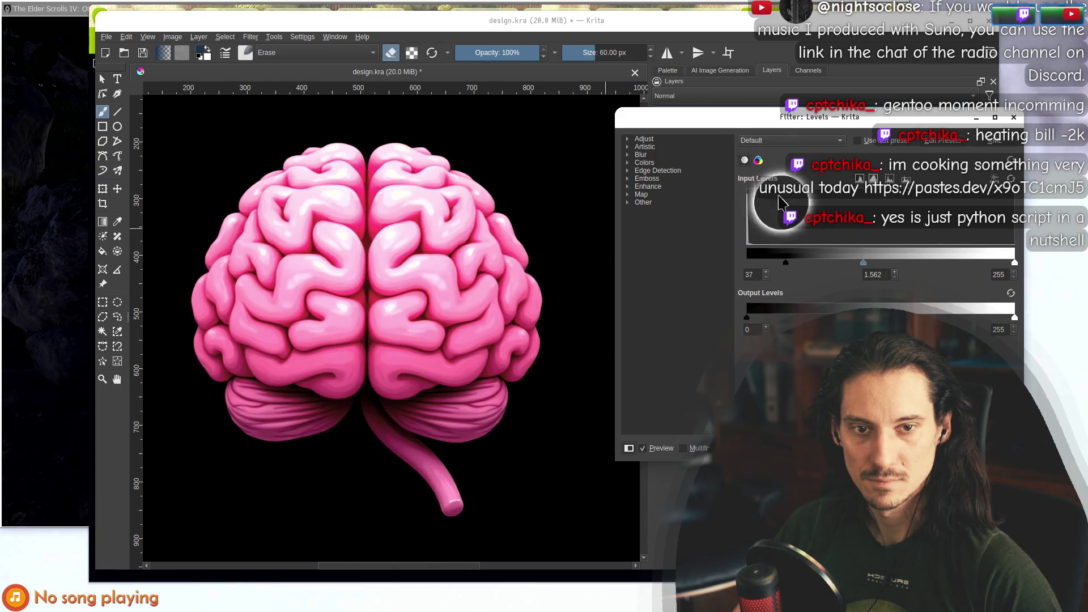
left_click_drag(786, 264, 793, 264)
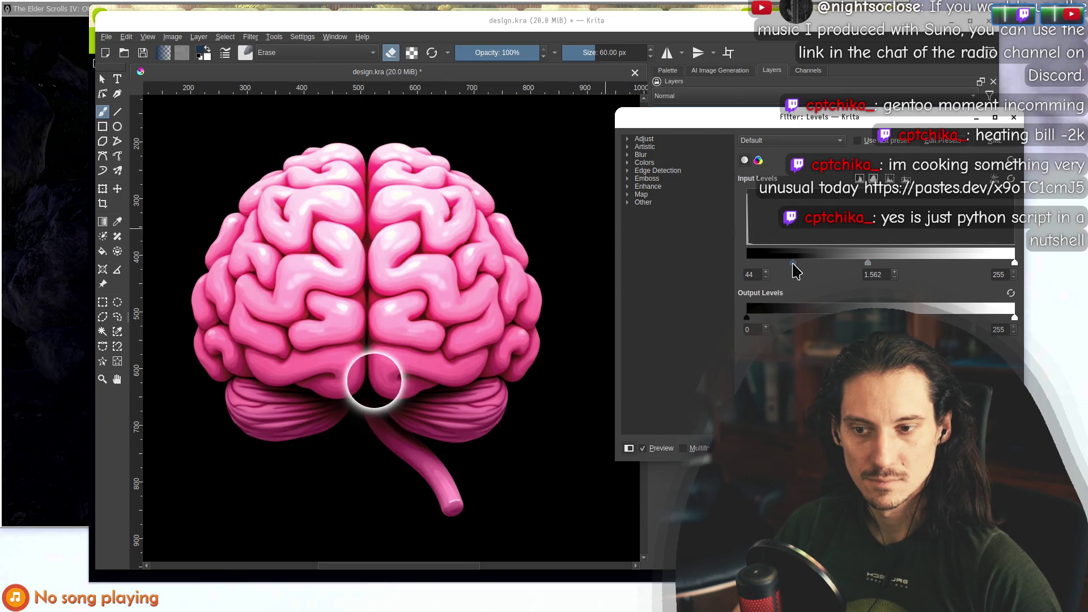
scroll(369, 238, "down", 4)
scroll(369, 216, "up", 1)
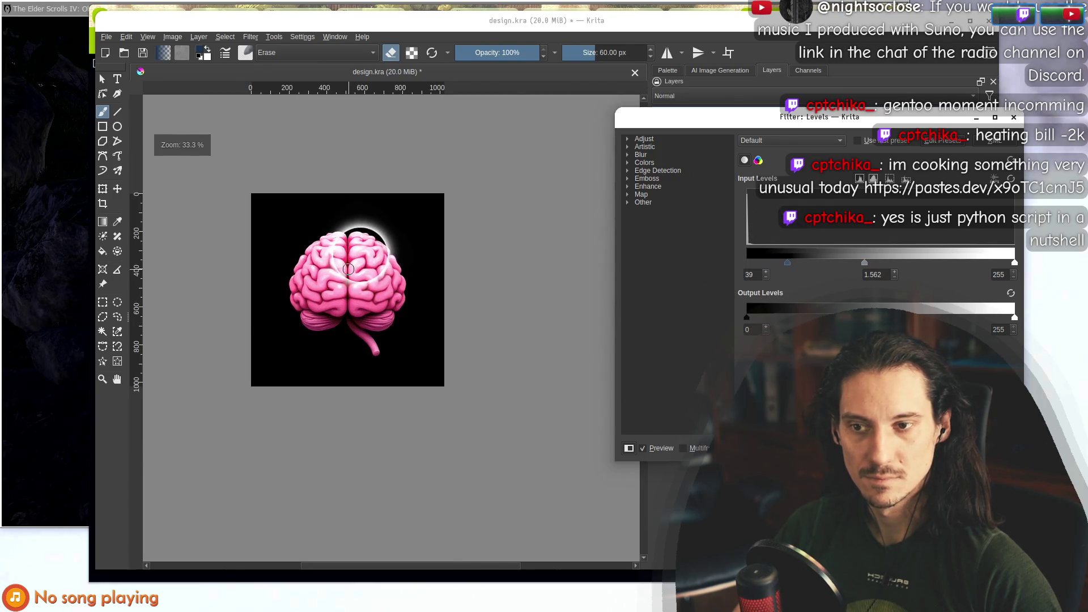
key("Return")
Open the Filter menu and dismiss it without choosing a filter.
scroll(329, 267, "up", 2)
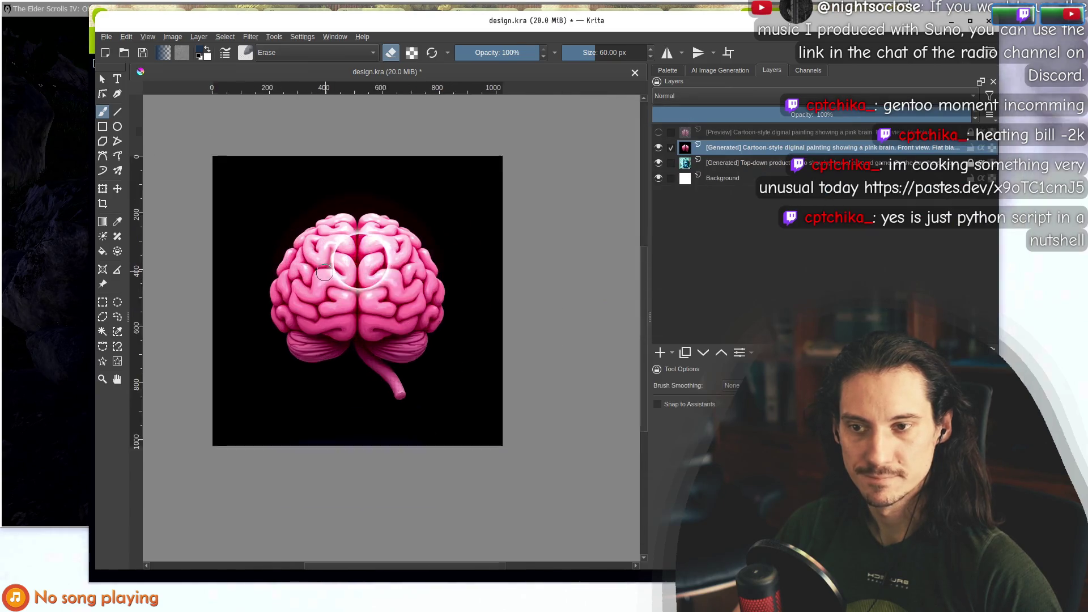
left_click(252, 37)
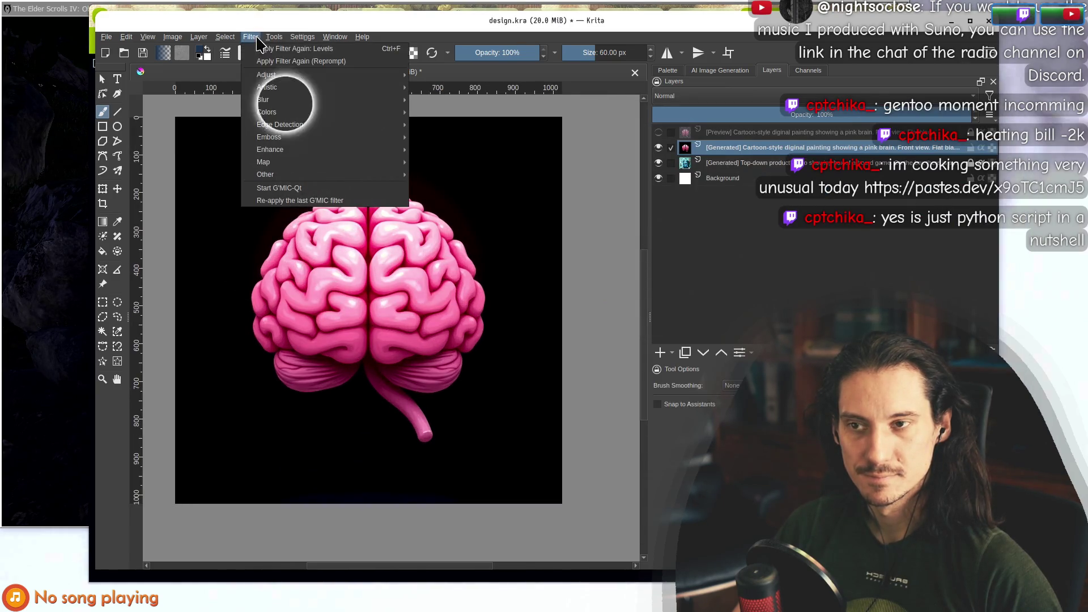
mouse_move(267, 74)
key("Escape")
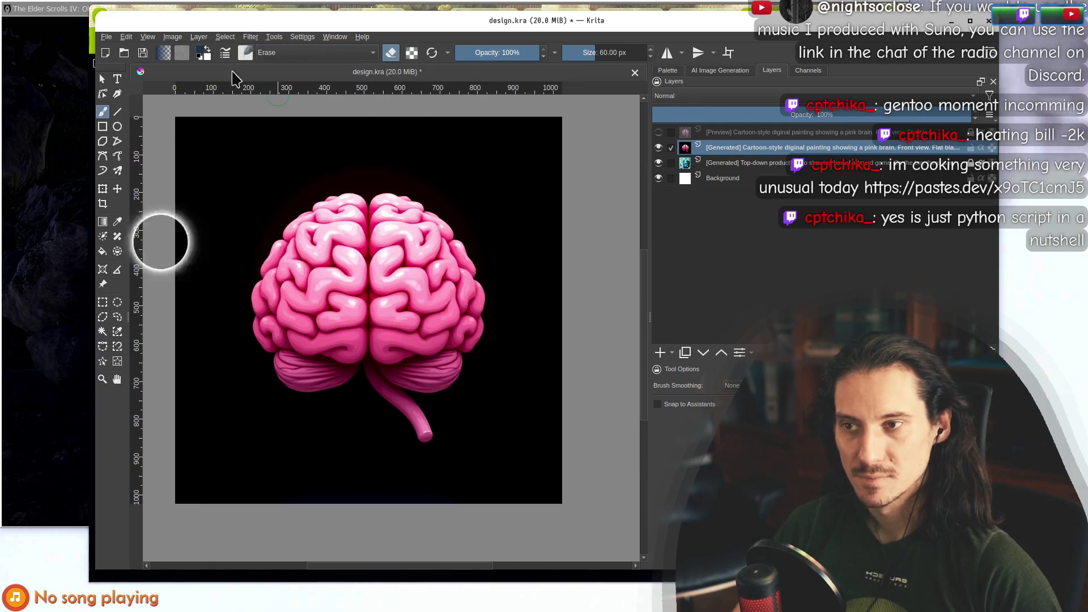
Select the brain, invert the selection, delete the black background, deselect, and view at 100%.
left_click(117, 361)
left_click_drag(251, 165, 508, 453)
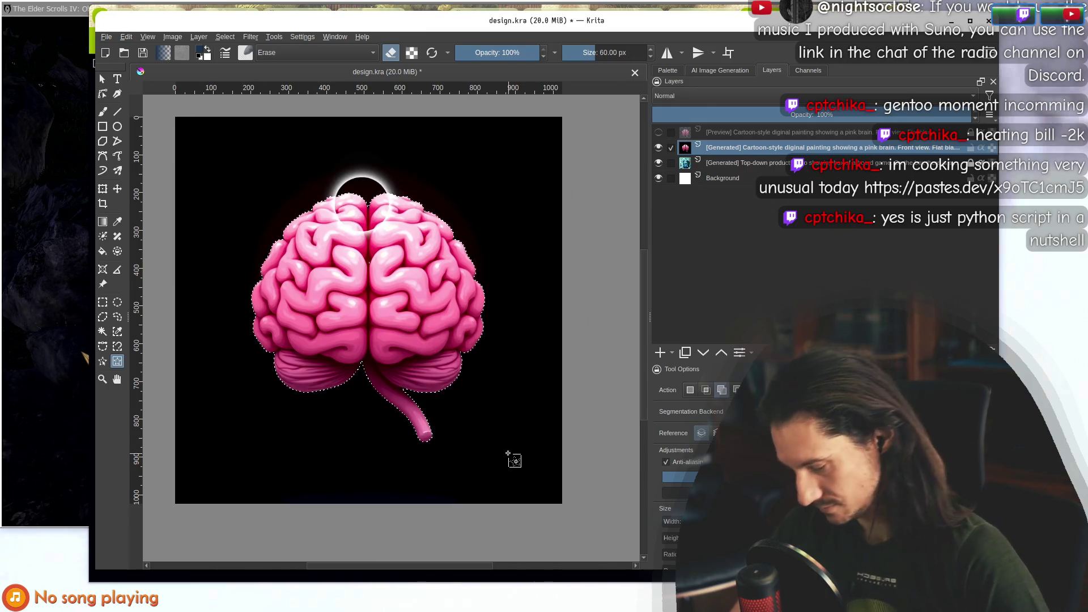
key("ctrl+shift+i")
key("Delete")
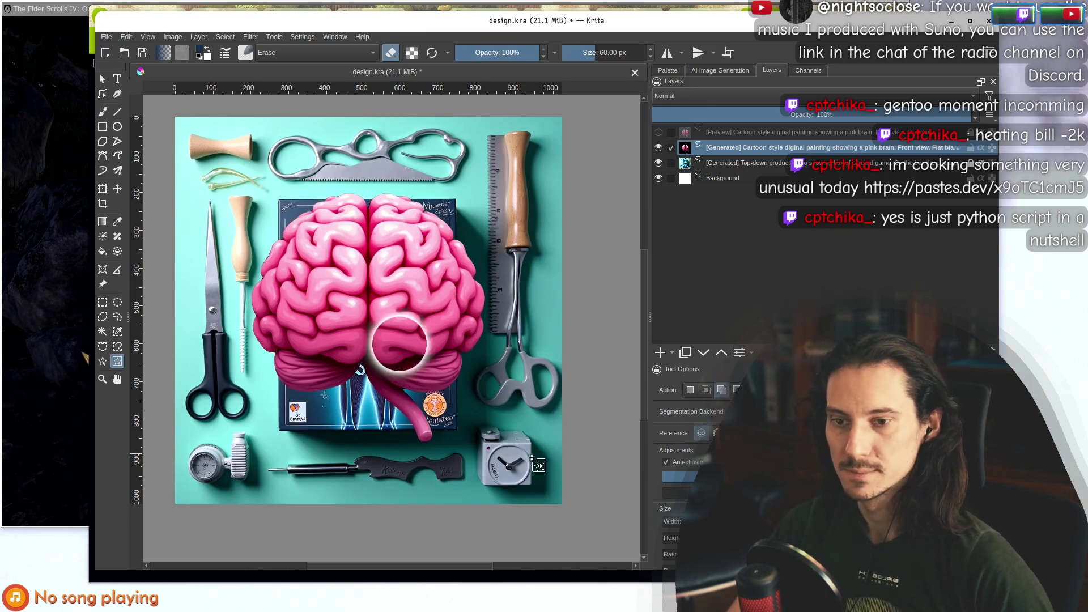
key("ctrl+shift+a")
key("1")
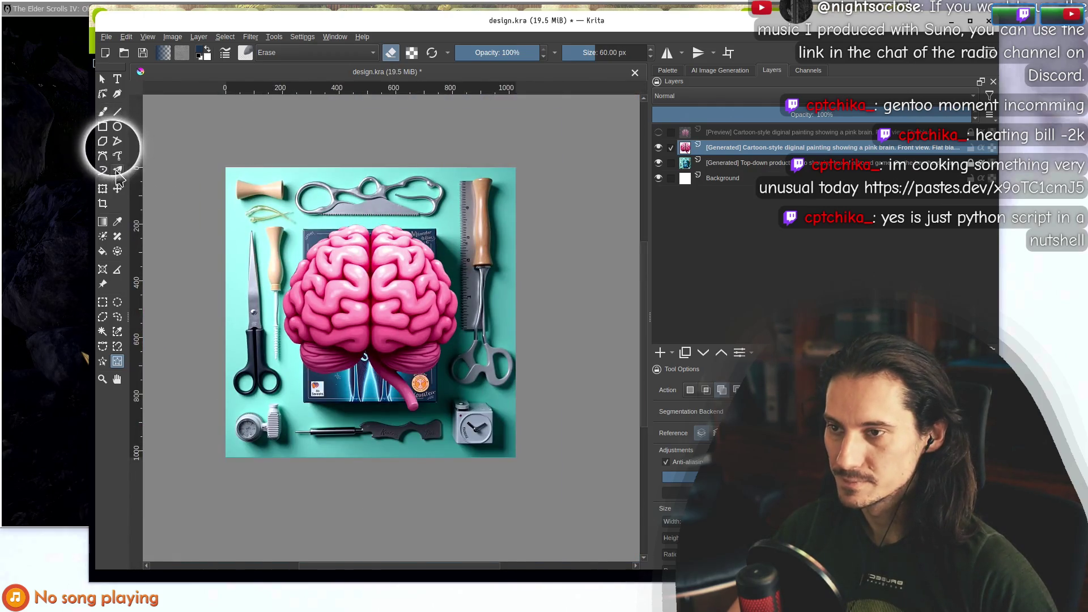
Scale the brain layer down toward the upper left with the Transform tool.
left_click(103, 188)
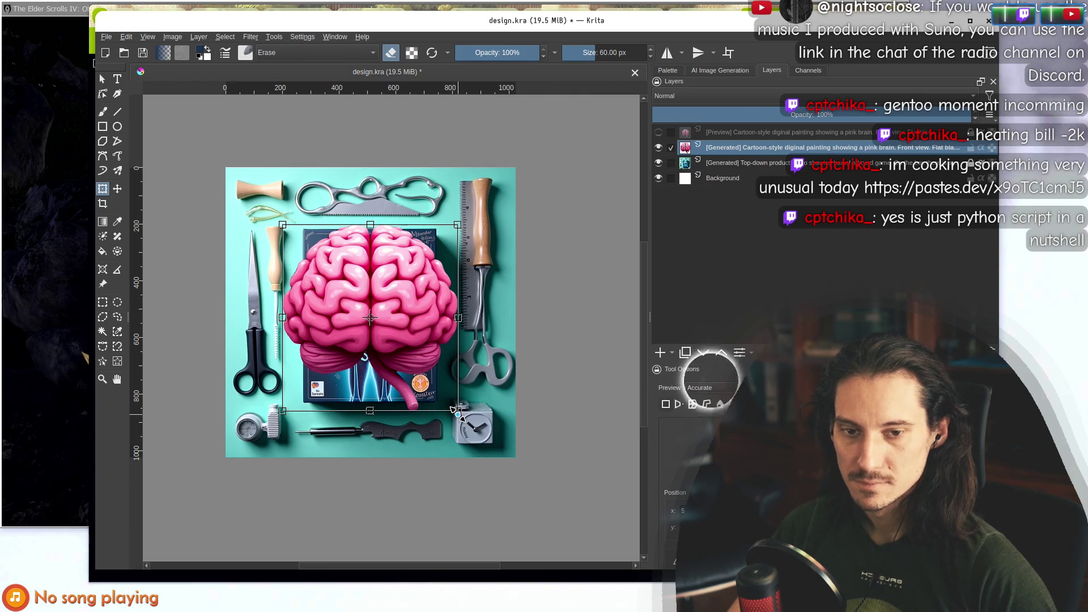
mouse_move(456, 411)
left_mouse_down()
mouse_move(453, 318)
mouse_move(403, 308)
mouse_move(319, 250)
mouse_move(494, 285)
left_mouse_up()
scroll(311, 247, "up", 4)
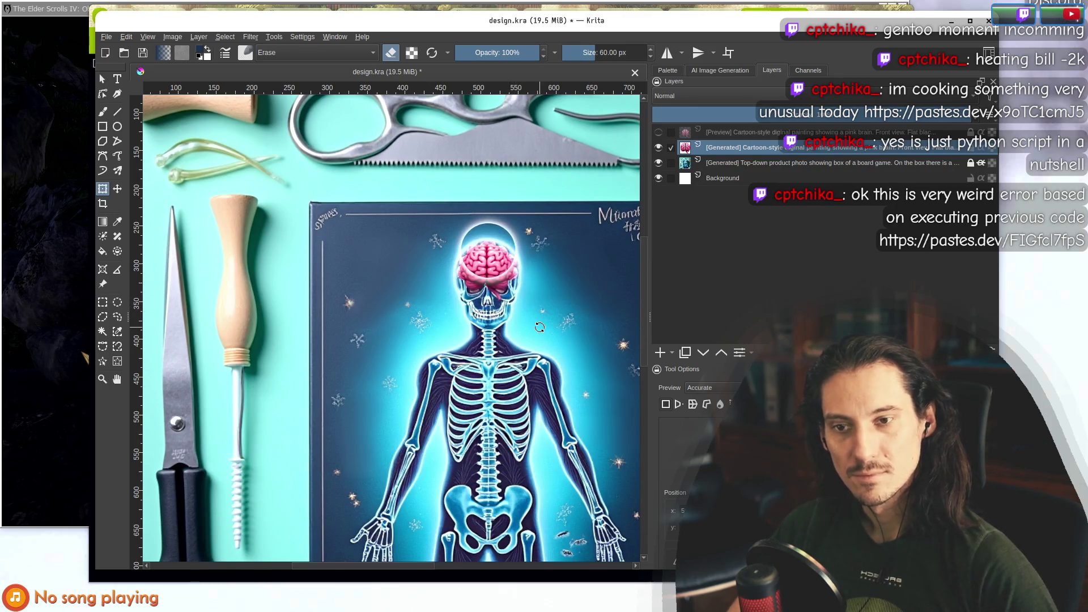
scroll(539, 327, "up", 4)
scroll(436, 299, "down", 5)
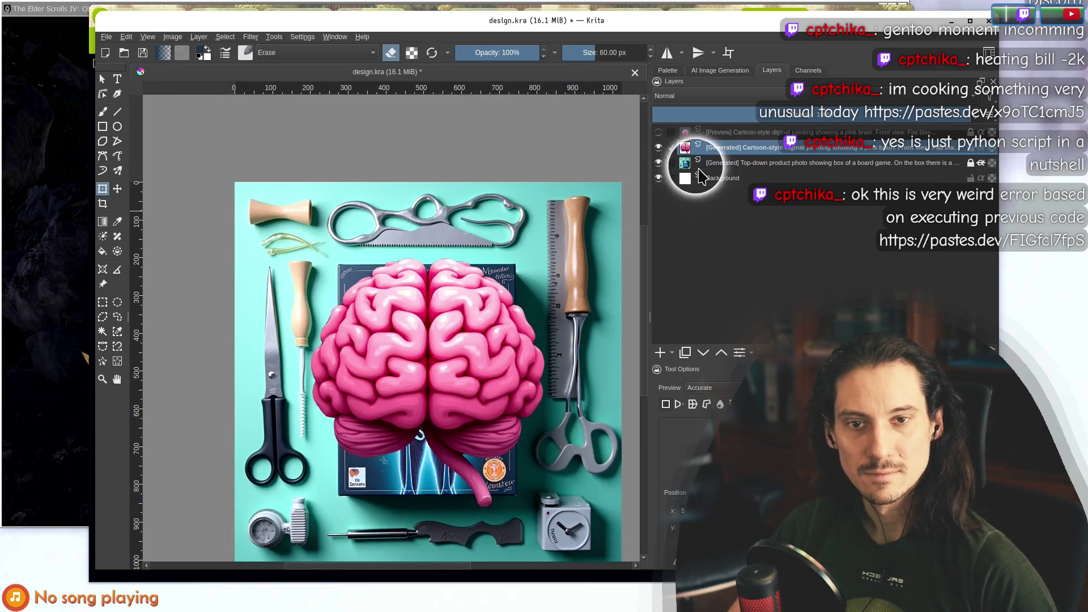
Enlarge the board-game photo layer from its top-left and bottom-right corners, then go to the browser.
left_click(697, 162)
scroll(413, 448, "down", 2)
scroll(428, 334, "up", 2)
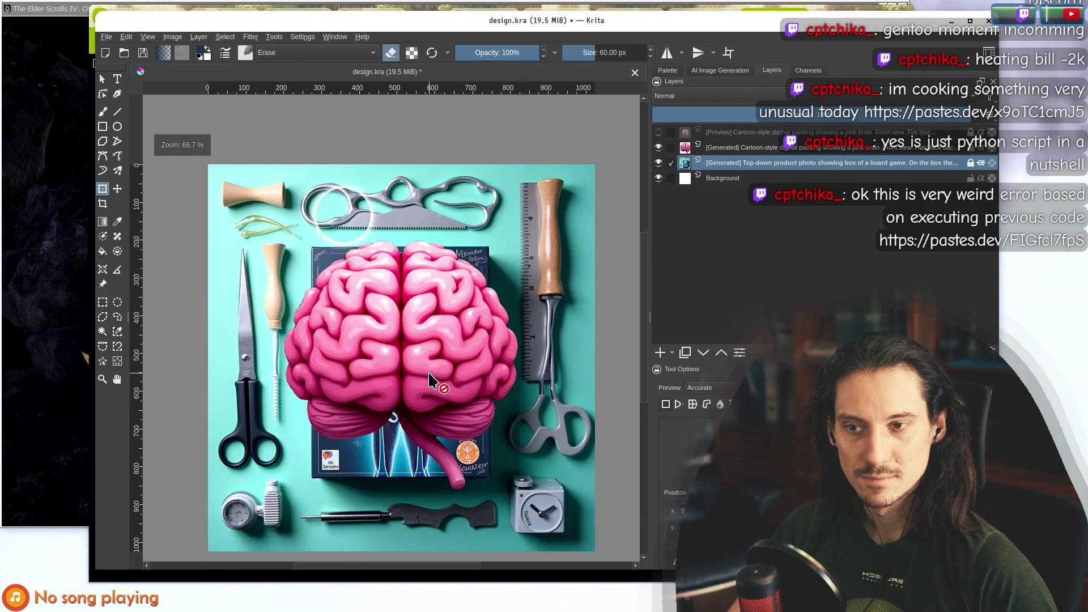
scroll(460, 345, "down", 1)
left_click_drag(474, 369, 447, 305)
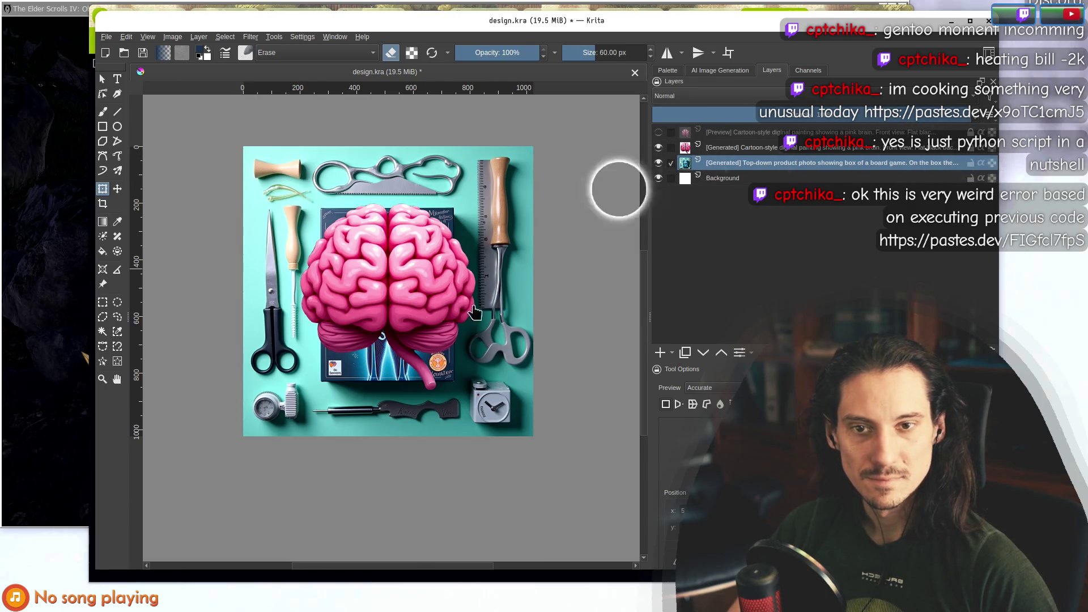
mouse_move(240, 145)
left_mouse_down()
mouse_move(204, 97)
mouse_move(164, 79)
mouse_move(173, 70)
left_mouse_up()
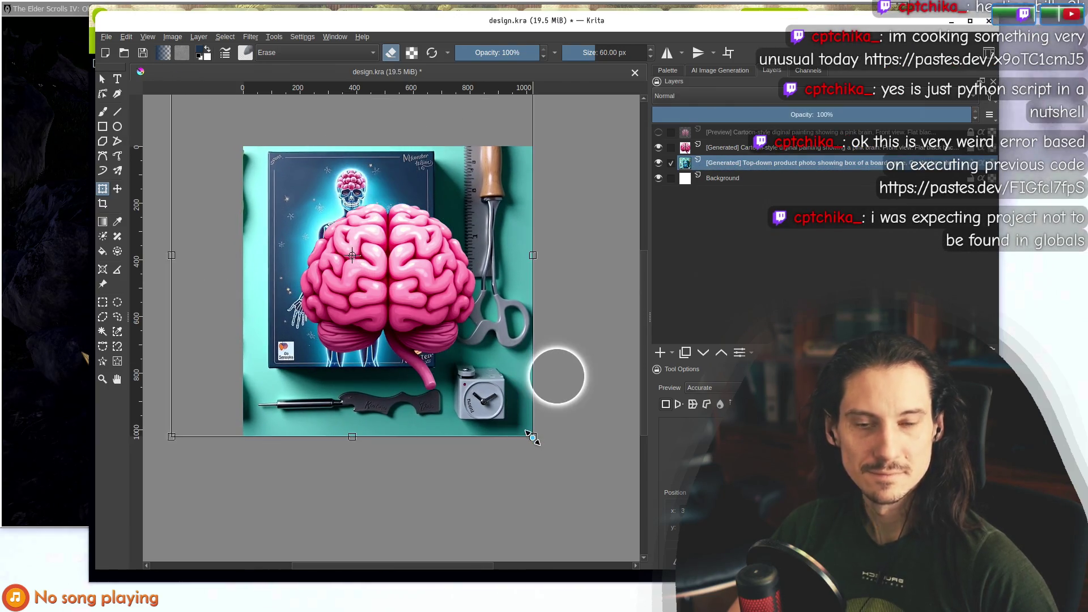
mouse_move(532, 436)
left_mouse_down()
mouse_move(620, 524)
mouse_move(610, 513)
left_mouse_up()
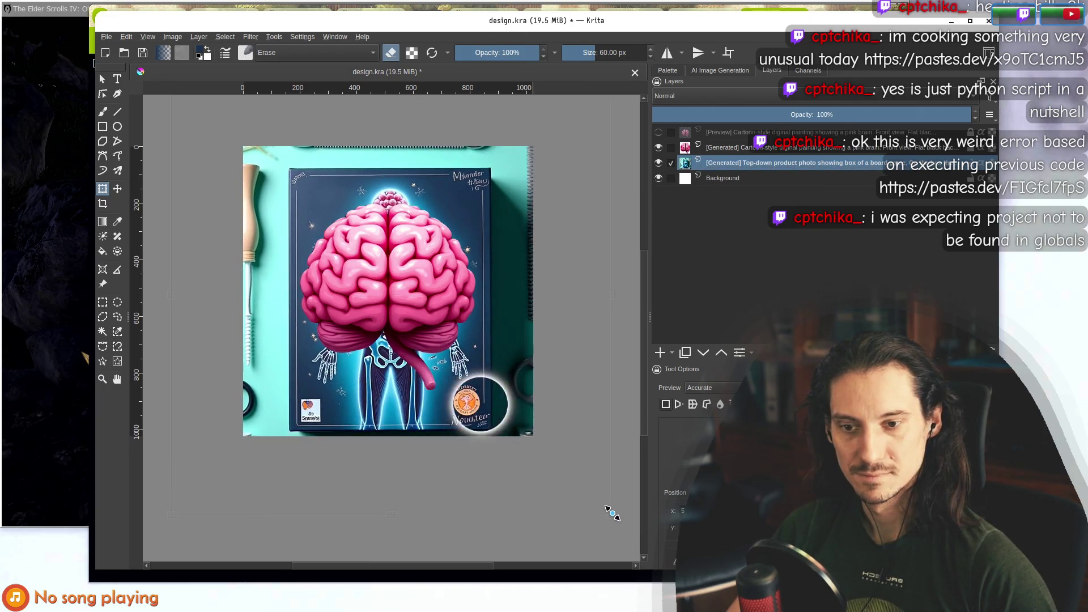
scroll(367, 305, "down", 2)
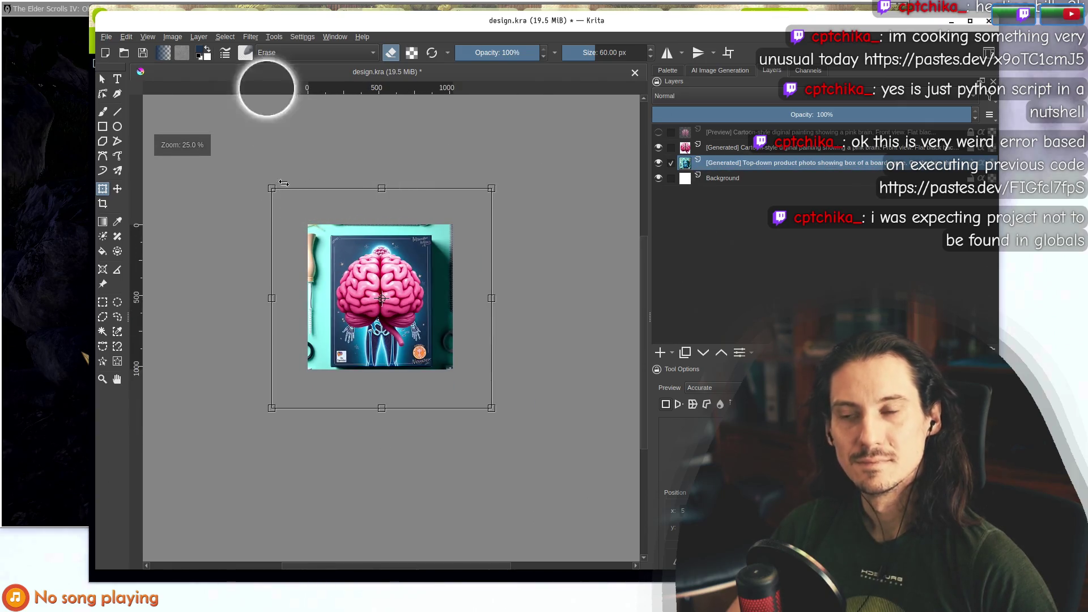
key("alt+Tab")
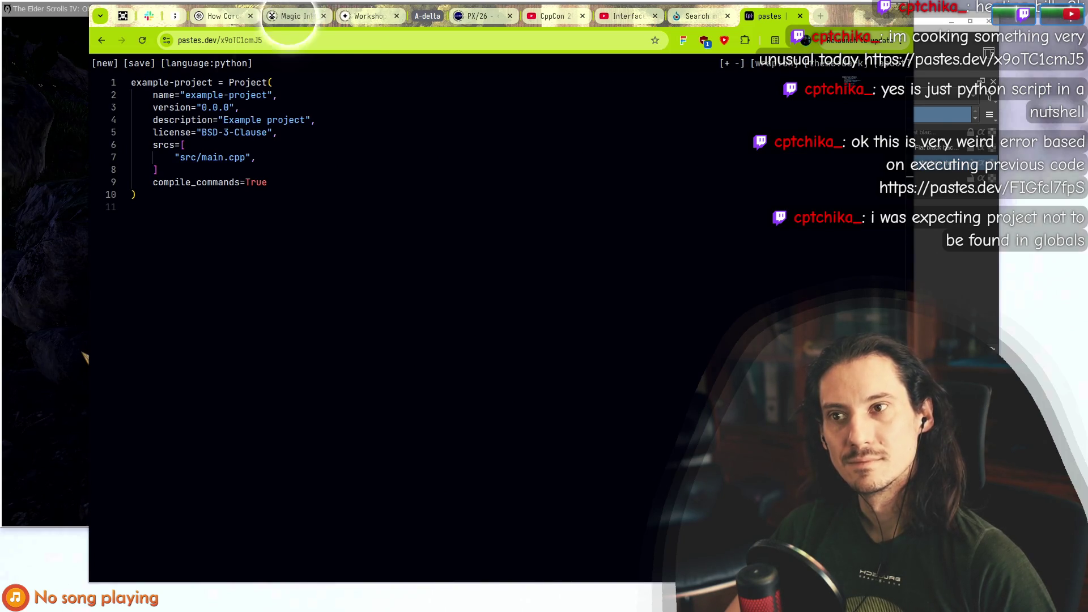
Load pastes.dev/FIGfcl7fpS and select the traceback start and its SyntaxError message.
left_click(279, 40)
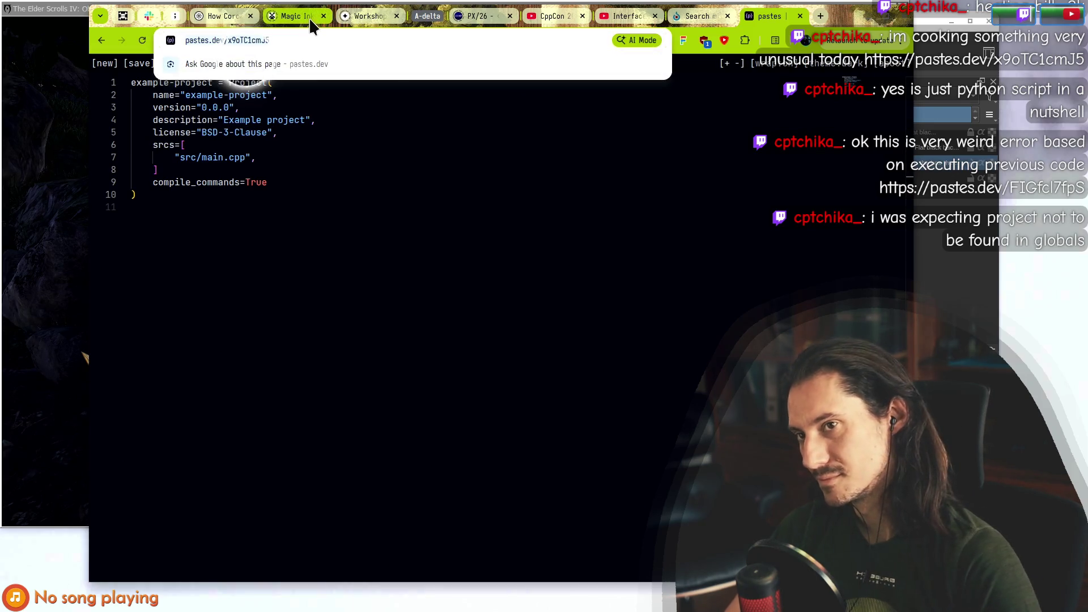
type("pastes.dev/FIGfcl7fpS")
key("Return")
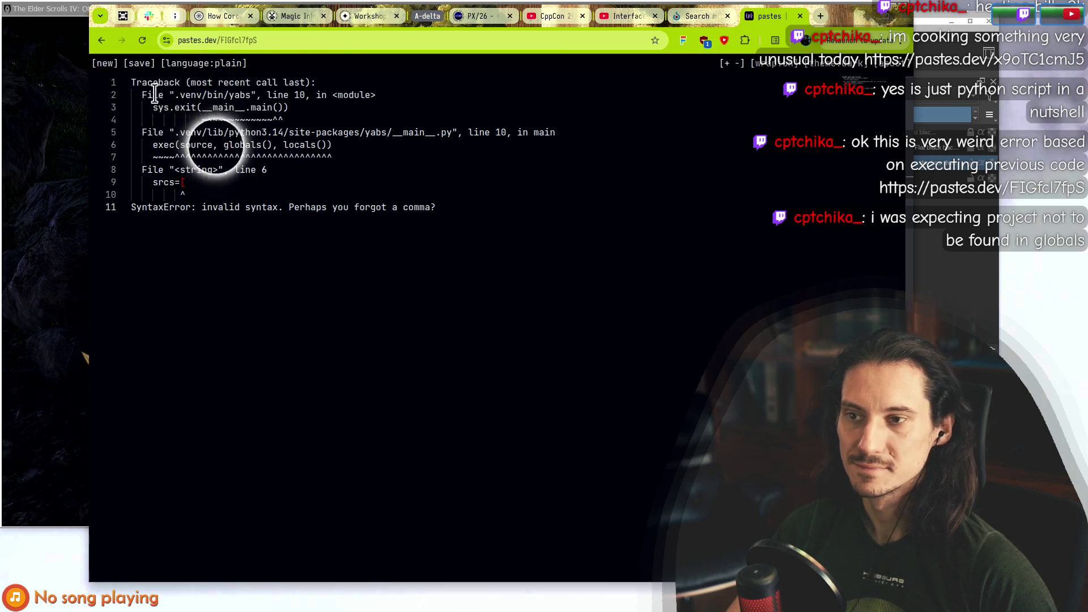
mouse_move(131, 82)
left_mouse_down()
mouse_move(246, 110)
mouse_move(238, 128)
mouse_move(163, 145)
left_mouse_up()
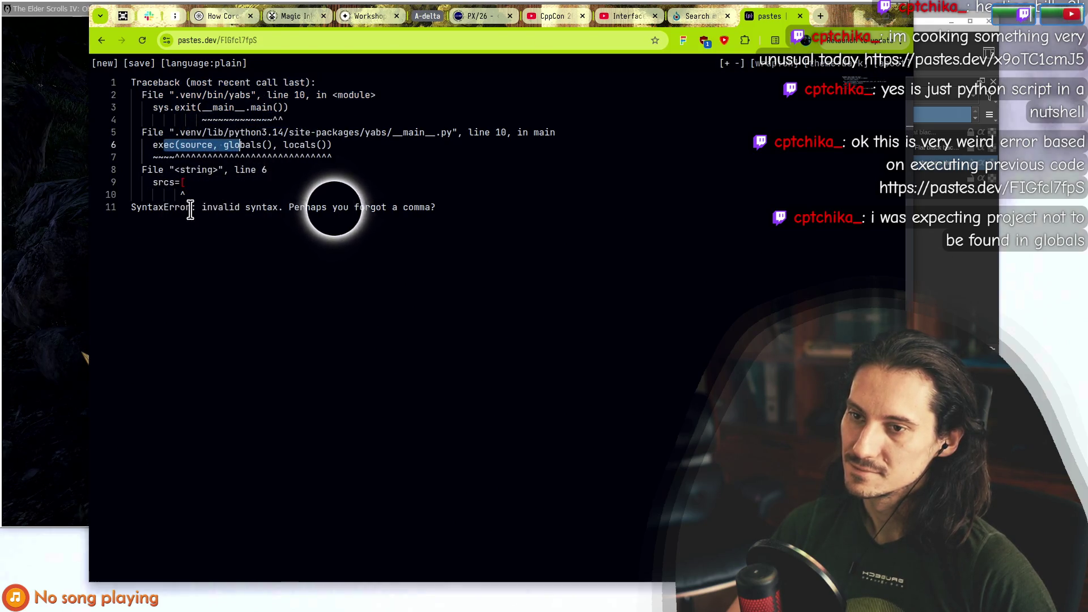
mouse_move(445, 213)
left_mouse_down()
mouse_move(360, 216)
mouse_move(176, 197)
left_mouse_up()
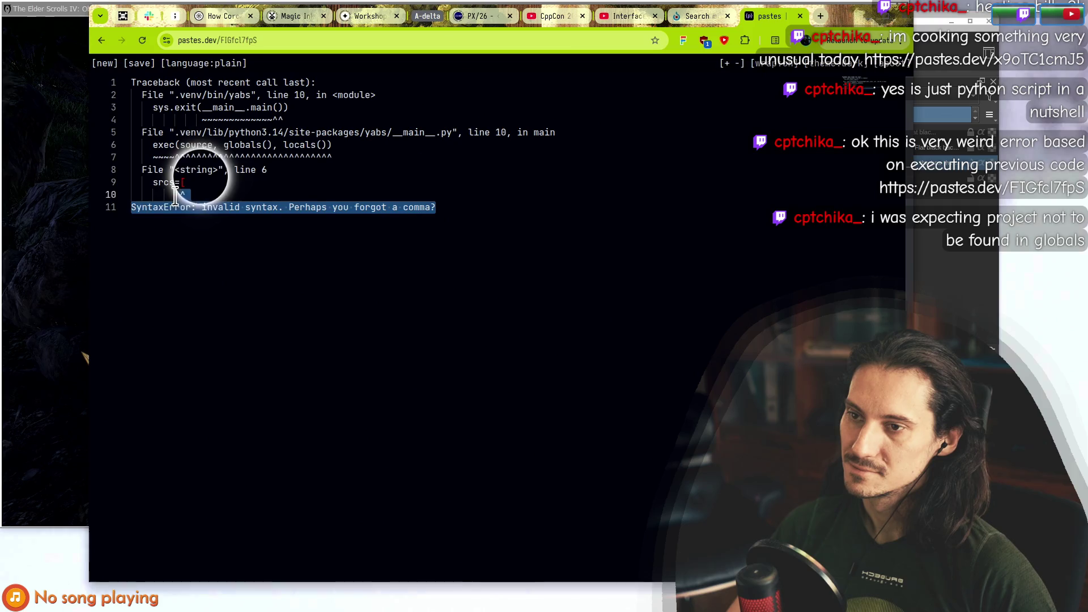
Compare the traceback against the Project() code paste via Back/Forward, then return to Krita.
left_click(102, 40)
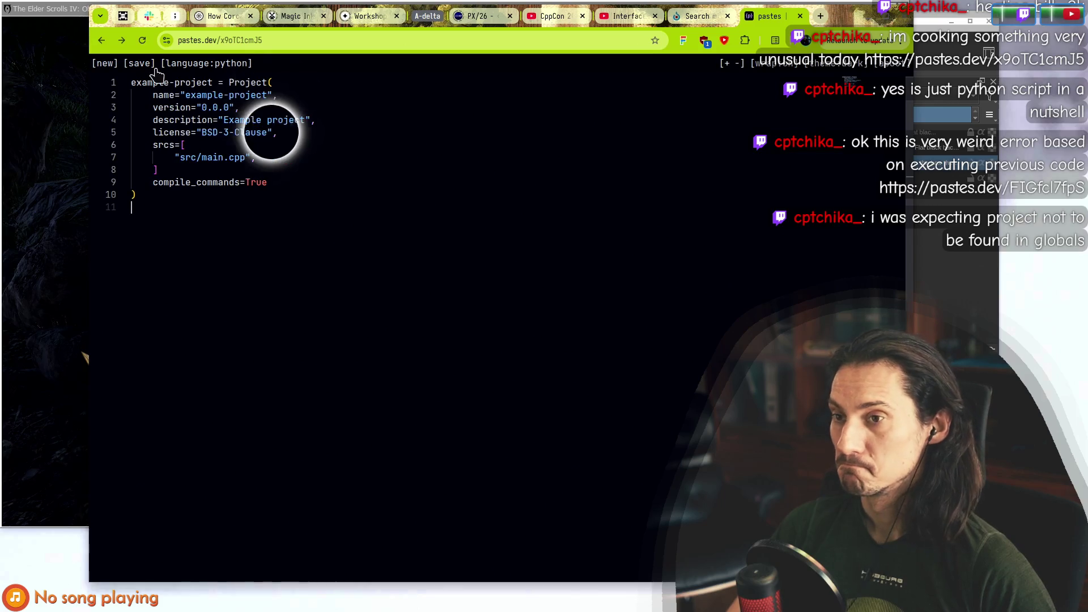
left_click(122, 40)
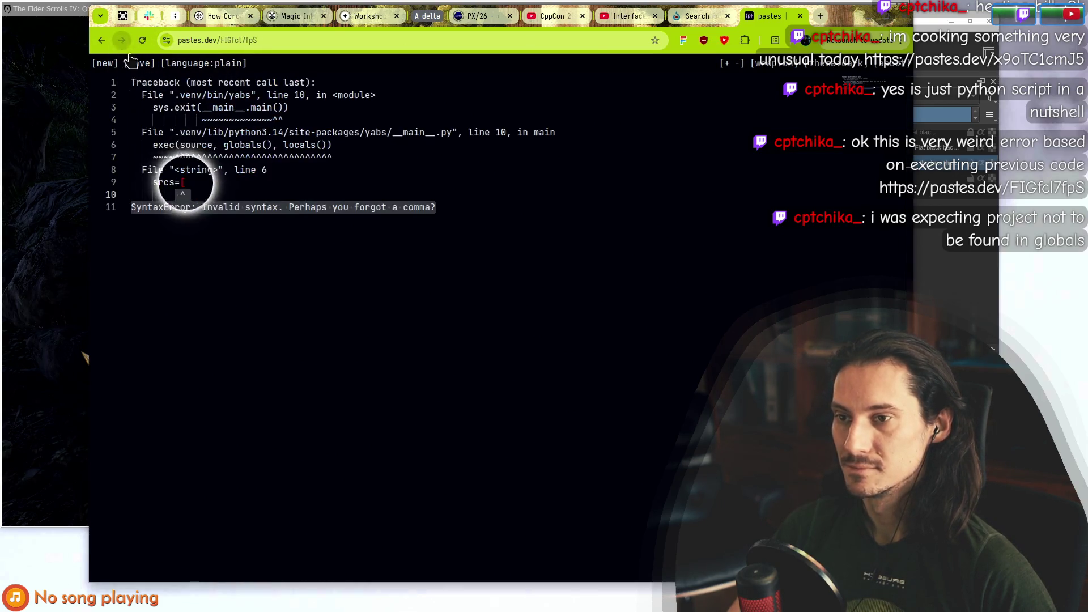
left_click(291, 211)
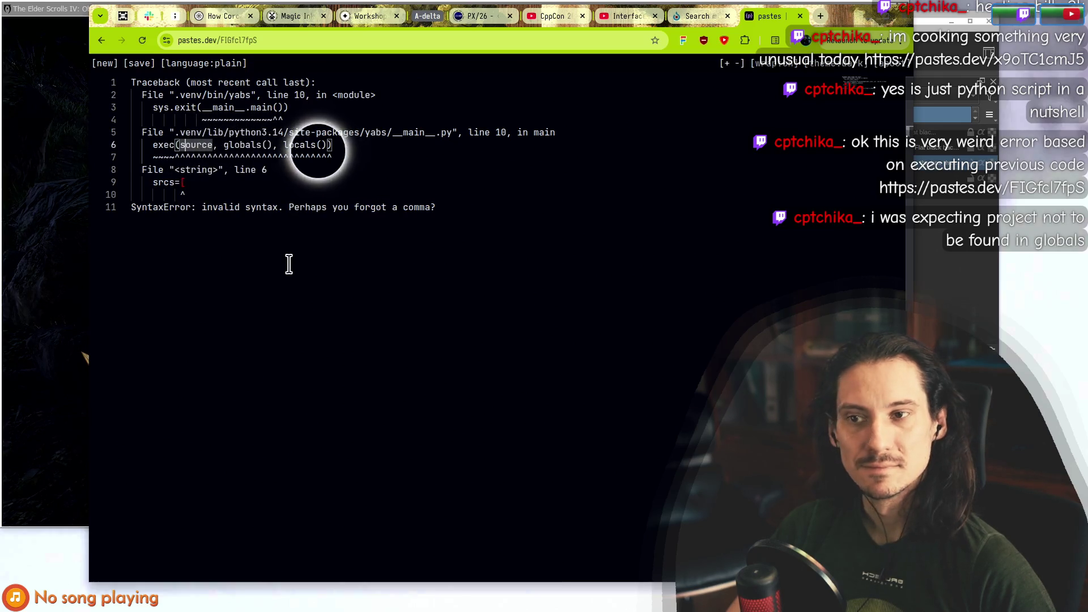
left_click(102, 41)
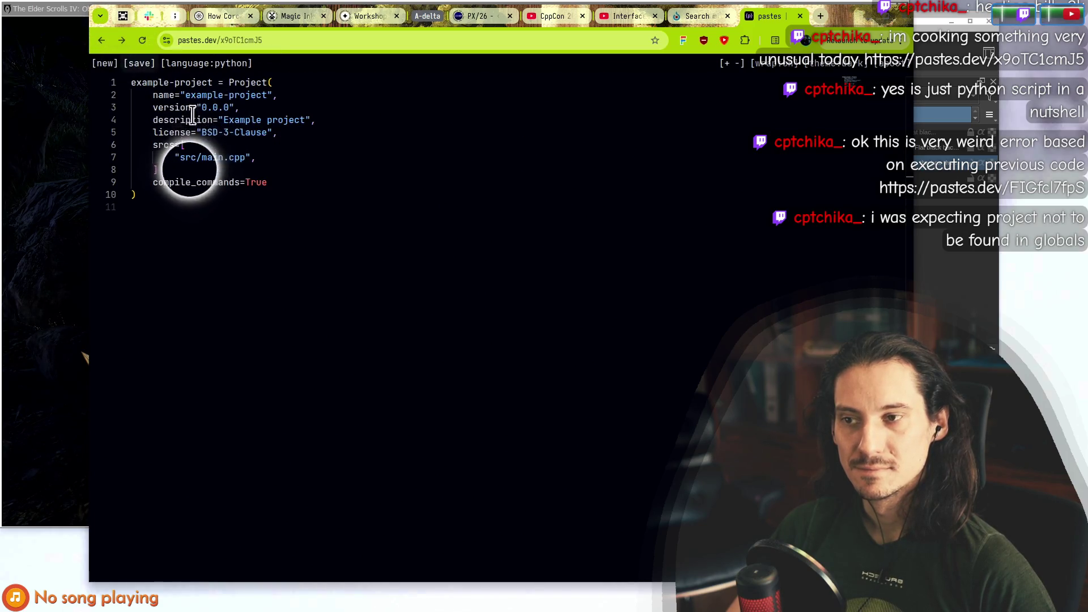
left_click(121, 41)
key("alt+Tab")
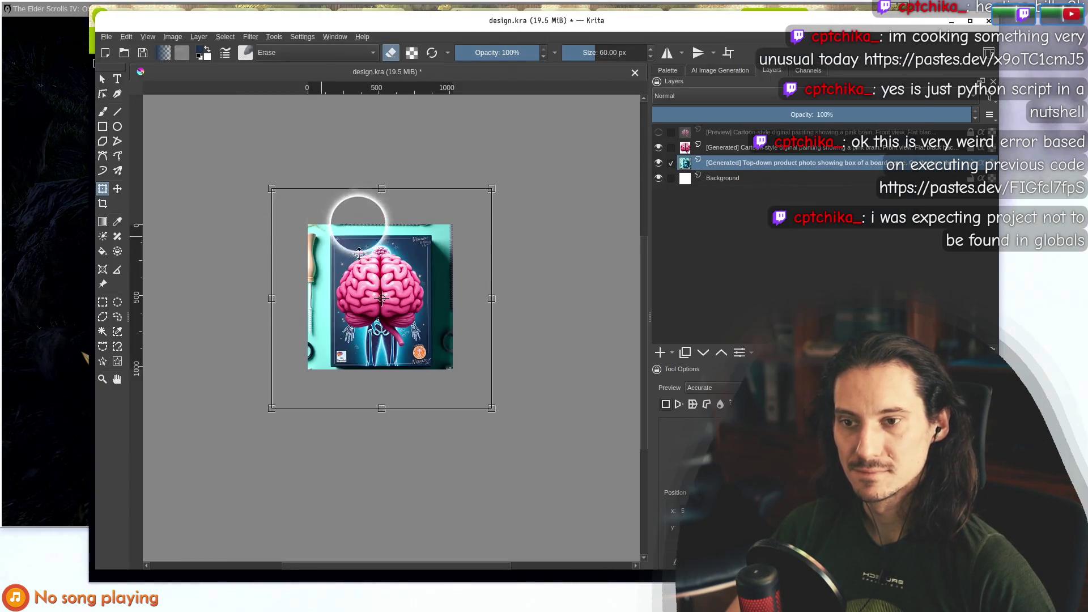
key("alt+Tab")
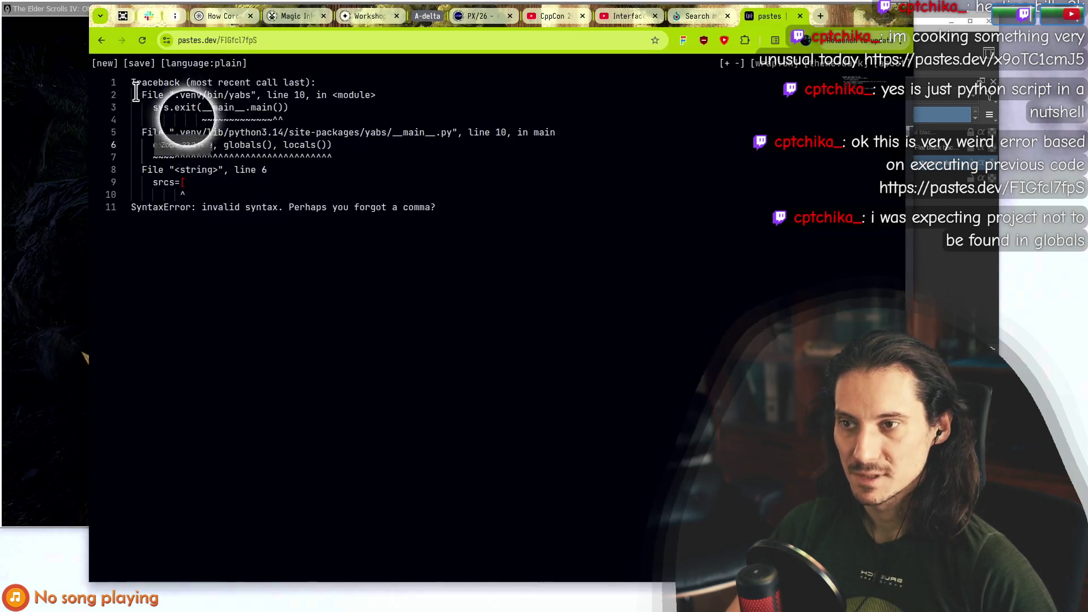
left_click(102, 41)
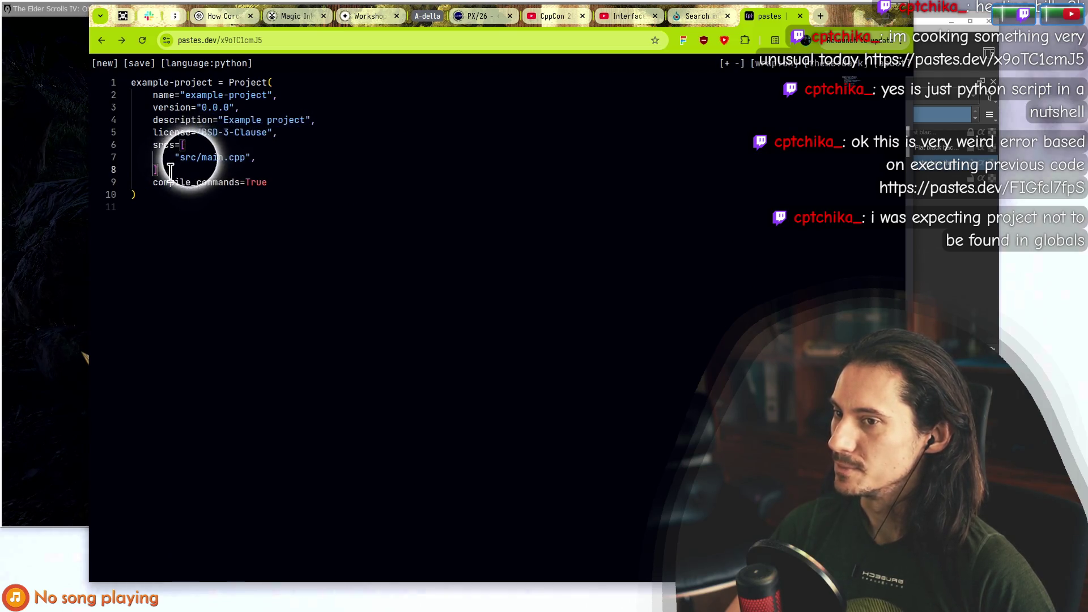
key("alt+Tab")
key("alt+Tab")
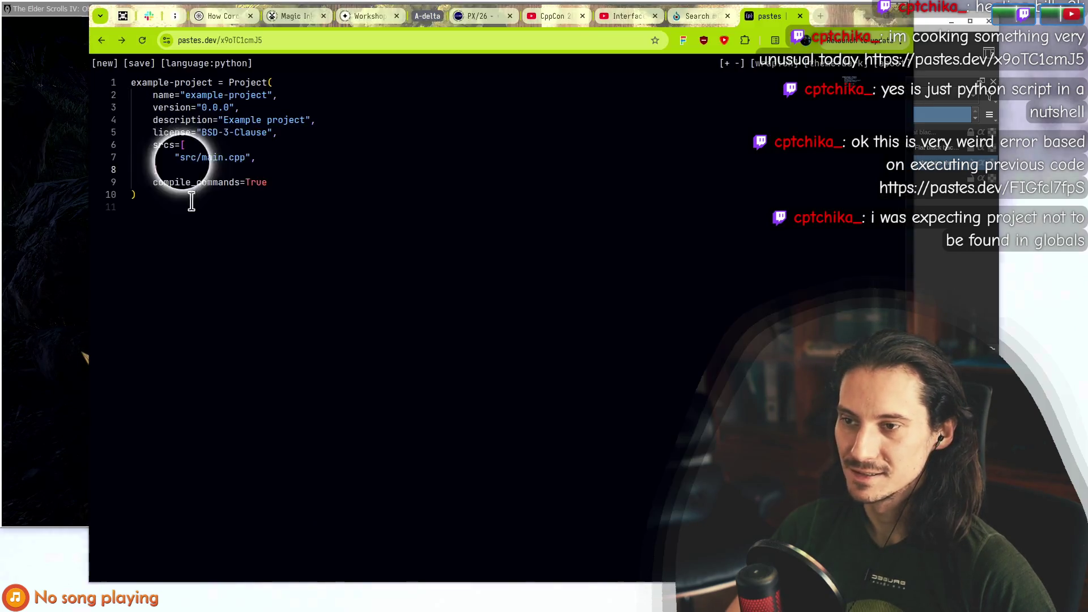
key("alt+Tab")
scroll(284, 178, "up", 3)
scroll(352, 414, "down", 5)
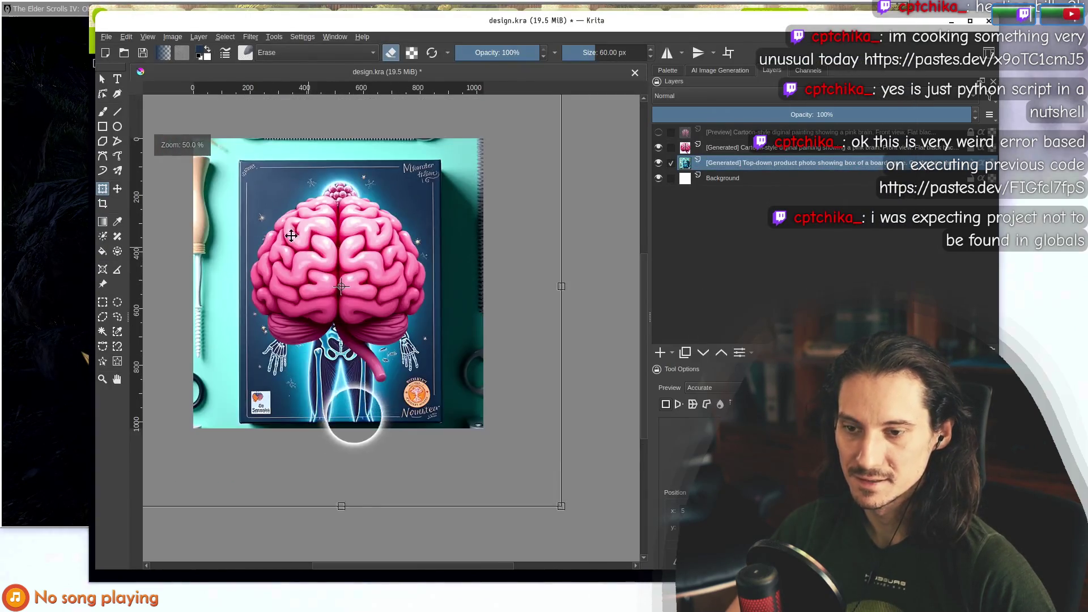
Make the cartoon brain layer active and cancel its pending transform.
left_click_drag(270, 197, 317, 226)
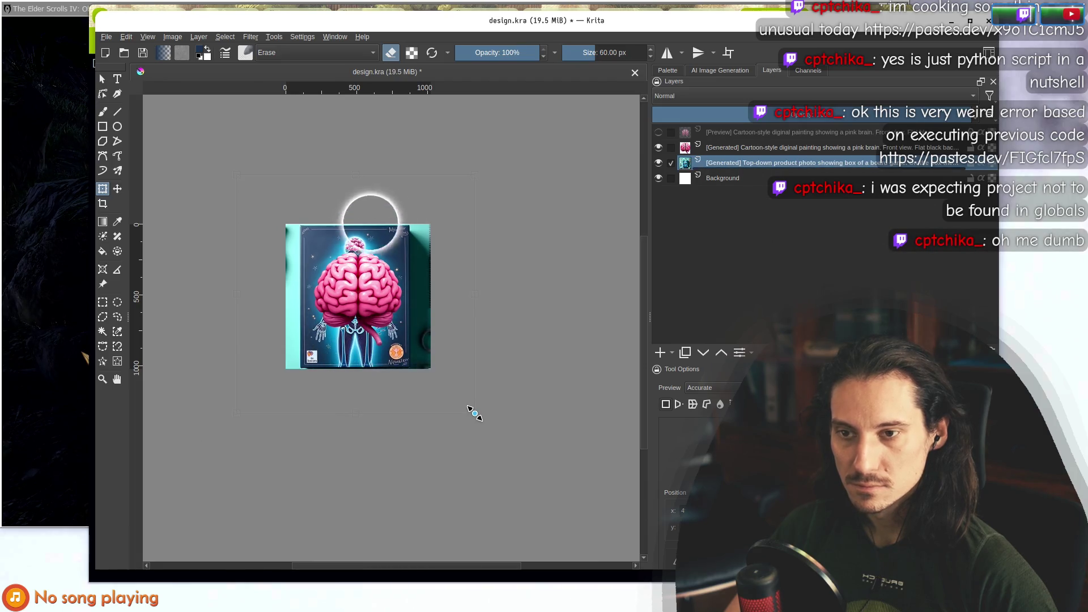
scroll(377, 325, "up", 3)
scroll(372, 379, "down", 1)
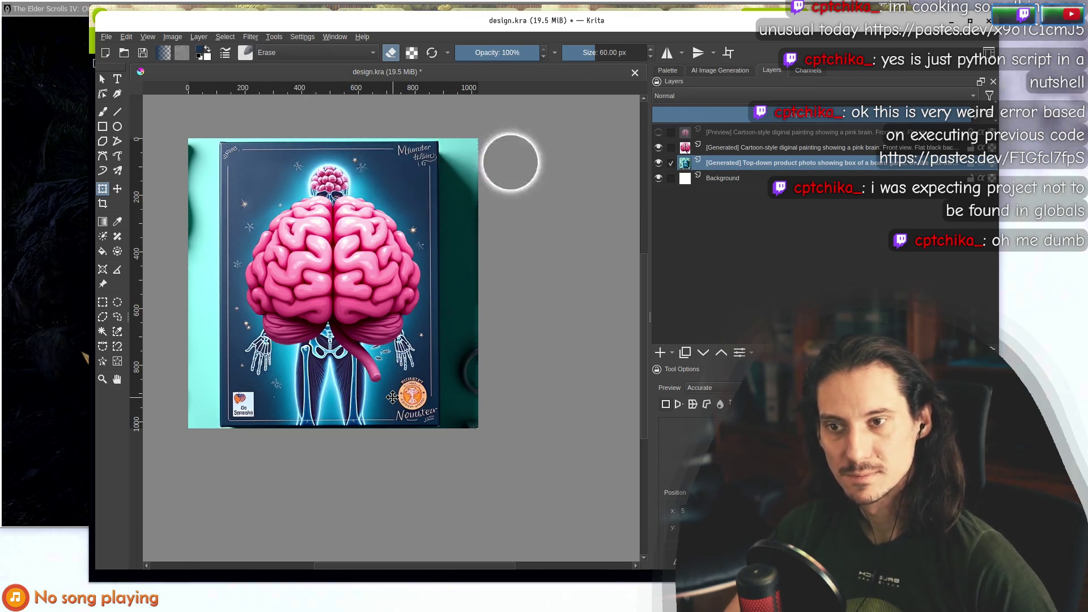
left_click(692, 149)
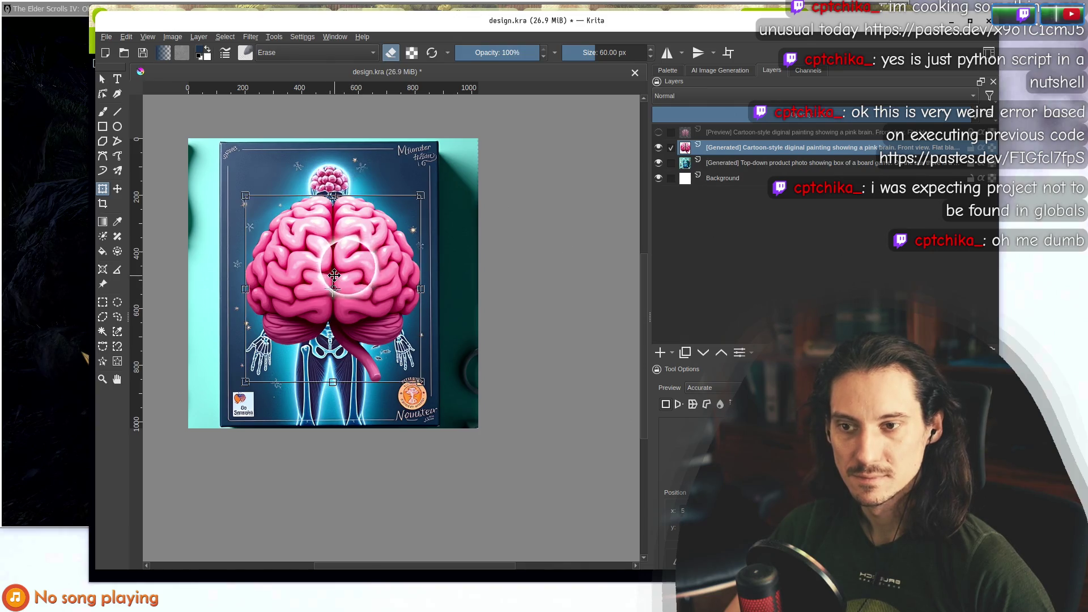
key("Escape")
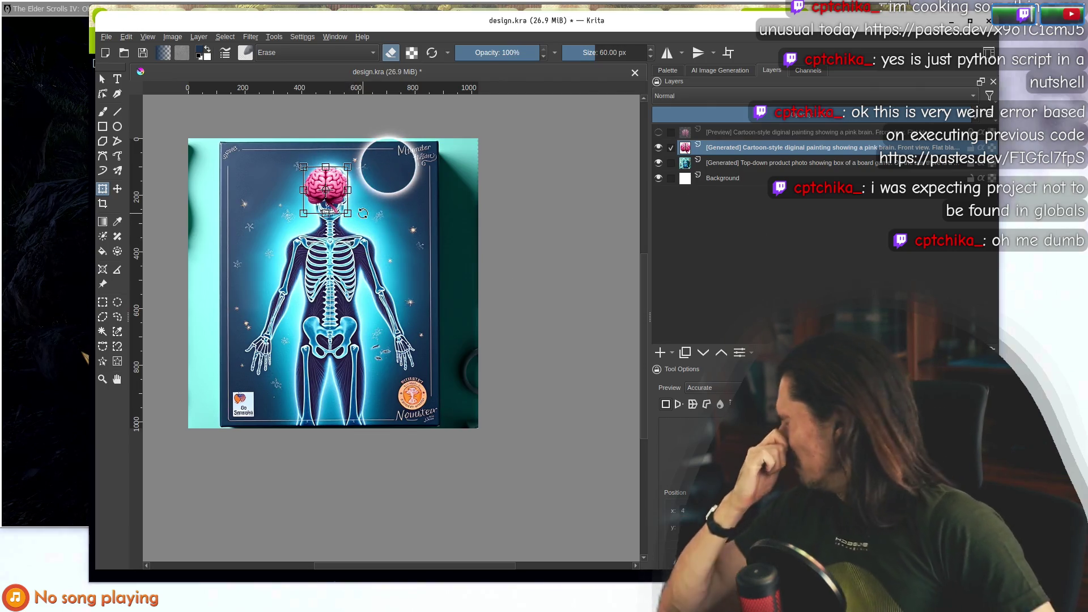
Shrink the brain onto the skeleton's skull, apply the transform, and zoom out.
scroll(326, 191, "up", 5)
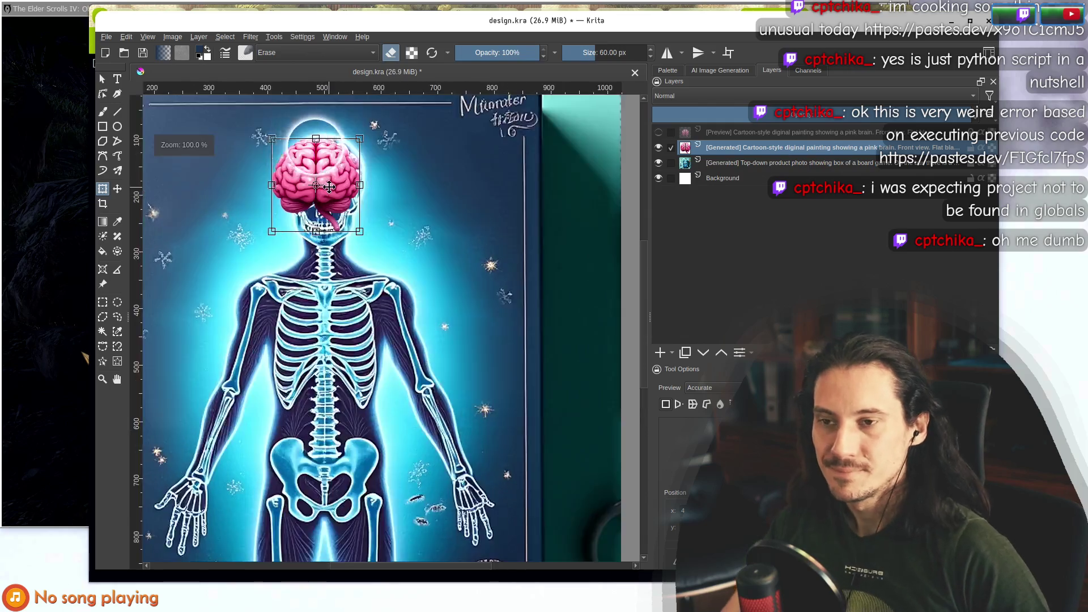
left_click_drag(357, 191, 334, 145)
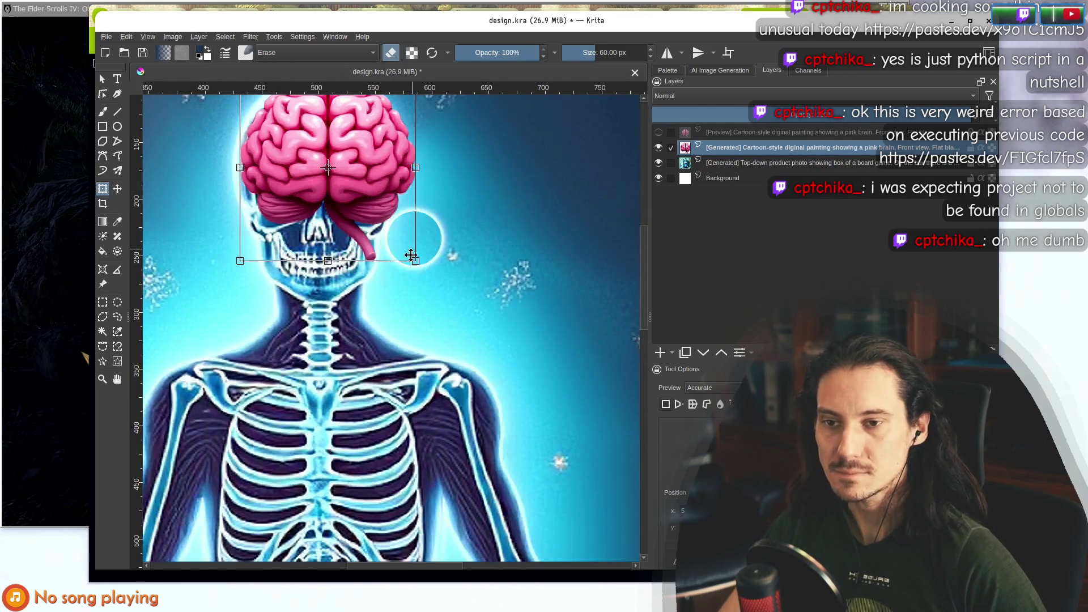
left_click_drag(406, 242, 391, 231)
mouse_move(353, 183)
left_mouse_down()
mouse_move(351, 173)
mouse_move(353, 198)
mouse_move(410, 259)
left_mouse_up()
key("Return")
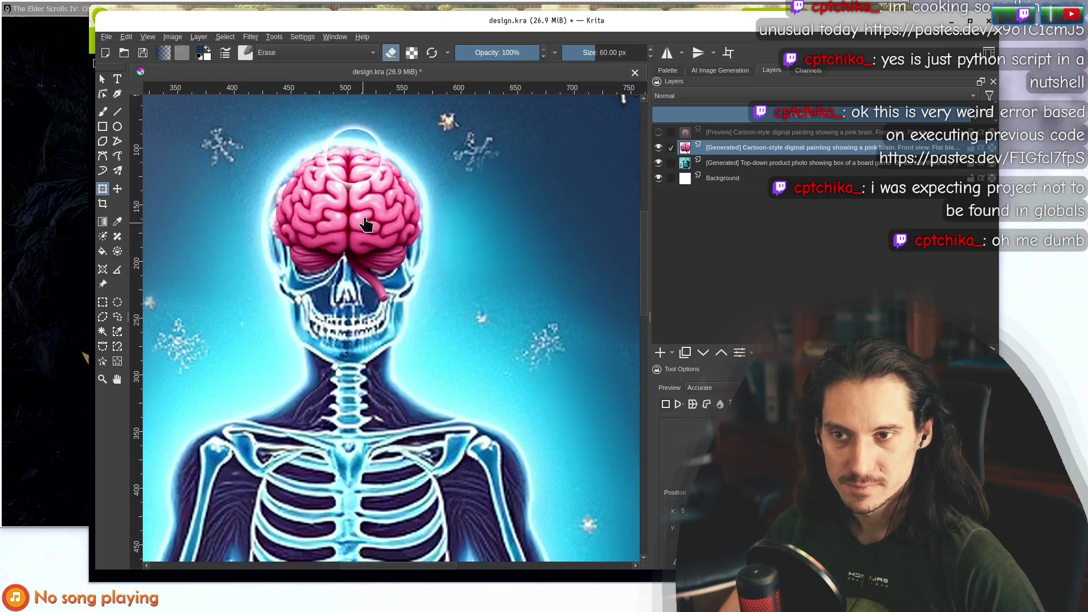
key("minus")
key("minus")
key("minus")
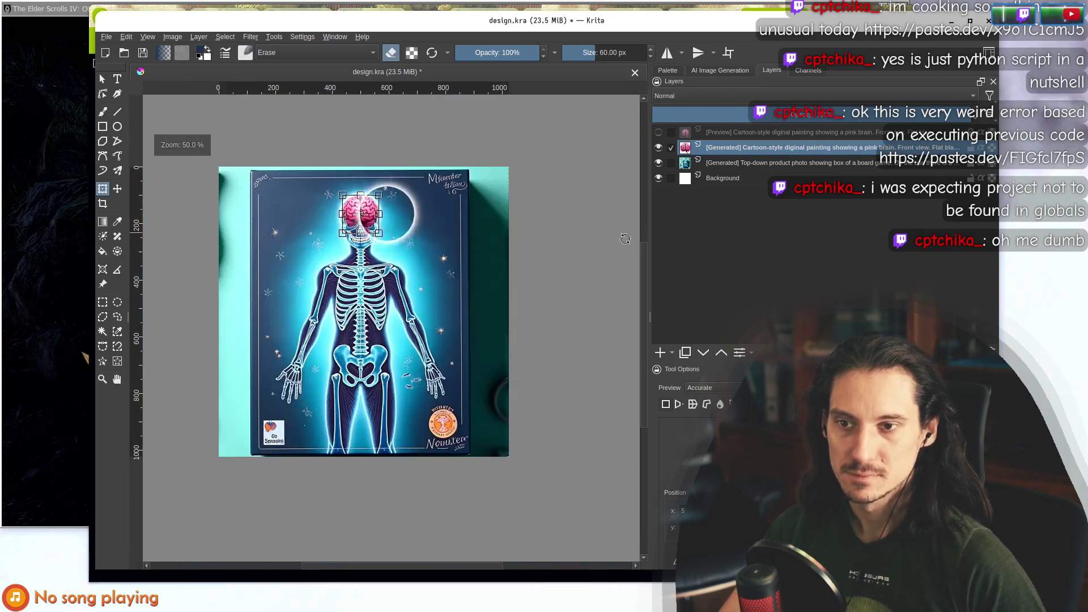
Select the Background layer, toggle the pink brain layer off to compare, then make it active.
left_click(759, 178)
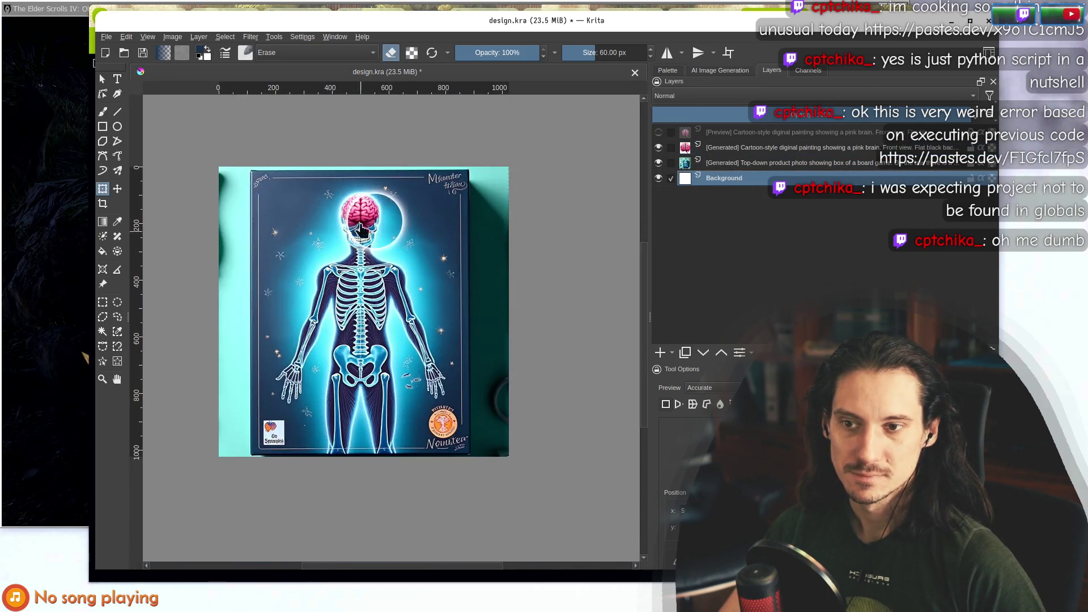
scroll(363, 240, "up", 4)
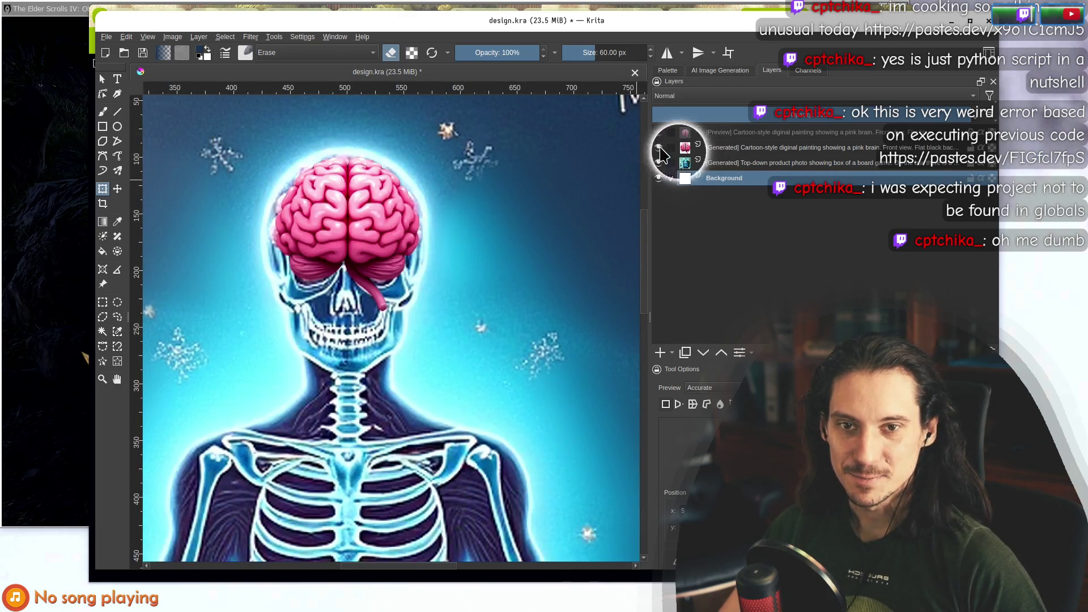
left_click(658, 147)
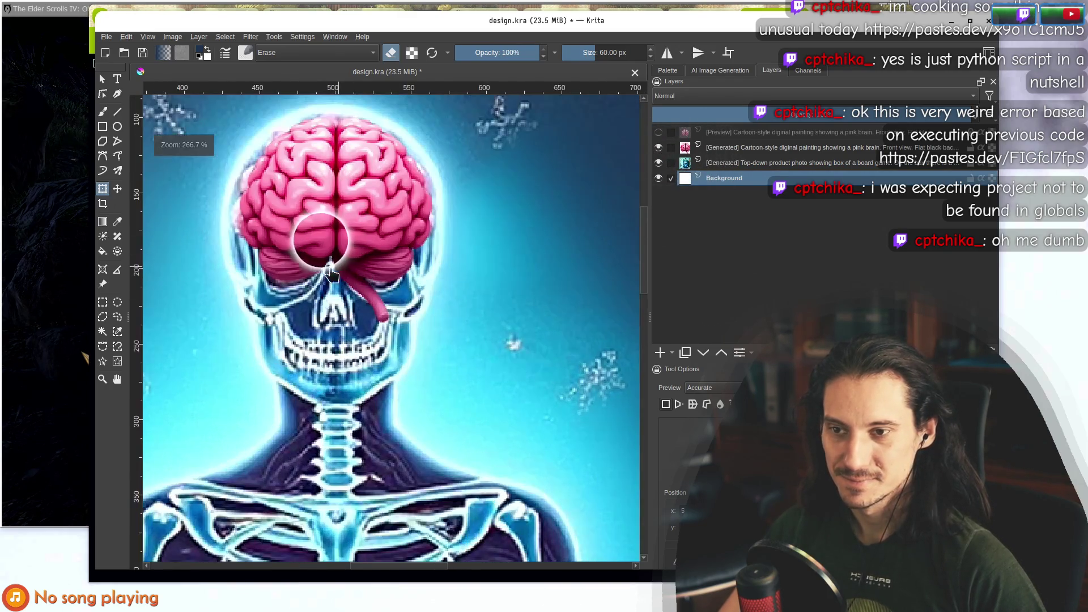
scroll(379, 273, "up", 1)
left_click(732, 149)
Pick the freehand brush and hide the pink cartoon brain layer to reveal the berry brain.
left_click(102, 112)
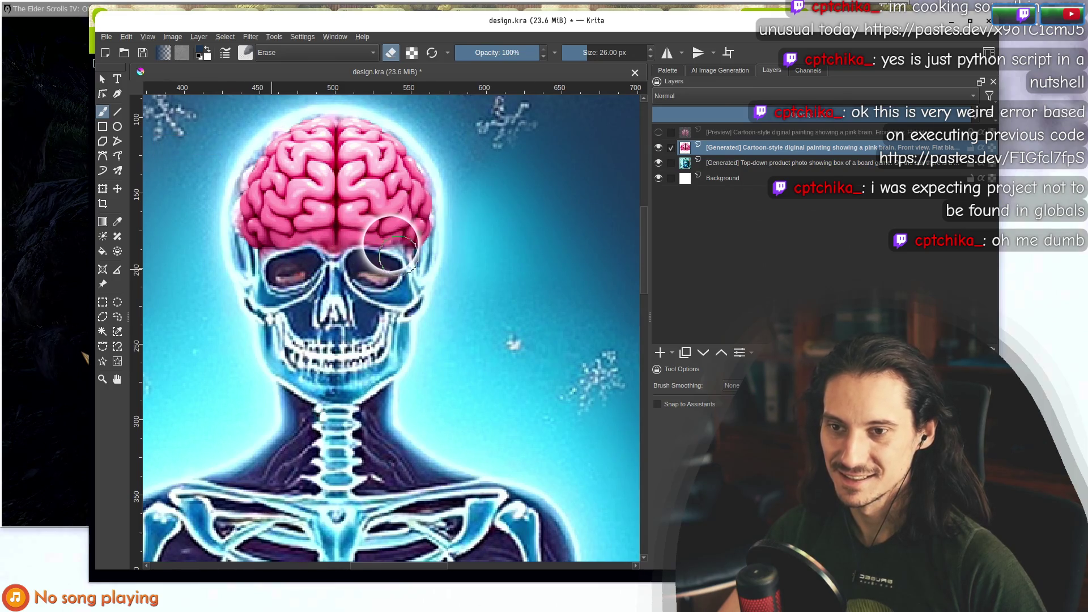
scroll(342, 266, "down", 5)
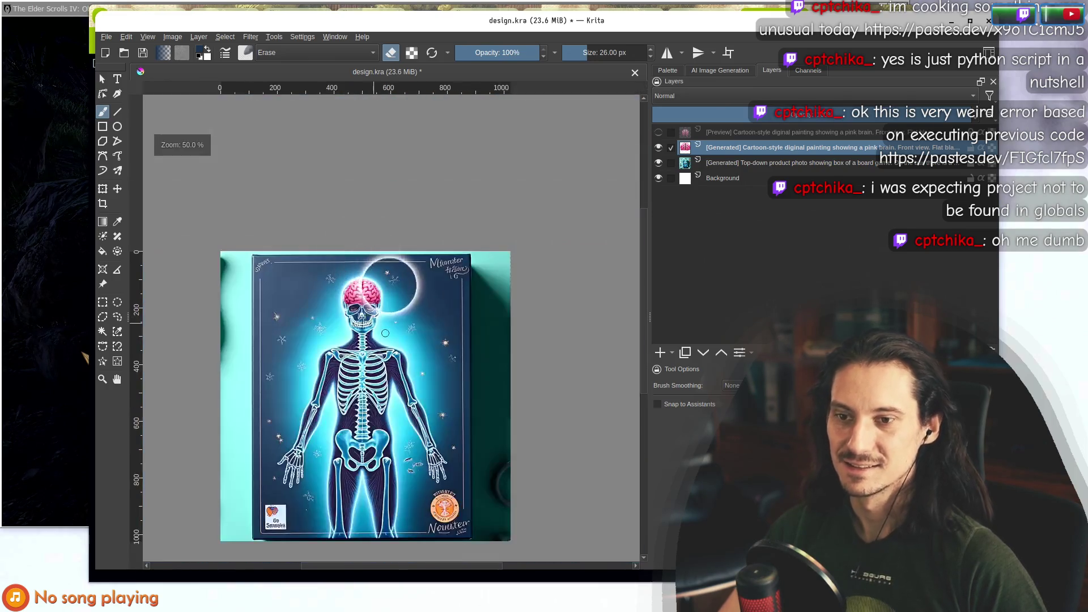
scroll(375, 317, "down", 1)
scroll(370, 344, "up", 2)
scroll(370, 344, "up", 4)
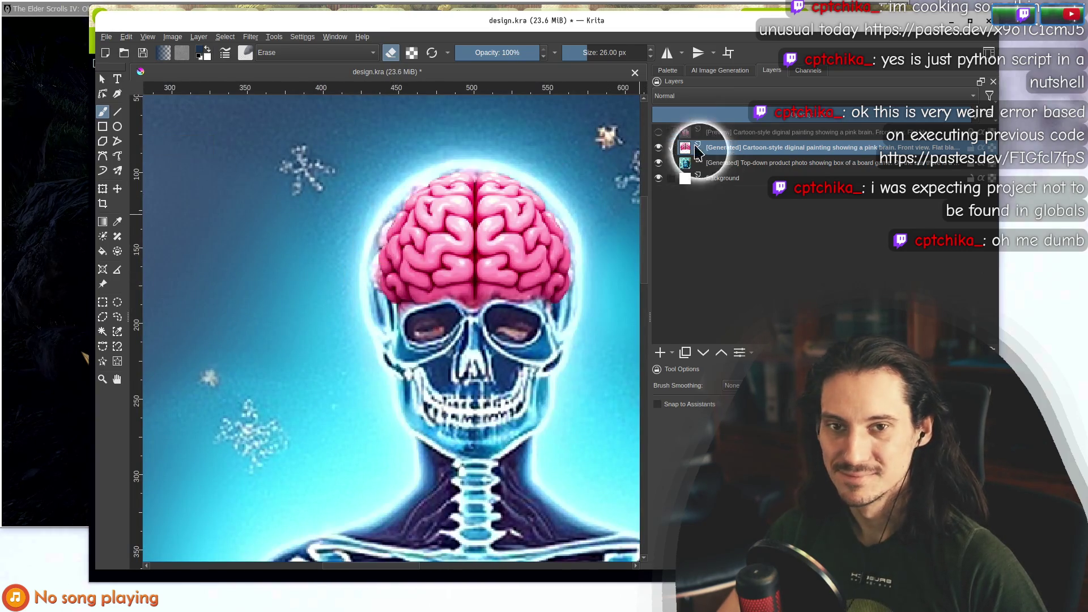
left_click(658, 147)
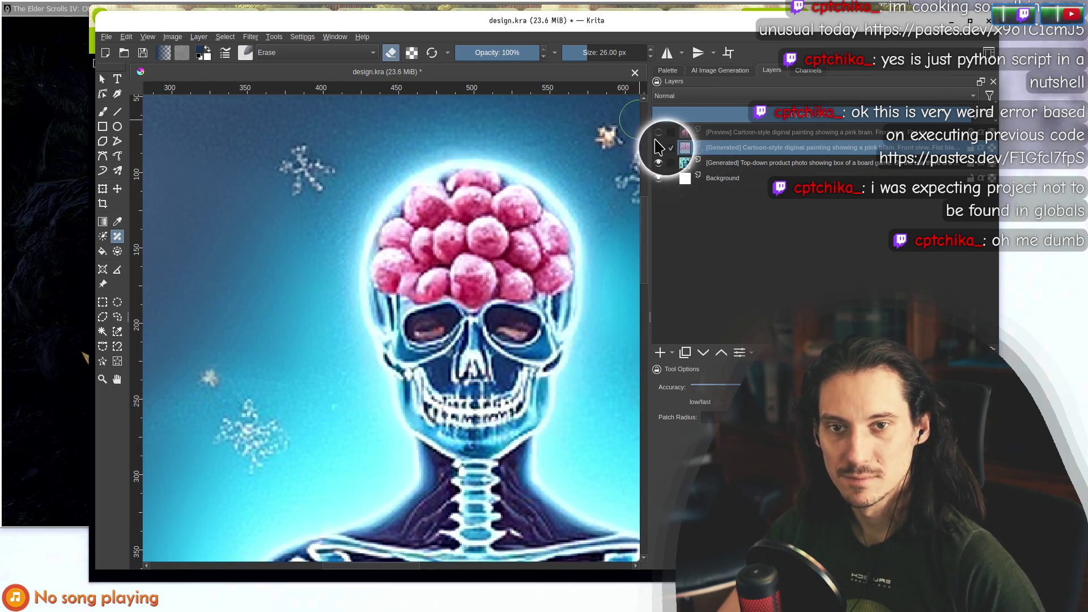
Select the Top-down product photo layer, undo the earlier patch, and test-erase the brain's left side.
left_click(698, 162)
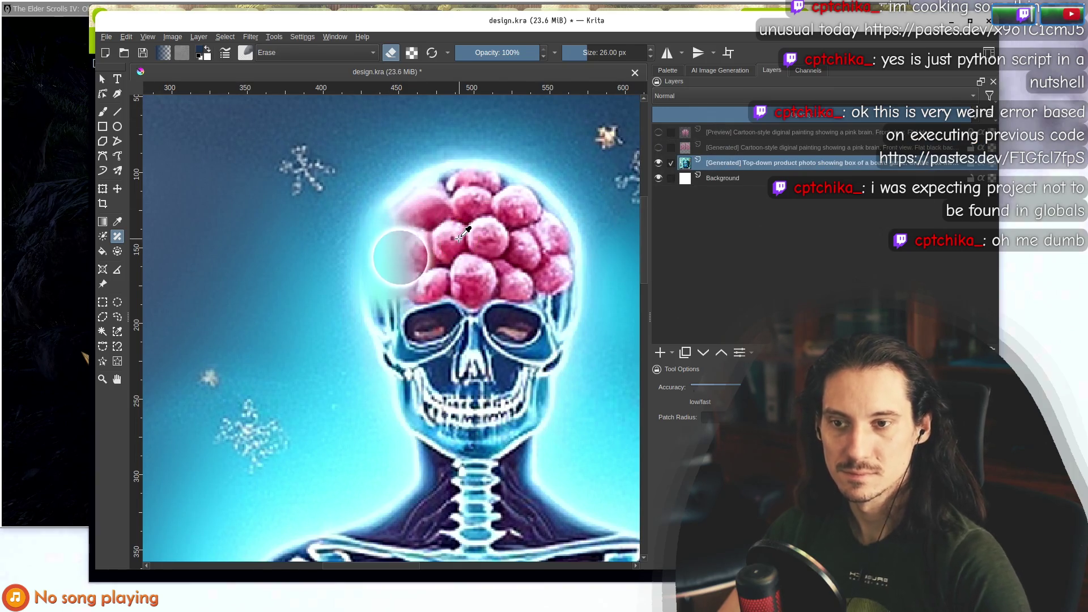
key("ctrl+z")
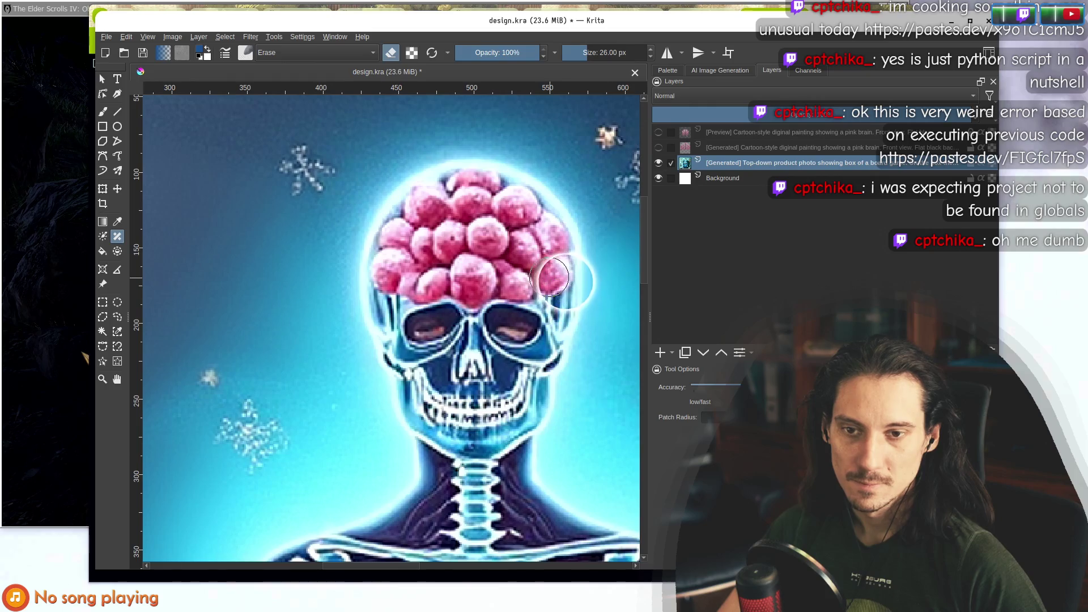
left_click(102, 112)
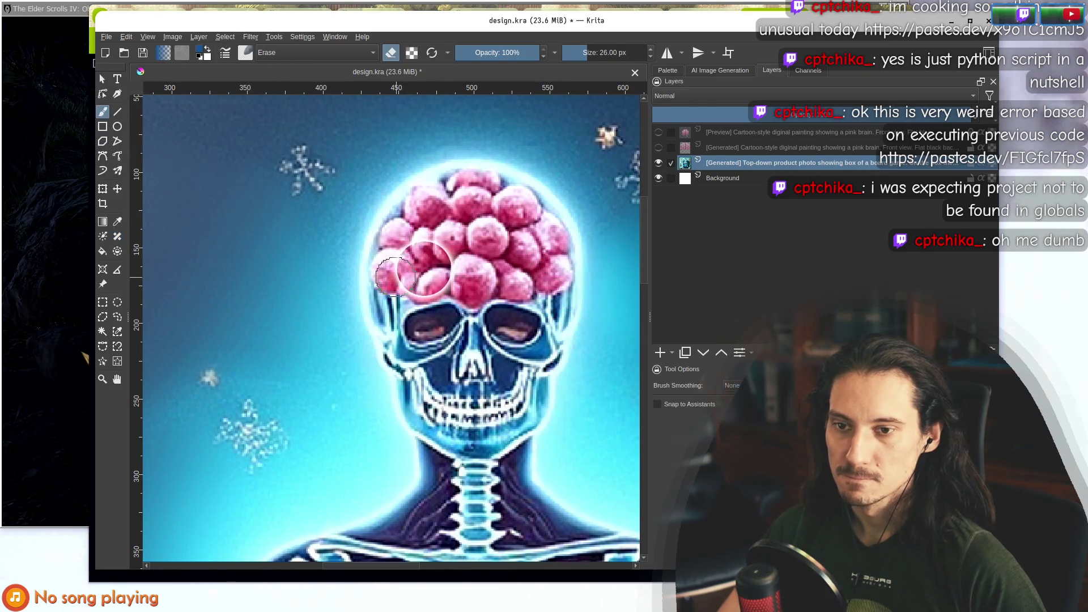
left_click_drag(420, 266, 410, 289)
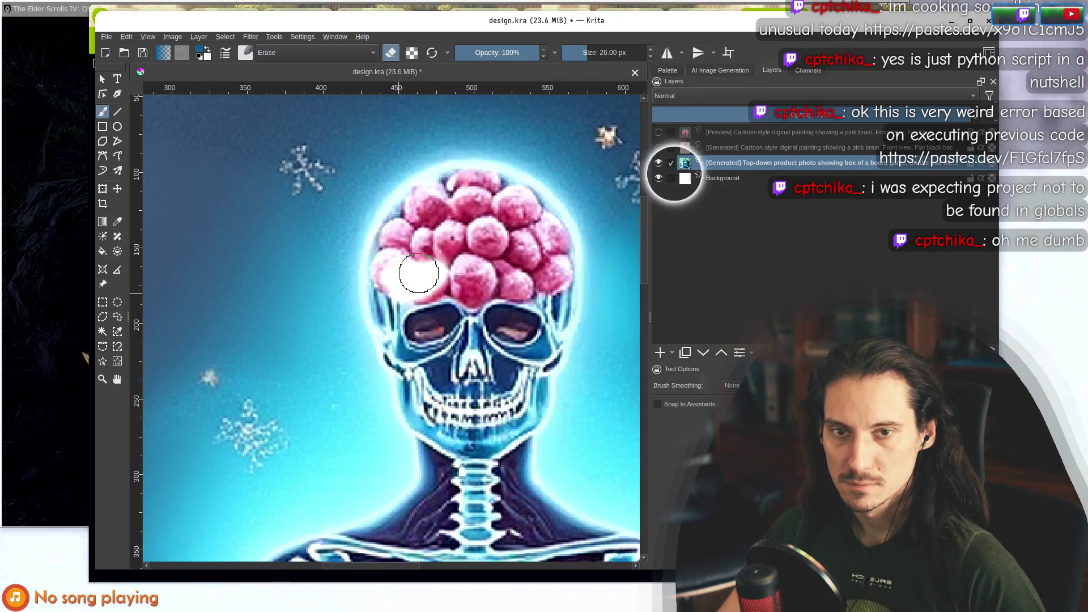
Choose a Normal painting brush preset, undo the erased patch, and shrink the brush much smaller.
left_click(245, 52)
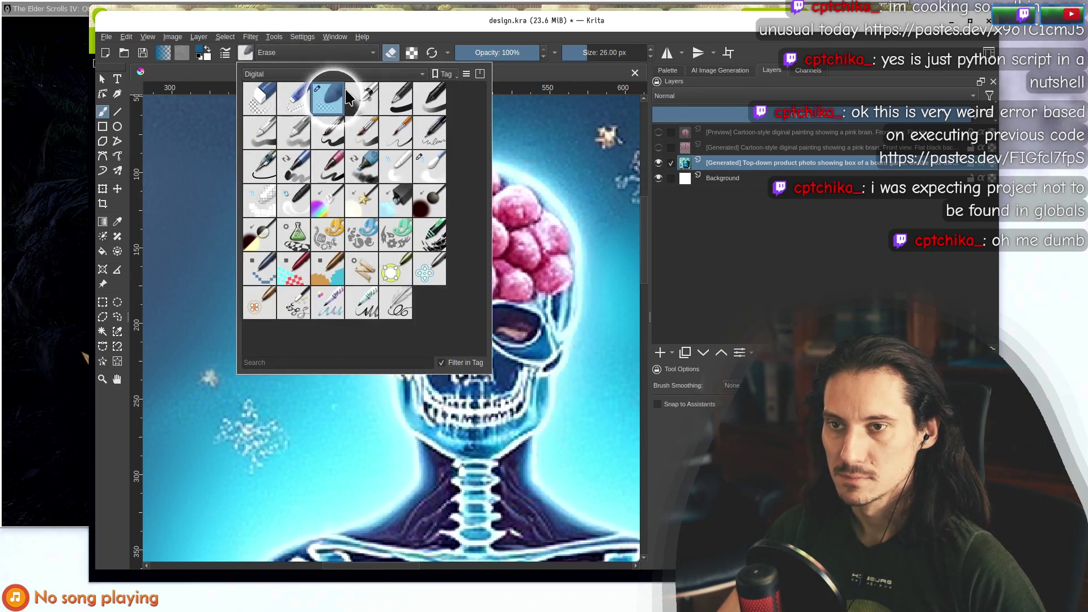
left_click(395, 98)
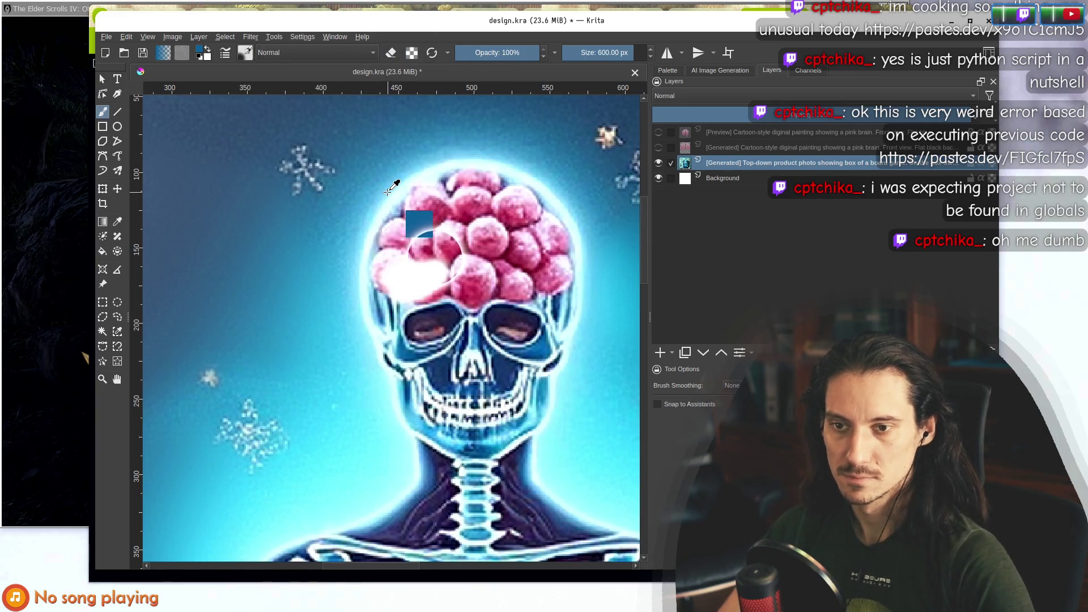
key("ctrl+z")
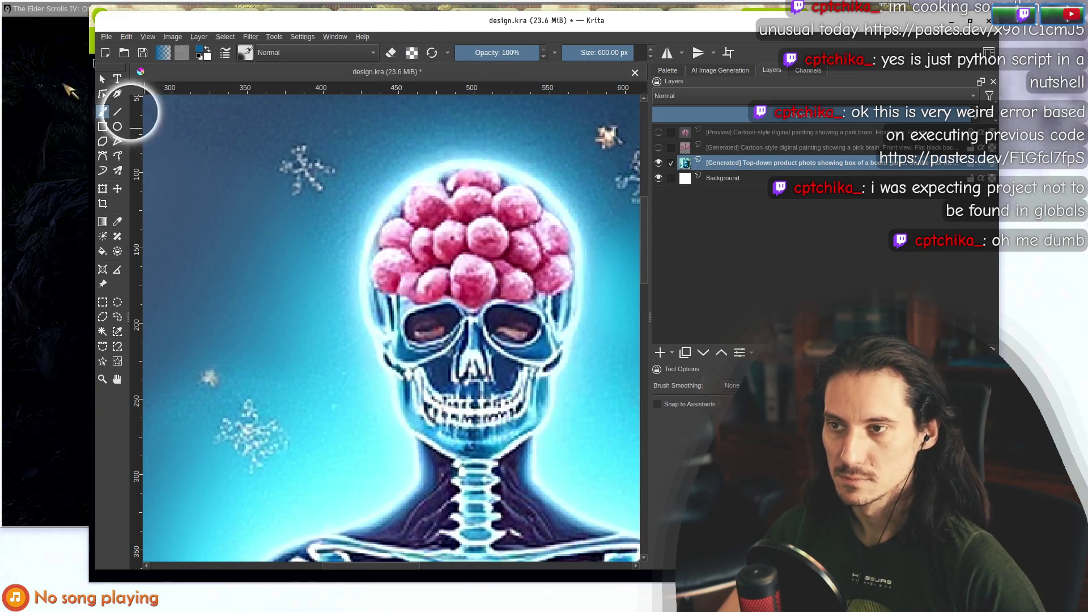
key("bracketleft")
mouse_move(440, 220)
left_mouse_down()
mouse_move(427, 219)
mouse_move(450, 192)
mouse_move(505, 184)
mouse_move(545, 204)
mouse_move(569, 236)
mouse_move(530, 286)
mouse_move(433, 284)
mouse_move(409, 249)
mouse_move(425, 227)
mouse_move(471, 216)
mouse_move(518, 235)
mouse_move(472, 262)
mouse_move(510, 231)
mouse_move(537, 263)
mouse_move(509, 263)
mouse_move(492, 193)
left_mouse_up()
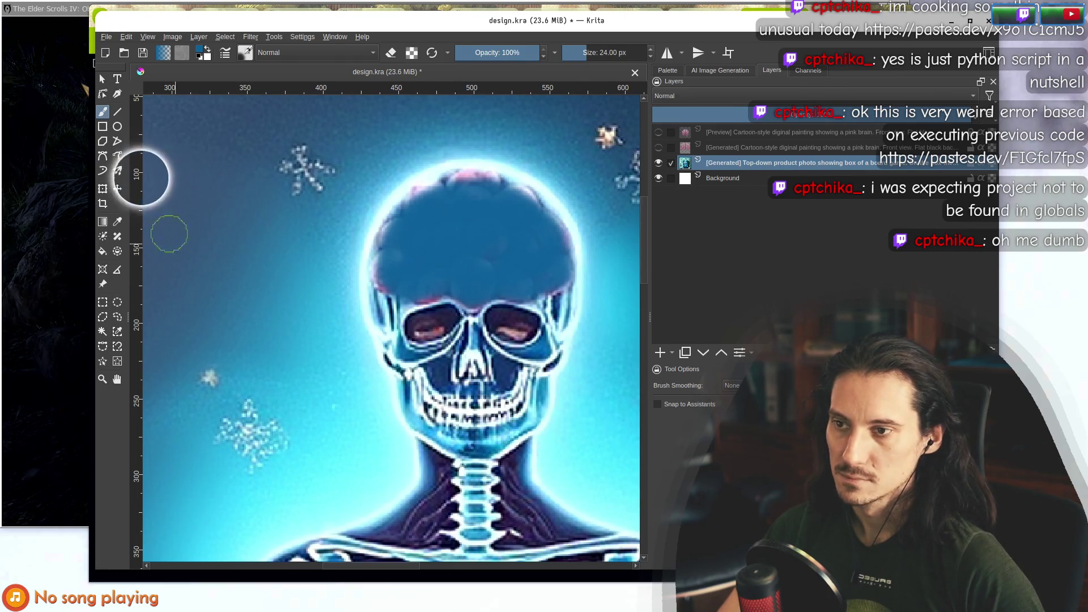
Patch over the berry-like brain with skull colour using the Smart Patch tool.
left_click(117, 236)
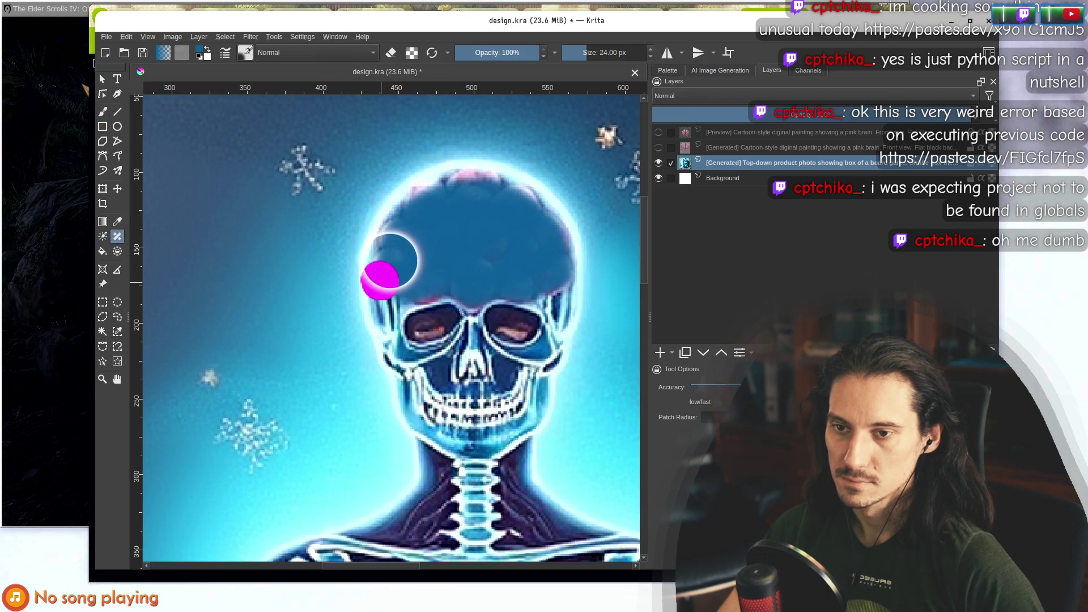
key("ctrl+z")
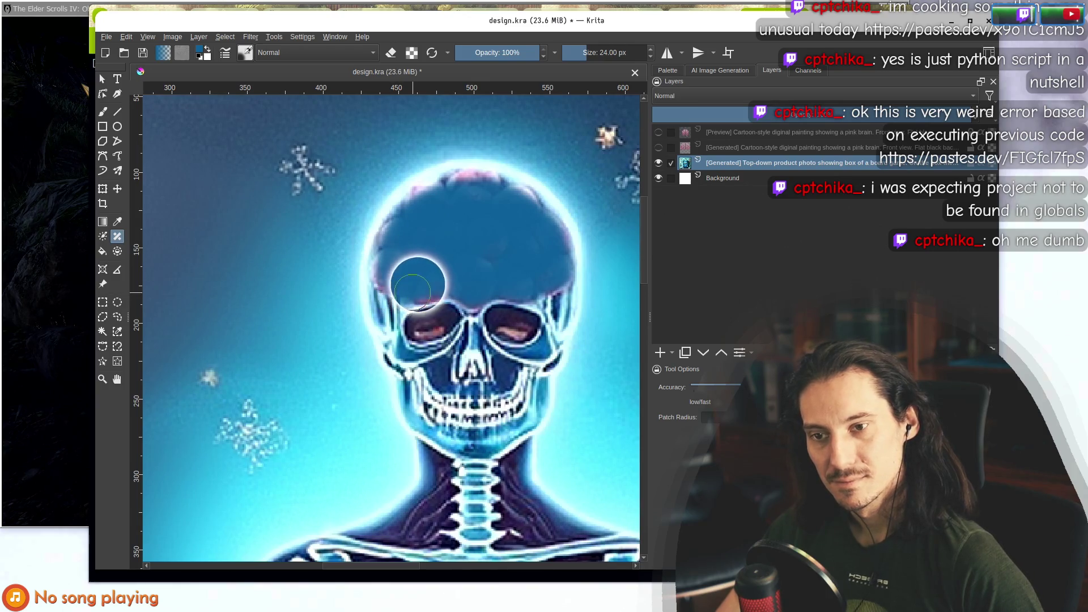
key("ctrl+z")
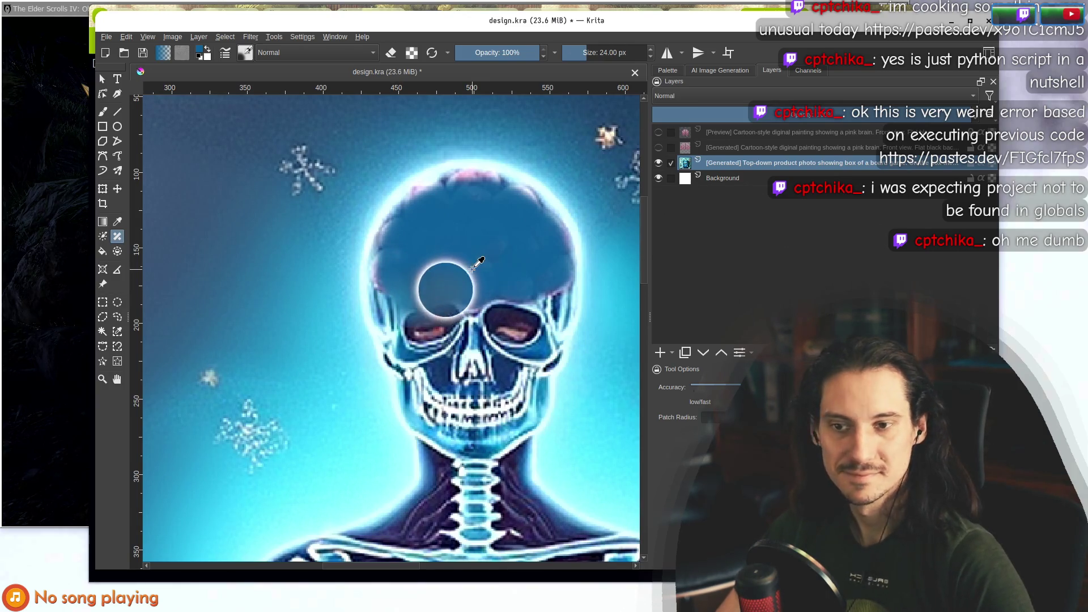
key("ctrl+z")
left_click_drag(480, 167, 518, 182)
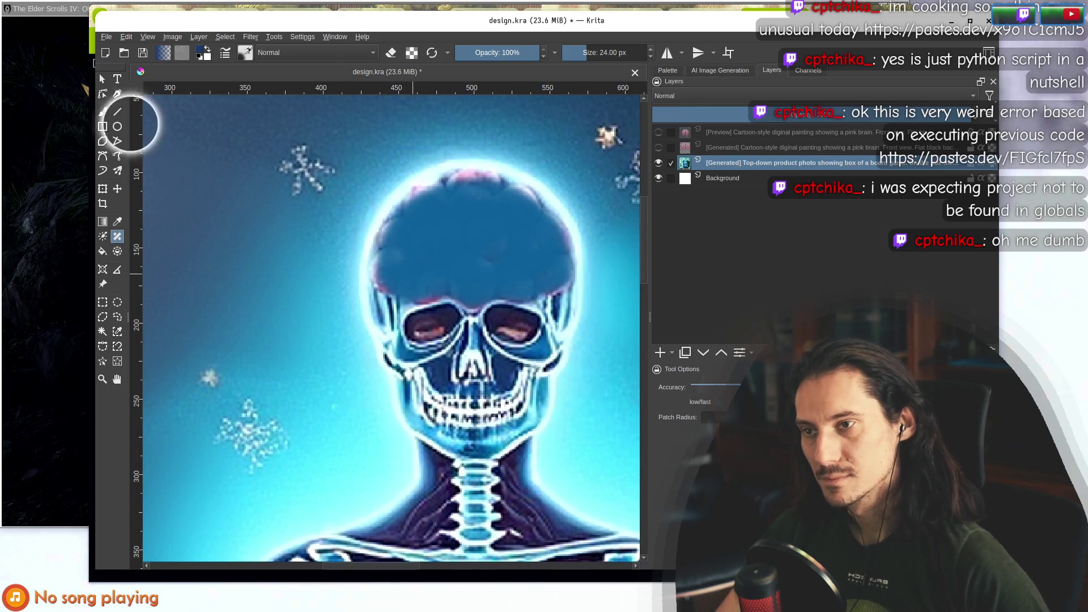
Return to the freehand brush and make the pink brain layer visible again.
left_click(103, 112)
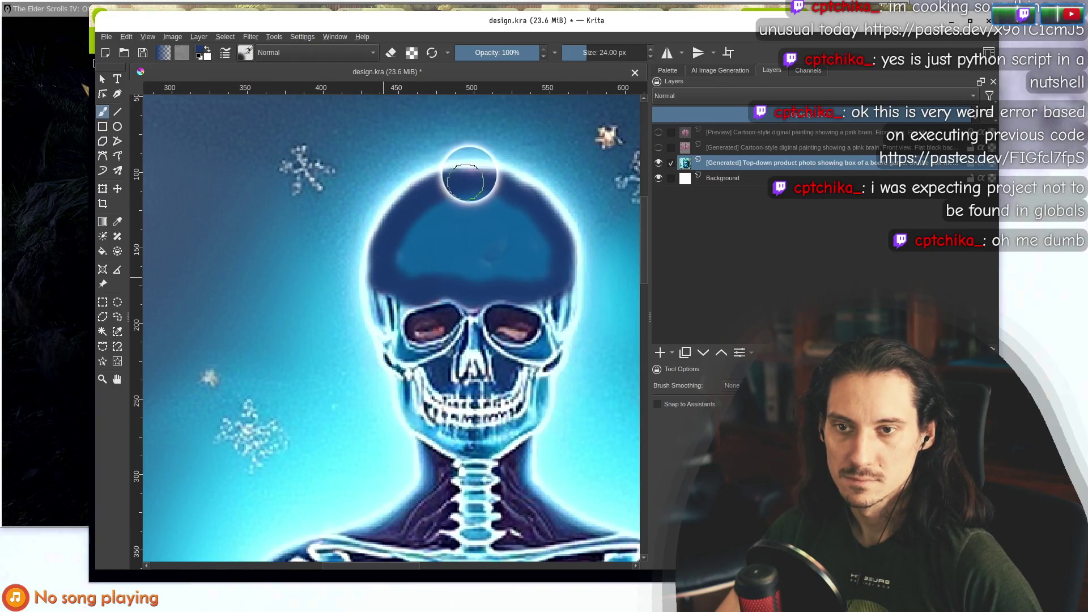
left_click(658, 147)
scroll(485, 215, "down", 6)
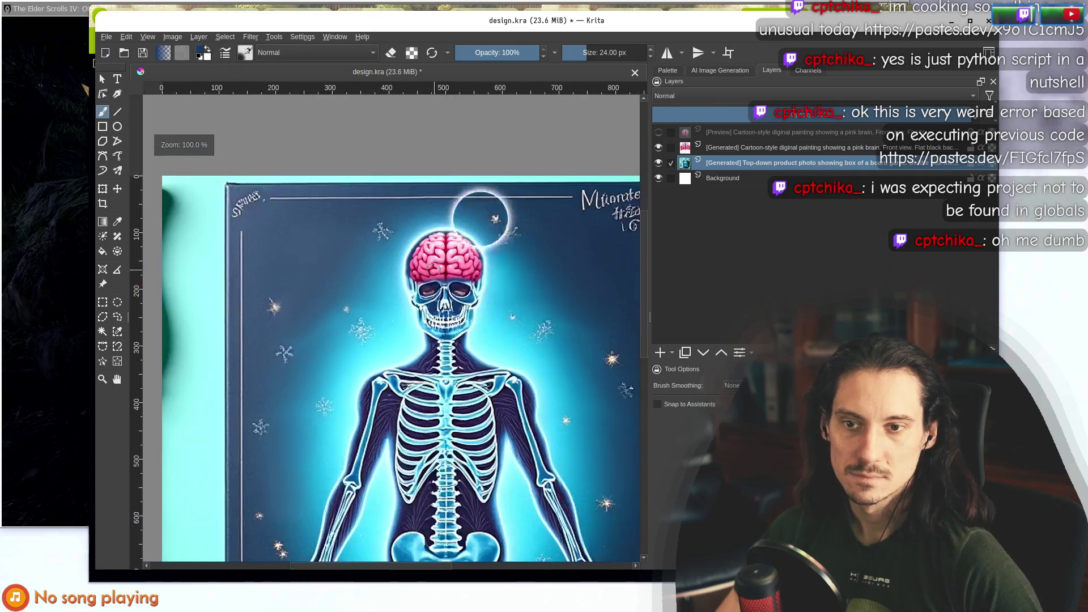
Sample a colour from the skull's jaw, set the brush to 14 px and opacity to 51%.
scroll(463, 275, "up", 7)
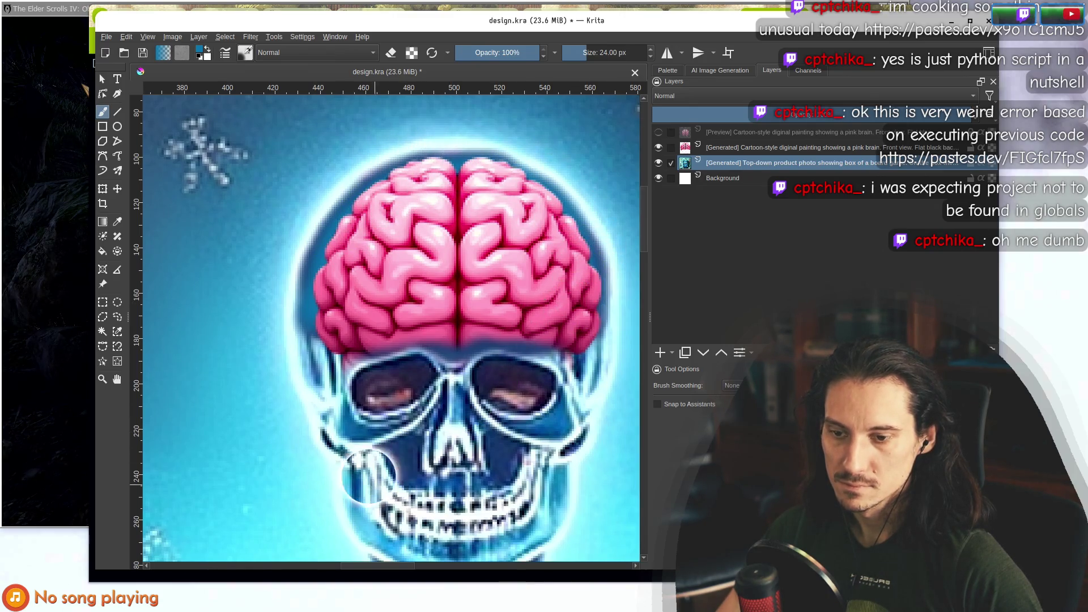
left_click(342, 501, "ctrl")
key("bracketleft")
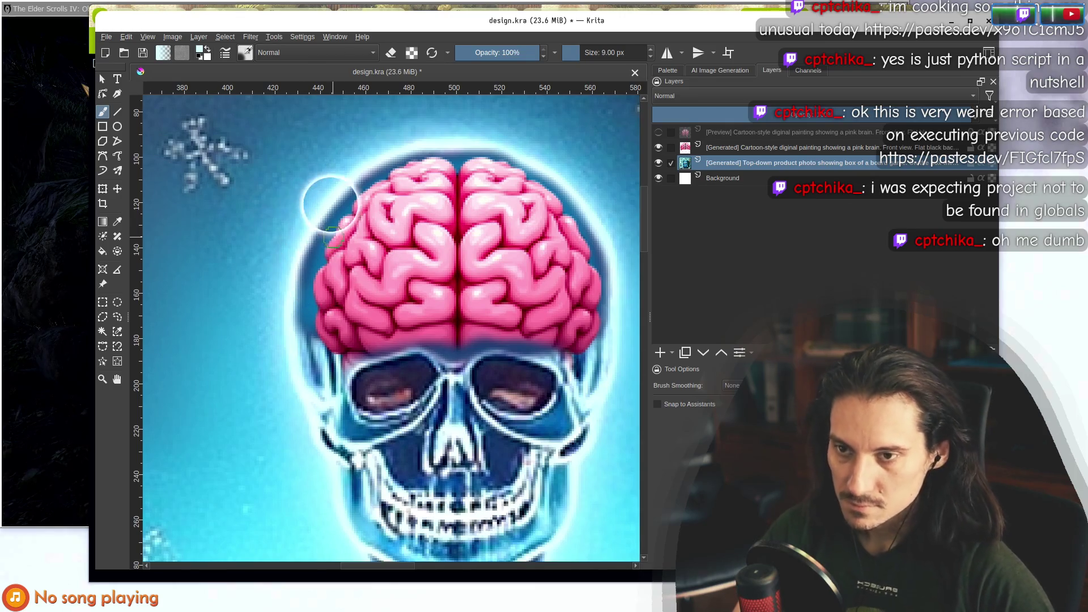
key("bracketright")
key("bracketright")
key("bracketright")
key("bracketright")
left_click(497, 52)
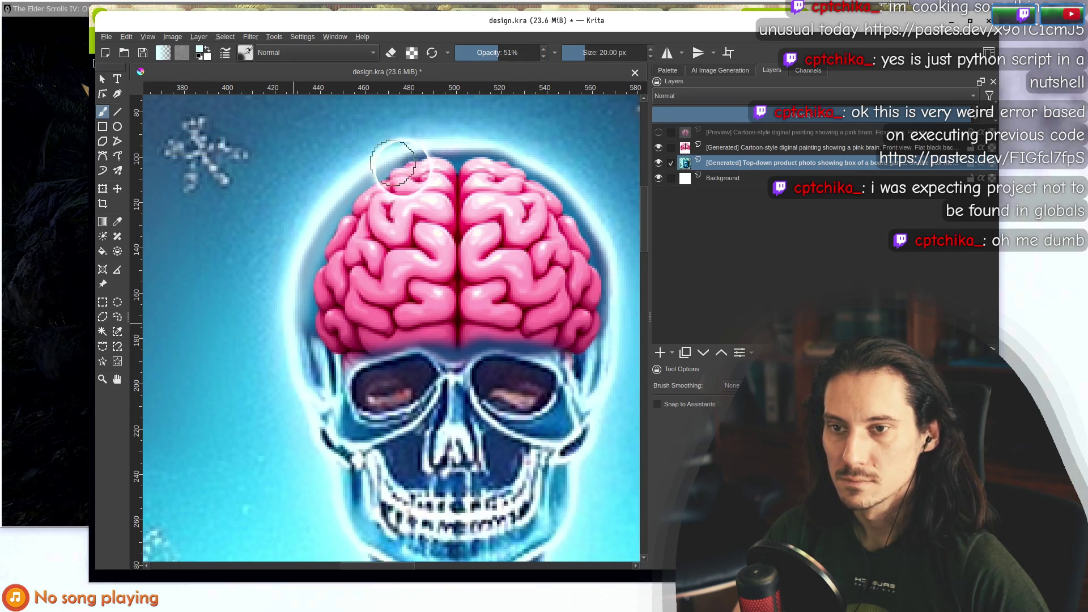
Zoom to 100% and add a new Paint Layer 1, moving it above the brain layer.
key("1")
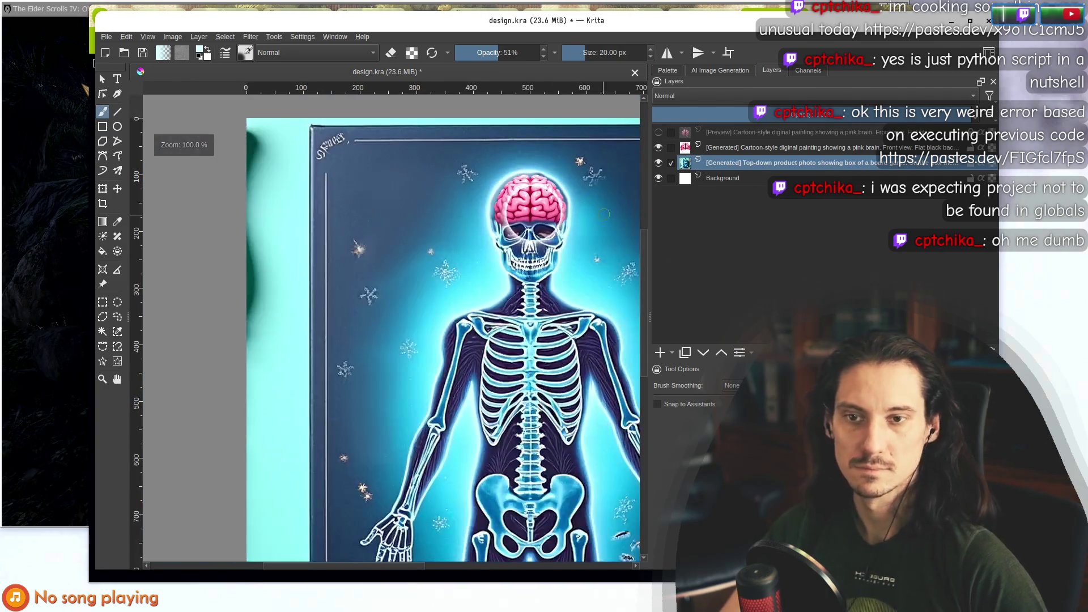
scroll(603, 214, "up", 3)
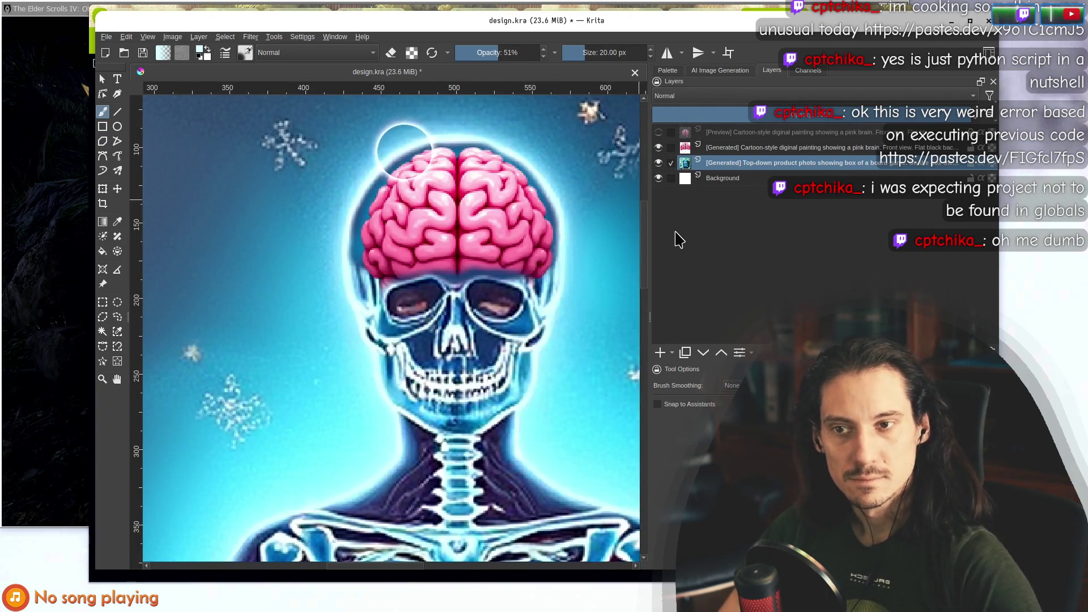
key("Insert")
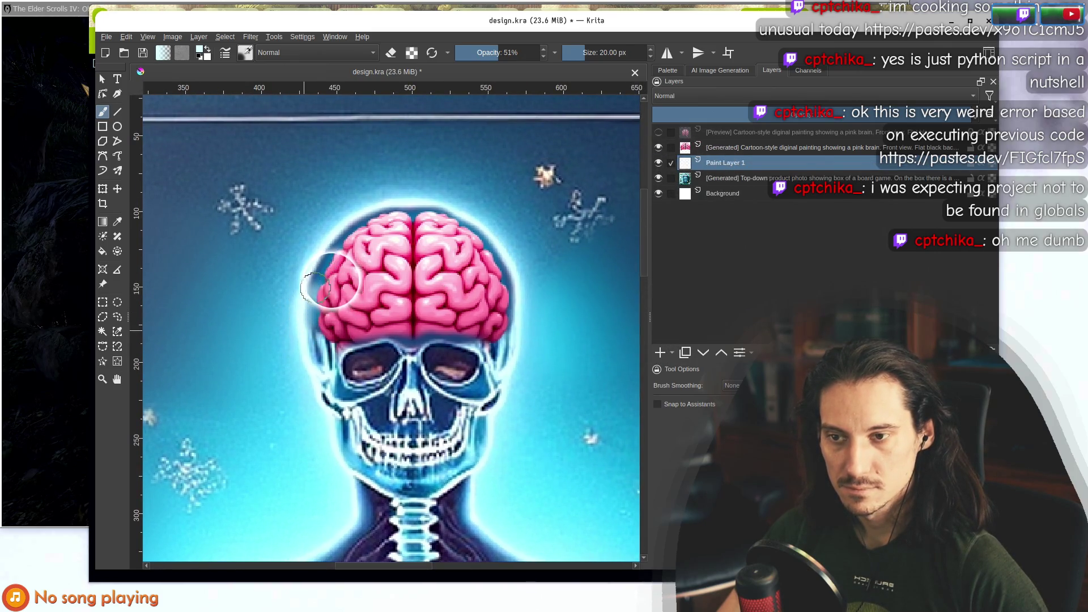
left_click(721, 354)
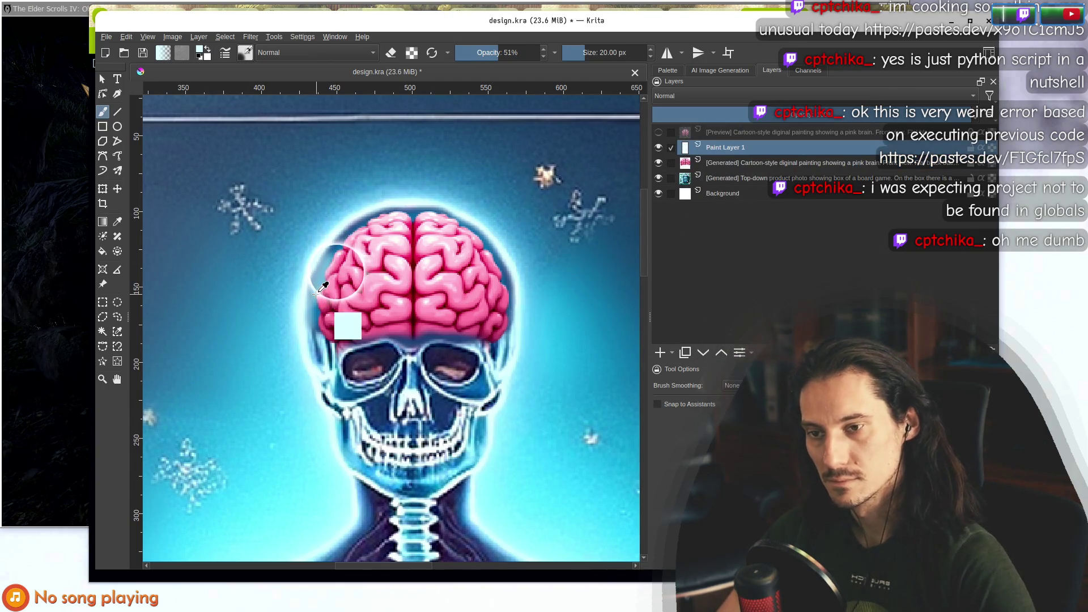
Place Paint Layer 1 above the Cartoon brain layer after undoing the first move.
key("ctrl+z")
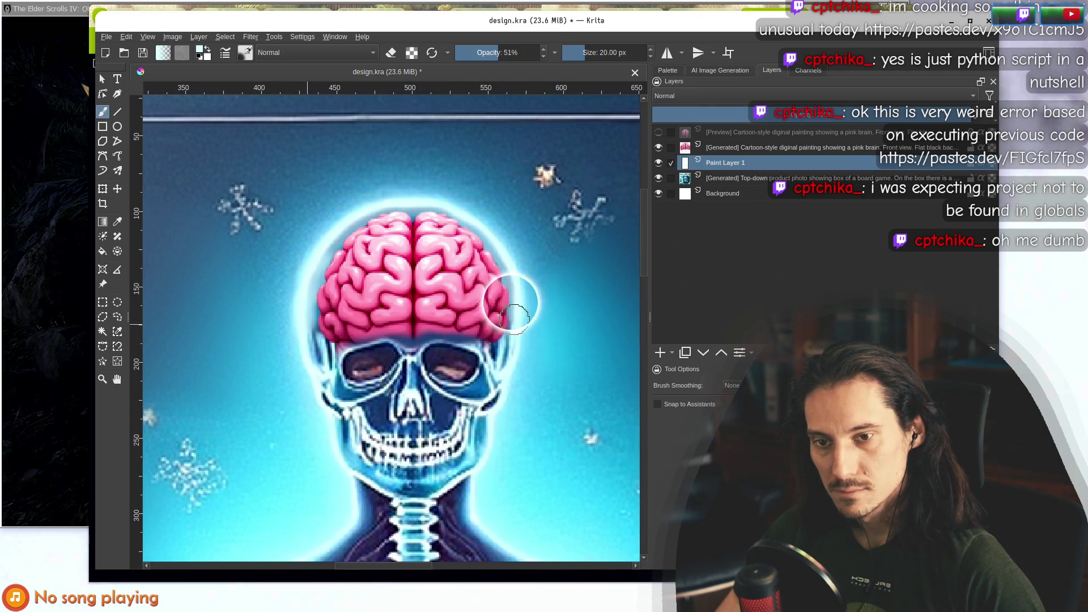
left_click(721, 355)
scroll(494, 289, "down", 3)
scroll(494, 289, "down", 2)
scroll(402, 241, "up", 4)
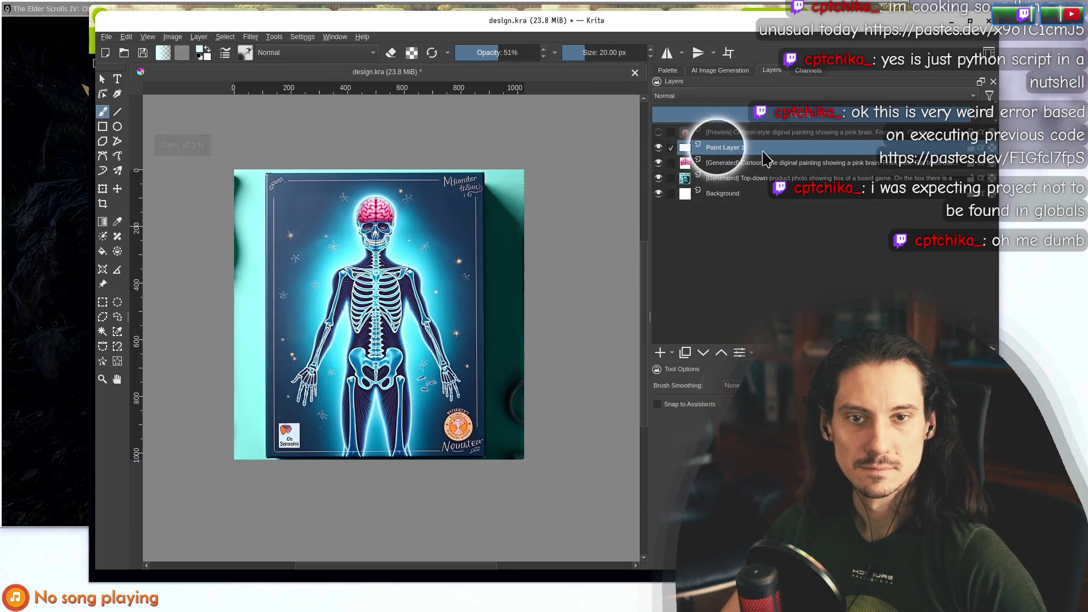
Select the generated pink-brain layer and bring up the Filter menu.
left_click(771, 162)
scroll(388, 212, "down", 4)
scroll(388, 212, "up", 4)
left_click(250, 36)
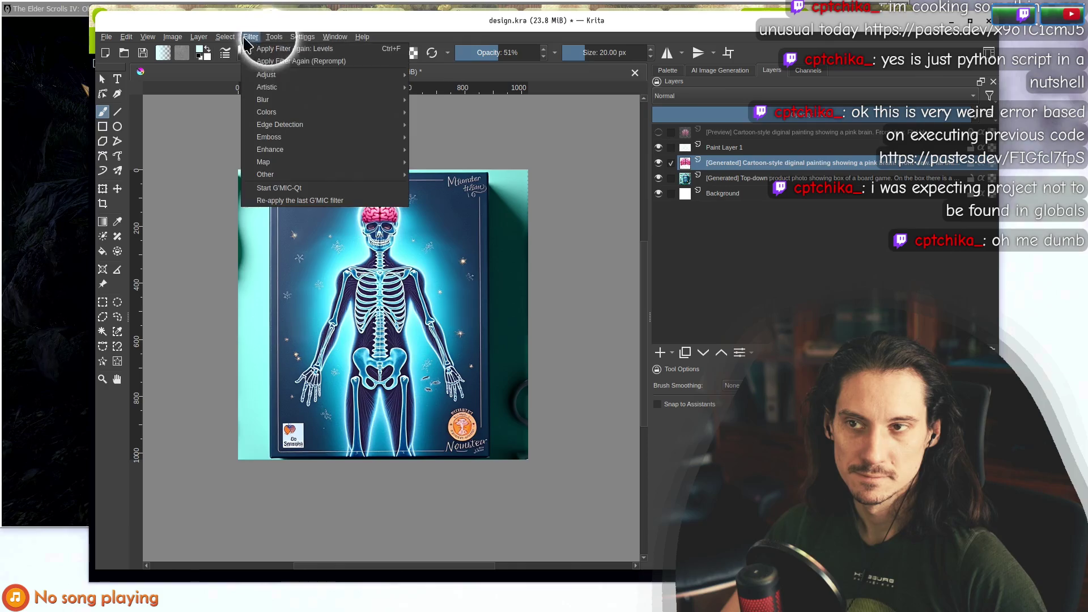
Open Filter > Adjust > Levels for the brain layer and switch to the Blue channel.
mouse_move(290, 85)
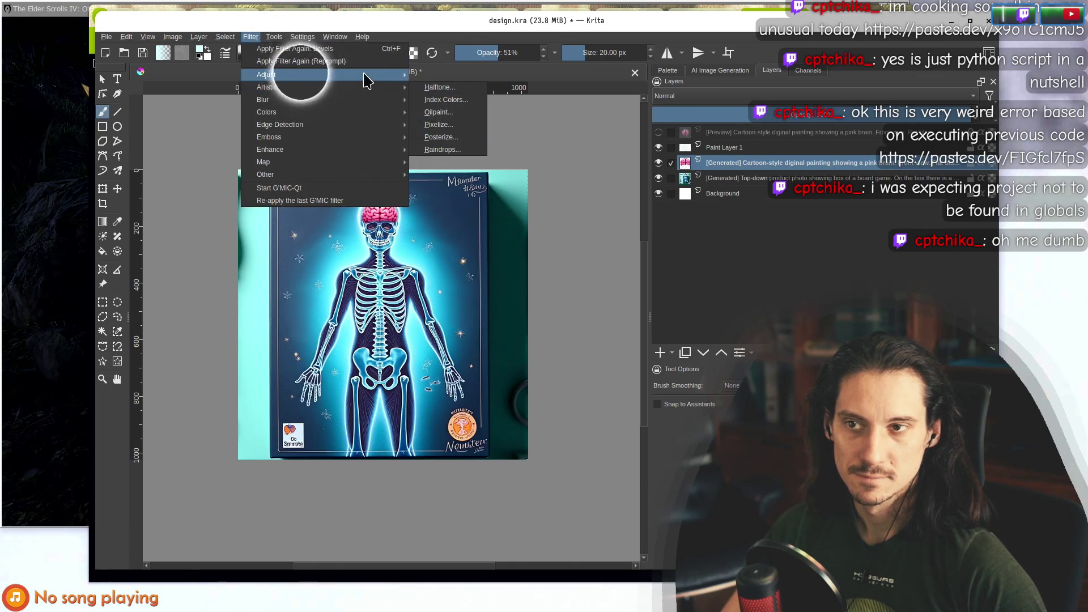
mouse_move(366, 80)
left_click(445, 193)
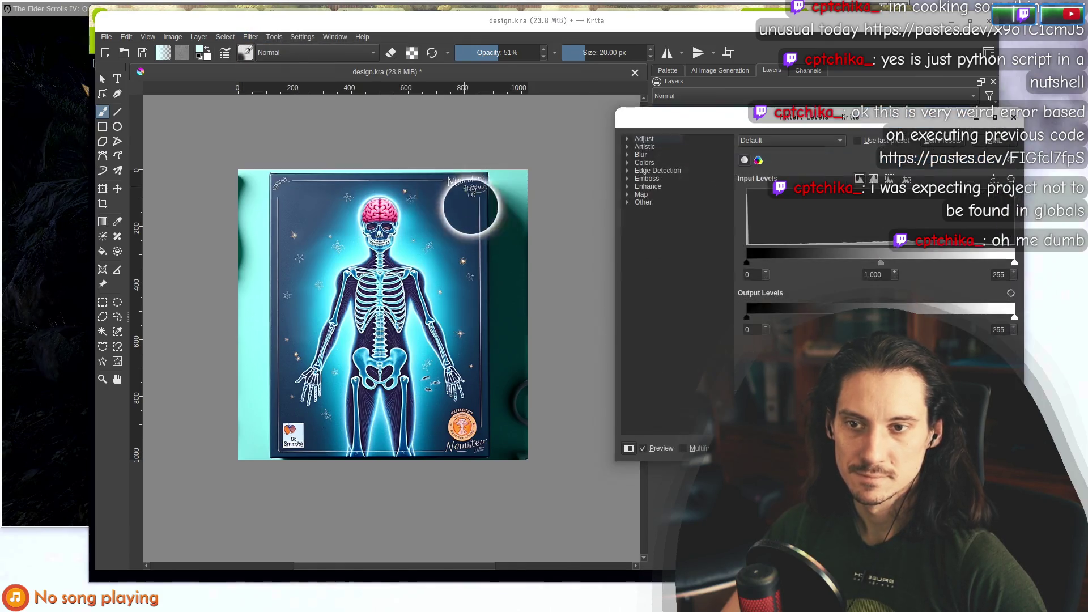
left_click(760, 161)
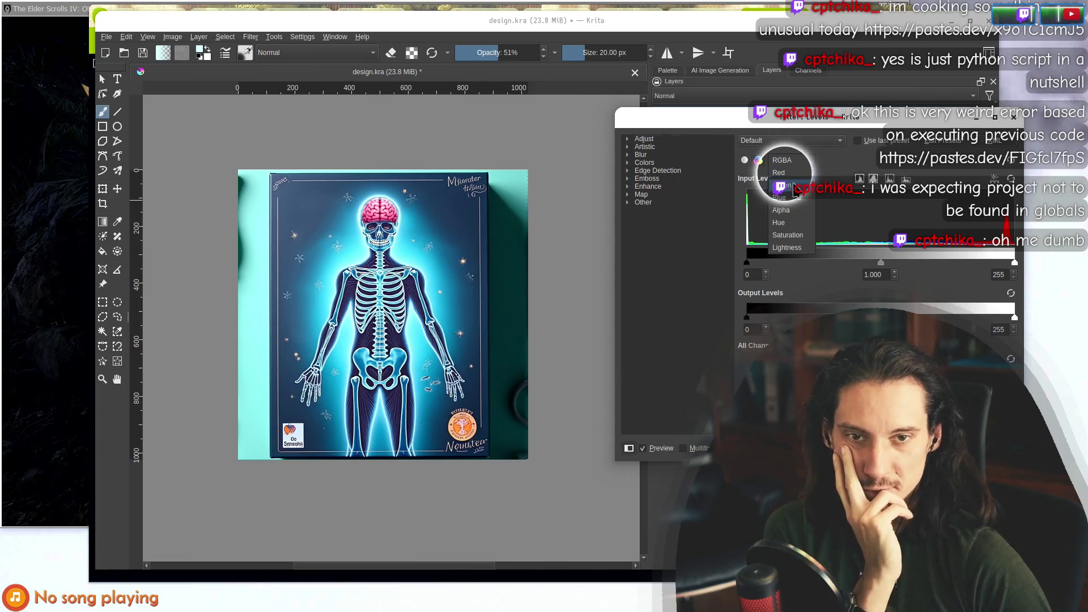
left_click(780, 198)
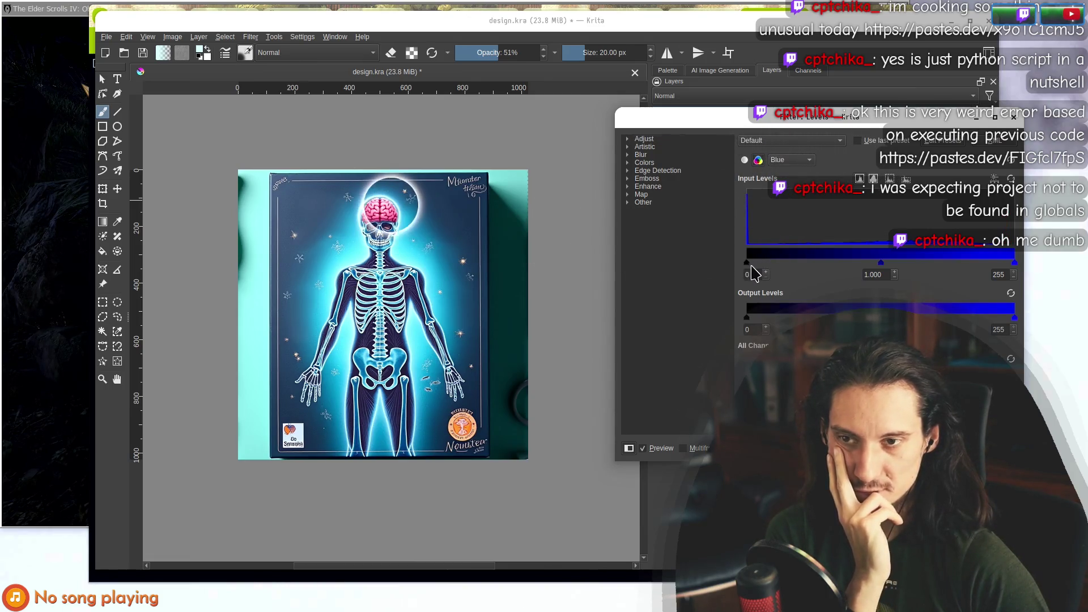
Raise the blue black point, then return the blue white point to 255.
left_click_drag(746, 262, 808, 264)
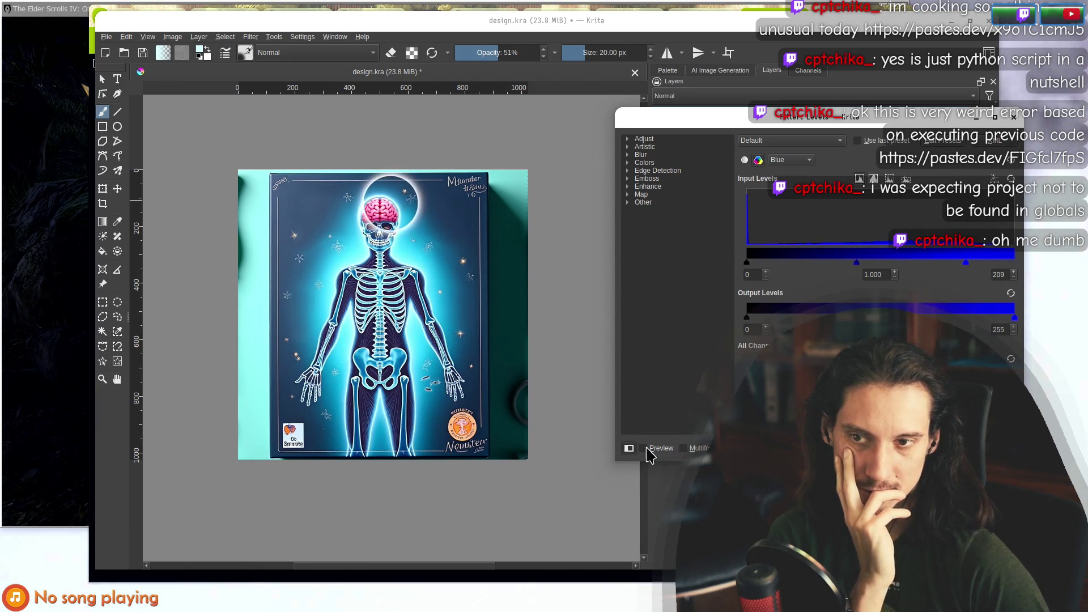
scroll(395, 218, "down", 3)
scroll(405, 255, "up", 3)
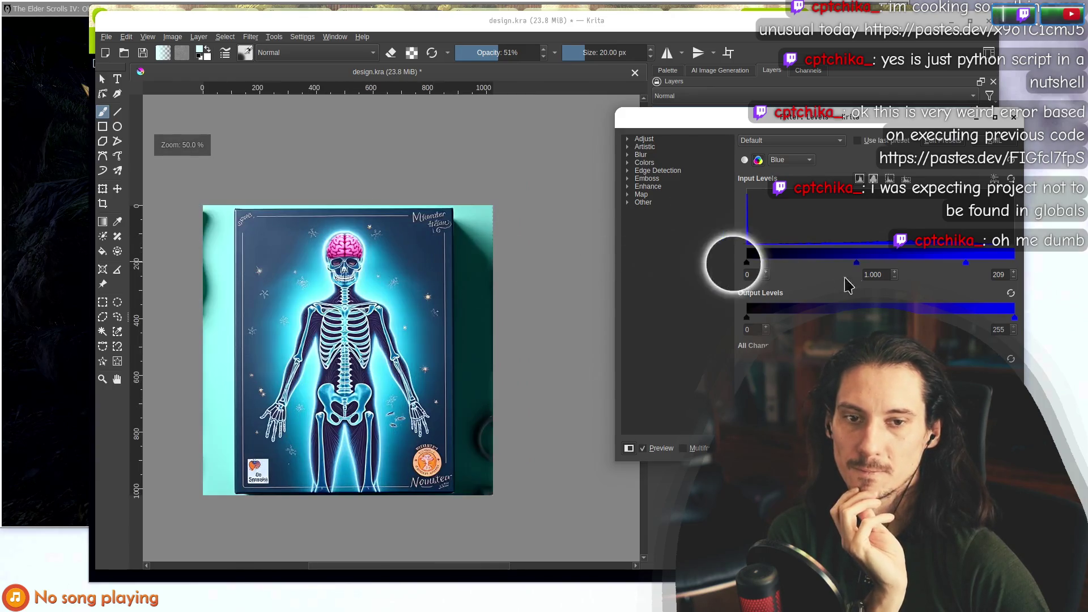
left_click_drag(966, 261, 1024, 275)
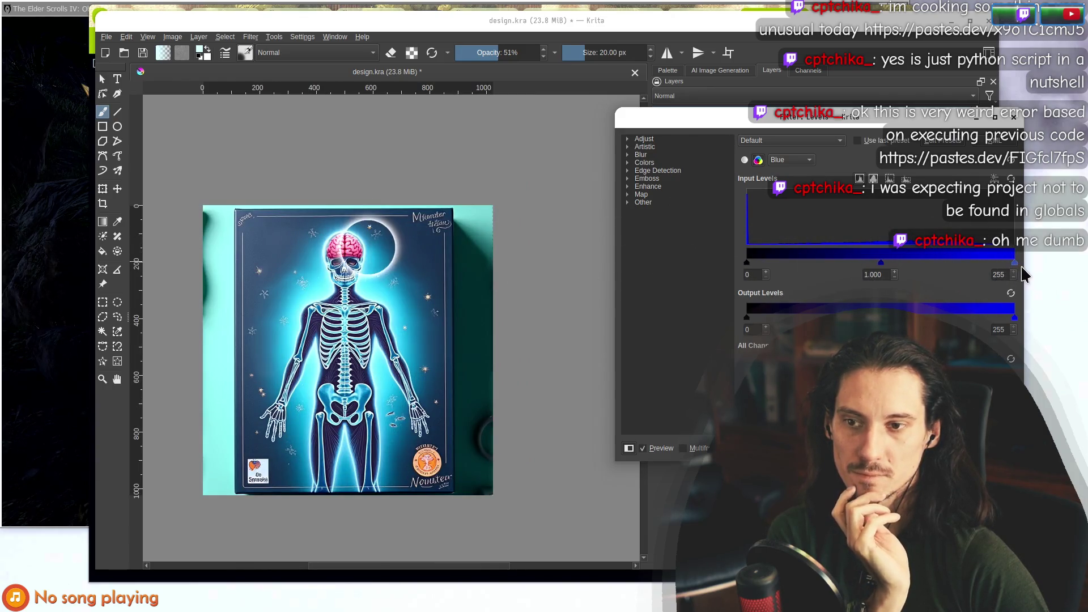
Dismiss the Levels dialog leaving the brain unchanged, zoom around the canvas, and show the AI Image Generation docker.
key("Return")
scroll(335, 233, "up", 4)
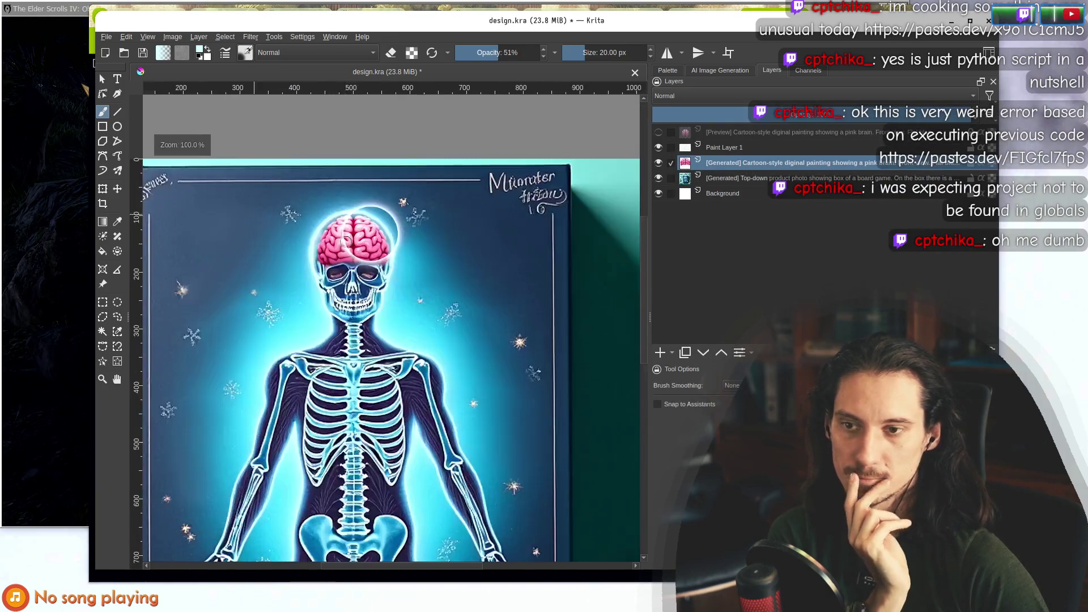
scroll(315, 238, "down", 2)
scroll(391, 229, "up", 1)
scroll(448, 249, "down", 1)
scroll(453, 215, "up", 1)
scroll(482, 340, "down", 1)
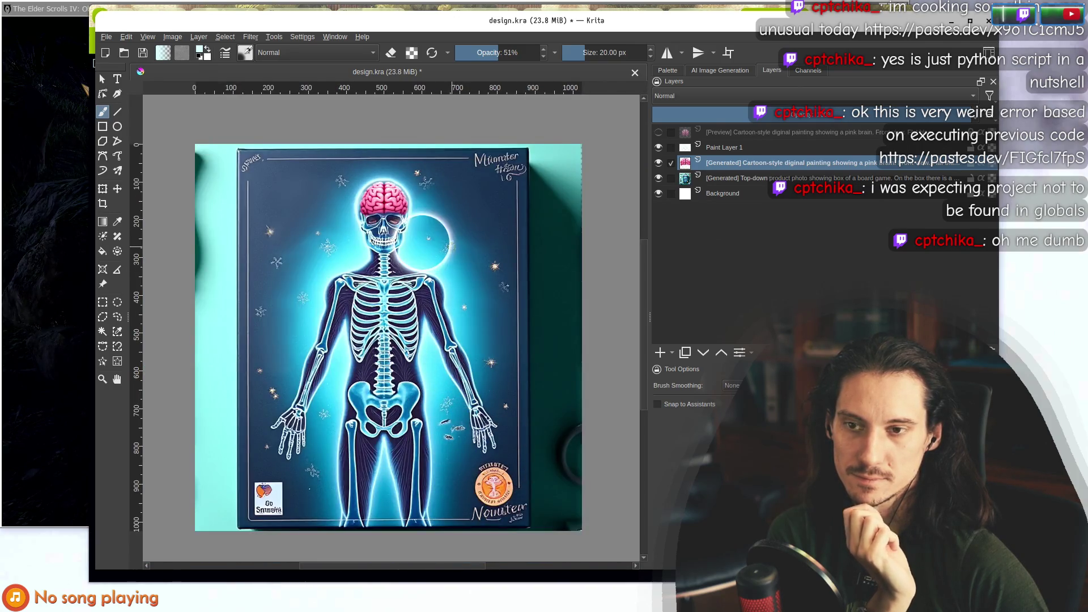
scroll(397, 188, "down", 3)
scroll(436, 214, "up", 3)
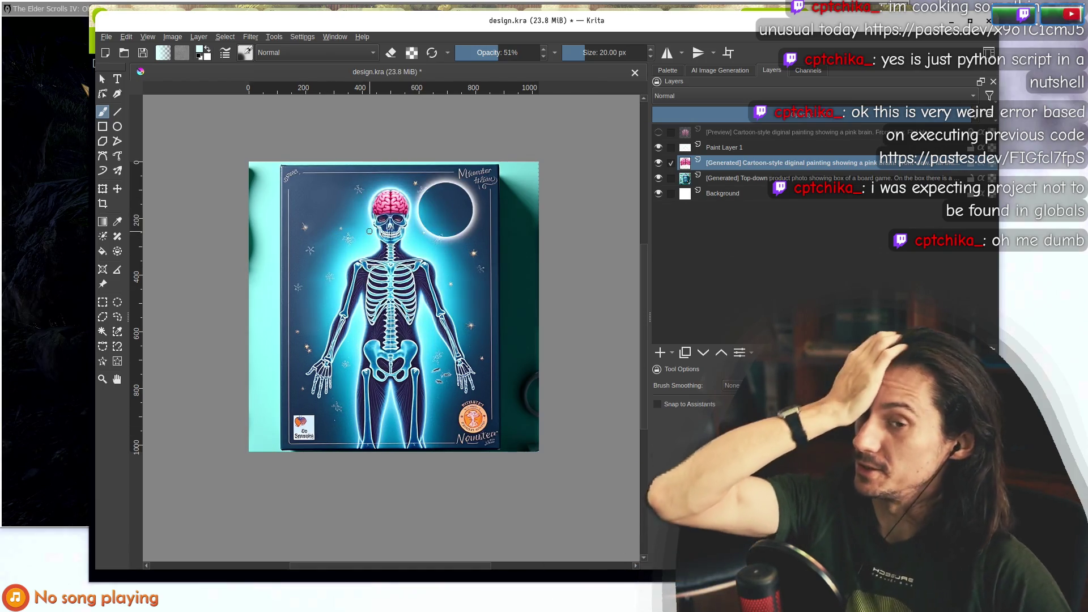
left_click(720, 70)
Rewrite the generation prompt by pasting in new prompt text.
left_click(751, 117)
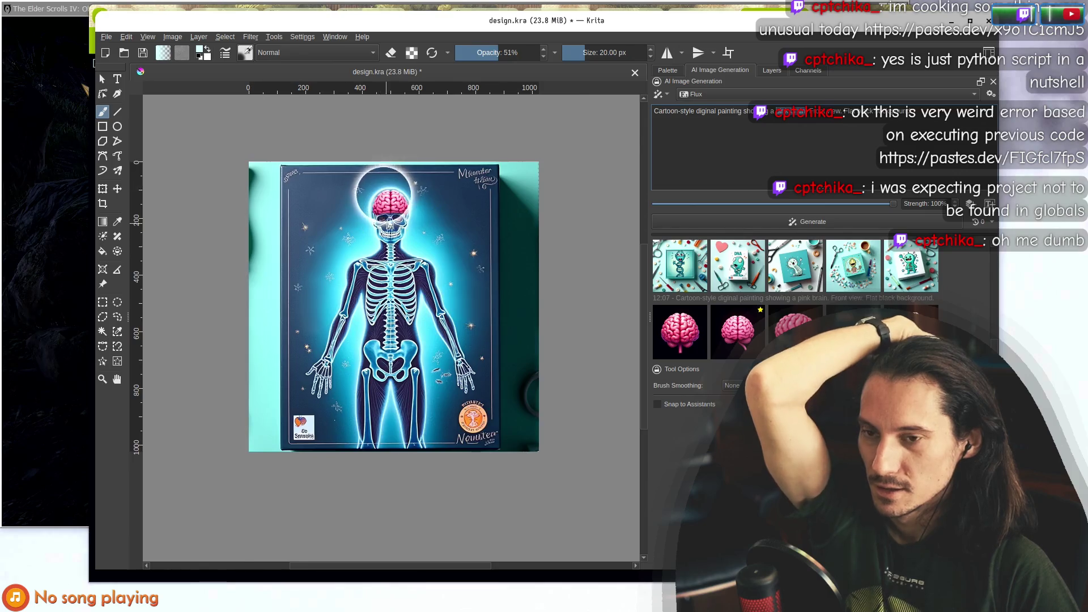
scroll(334, 182, "up", 1)
scroll(349, 194, "up", 1)
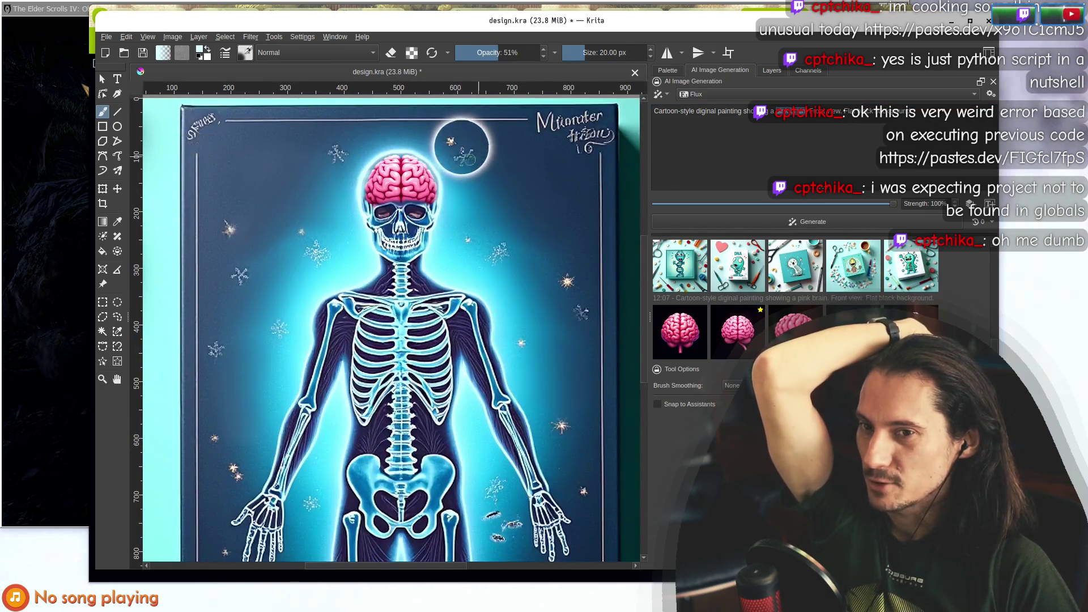
scroll(493, 182, "up", 1)
scroll(496, 279, "down", 3)
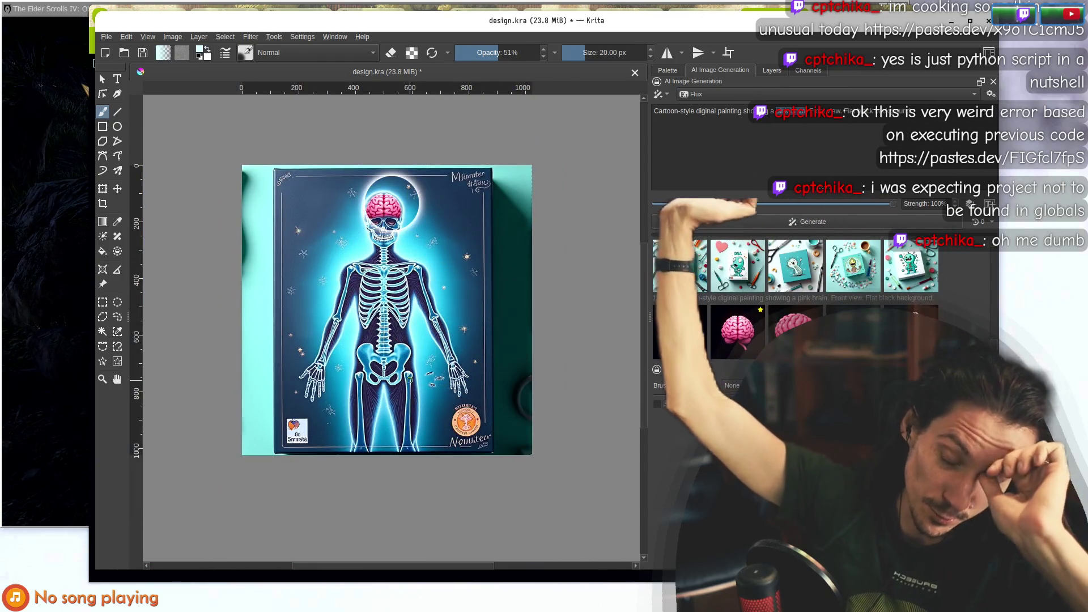
scroll(408, 248, "down", 1)
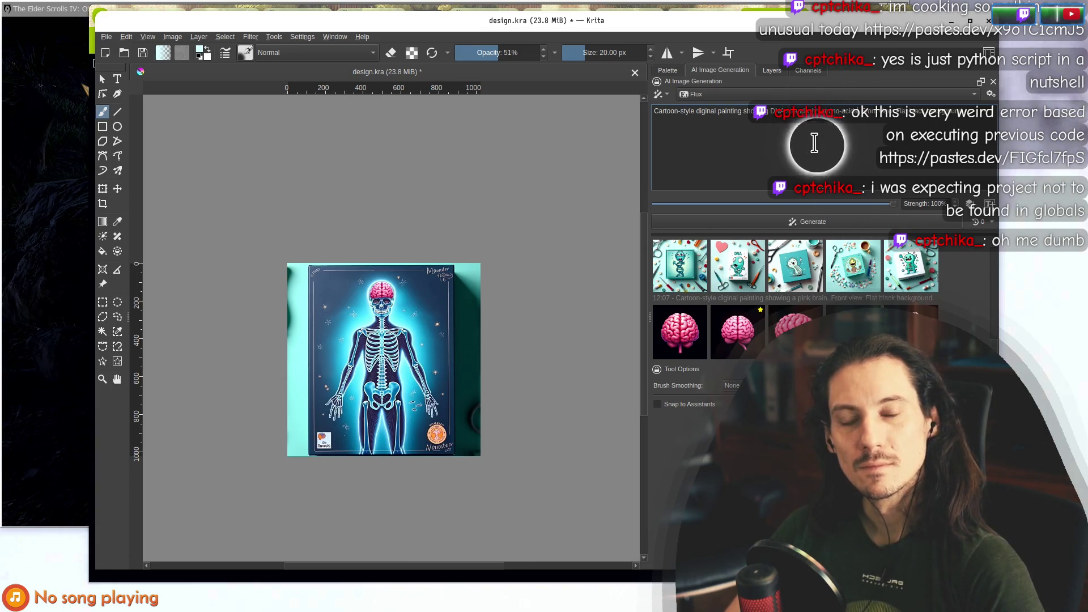
key("ctrl+v")
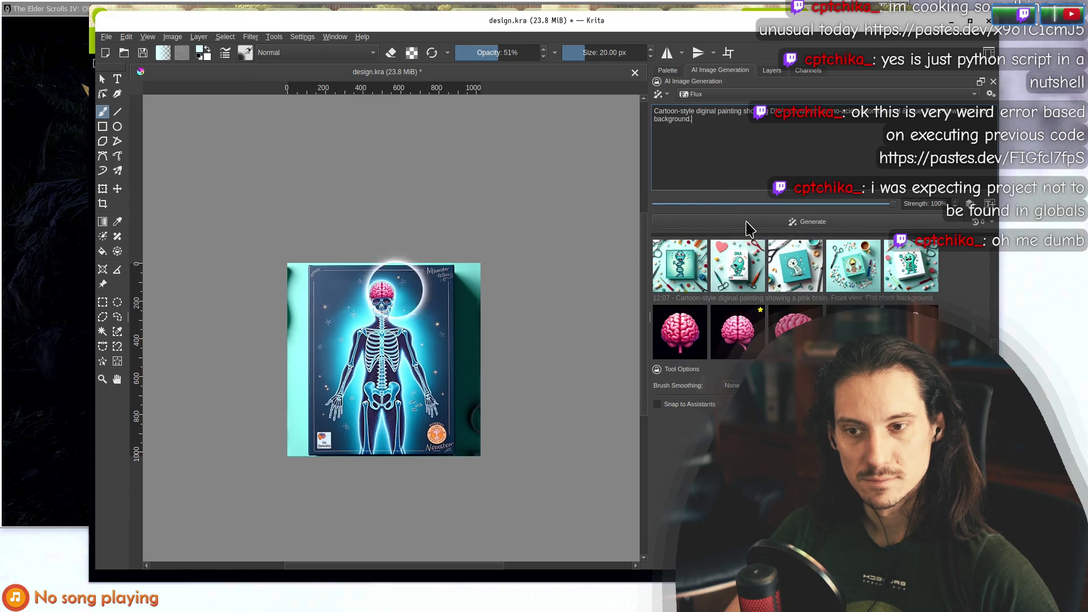
Save design.kra, generate new images, and preview the red-and-blue DNA strand on the canvas.
left_click(106, 36)
key("Escape")
left_click(726, 221)
scroll(391, 292, "up", 2)
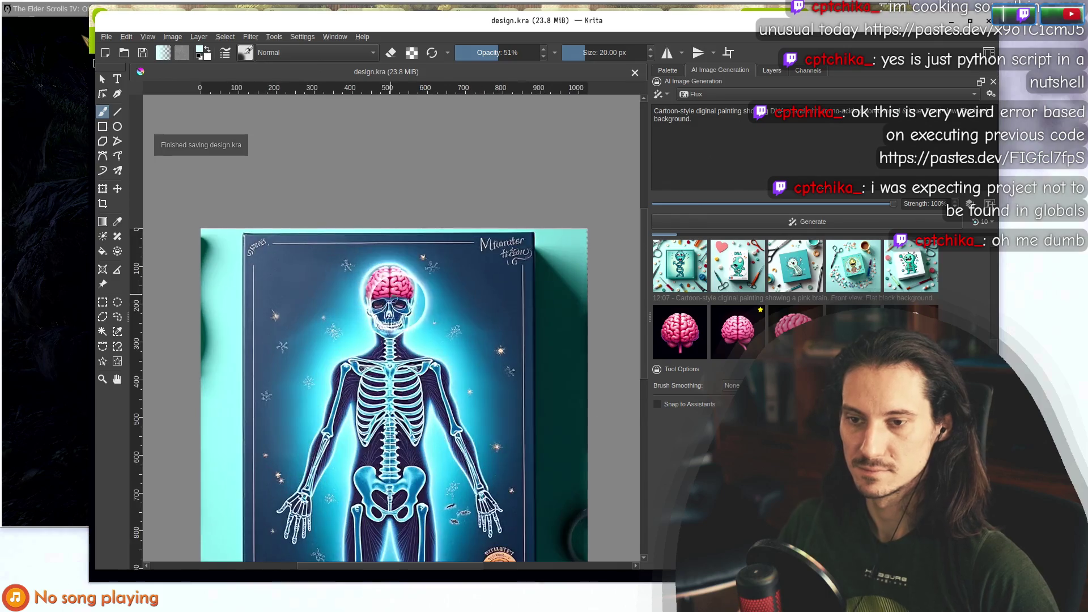
scroll(391, 291, "down", 4)
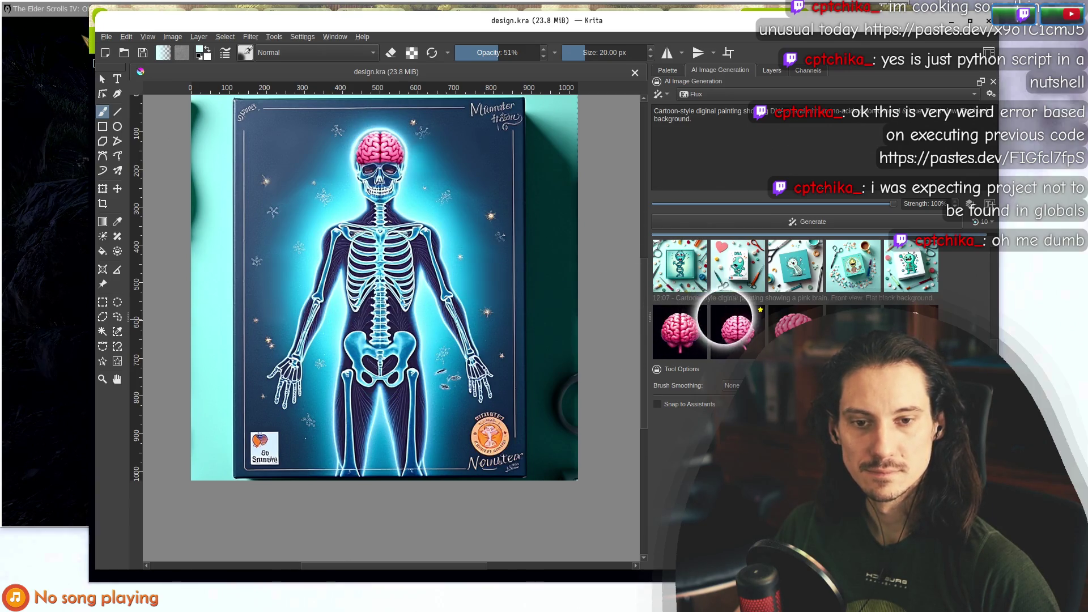
left_click(689, 344)
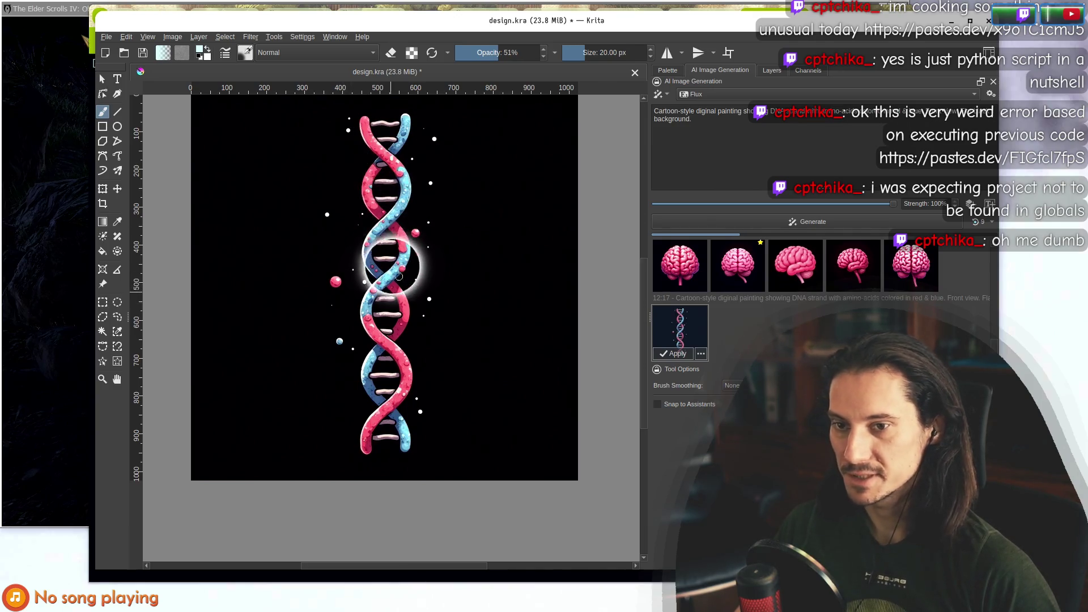
Preview the skeleton result and then a DNA result, shifting the Krita window left.
scroll(397, 195, "down", 4)
scroll(401, 267, "down", 1)
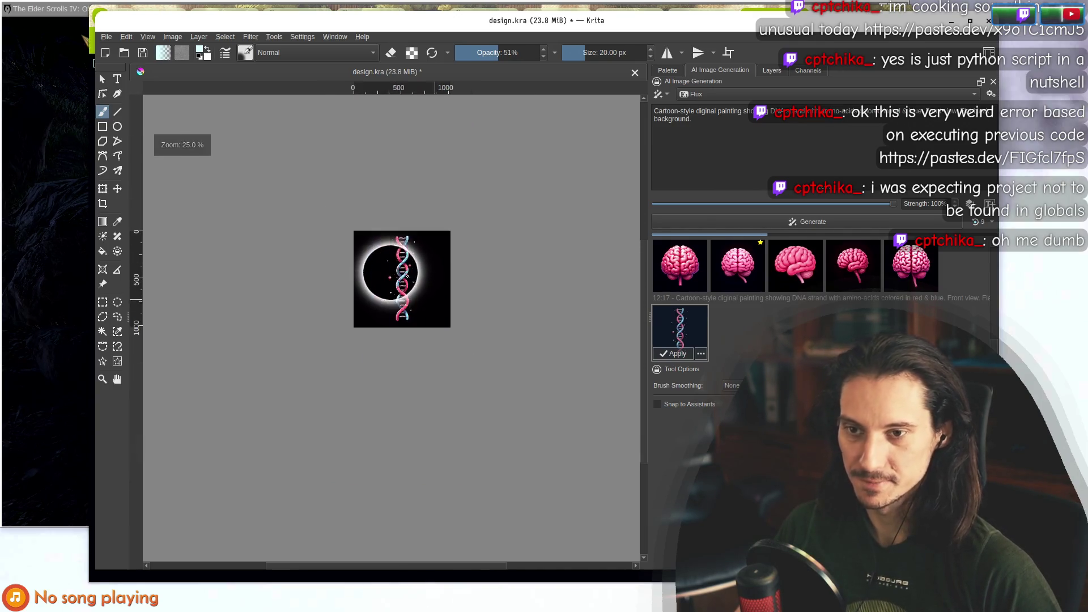
scroll(401, 244, "up", 1)
scroll(413, 266, "up", 2)
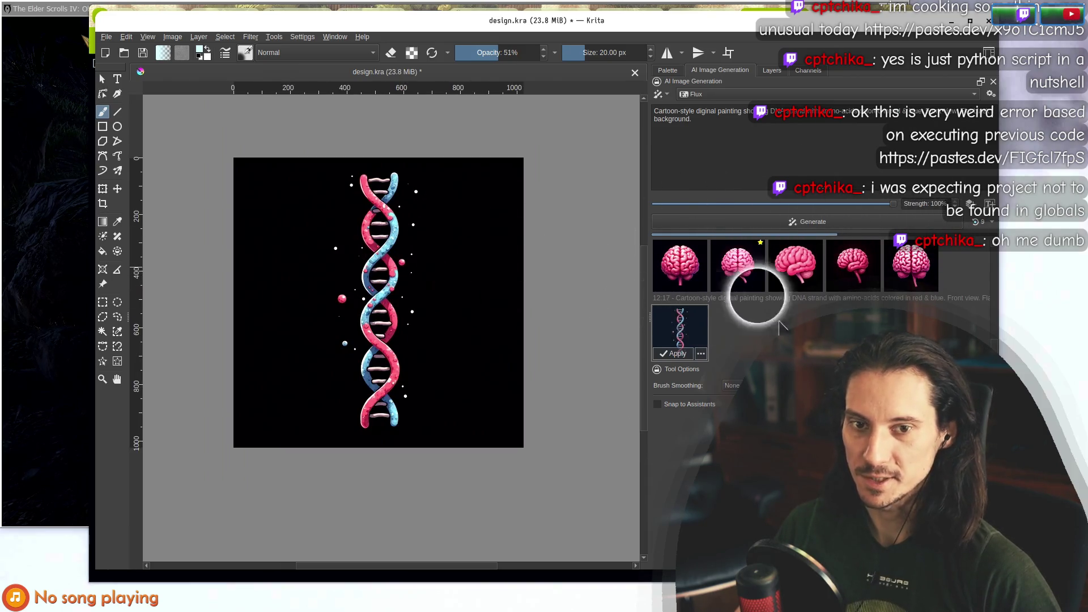
left_click(911, 265)
mouse_move(656, 26)
left_mouse_down()
mouse_move(567, 355)
mouse_move(604, 39)
mouse_move(567, 46)
left_mouse_up()
scroll(311, 238, "up", 1)
scroll(311, 238, "down", 1)
scroll(311, 238, "up", 1)
left_click(602, 354)
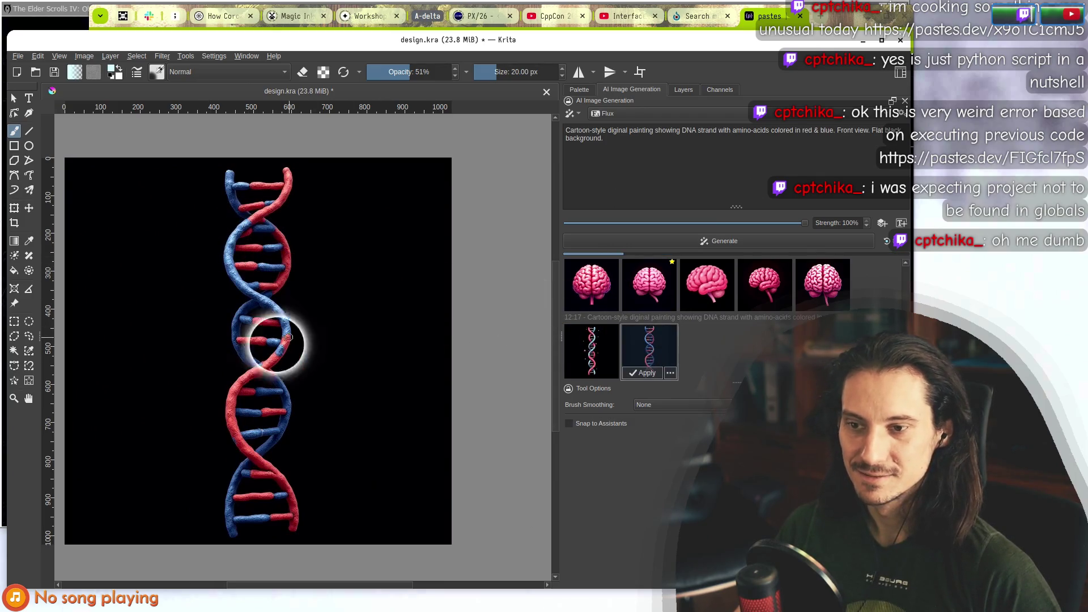
Preview the first and third DNA strand results on the canvas, dismissing each afterwards.
left_click_drag(237, 351, 297, 347)
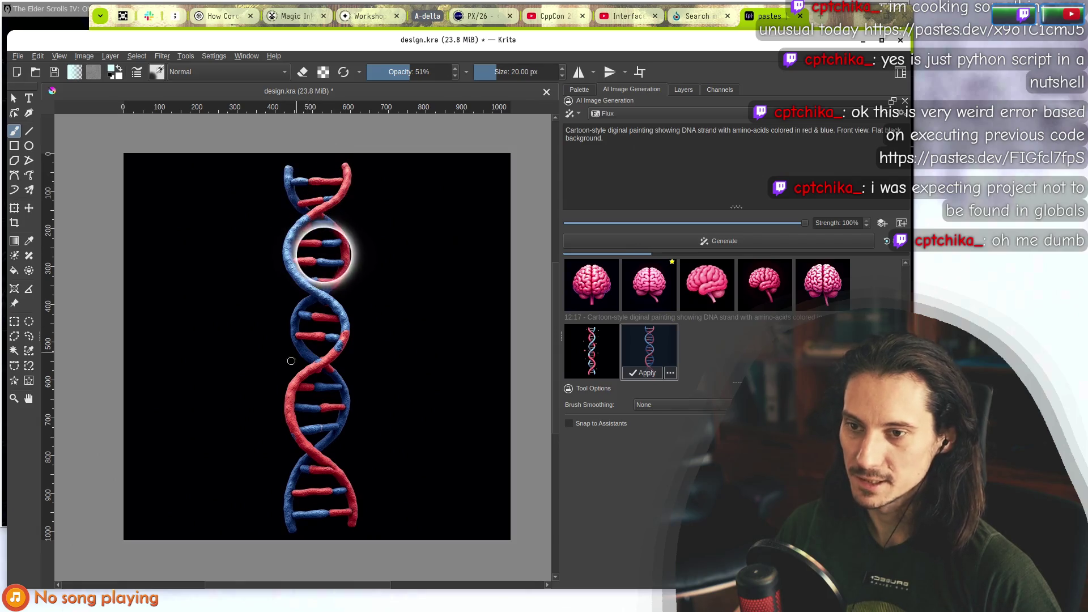
scroll(331, 304, "up", 4)
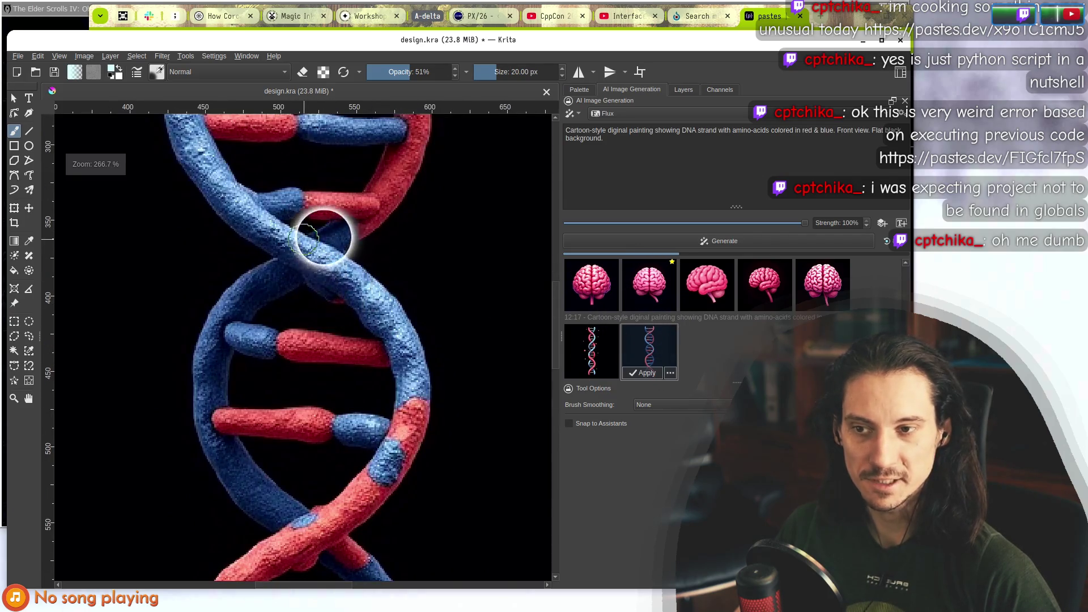
scroll(323, 232, "down", 4)
left_click(593, 363)
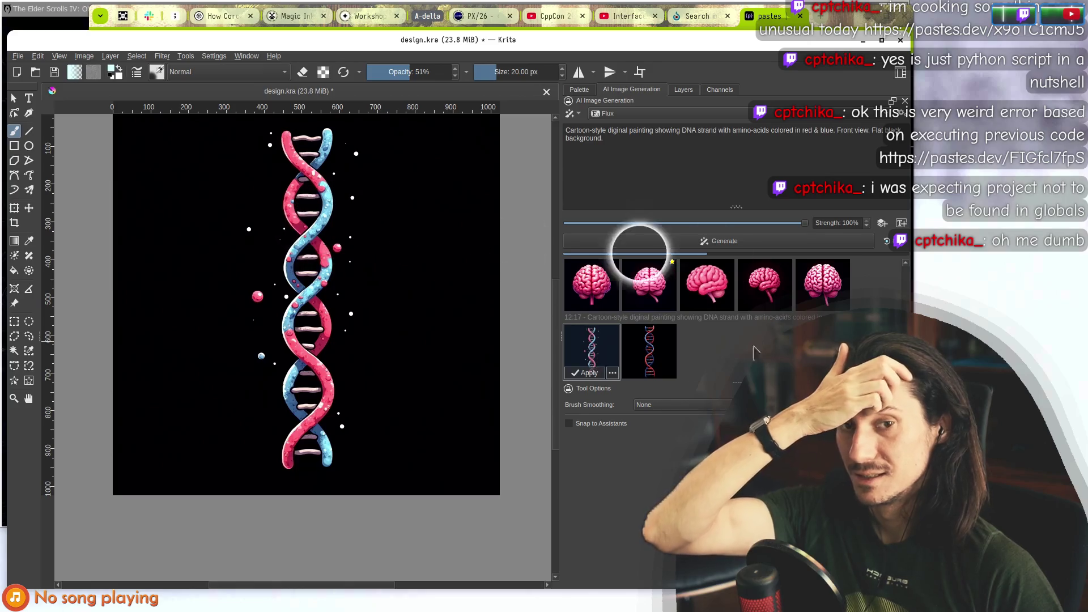
left_click(877, 288)
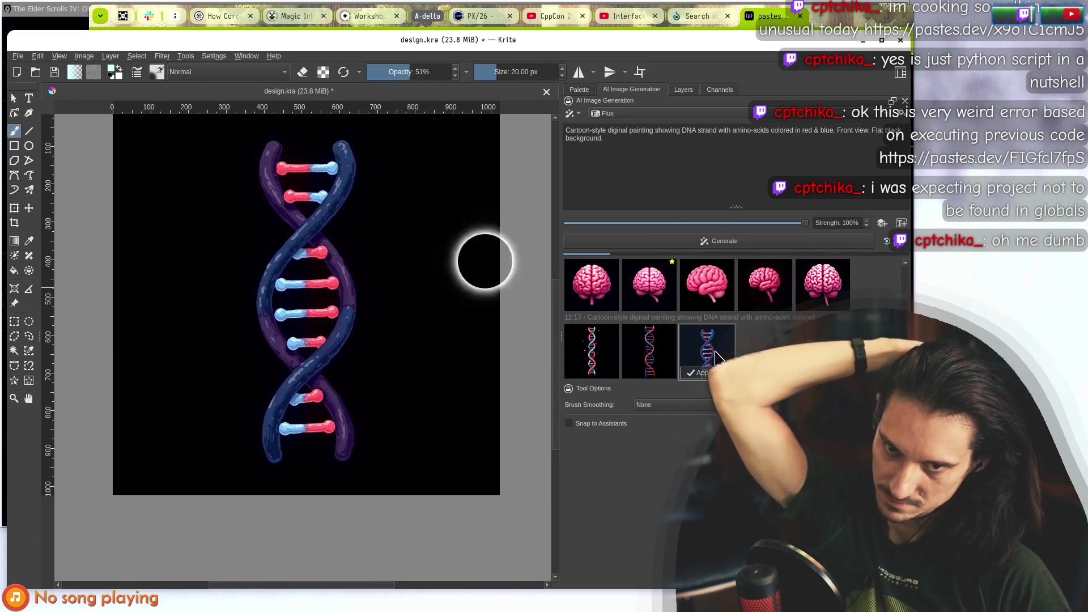
scroll(332, 272, "down", 2)
scroll(332, 272, "down", 3)
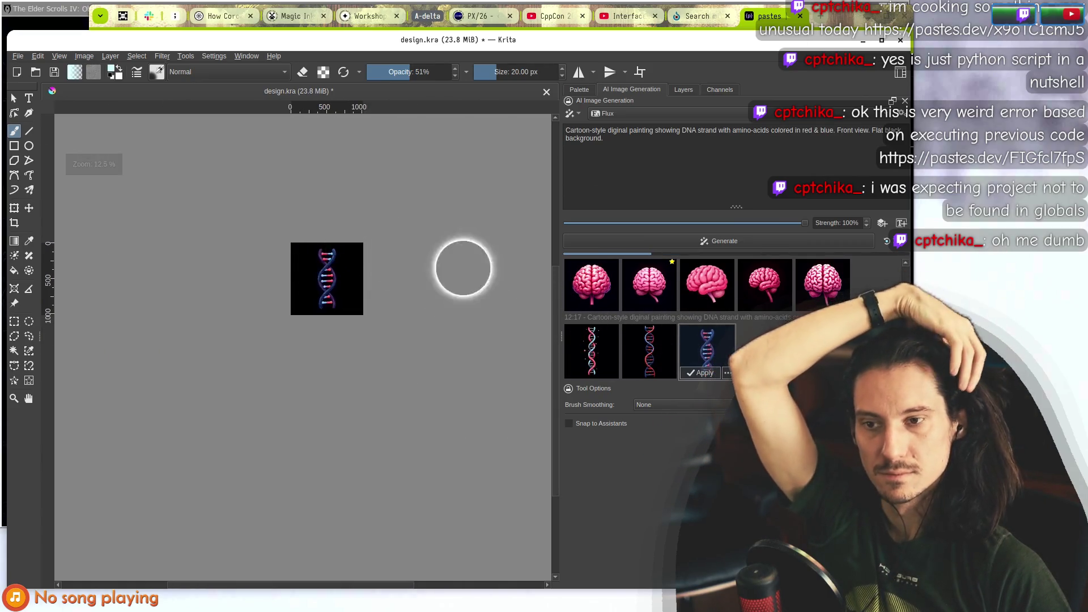
left_click(720, 356)
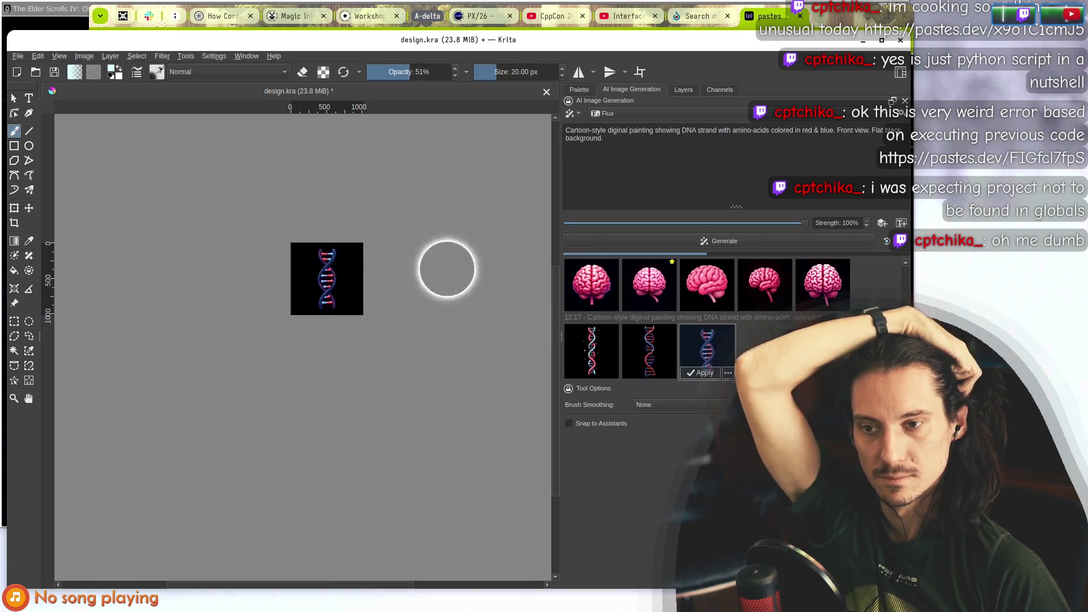
left_click(720, 411)
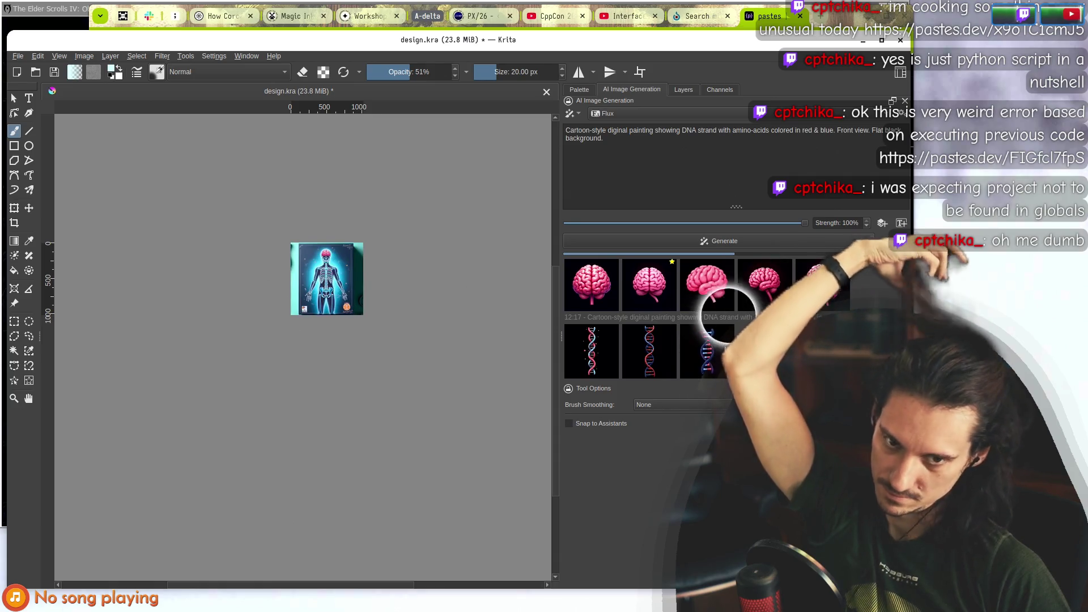
left_click(708, 340)
left_click(720, 411)
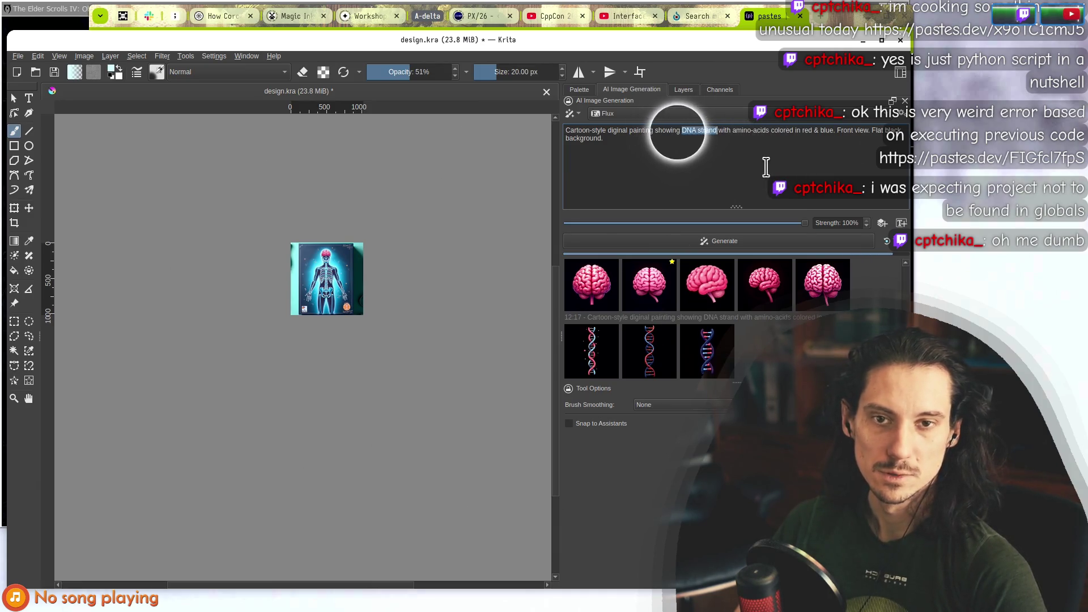
Change 'DNA strand' to 'molecules' in the prompt and preview the third, first and fourth DNA results.
type("molecule")
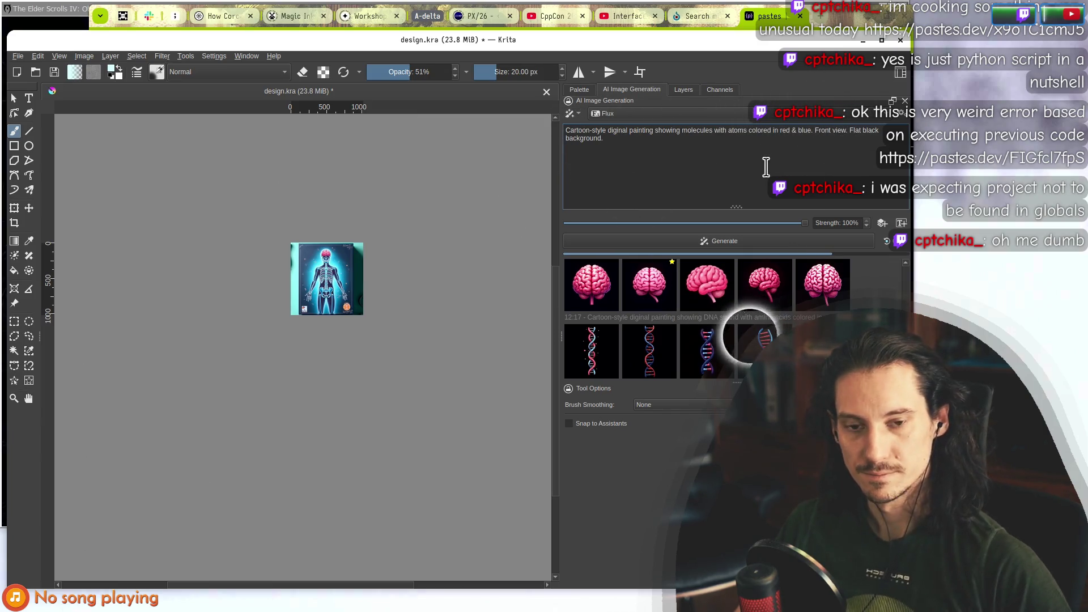
left_click(717, 329)
scroll(312, 227, "up", 4)
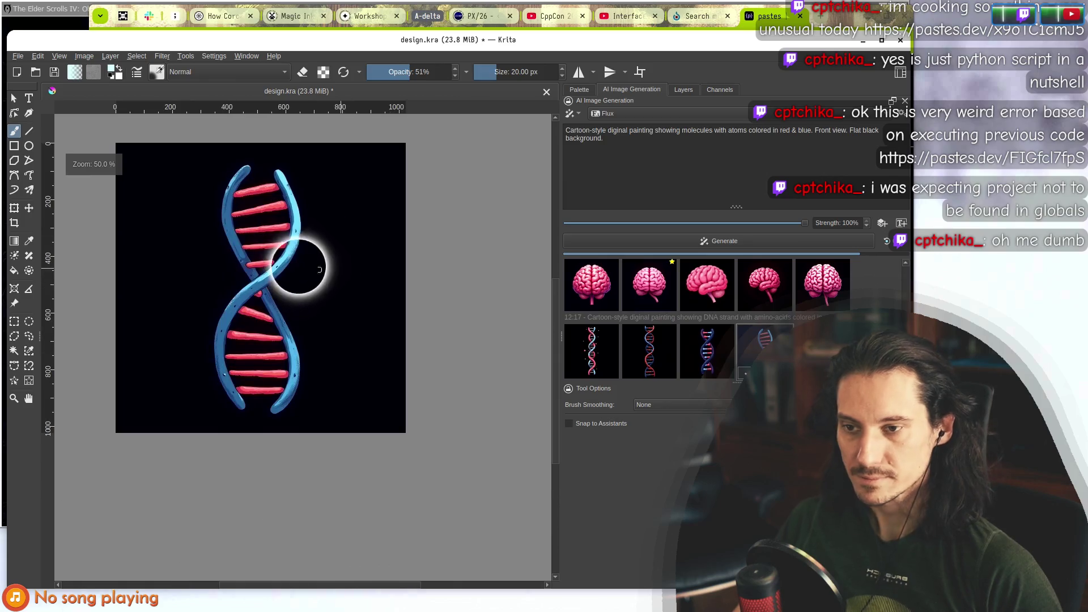
scroll(282, 266, "up", 1)
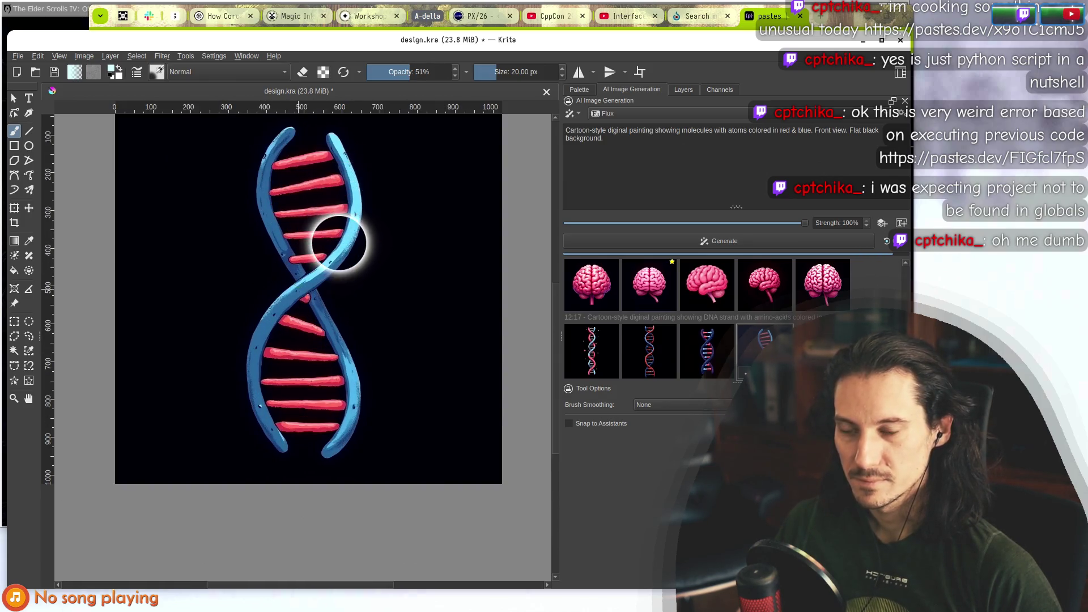
scroll(335, 235, "down", 4)
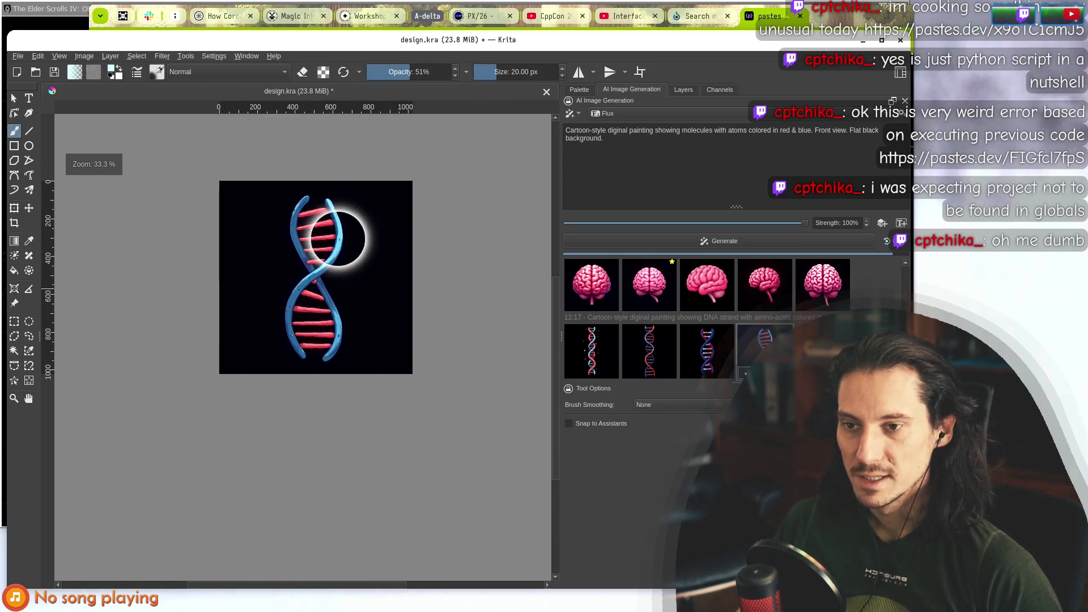
left_click(594, 342)
left_click(763, 339)
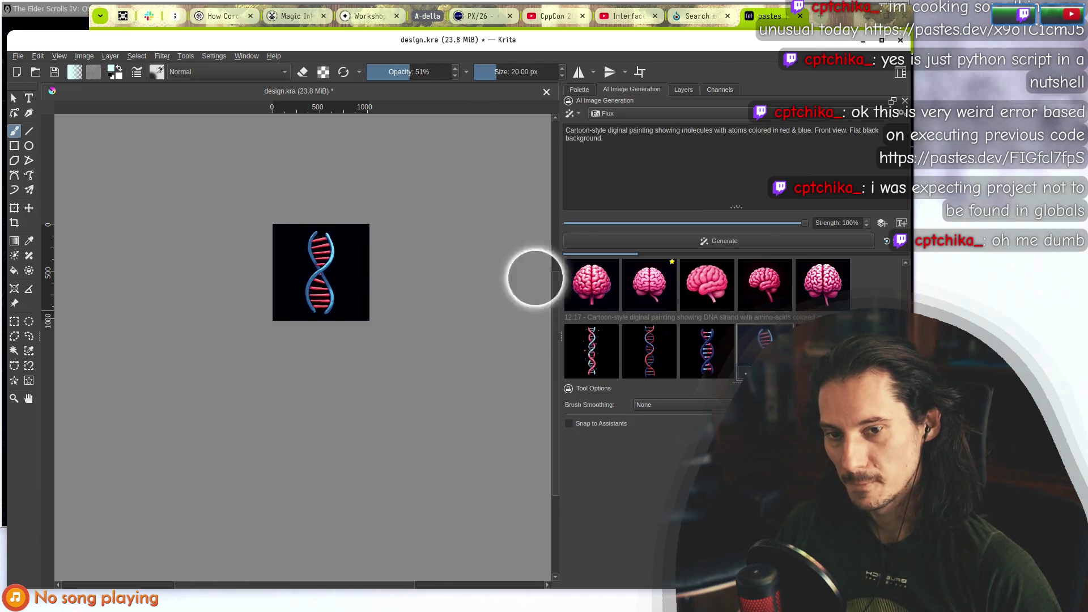
Pan around the poster, preview a newly arrived DNA result, then clear the preview.
scroll(335, 260, "down", 1)
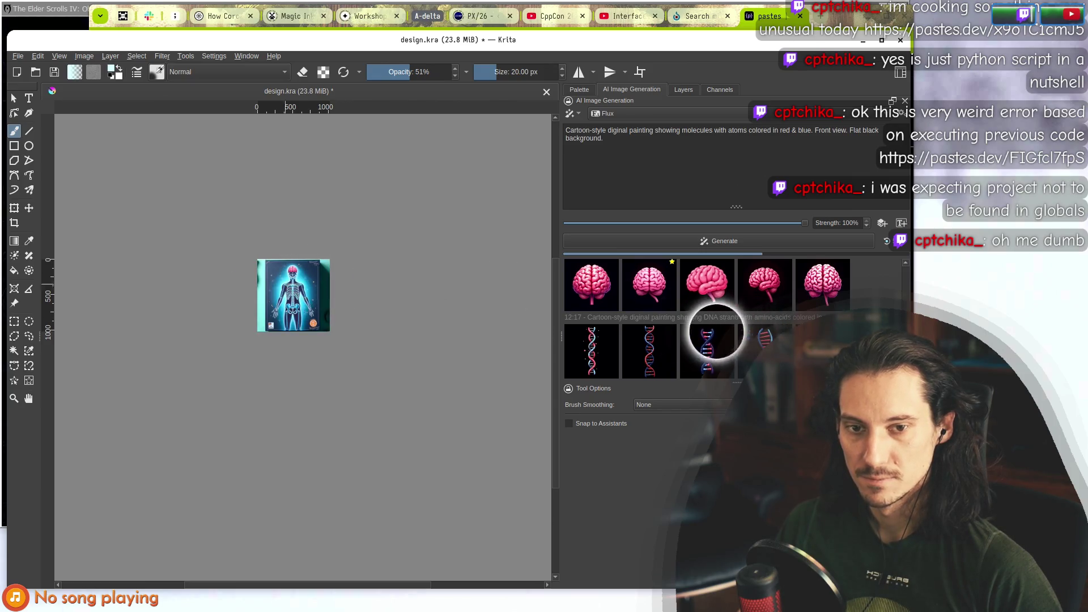
scroll(294, 277, "up", 4)
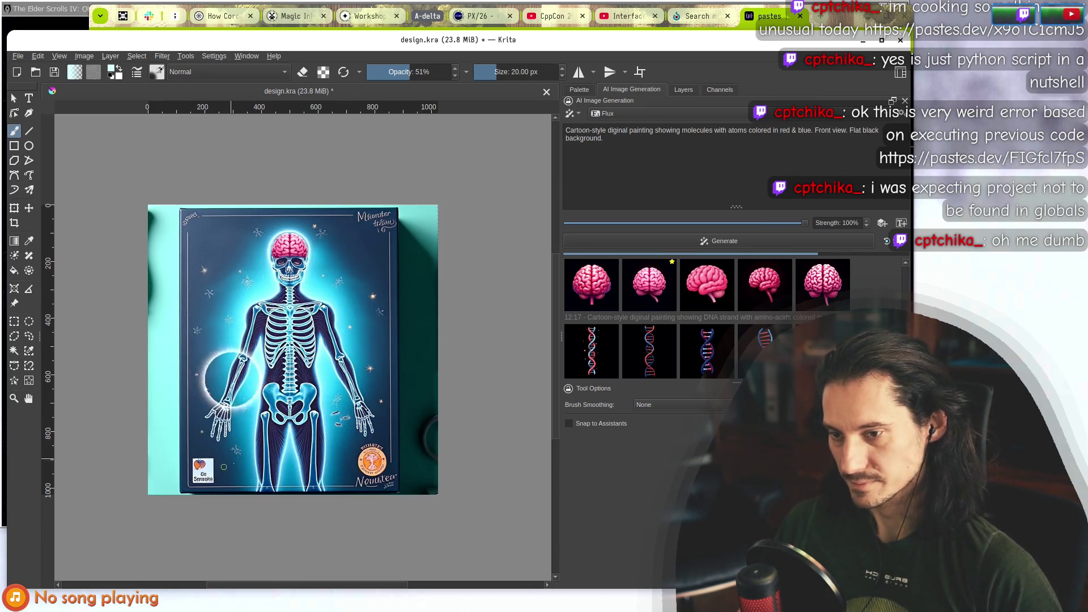
scroll(404, 262, "up", 4)
scroll(404, 262, "down", 3)
left_click_drag(510, 397, 404, 262)
scroll(403, 262, "down", 2)
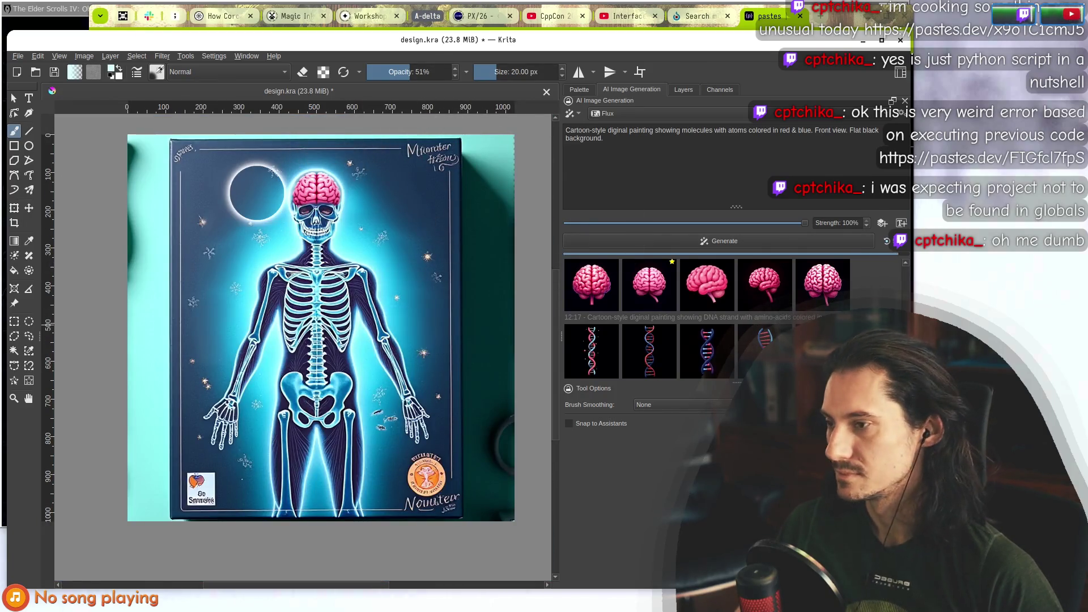
left_click(595, 356)
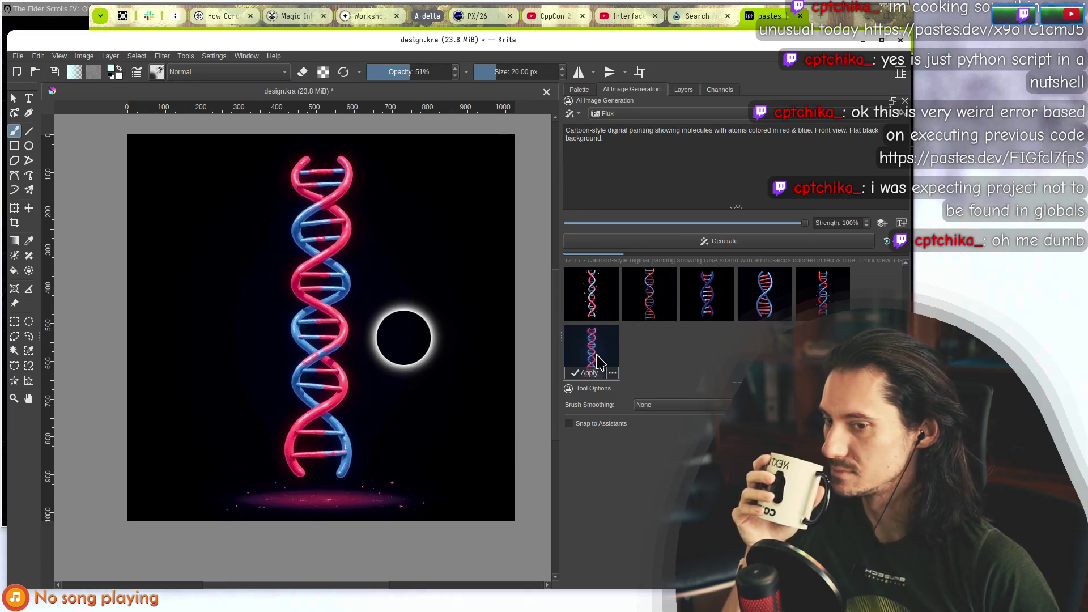
left_click(873, 300)
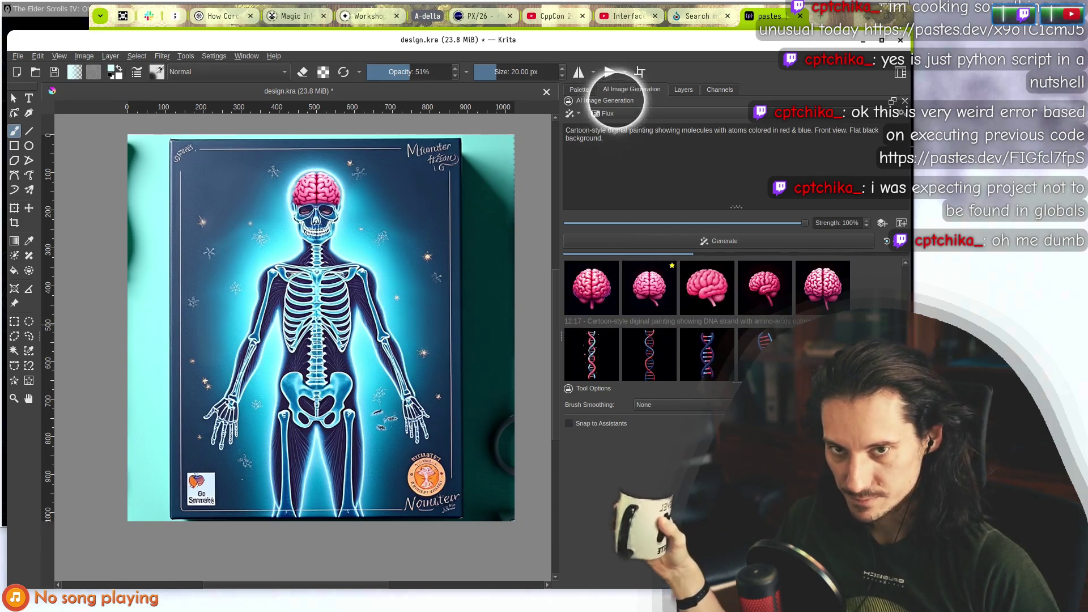
scroll(724, 309, "down", 1)
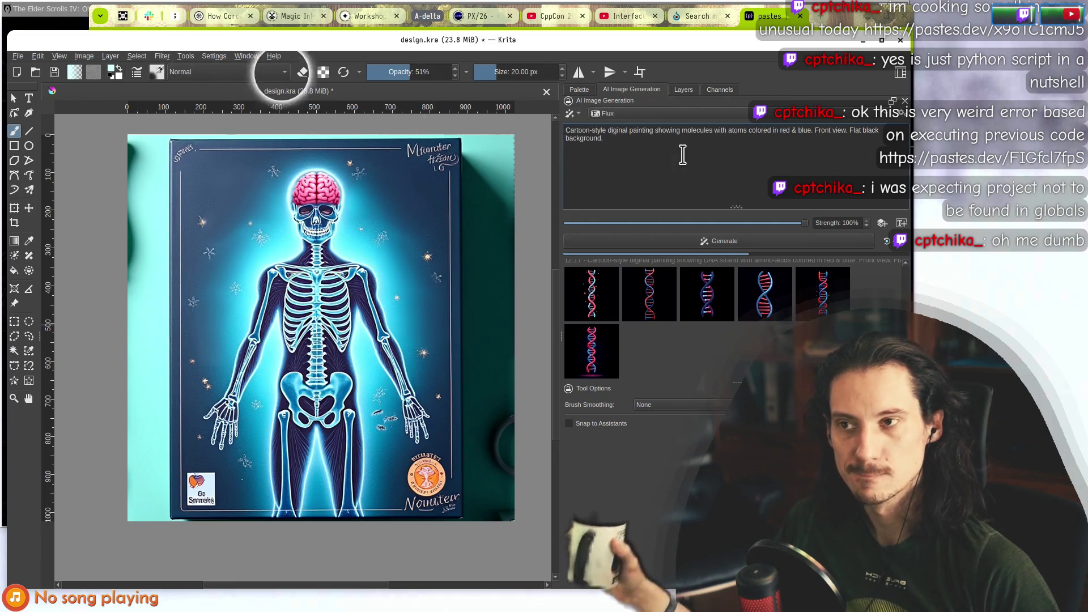
Place the cursor at the prompt's end, check the game's skills menu, and return to Krita.
left_click(663, 156)
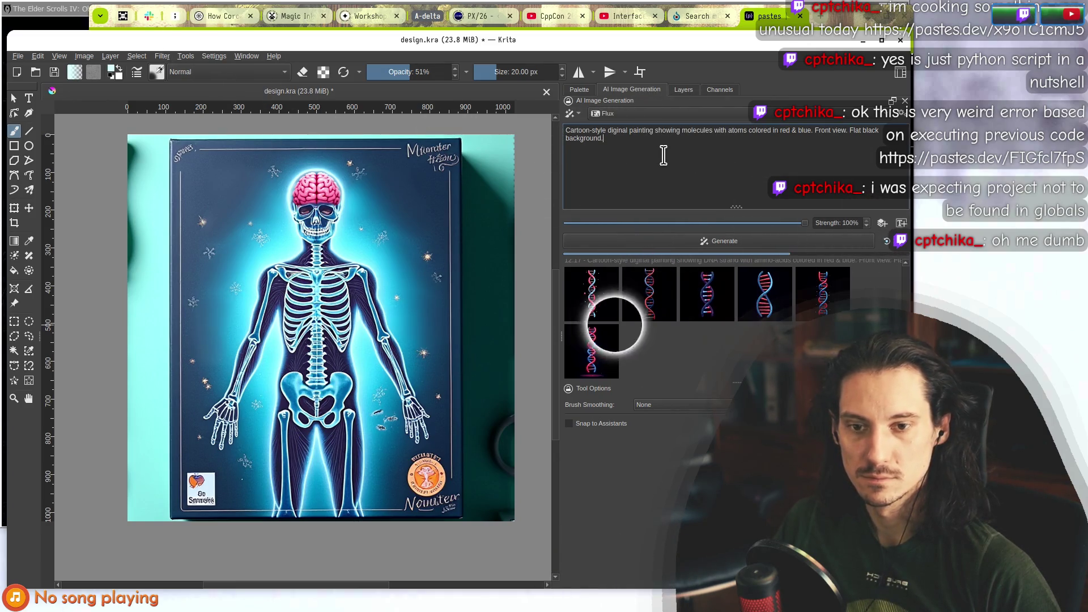
key("alt+Tab")
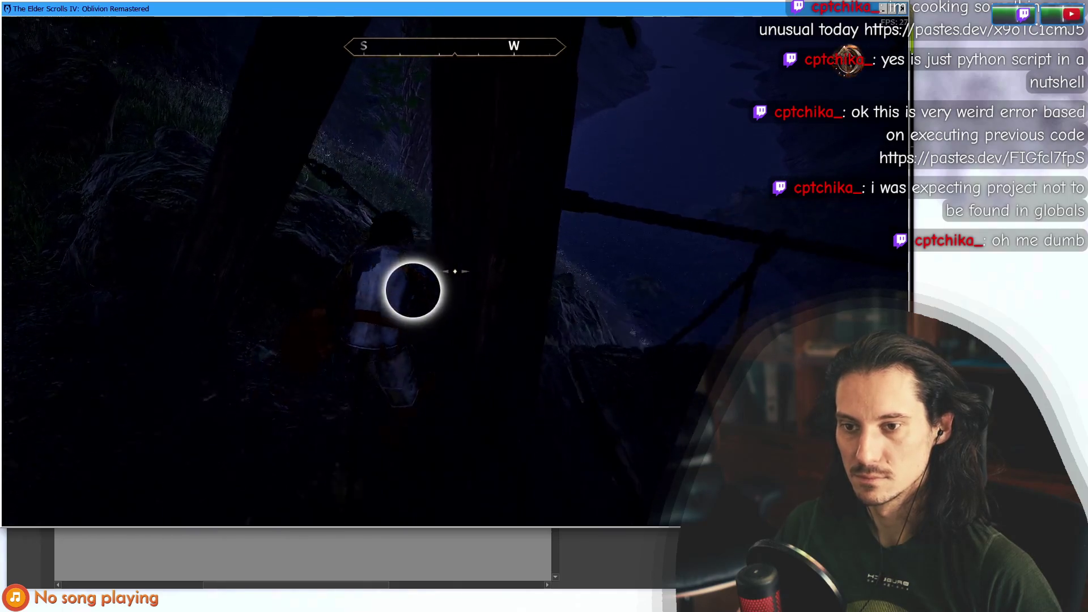
key("Tab")
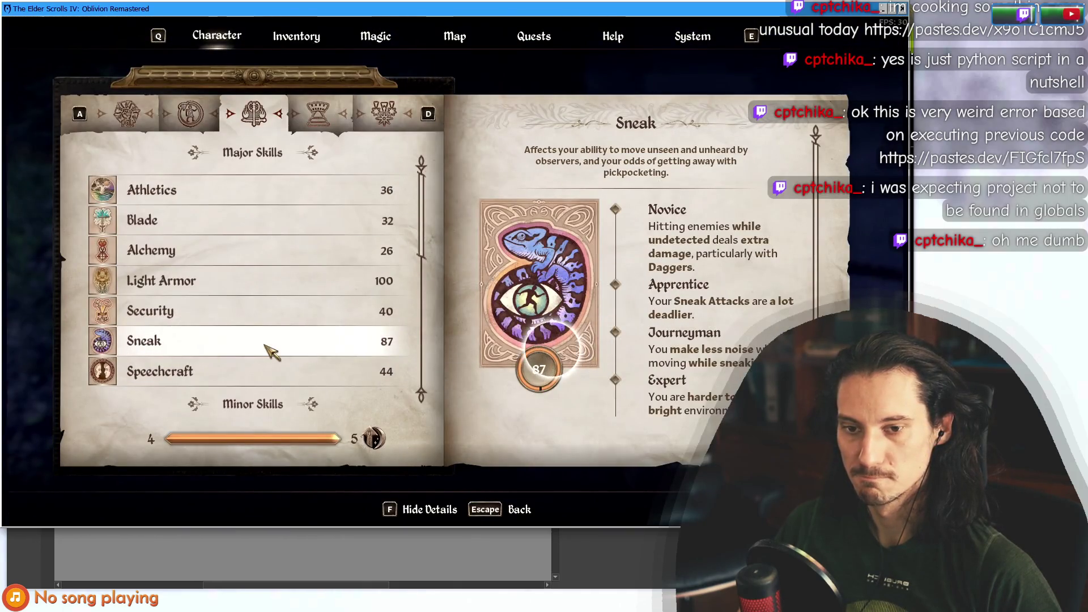
key("Tab")
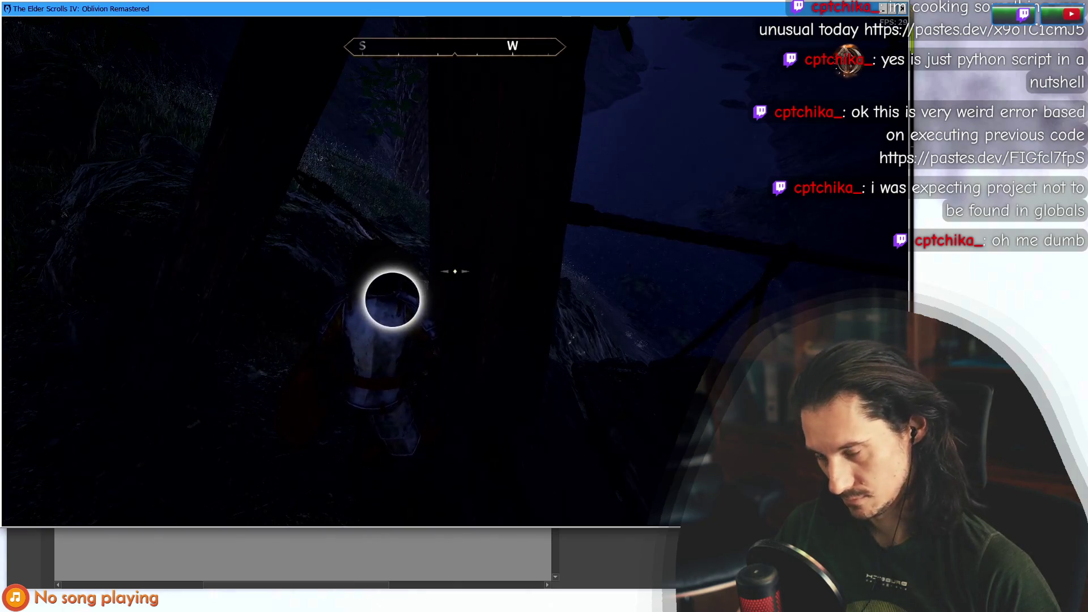
key("alt+Tab")
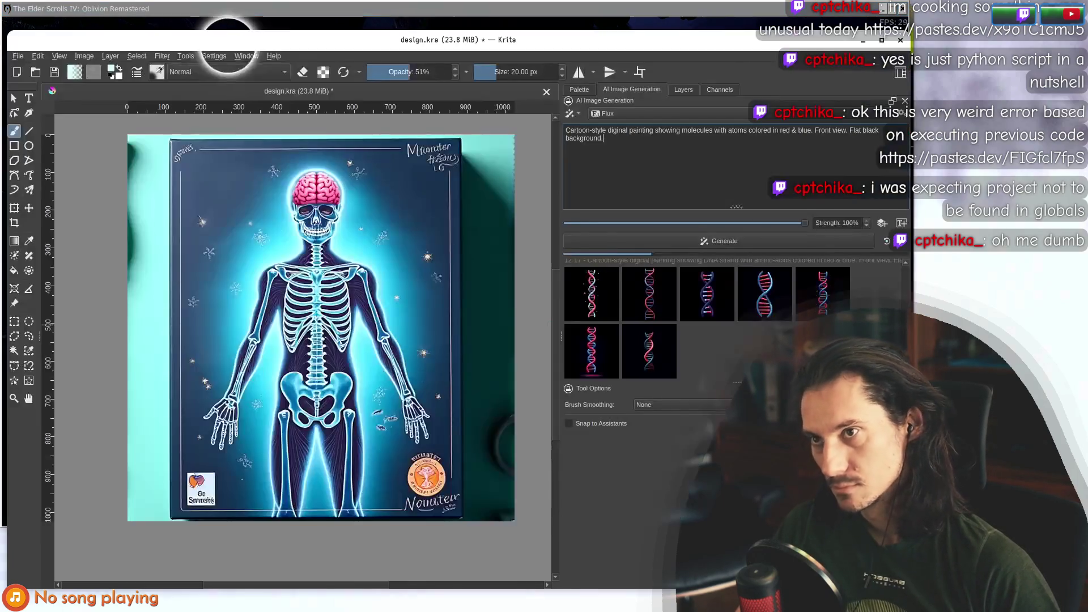
Compare the new DNA results and apply the fourth red-and-blue strand as a layer over the poster.
left_click_drag(532, 44, 662, 48)
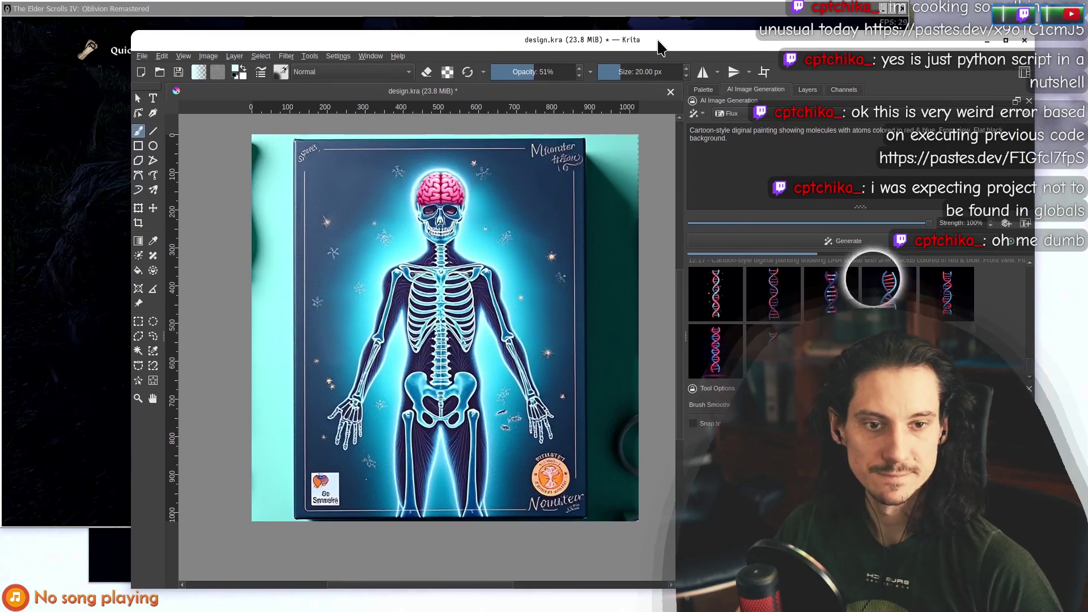
left_click_drag(882, 57, 781, 54)
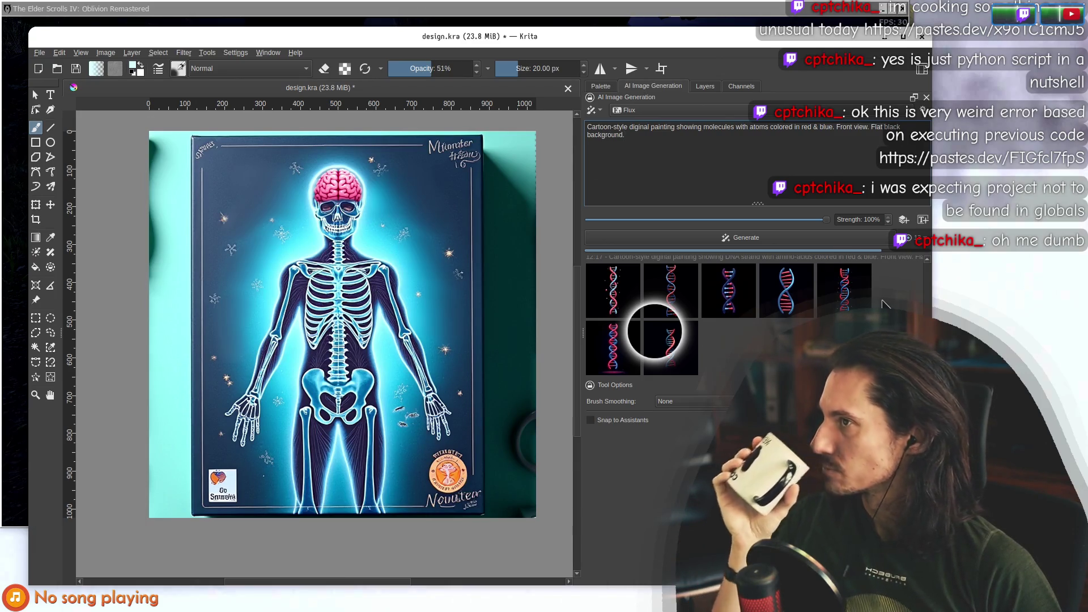
left_click(680, 361)
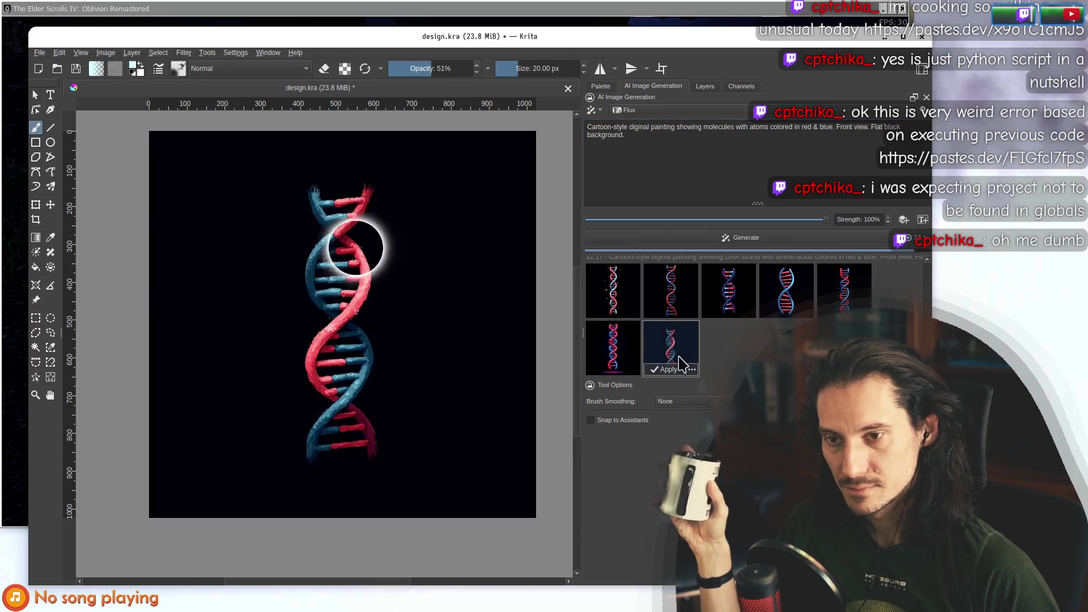
left_click(731, 355)
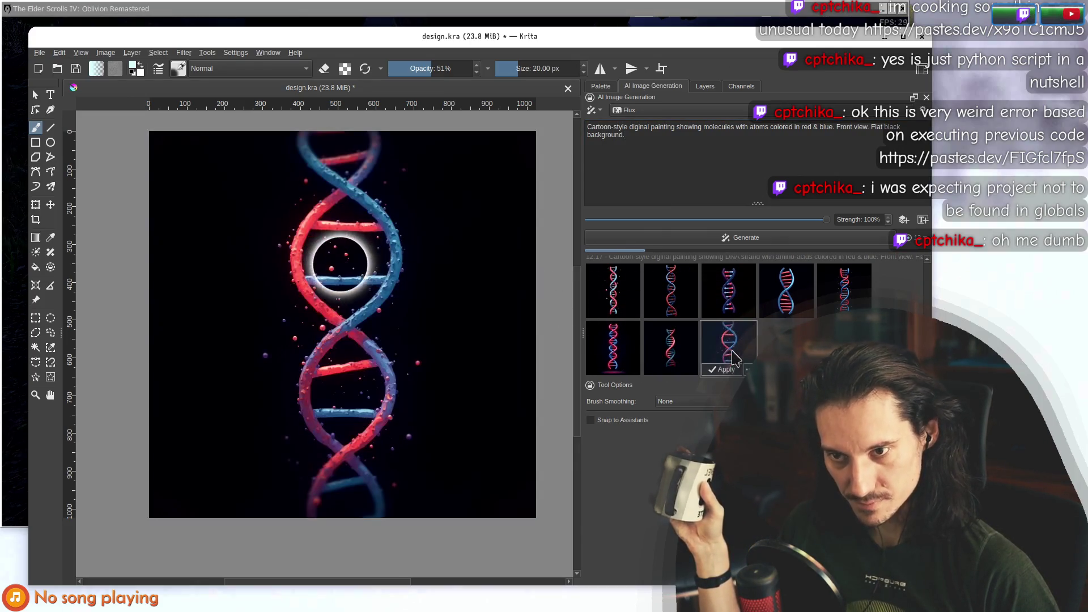
left_click(679, 357)
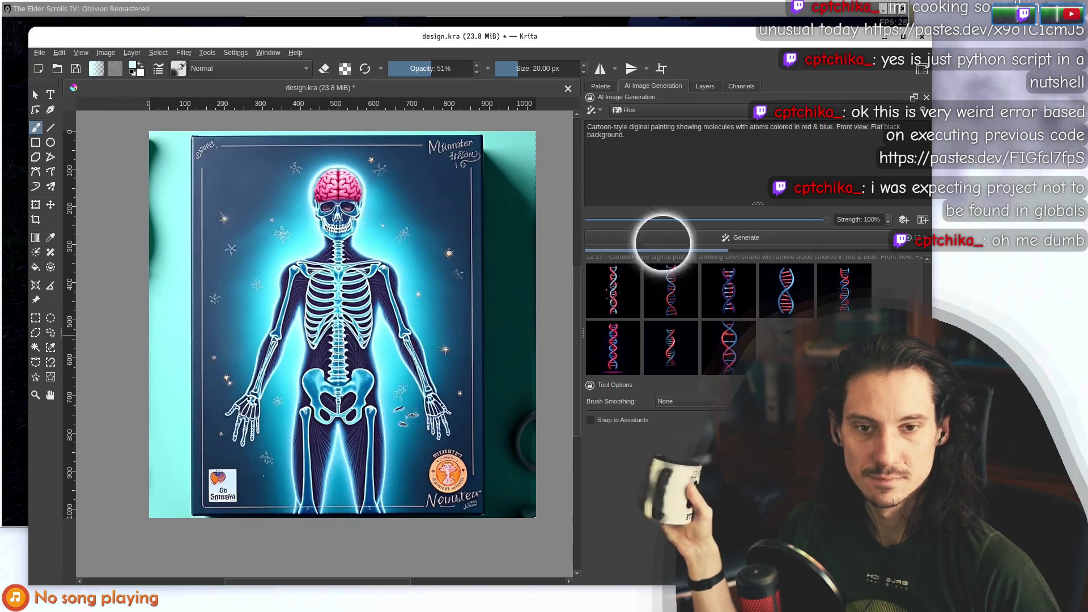
left_click(787, 289)
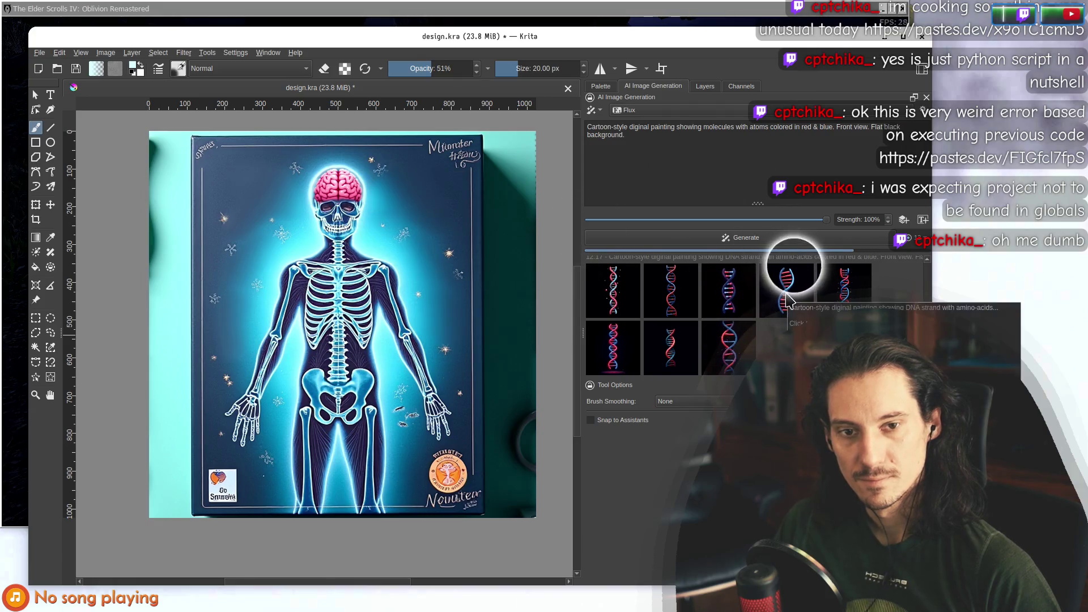
double_click(787, 286)
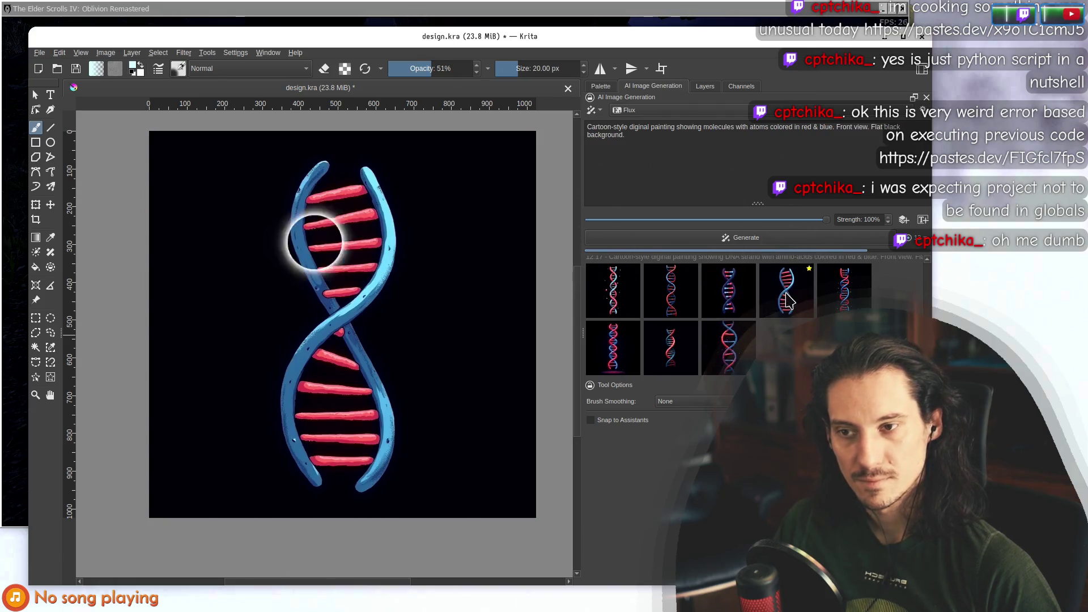
Remove the black background around the DNA helix using segmentation and contiguous colour selection.
left_click(50, 377)
left_click_drag(248, 147, 442, 508)
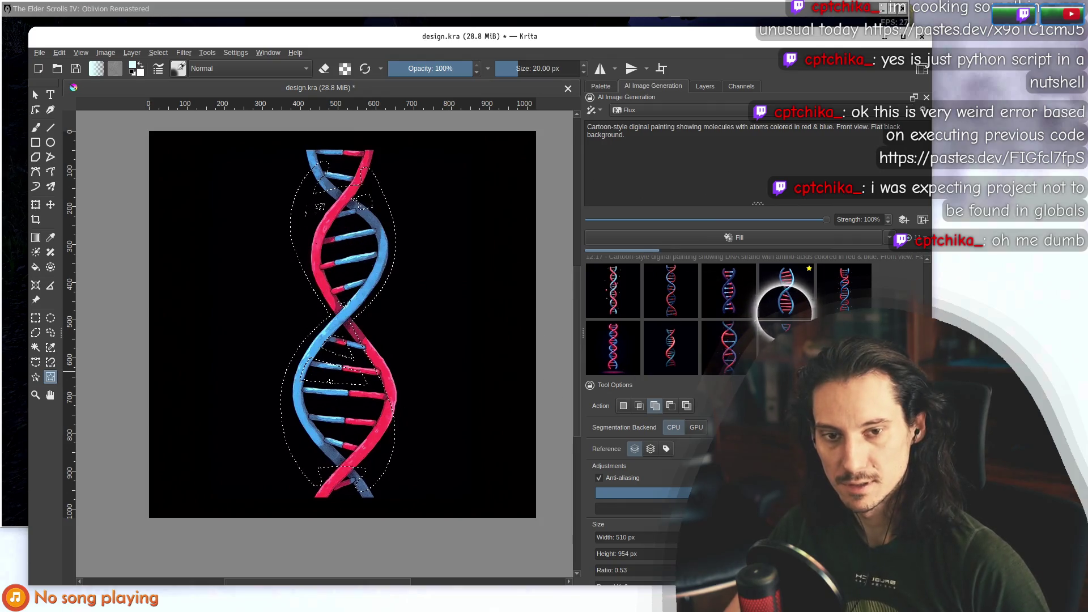
left_click_drag(262, 147, 446, 498)
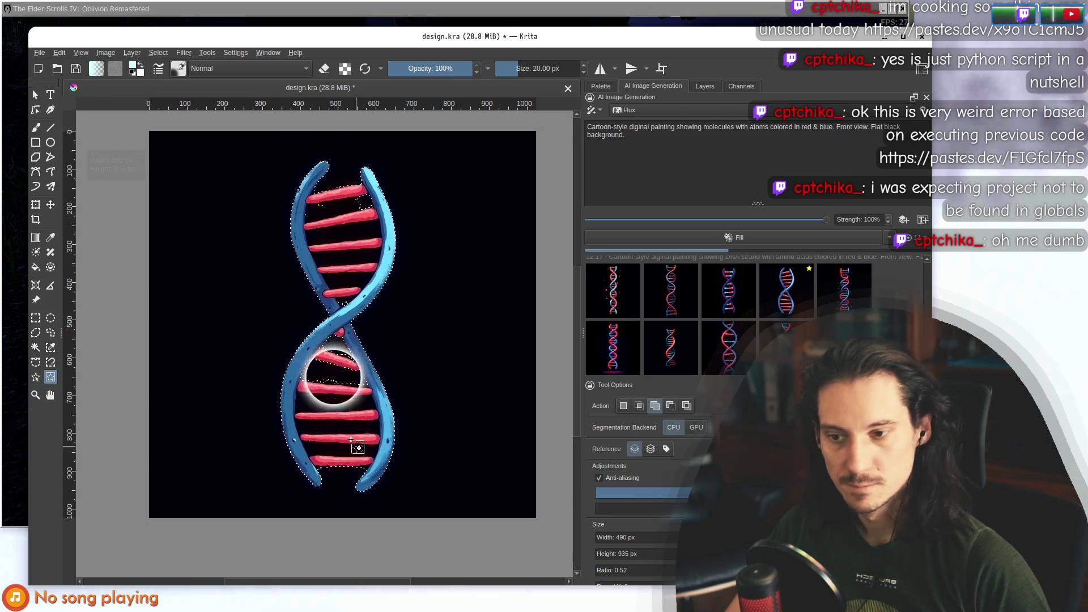
left_click(35, 378)
left_click(334, 328)
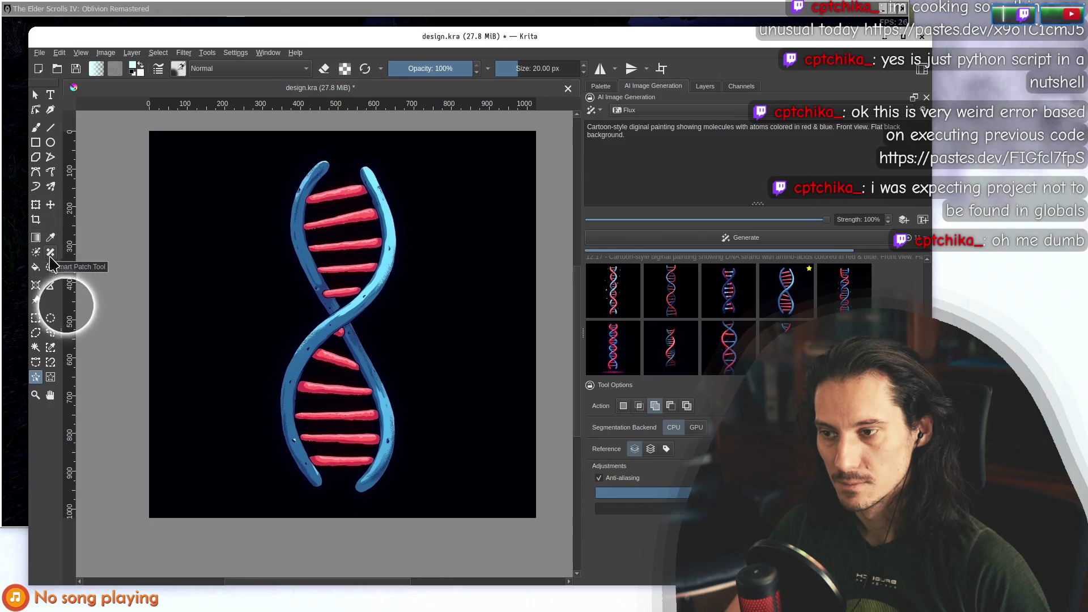
left_click(35, 348)
left_click(270, 313)
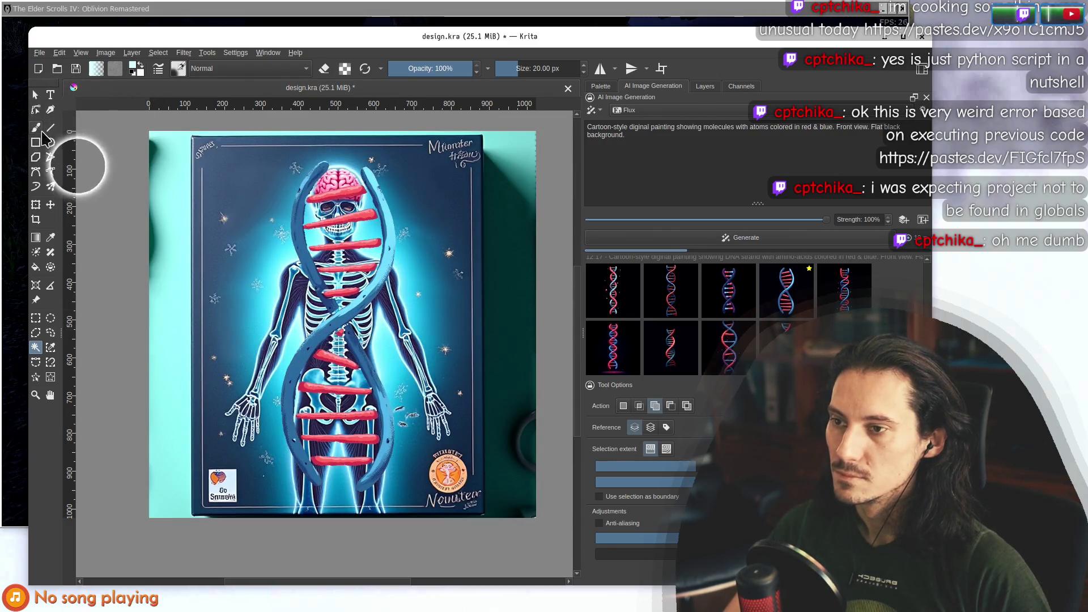
Resize the DNA helix and shift it down and left over the skeleton.
left_click(36, 204)
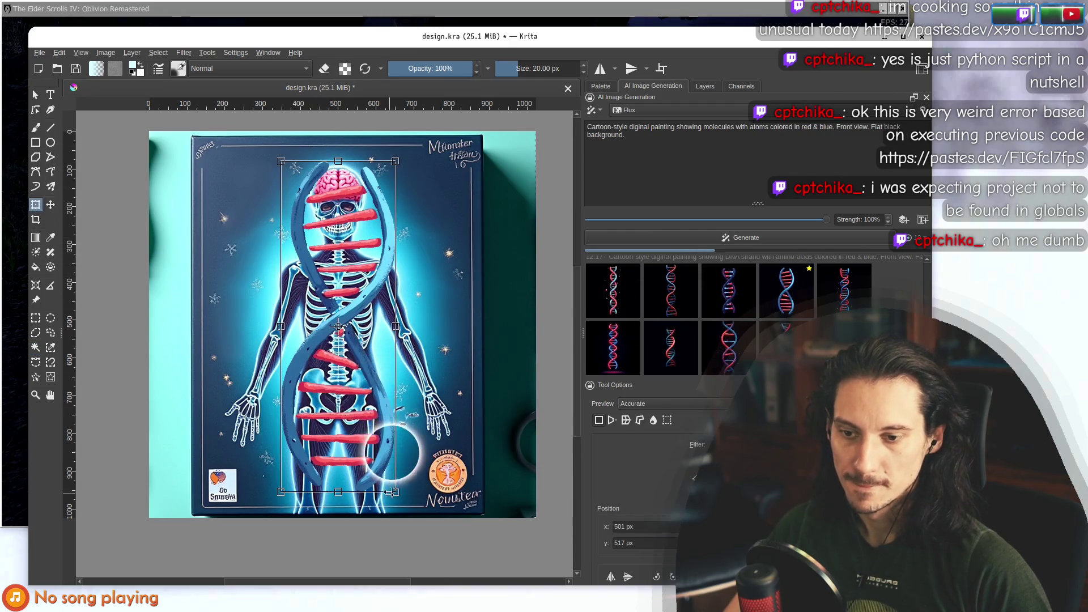
left_click_drag(395, 492, 299, 207)
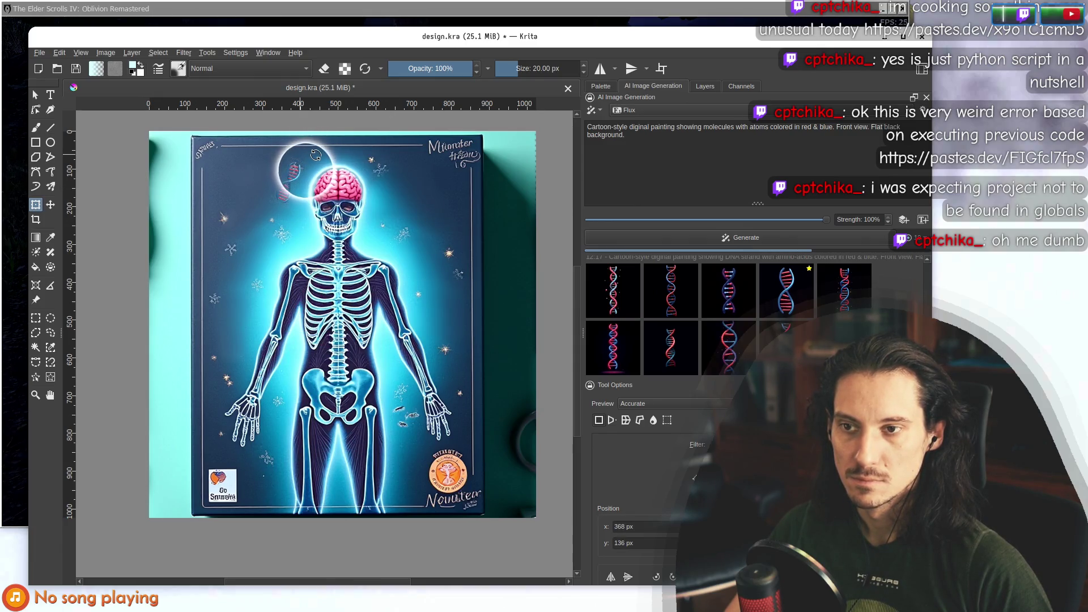
left_click_drag(285, 177, 218, 225)
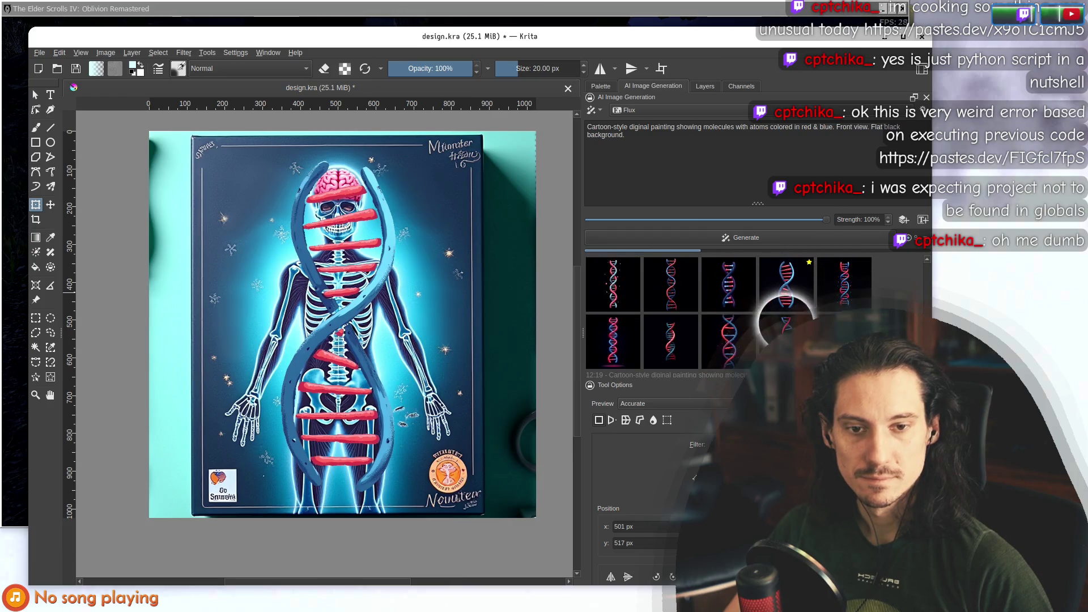
left_click(787, 340)
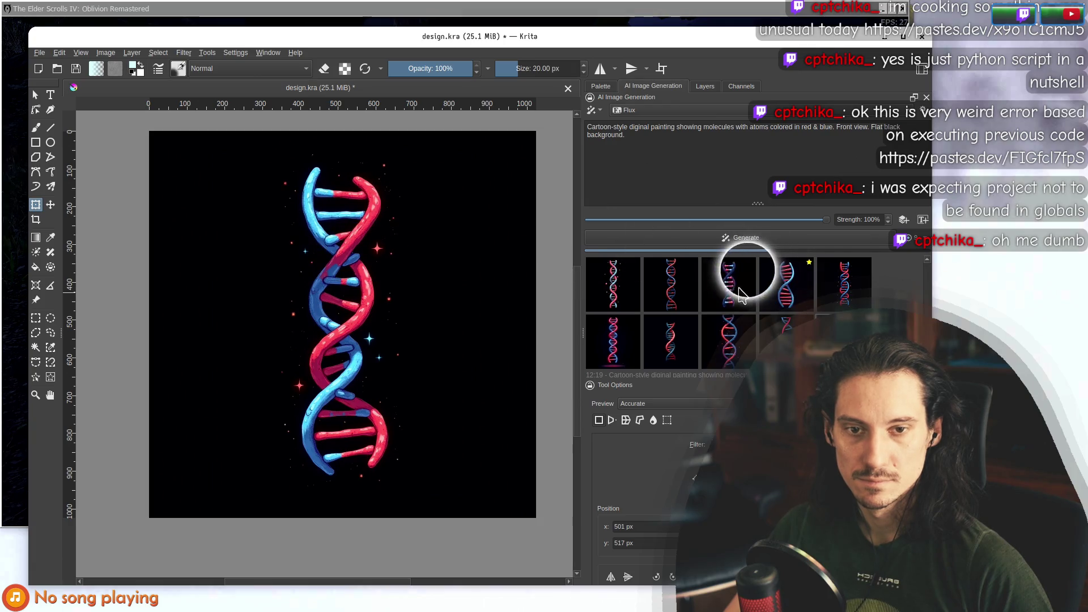
Apply the chosen red-and-blue helix result as a new layer.
left_click(748, 263)
left_click(772, 293)
key("Home")
left_click(787, 284)
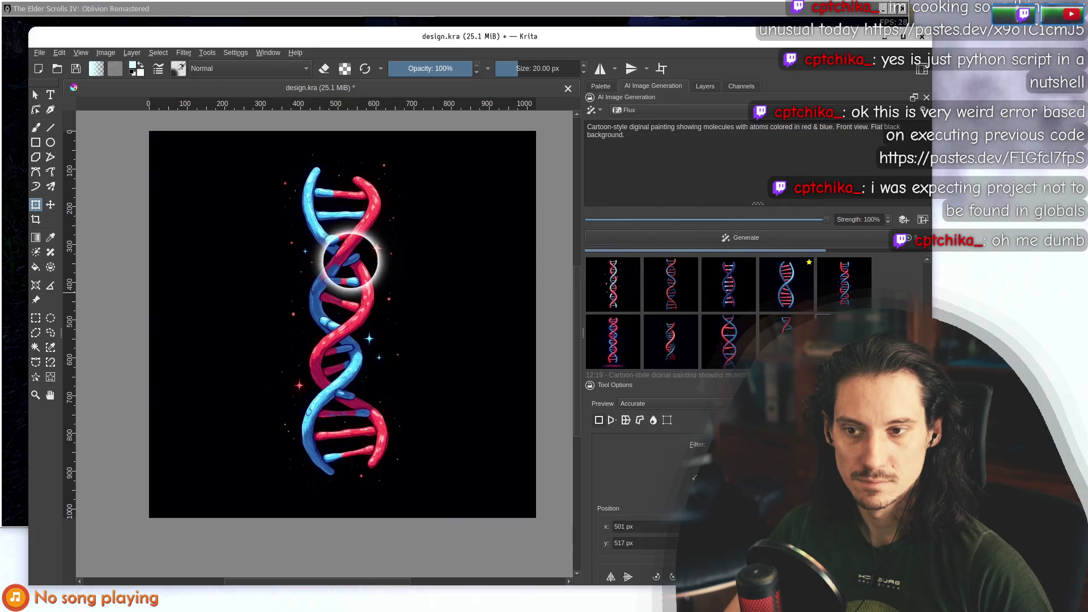
left_click(705, 86)
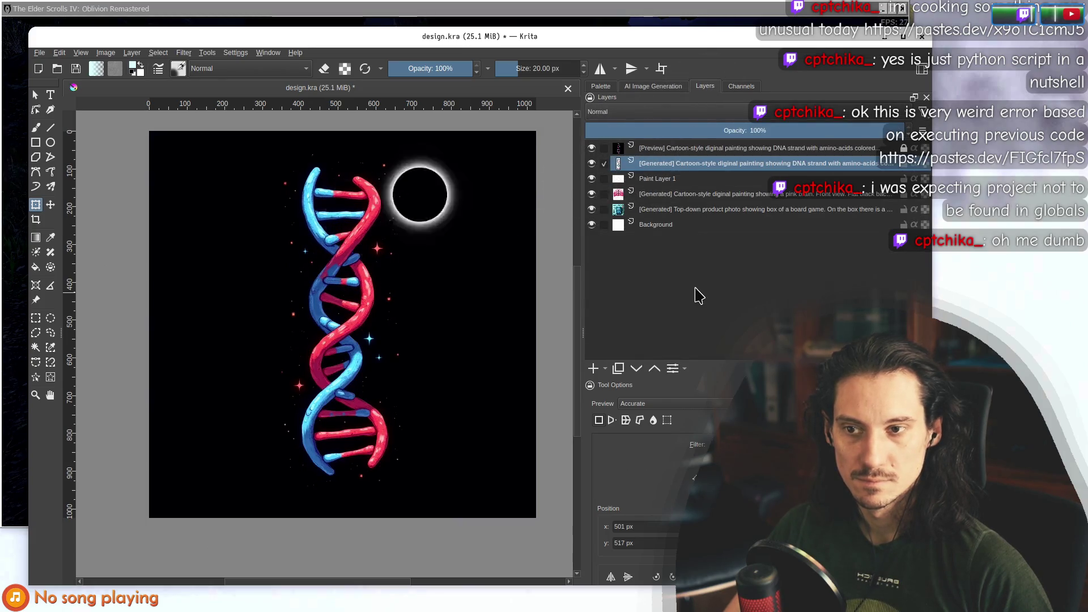
left_click(675, 86)
left_click(841, 292)
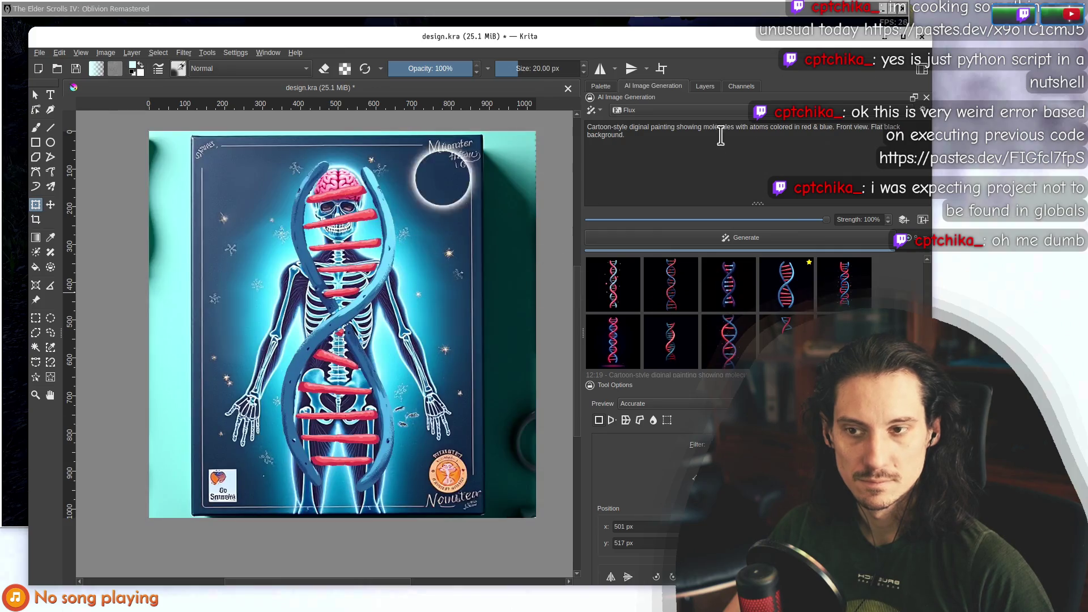
left_click(706, 87)
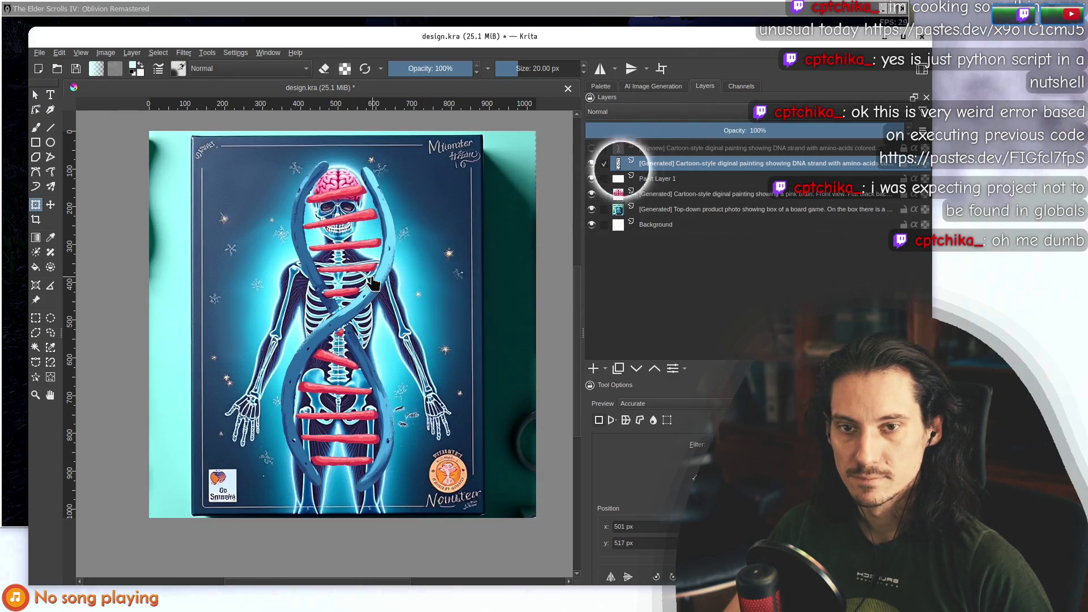
Duplicate the DNA layer, then shrink, move and slightly rotate the copy to the upper left.
left_click(619, 367)
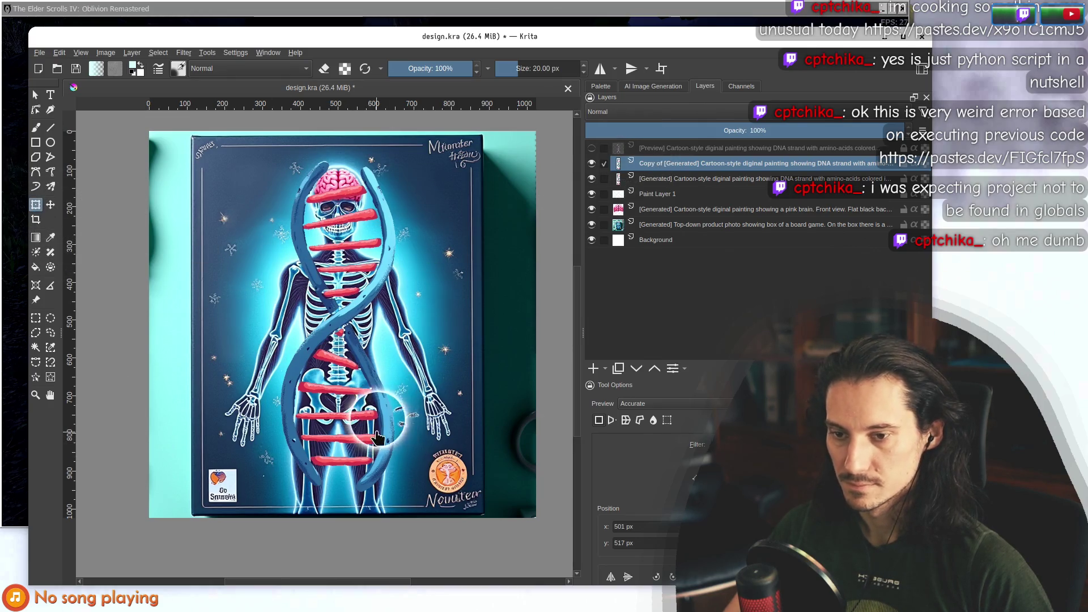
mouse_move(396, 492)
left_mouse_down()
mouse_move(395, 370)
mouse_move(346, 286)
mouse_move(293, 231)
left_mouse_up()
mouse_move(298, 168)
left_mouse_down()
mouse_move(249, 266)
mouse_move(230, 207)
mouse_move(239, 184)
left_mouse_up()
left_click_drag(241, 261, 235, 252)
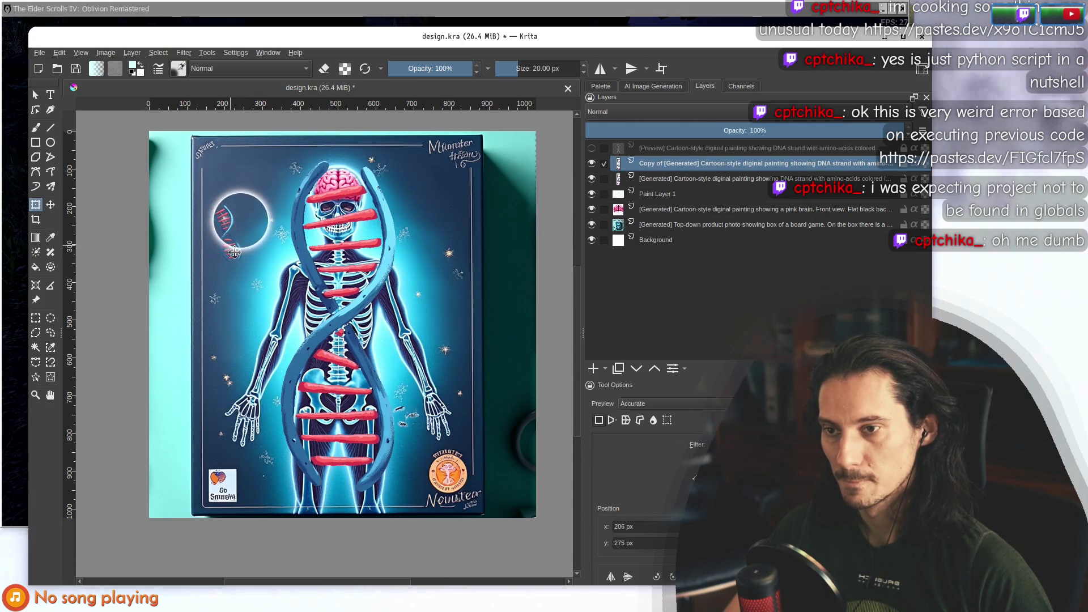
left_click_drag(296, 301, 335, 295)
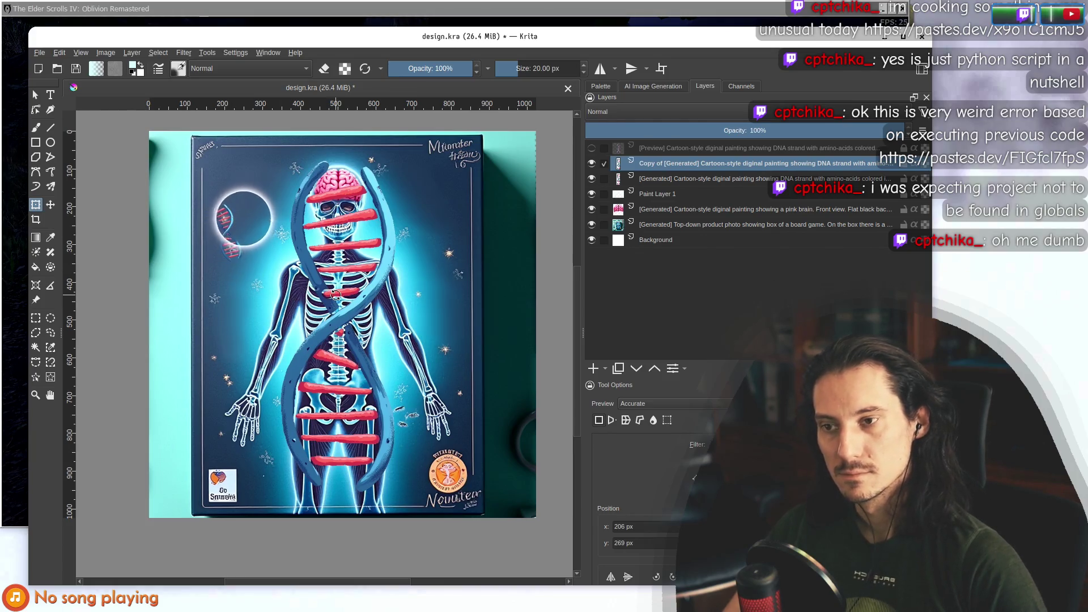
scroll(256, 260, "up", 1)
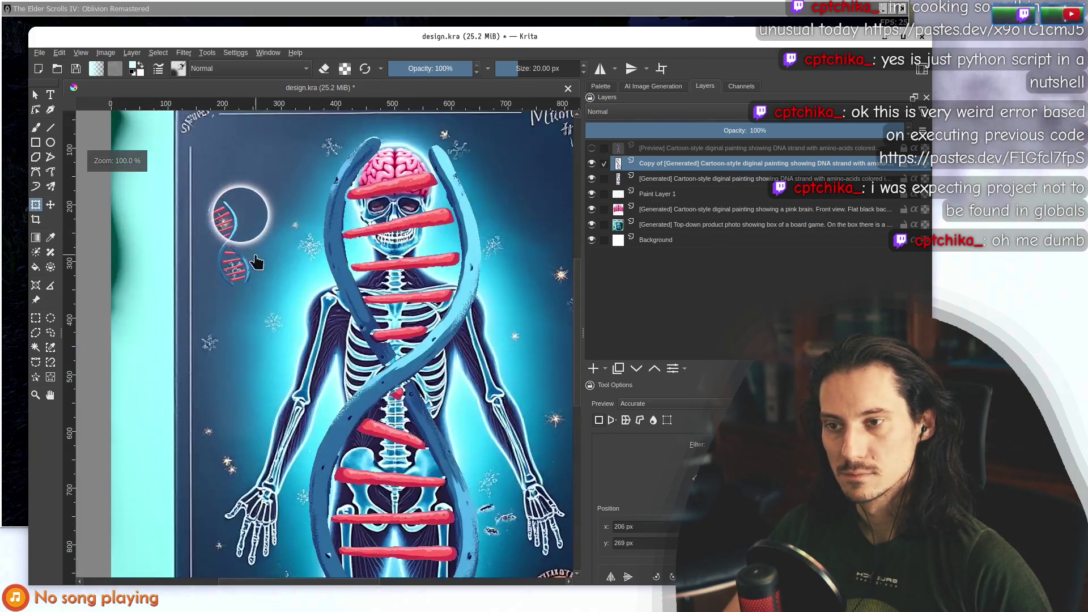
scroll(255, 213, "down", 1)
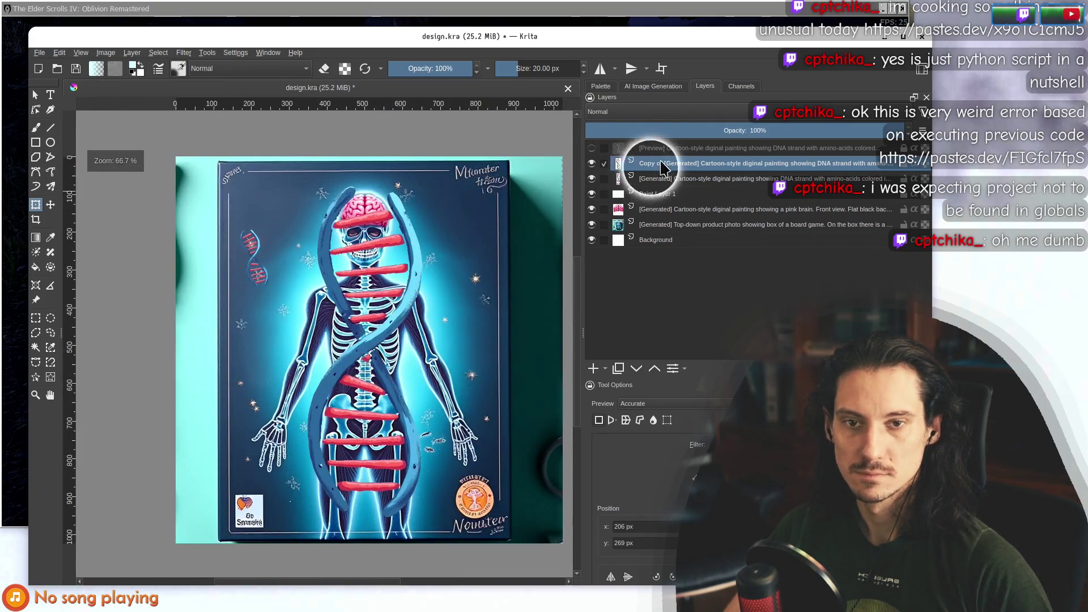
Add a drop shadow to the DNA copy layer and nudge the small strand down and right.
right_click(655, 165)
left_click(690, 187)
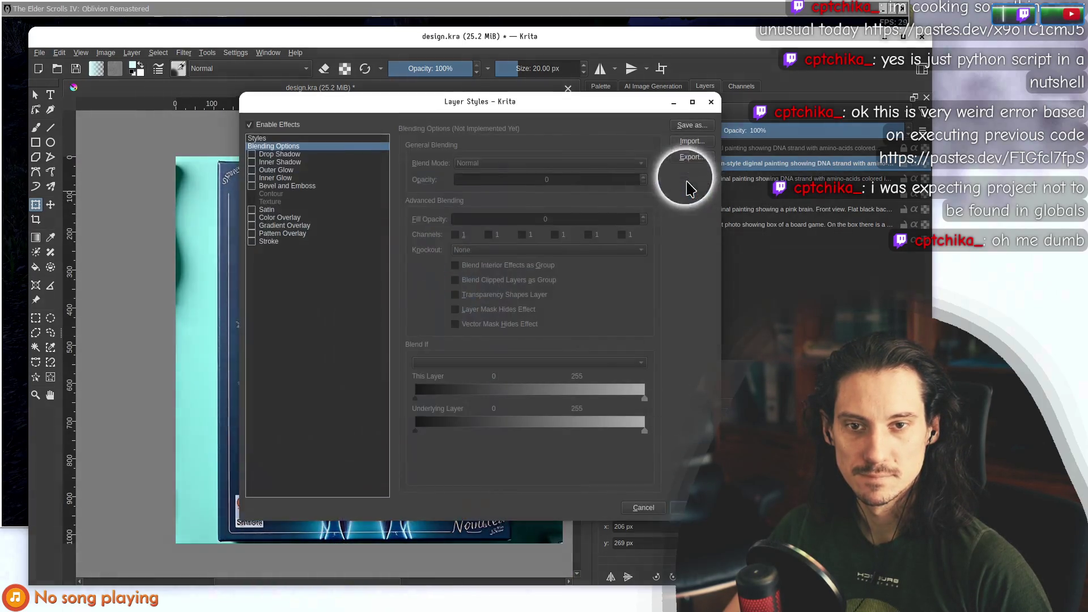
mouse_move(420, 108)
left_mouse_down()
mouse_move(590, 110)
mouse_move(391, 100)
left_mouse_up()
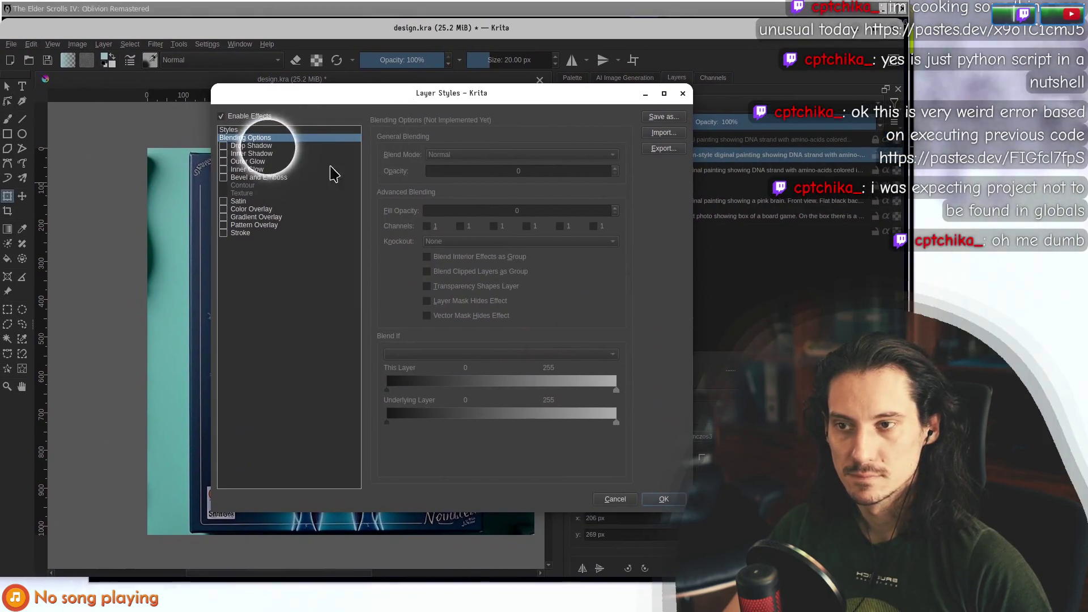
left_click(223, 145)
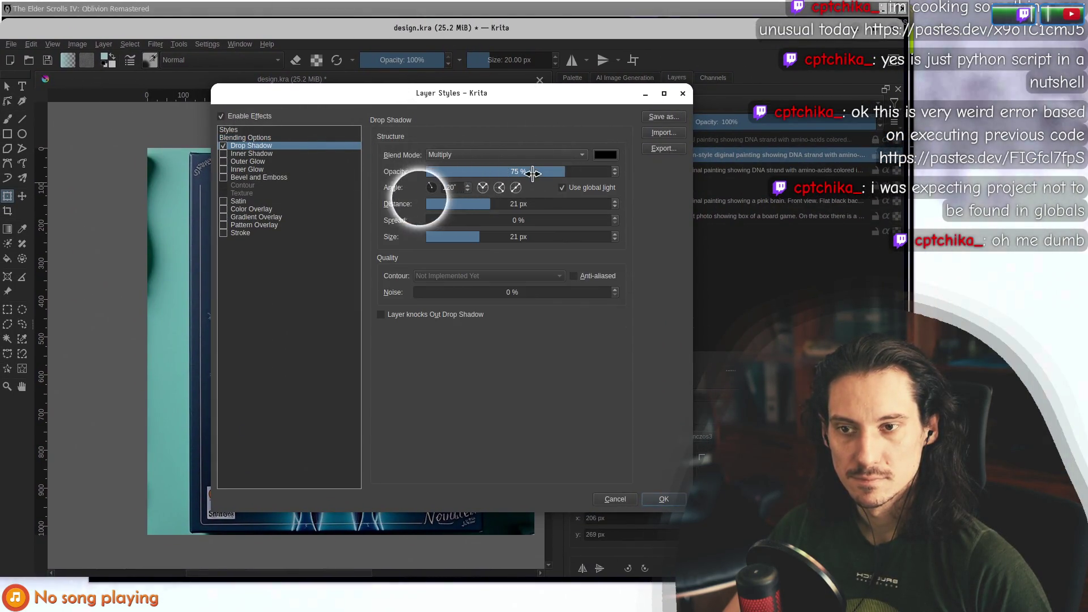
left_click_drag(452, 237, 448, 237)
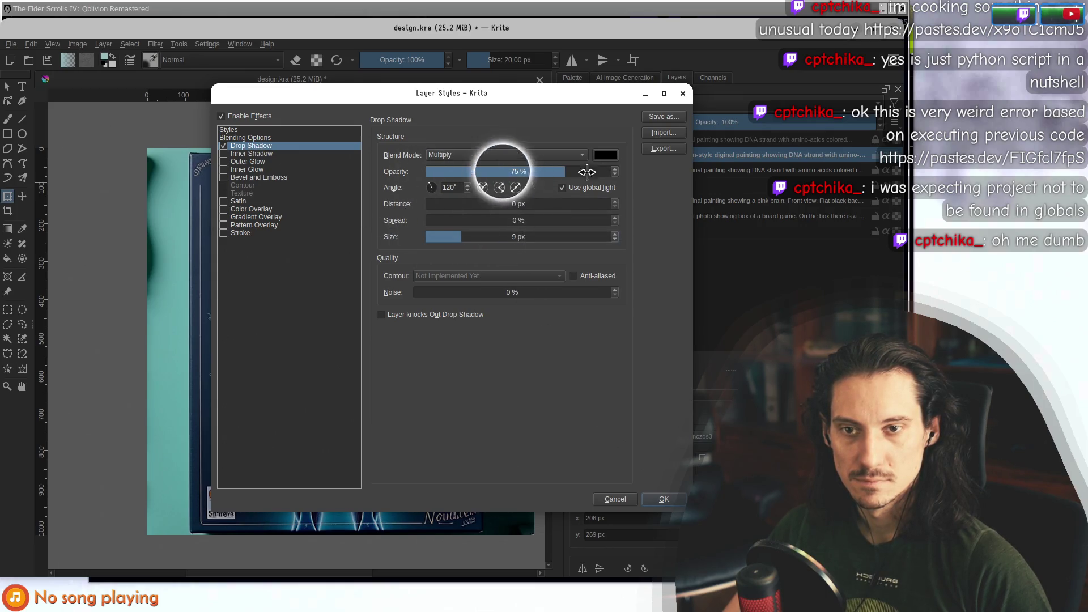
left_click(663, 499)
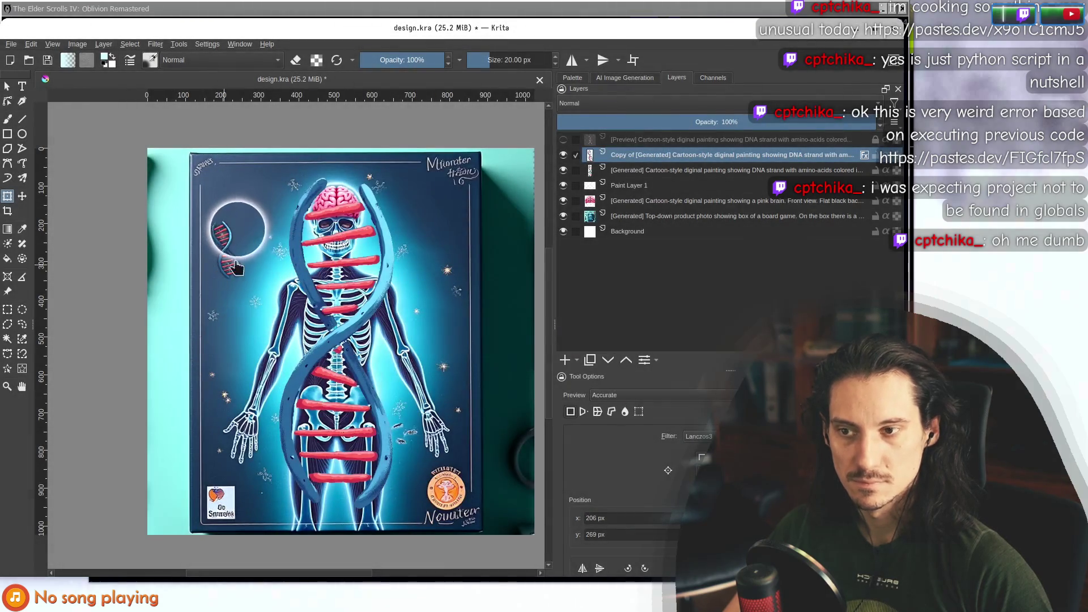
scroll(238, 273, "down", 3)
left_click_drag(254, 271, 264, 291)
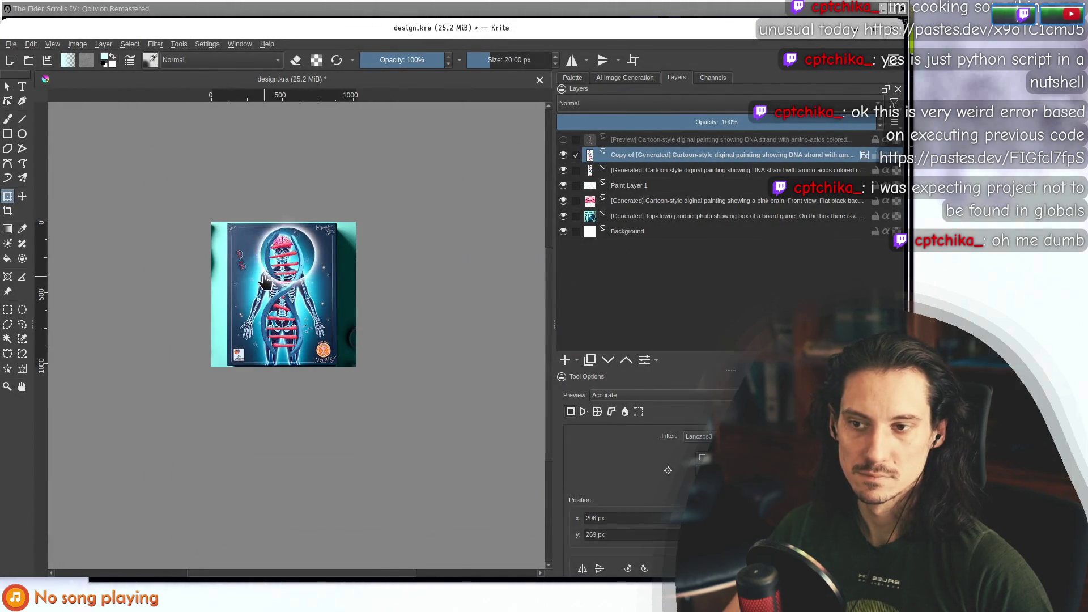
scroll(266, 282, "up", 3)
Reopen the copy layer's styles and set the drop shadow size to 12 px.
right_click(628, 155)
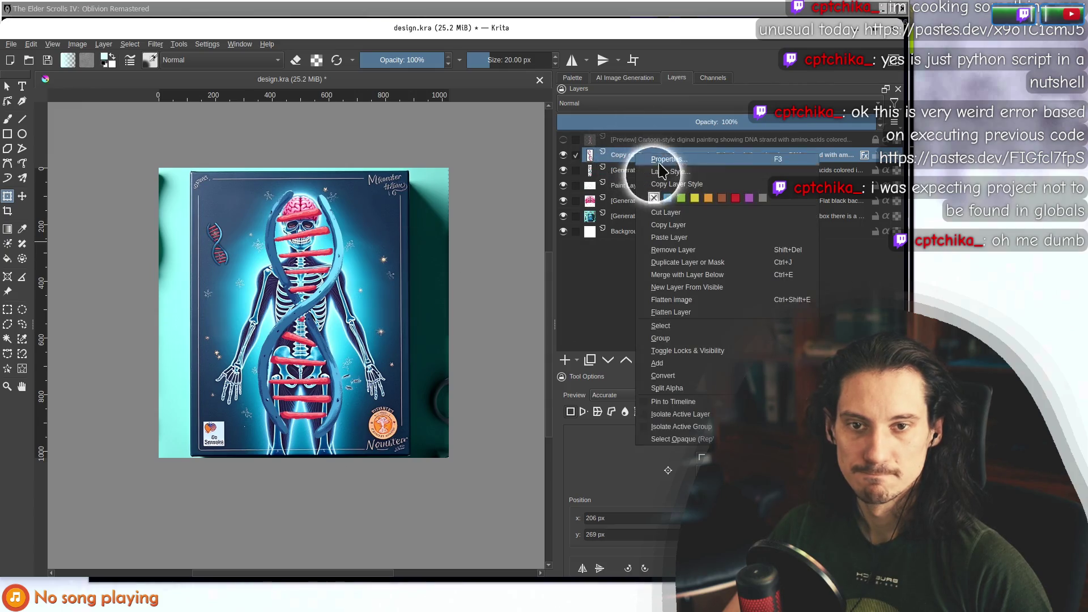
left_click(657, 160)
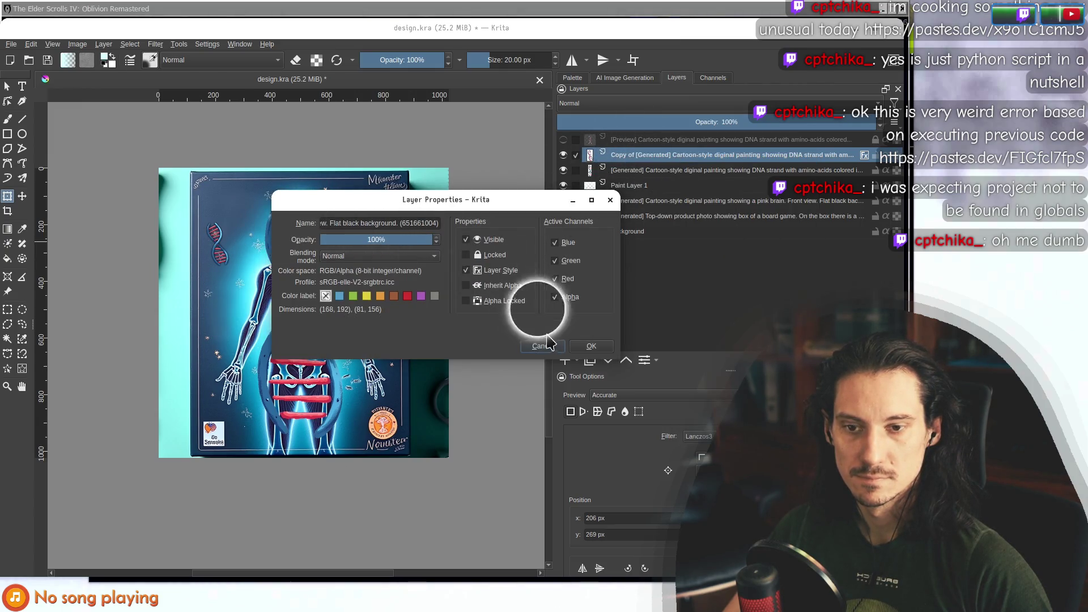
left_click(591, 345)
right_click(635, 151)
left_click(667, 170)
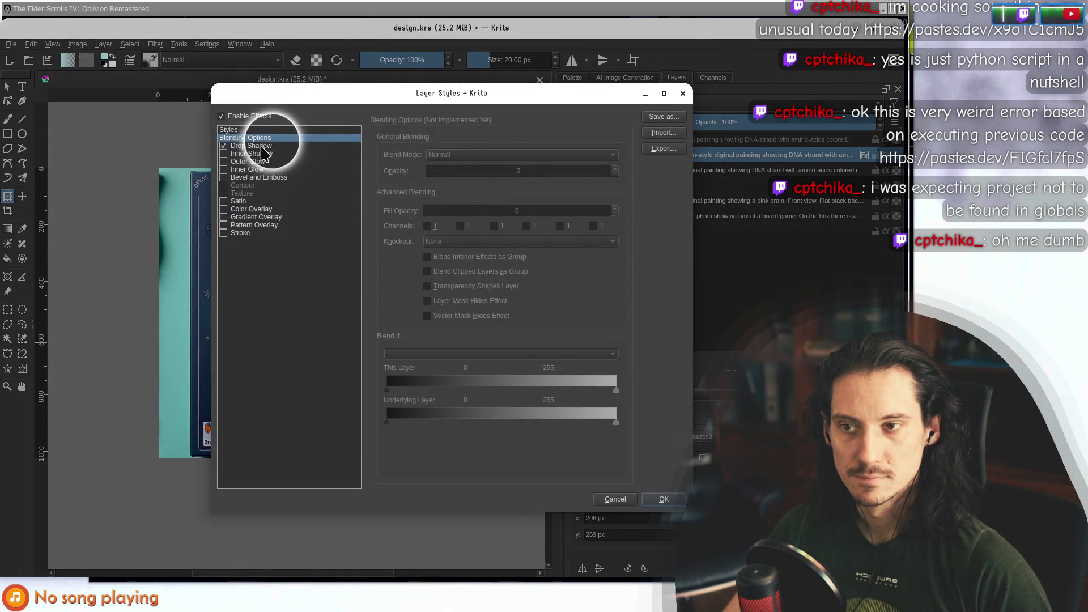
left_click(260, 145)
left_click(615, 235)
left_click(615, 235)
left_click(615, 236)
left_click(664, 499)
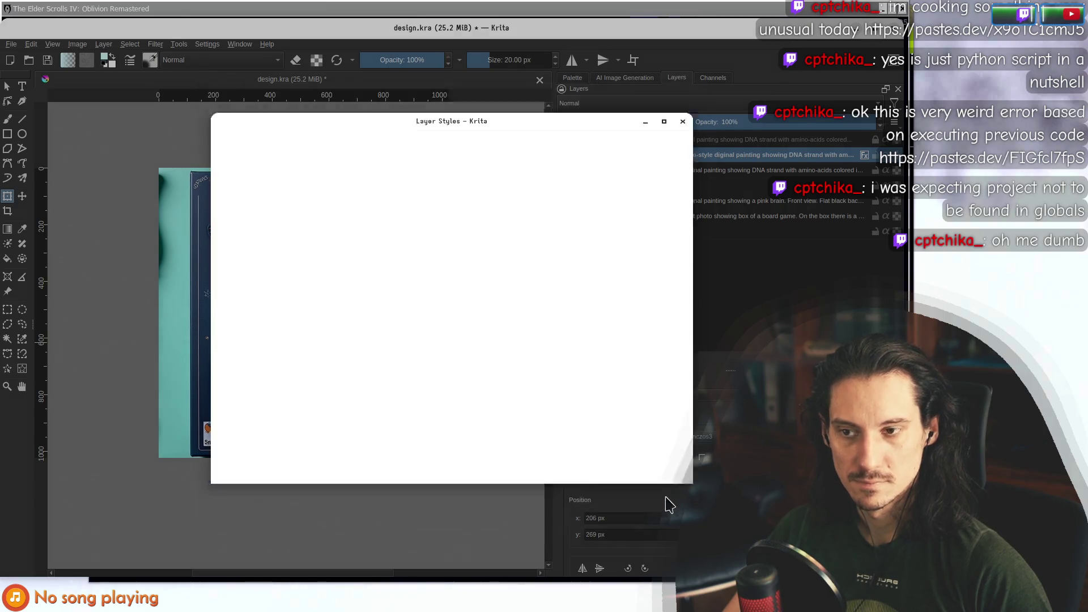
scroll(242, 295, "up", 3)
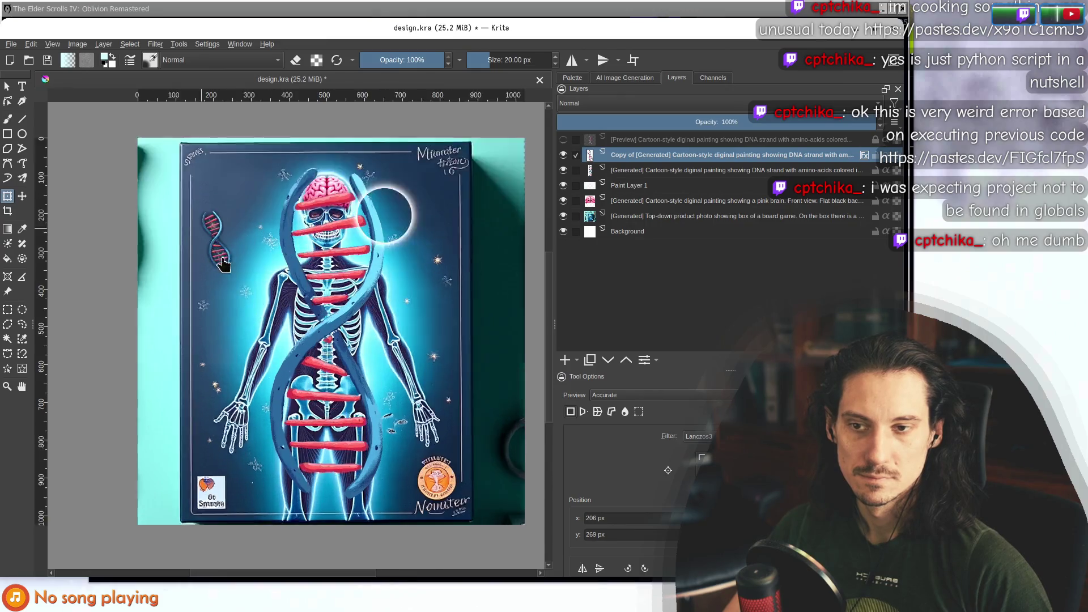
With the DNA copy hidden, smart-patch the mark left of the skull using a 44 px brush.
left_click(563, 155)
mouse_move(579, 200)
left_mouse_down()
mouse_move(491, 244)
mouse_move(589, 216)
left_mouse_up()
left_click(22, 244)
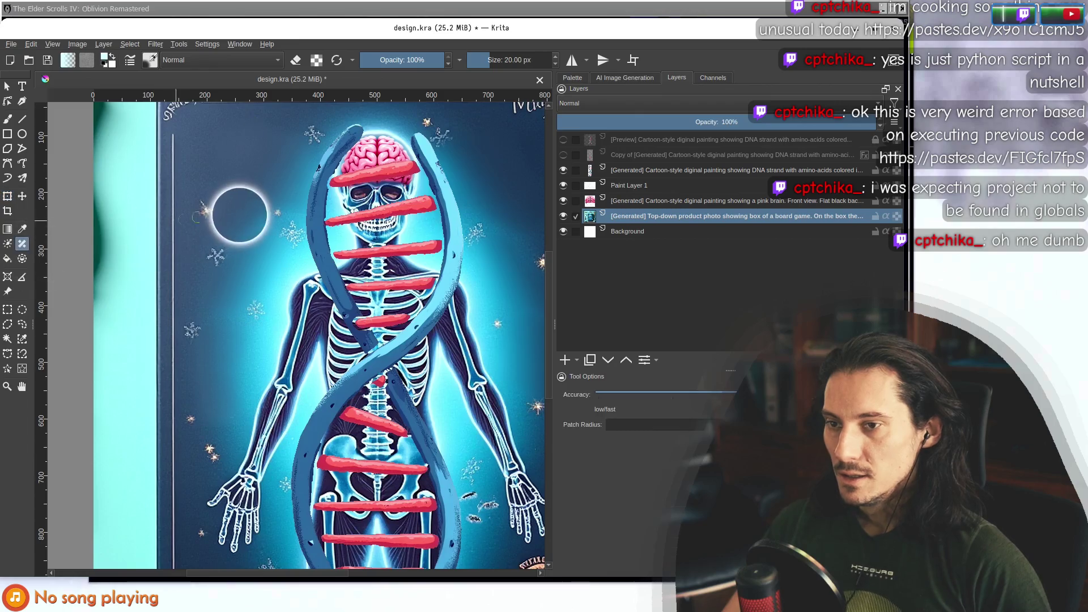
left_click_drag(203, 204, 205, 210)
left_click_drag(241, 244, 251, 250)
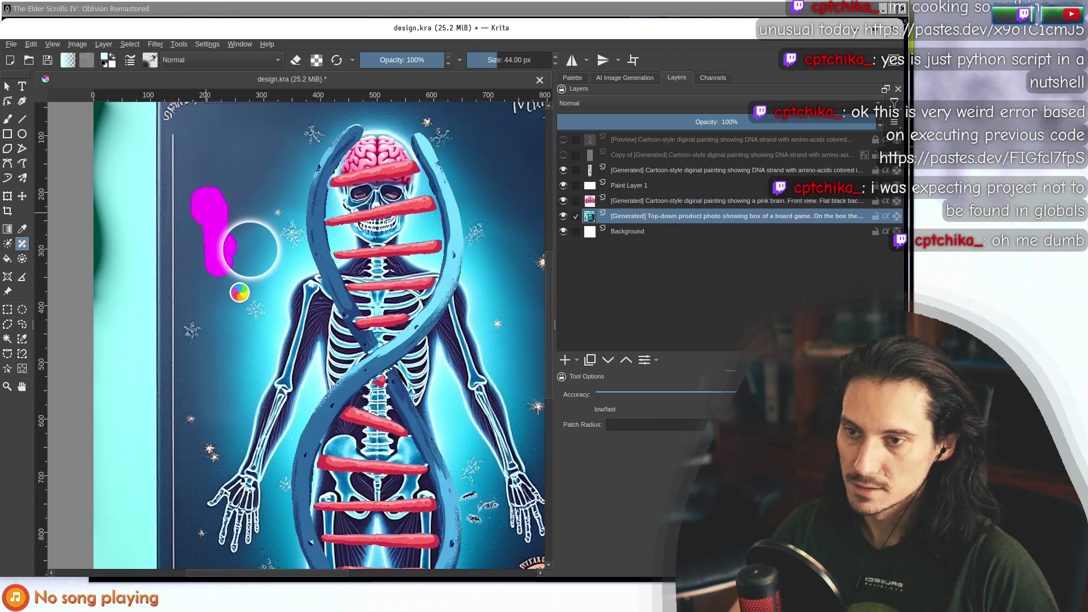
scroll(240, 285, "down", 1)
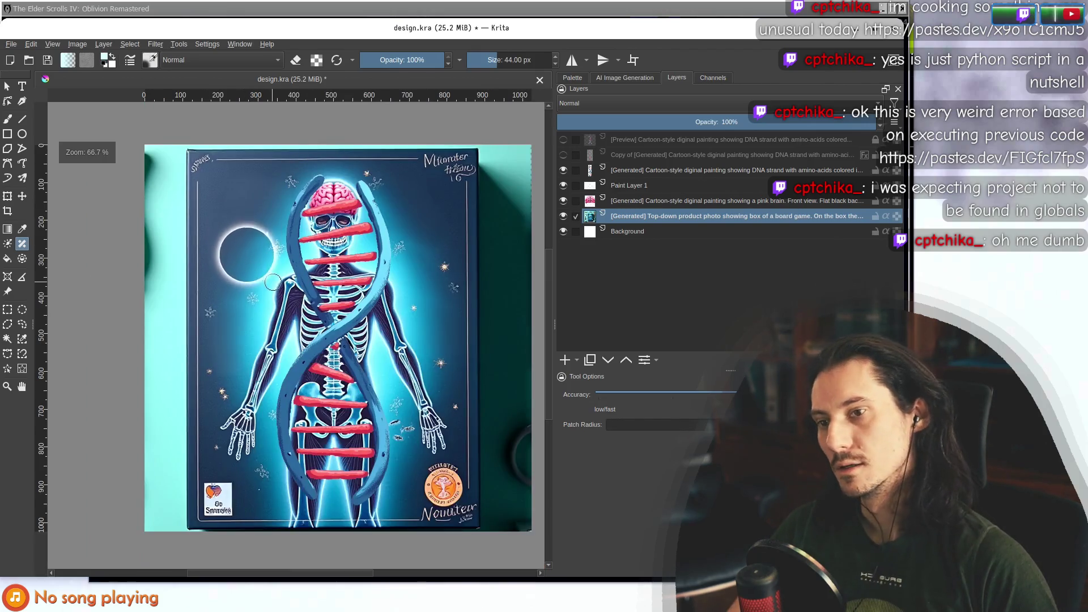
left_click(563, 170)
left_click(563, 170)
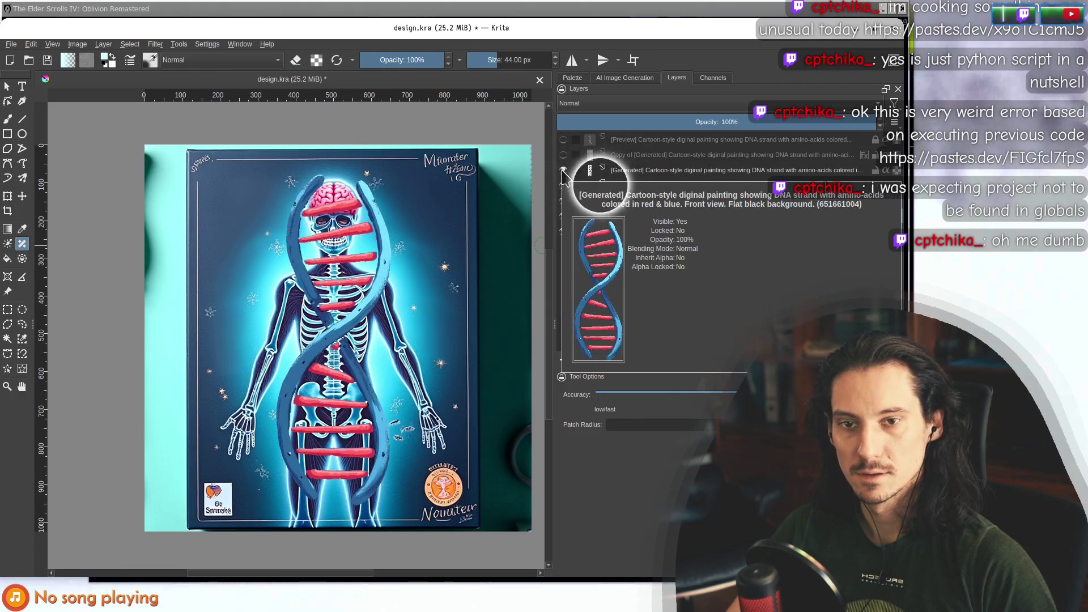
left_click(562, 161)
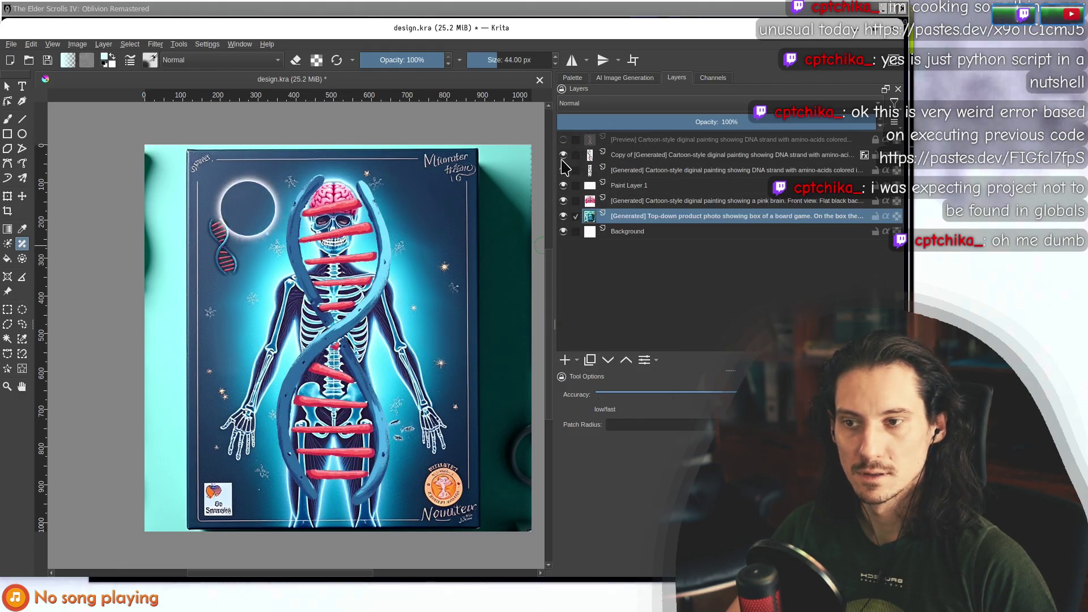
scroll(235, 225, "down", 2)
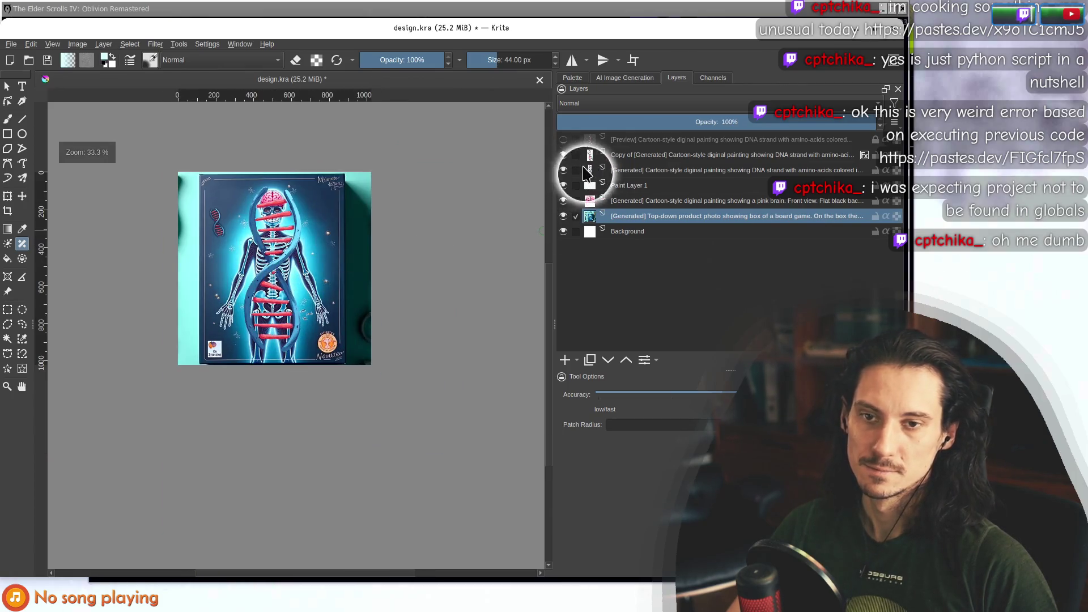
left_click(562, 170)
scroll(263, 223, "down", 1)
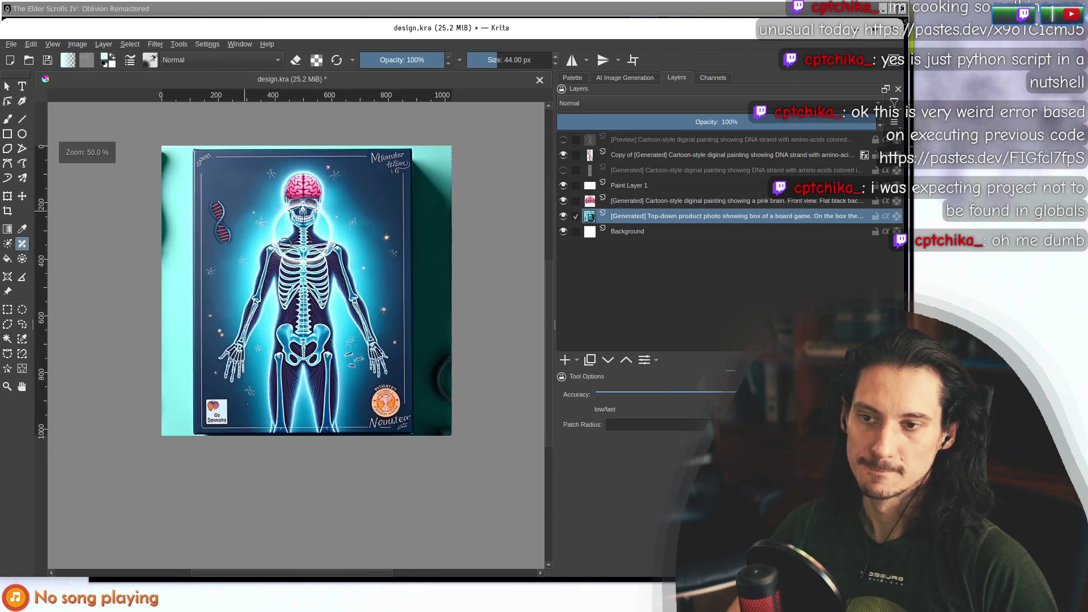
scroll(295, 270, "up", 2)
scroll(278, 226, "down", 4)
scroll(219, 215, "up", 3)
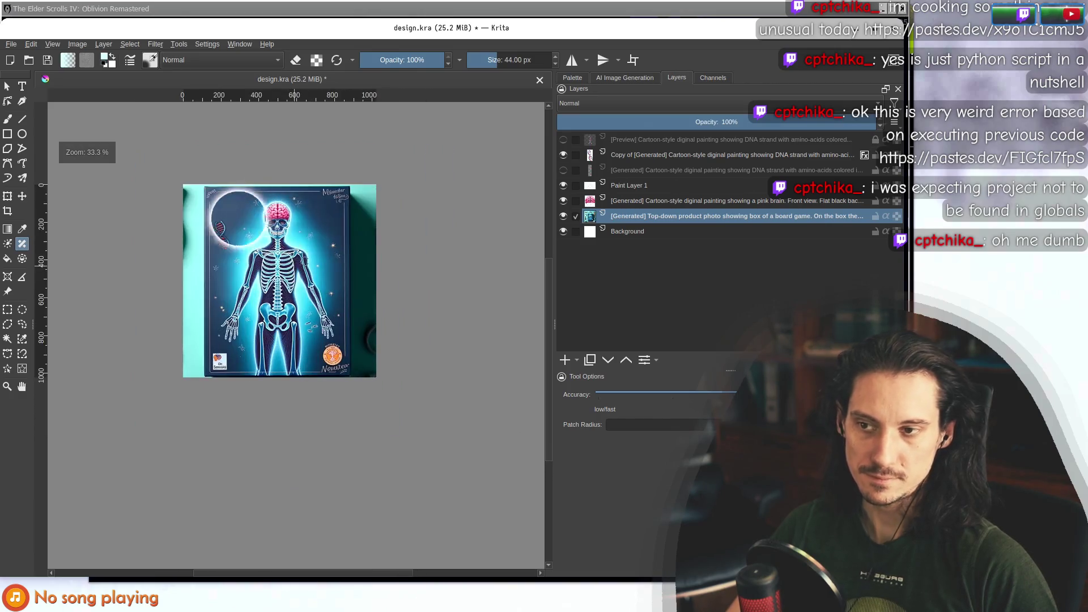
left_click(610, 80)
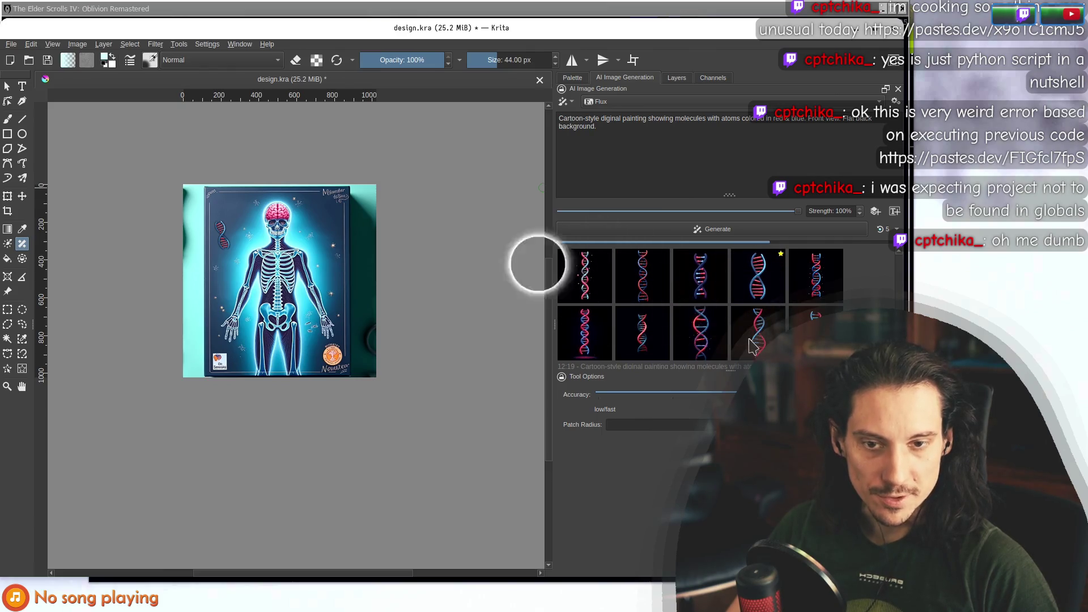
left_click(761, 340)
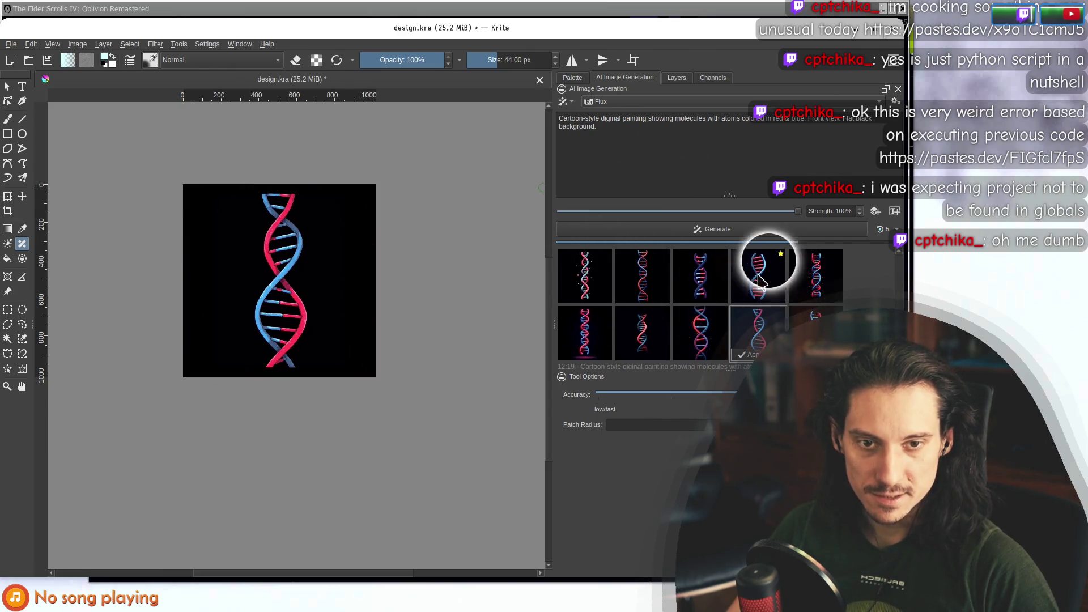
left_click(586, 286)
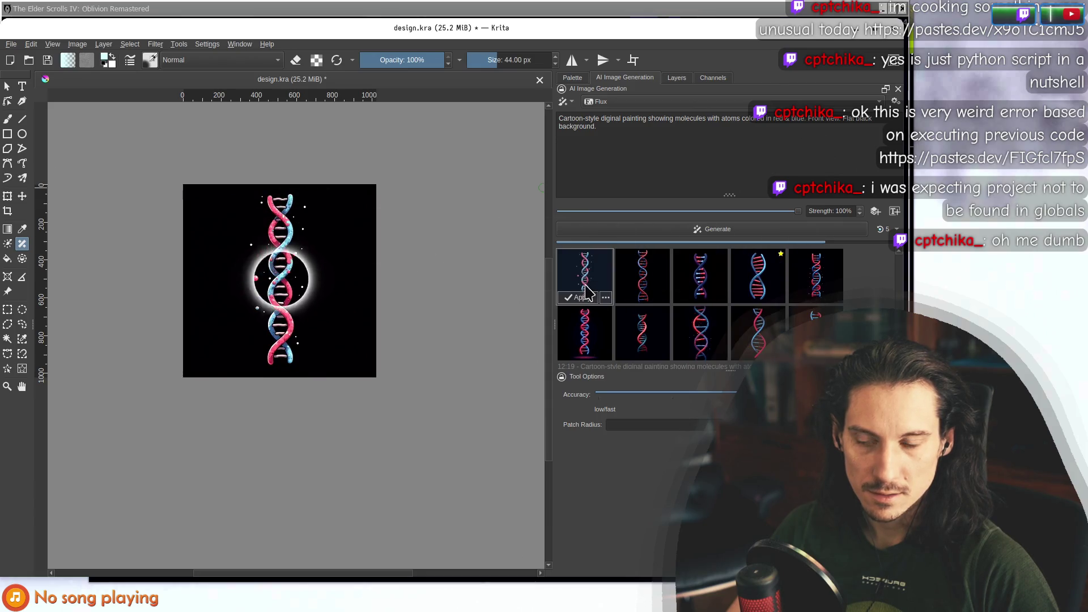
left_click(677, 78)
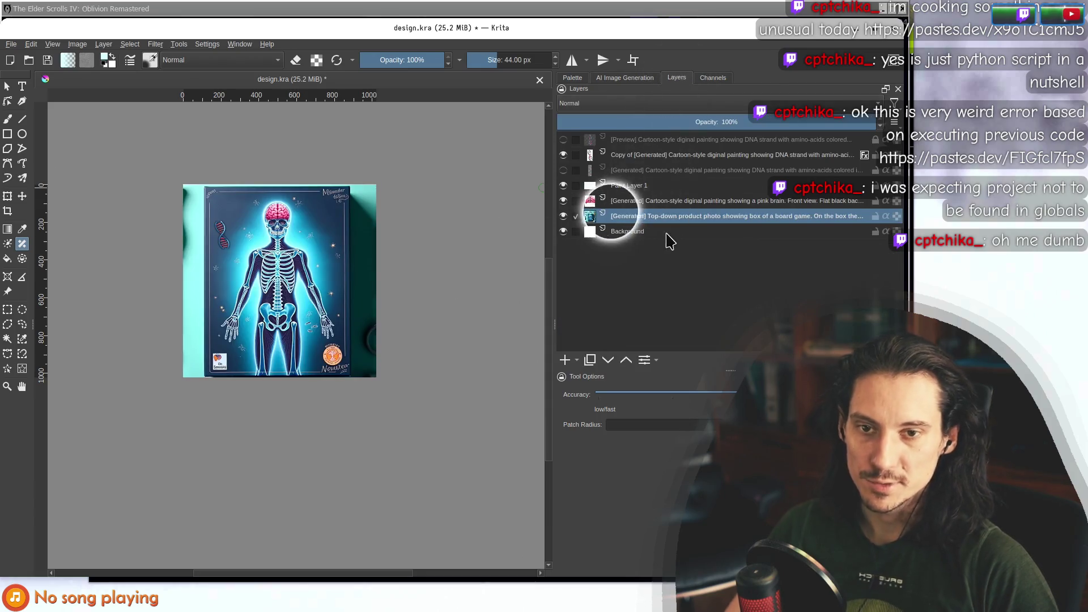
left_click(613, 186)
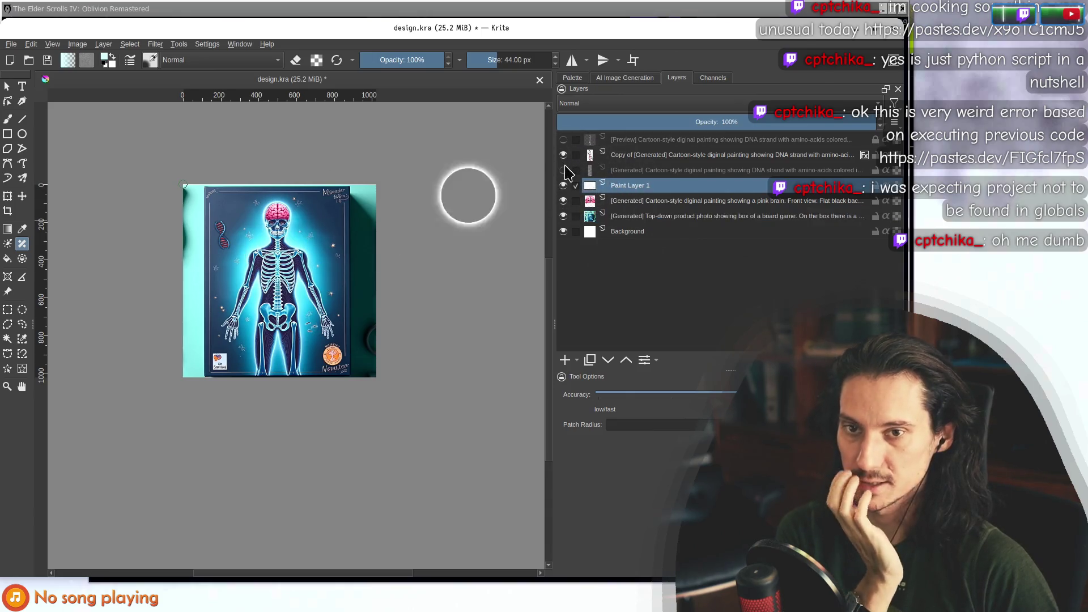
Move and resize the DNA strand layer onto the skeleton's right side with Ctrl+T.
left_click(564, 170)
key("plus")
key("plus")
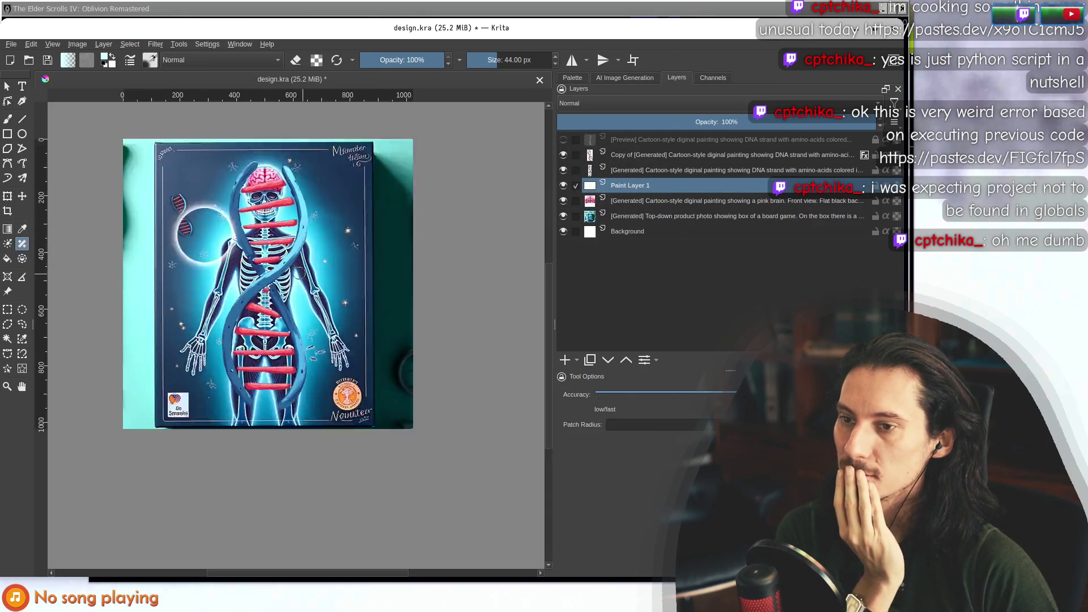
key("ctrl+t")
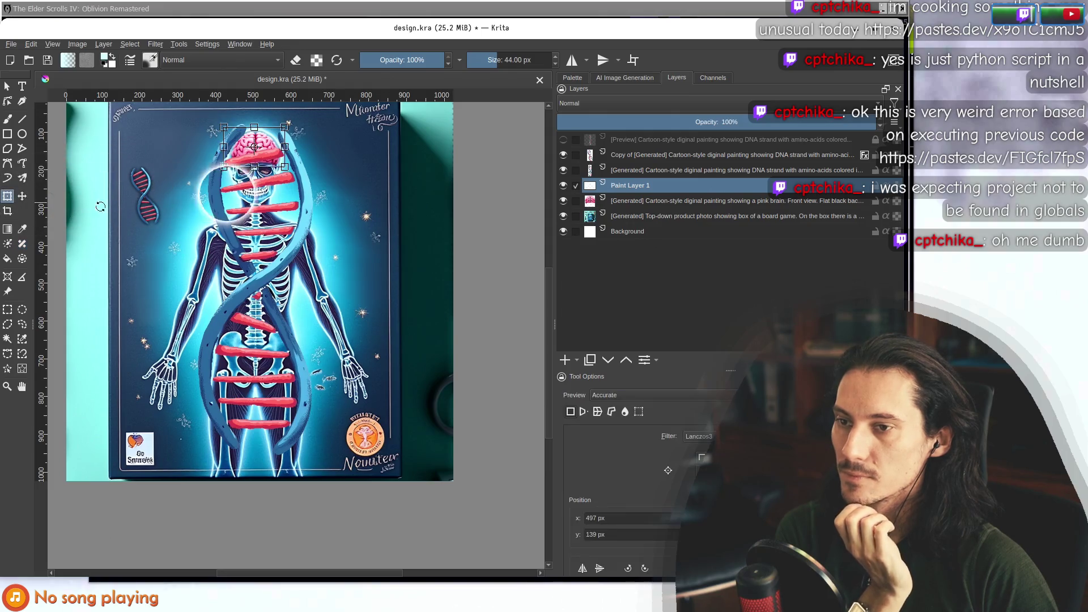
left_click(603, 199)
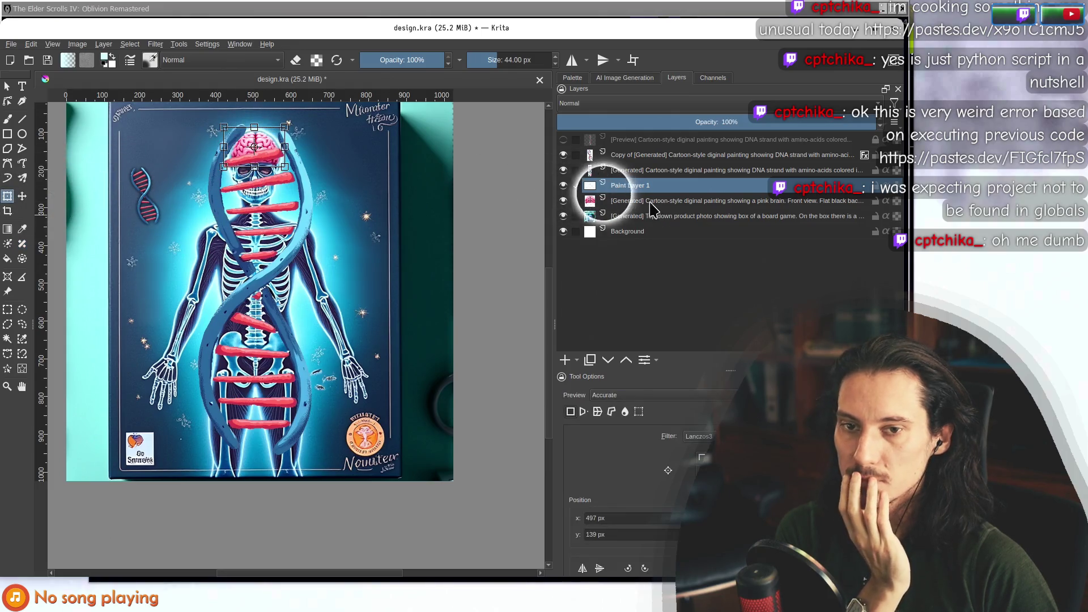
left_click(641, 170)
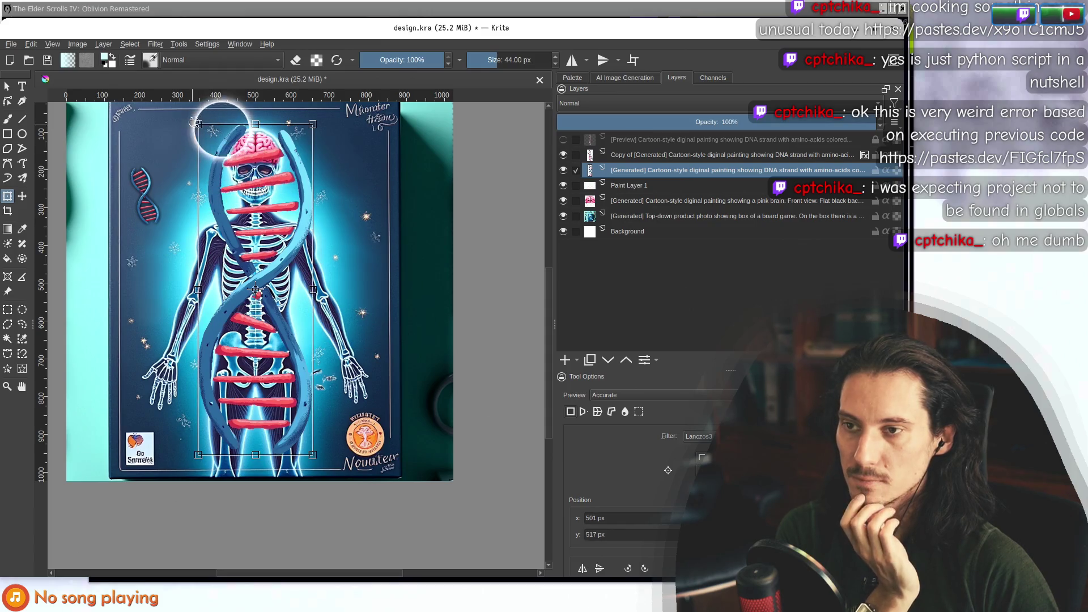
left_click_drag(257, 290, 301, 386)
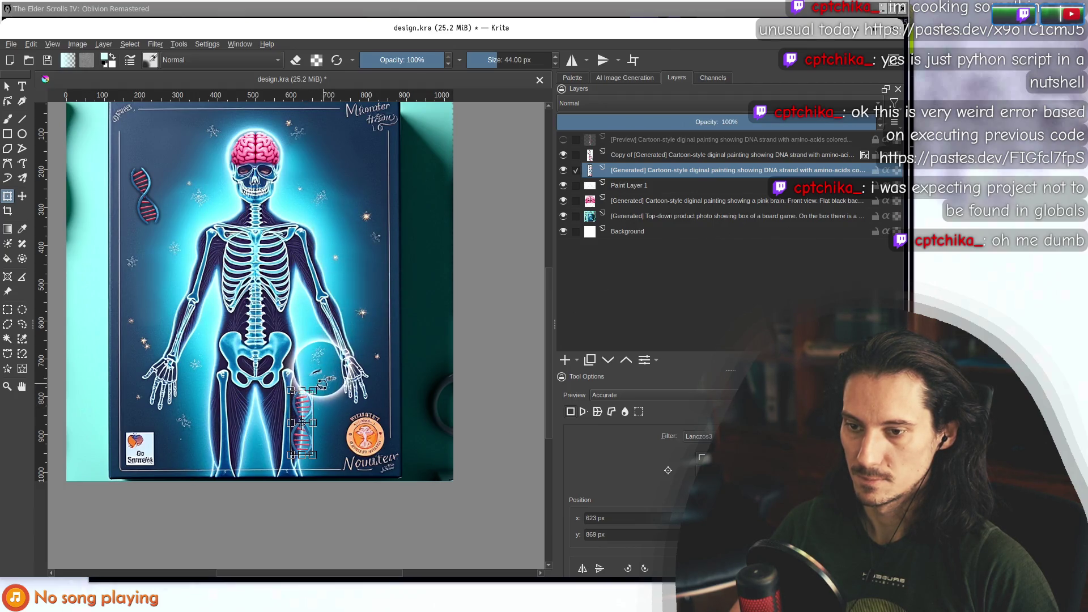
mouse_move(314, 385)
left_mouse_down()
mouse_move(310, 398)
mouse_move(367, 215)
left_mouse_up()
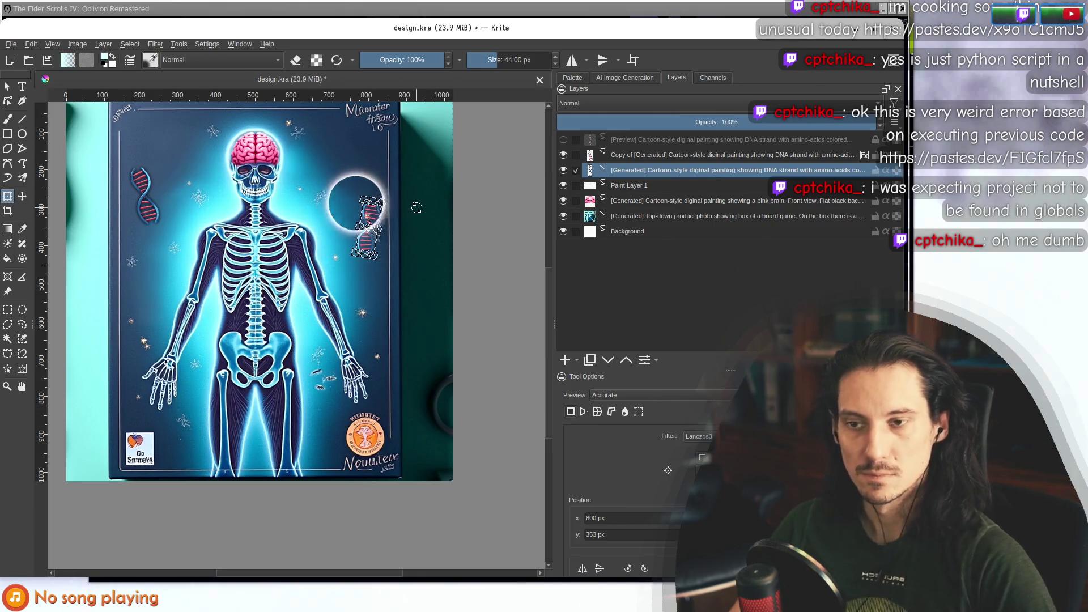
key("Return")
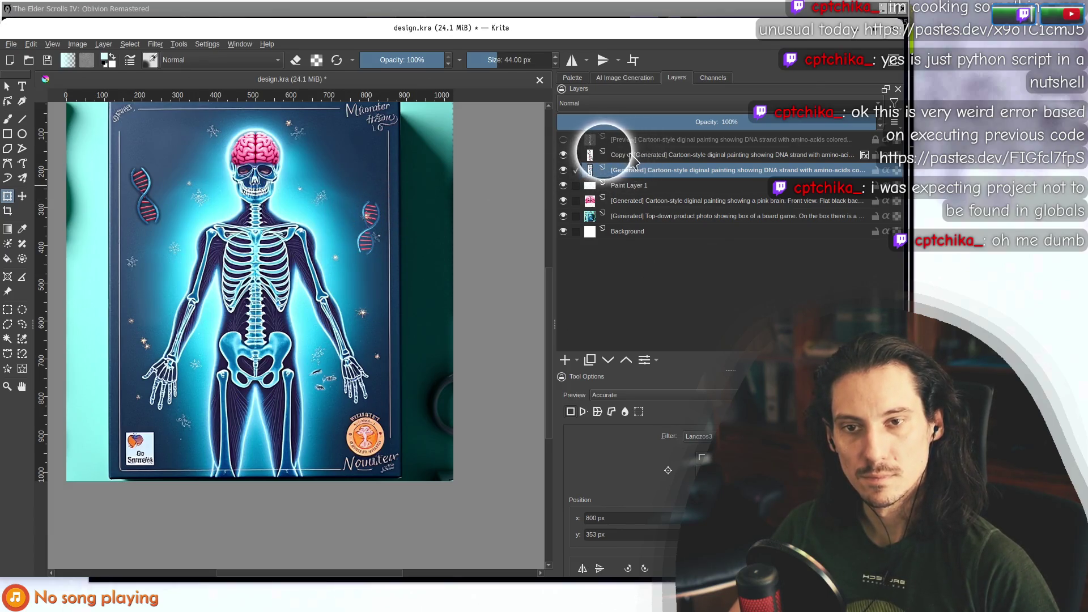
Smart-patch the board-game photo layer around the right DNA strand.
right_click(635, 161)
key("Escape")
right_click(637, 173)
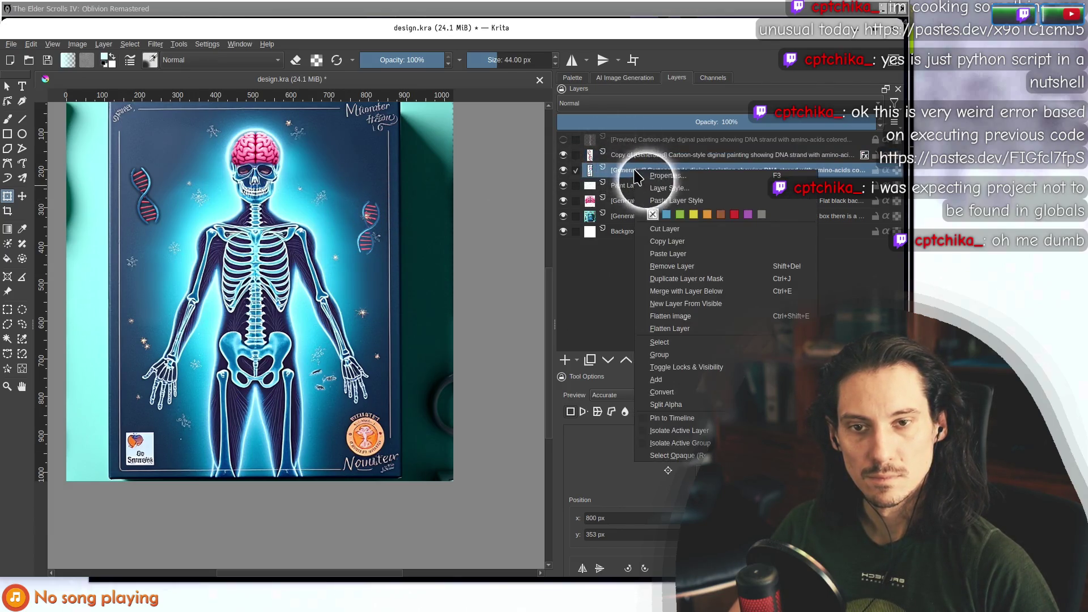
left_click(589, 218)
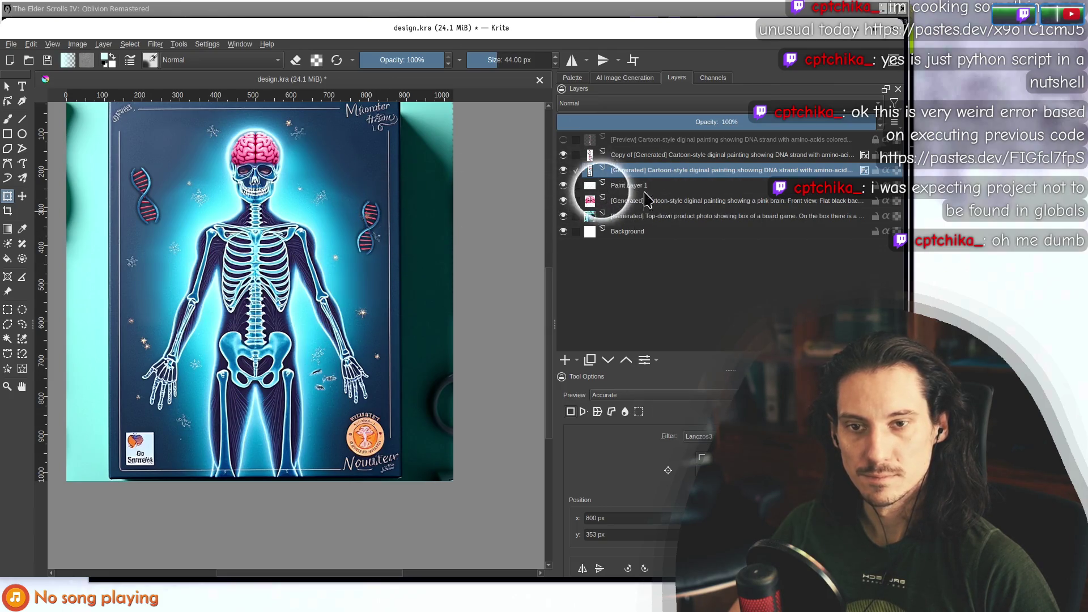
left_click(622, 219)
left_click(22, 245)
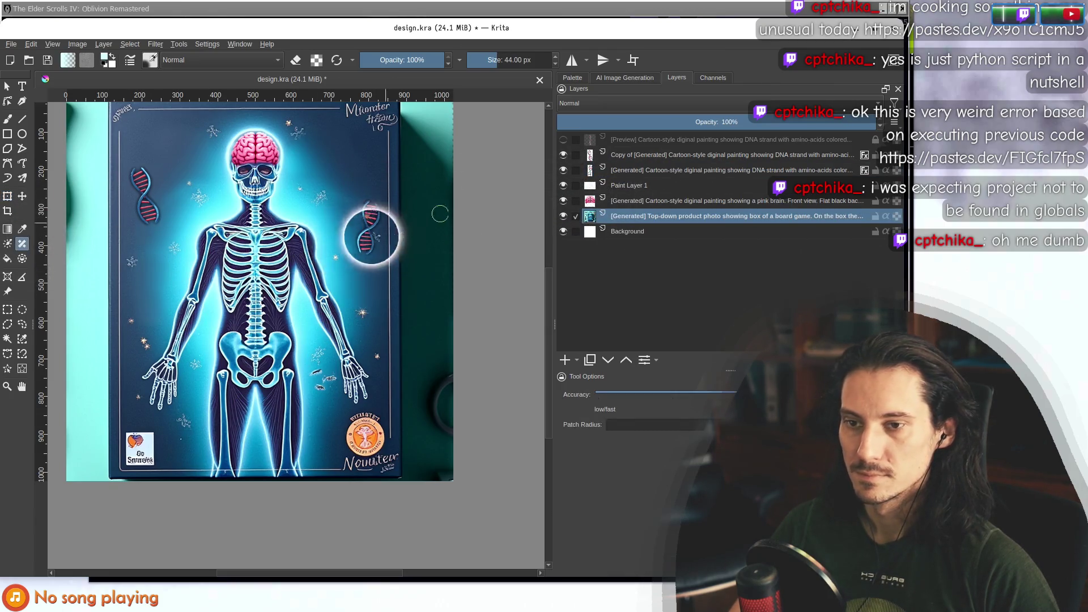
scroll(323, 236, "up", 5)
mouse_move(289, 211)
left_mouse_down()
mouse_move(338, 271)
mouse_move(316, 283)
left_mouse_up()
scroll(317, 255, "down", 6)
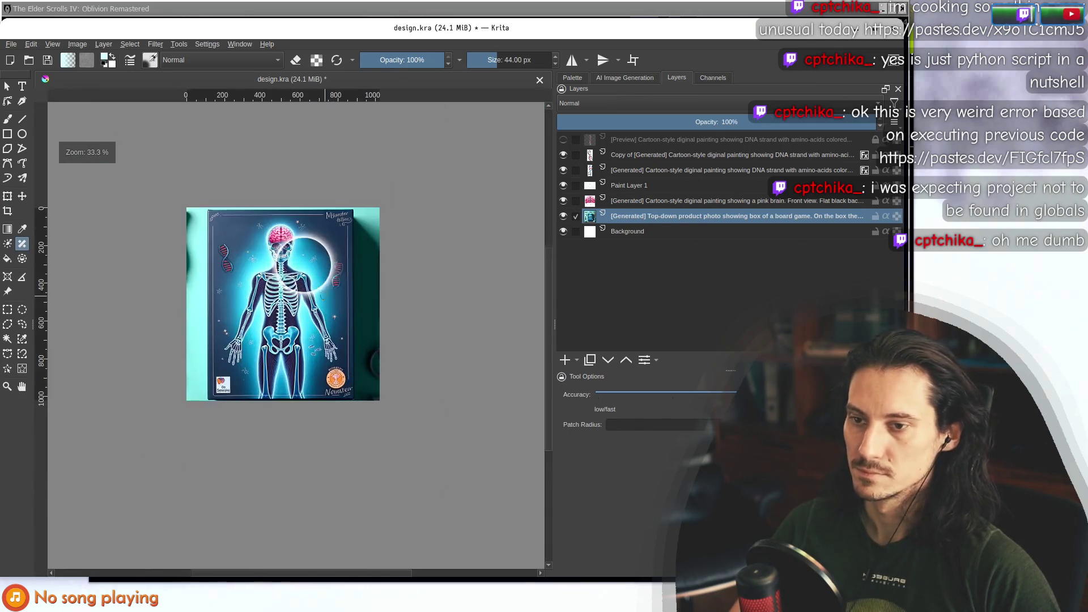
scroll(306, 295, "up", 1)
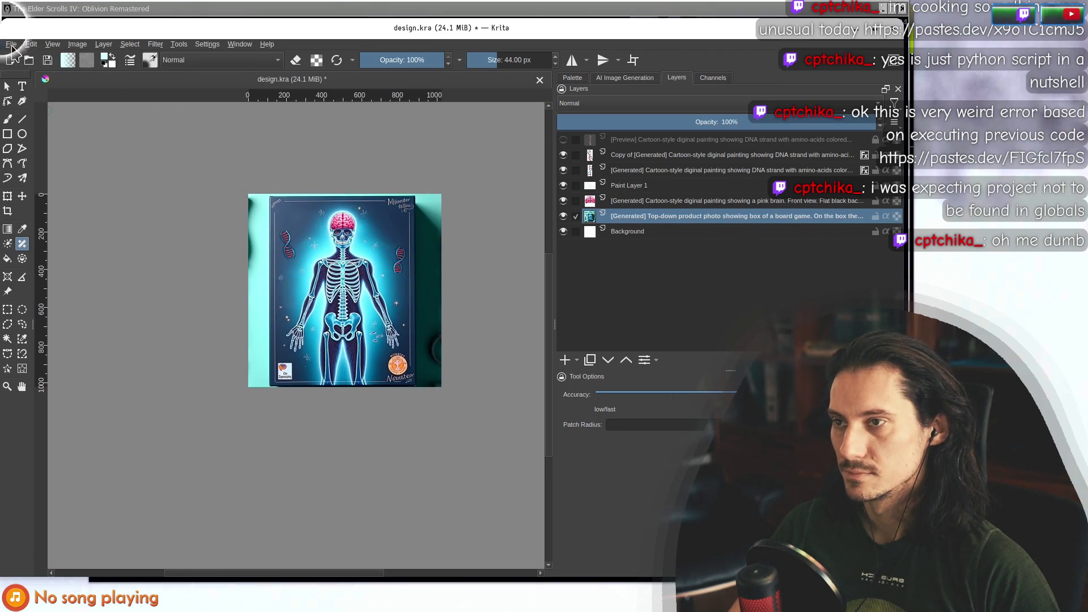
Save the design as design.kra.
left_click(11, 44)
left_click(28, 97)
scroll(379, 268, "up", 2)
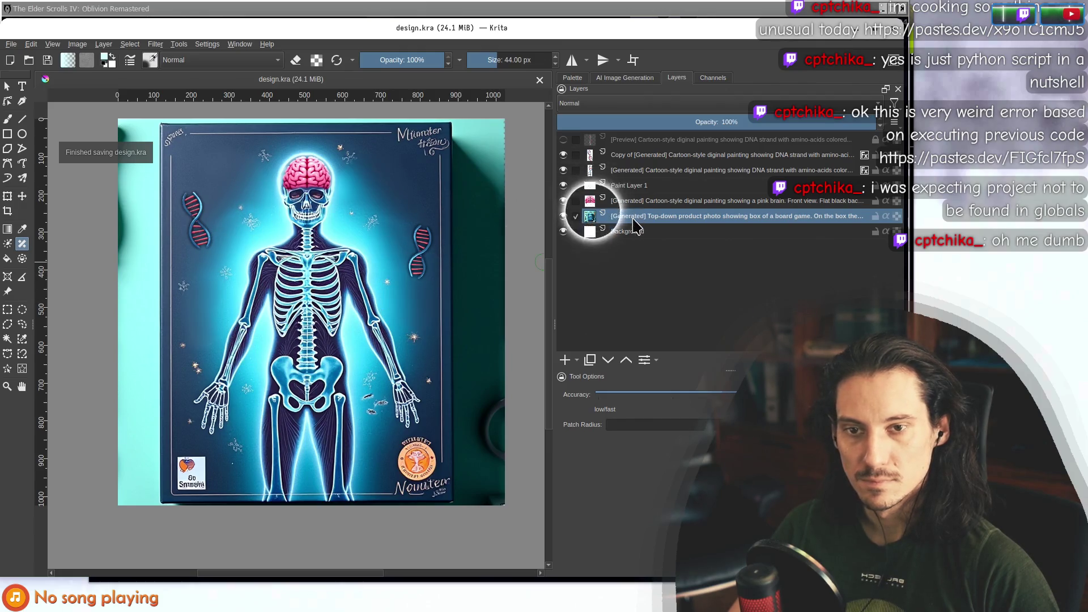
left_click(641, 157)
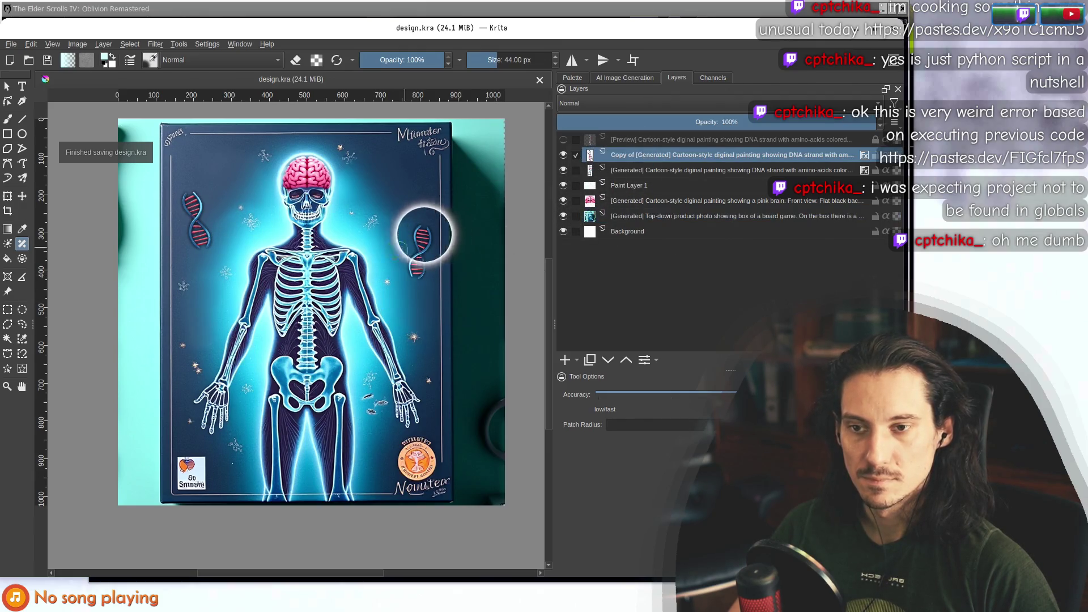
Rotate the Copy of DNA layer by 180° through Layer > Transform > Rotate.
left_click(78, 44)
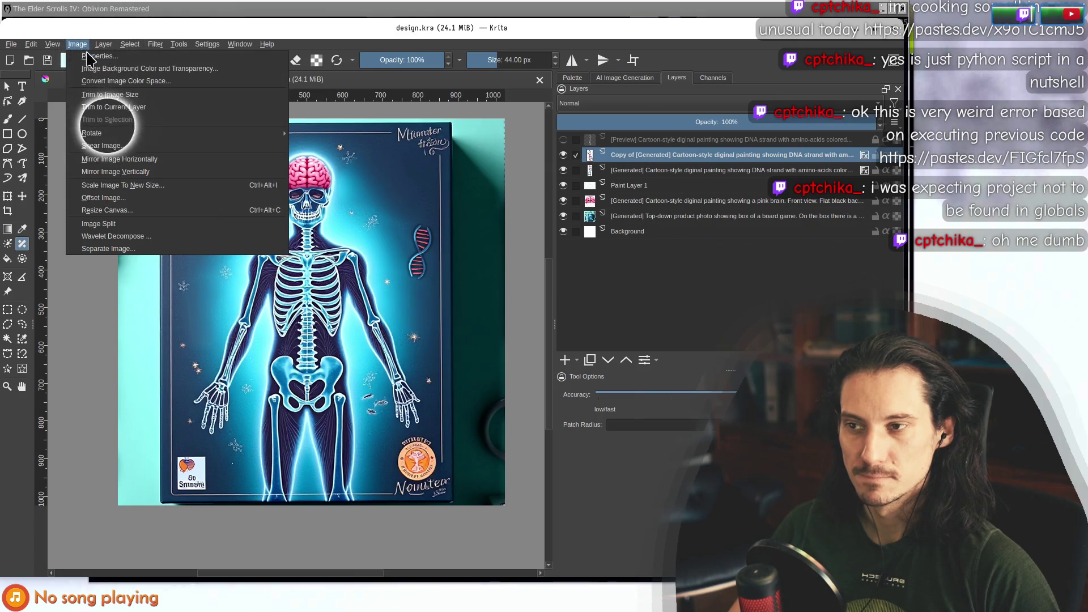
mouse_move(91, 134)
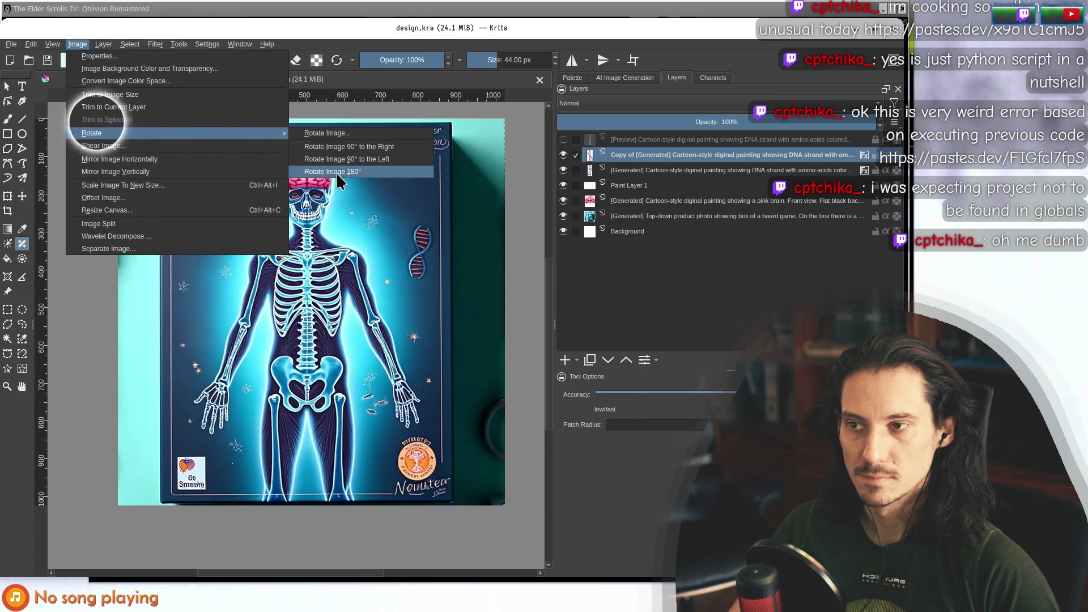
mouse_move(104, 44)
mouse_move(180, 165)
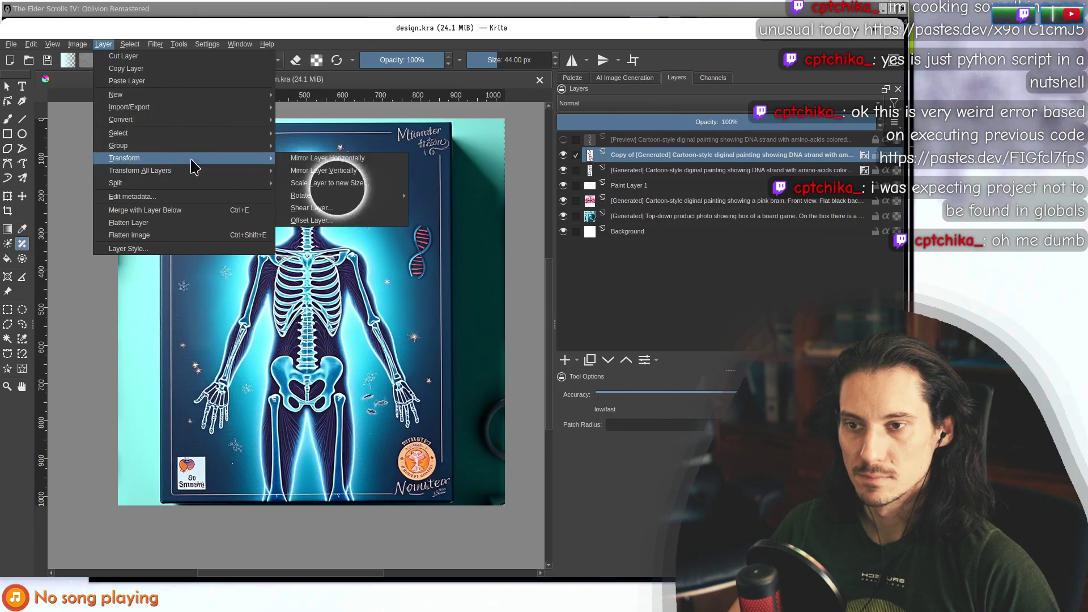
mouse_move(363, 196)
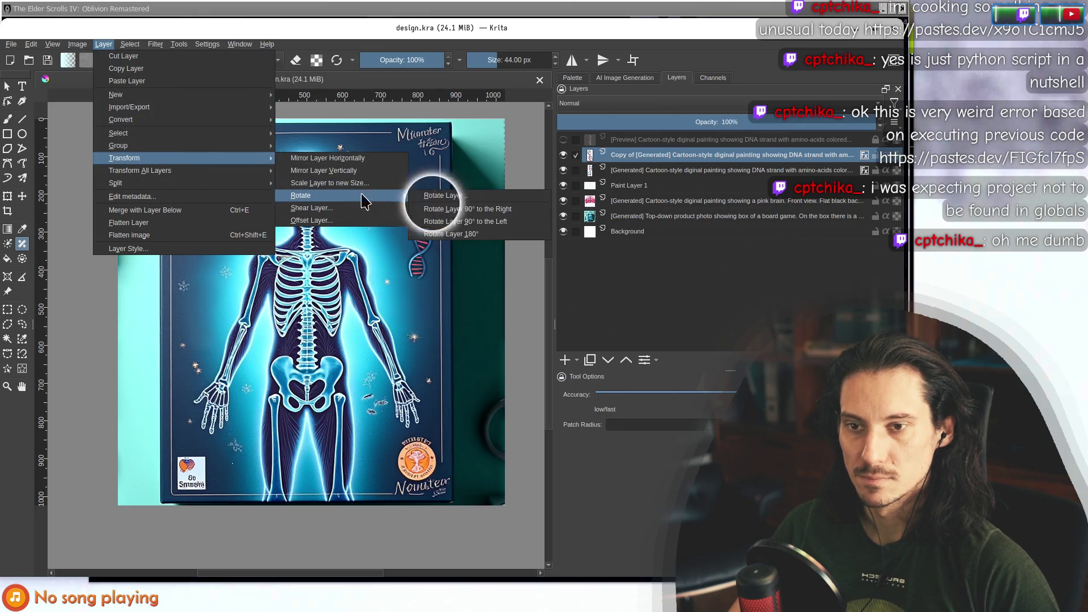
left_click(470, 234)
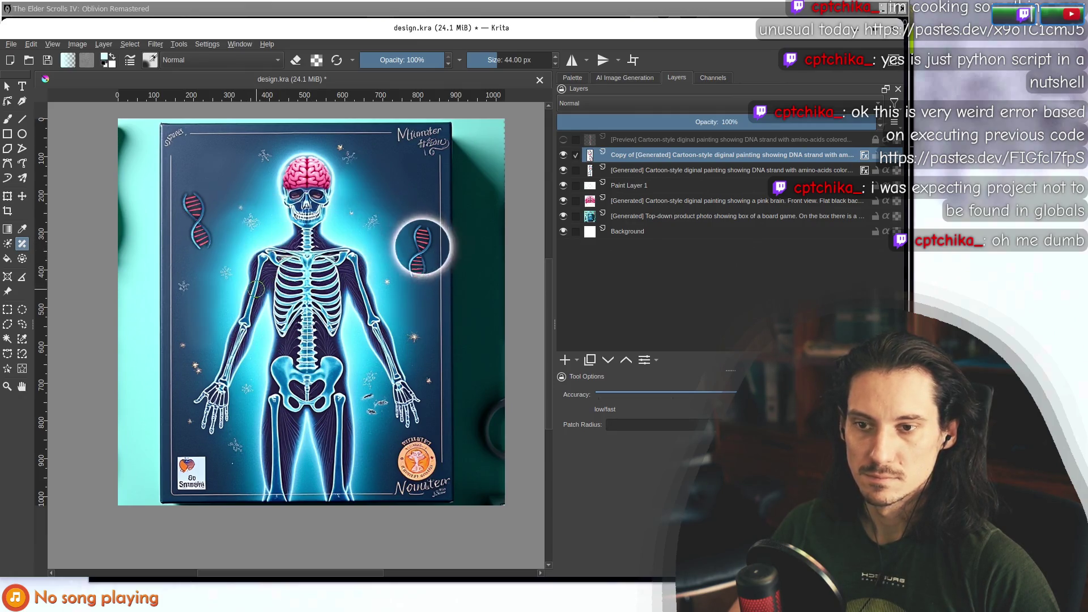
scroll(256, 289, "down", 2, "ctrl")
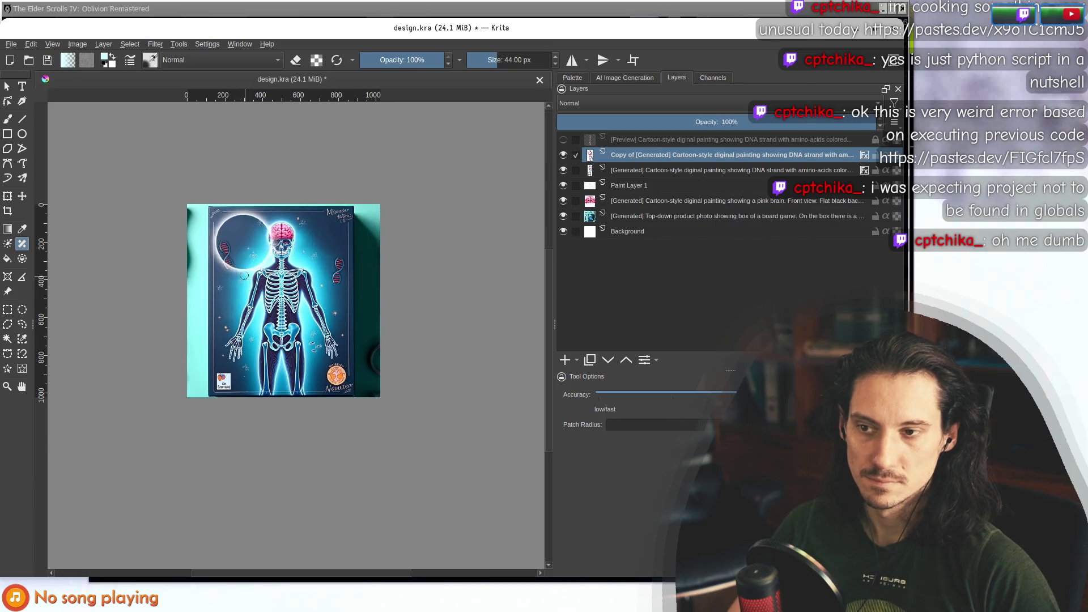
scroll(243, 276, "up", 1, "ctrl")
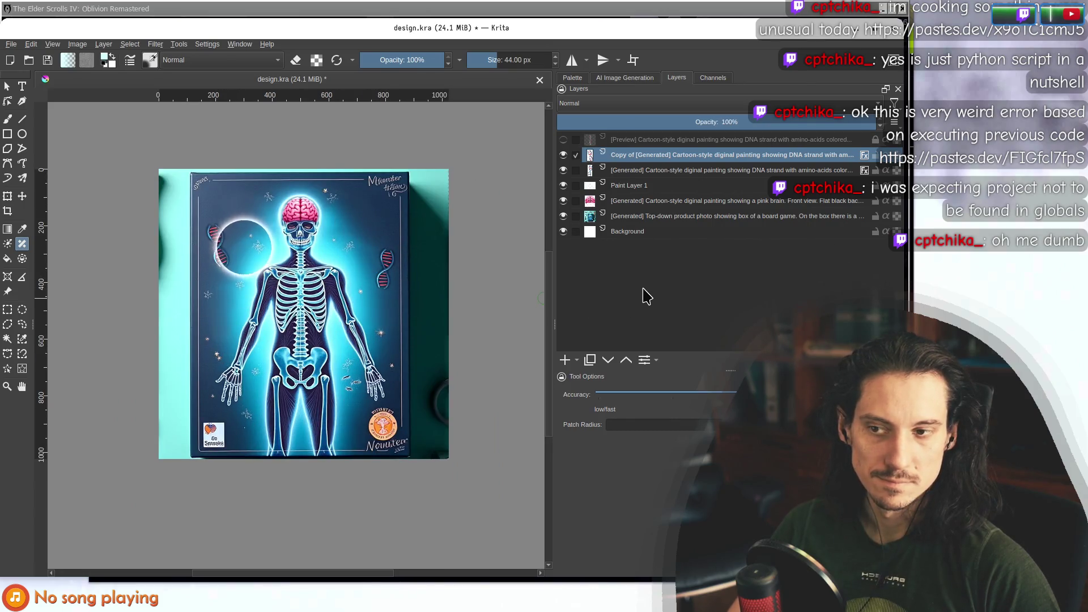
With the pink brain layer selected, generate a new batch from the red-and-blue molecule prompt.
left_click(645, 187)
left_click(644, 203)
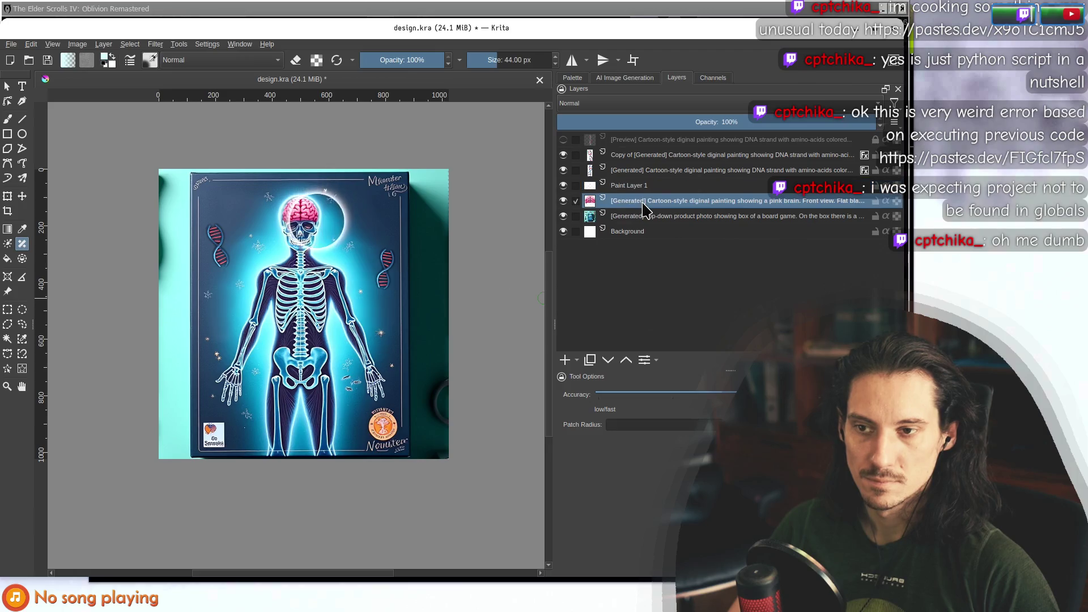
left_click(618, 78)
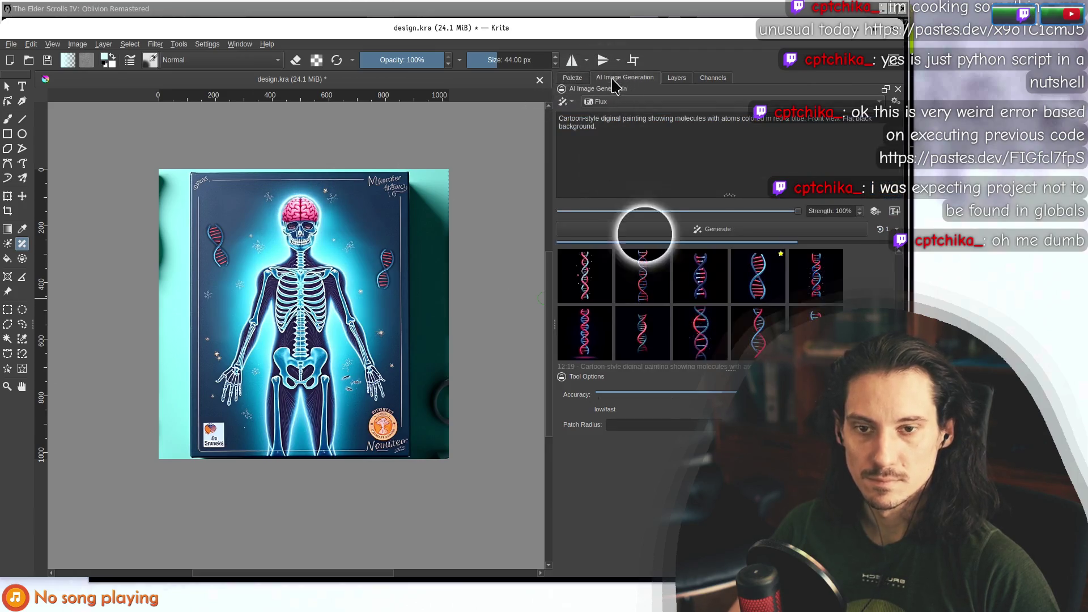
scroll(833, 309, "down", 2)
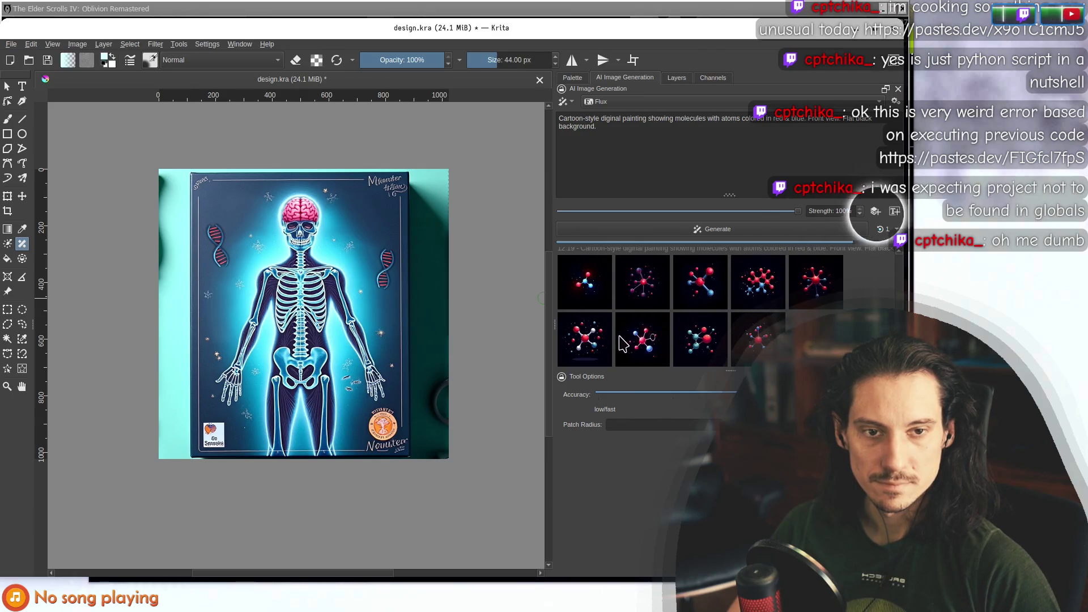
left_click(757, 158)
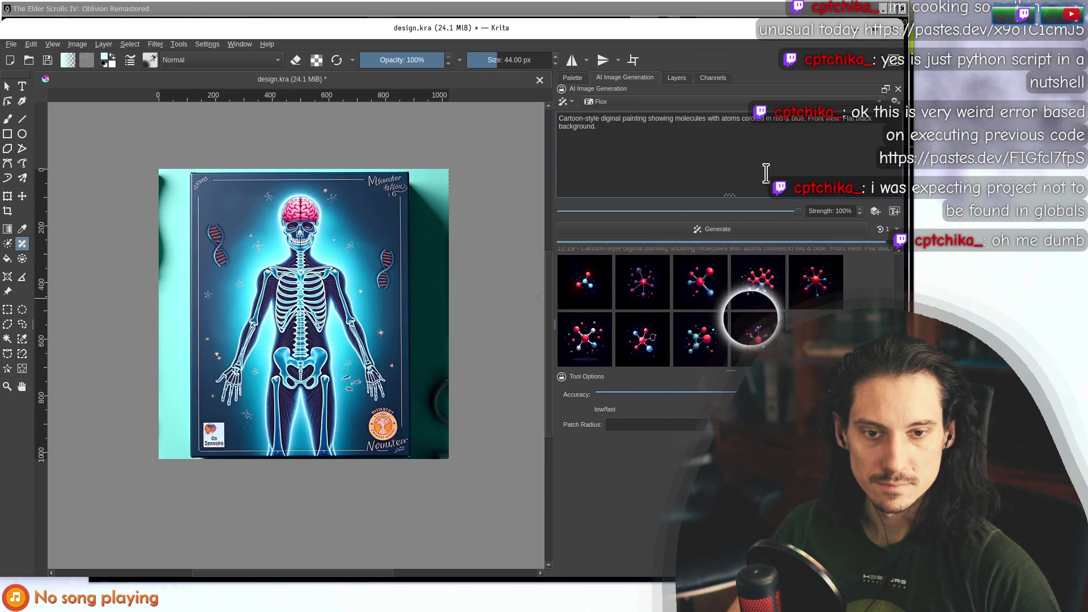
left_click(679, 229)
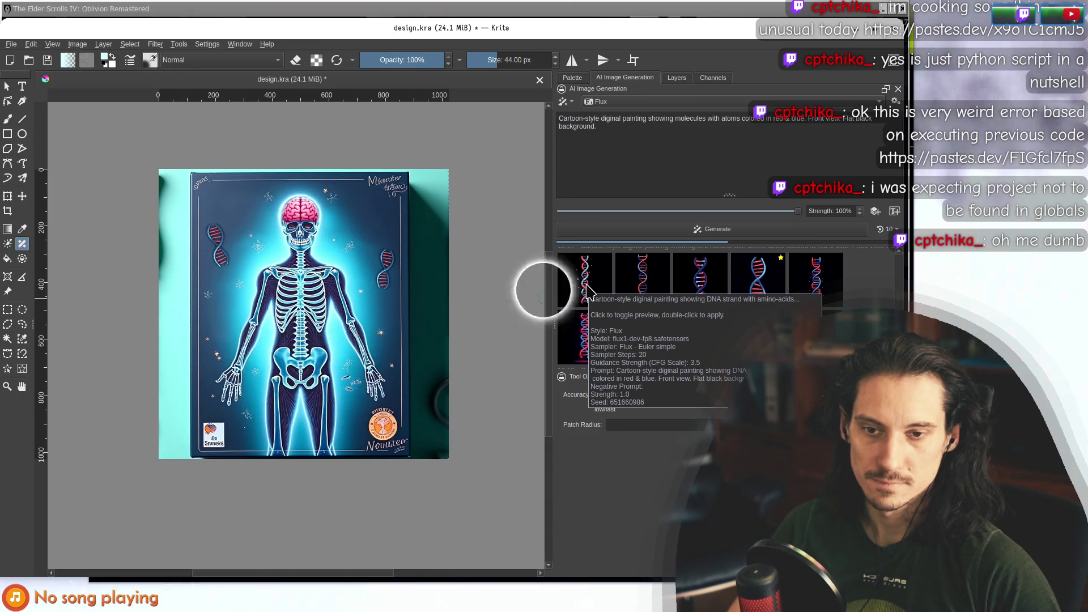
Preview and compare the DNA thumbnails on the canvas, including the cartoon and sparkle versions.
left_click(587, 289)
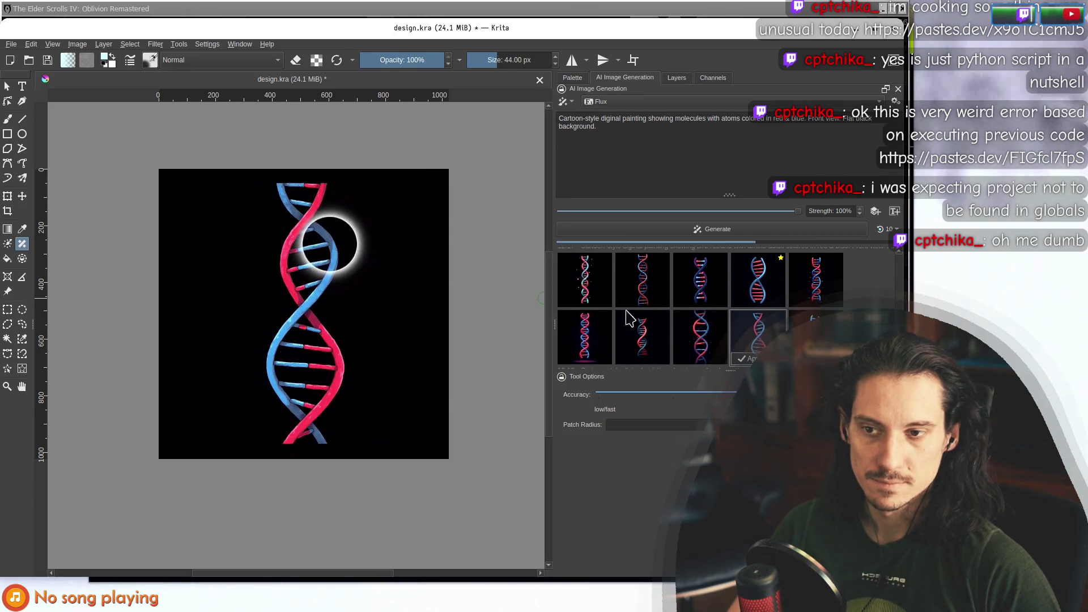
left_click(759, 286)
left_click(587, 287)
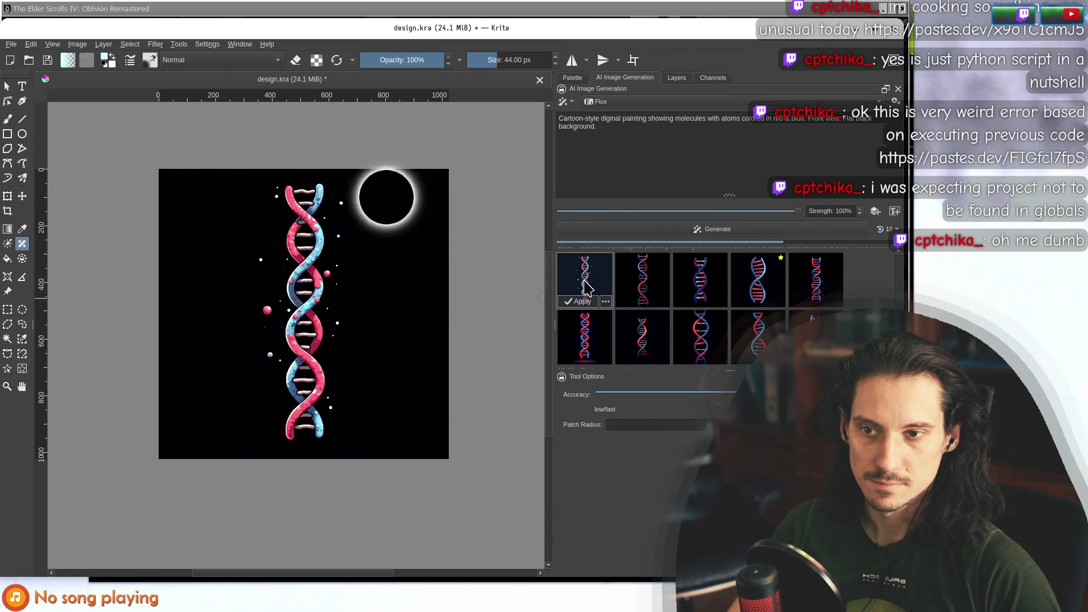
left_click(755, 343)
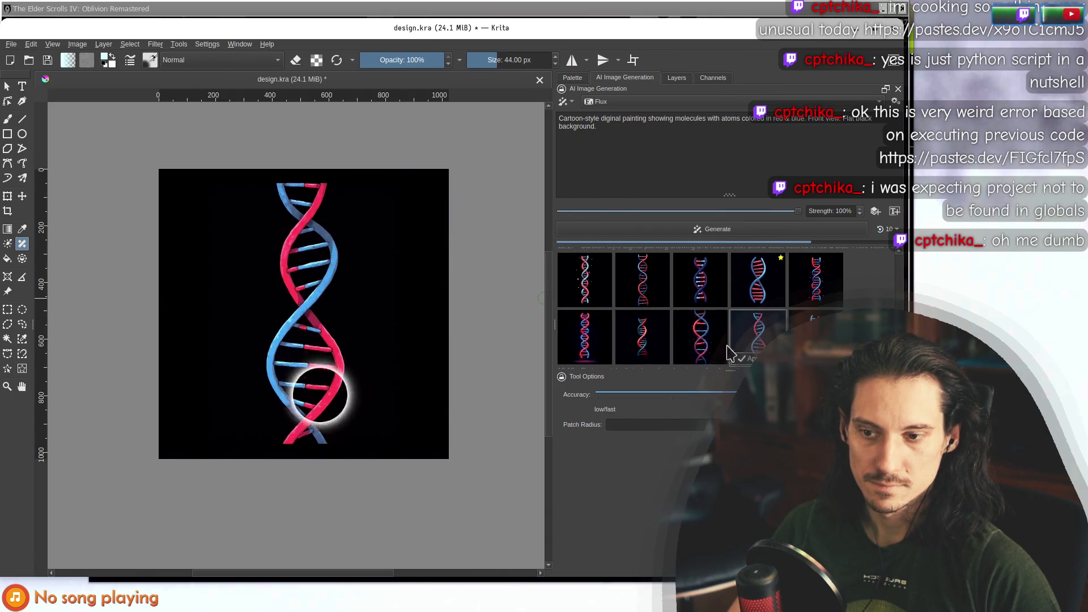
left_click(586, 340)
left_click(646, 340)
left_click(698, 343)
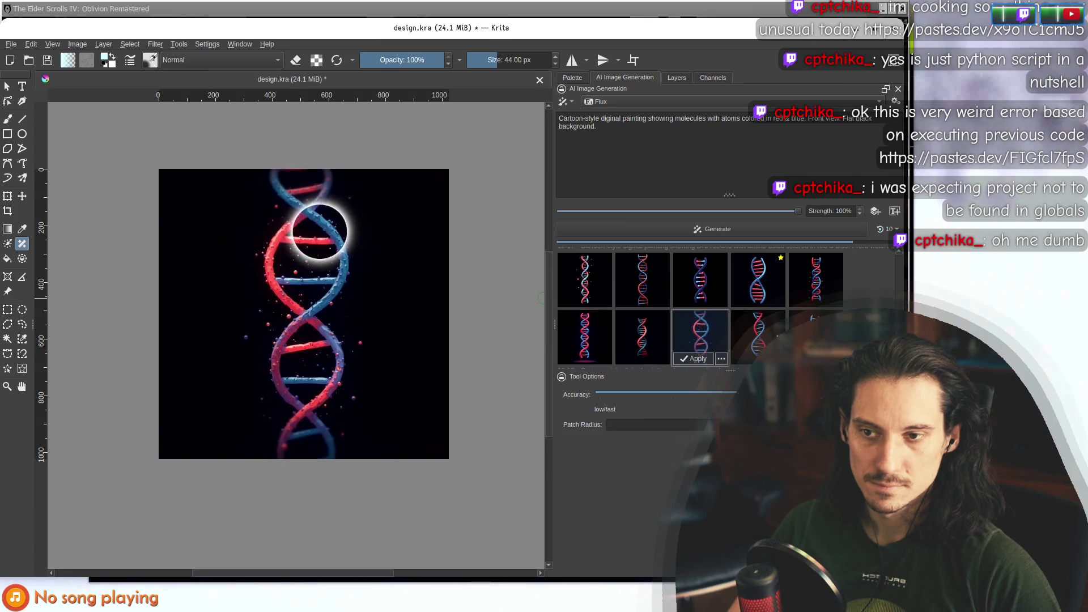
left_click(757, 279)
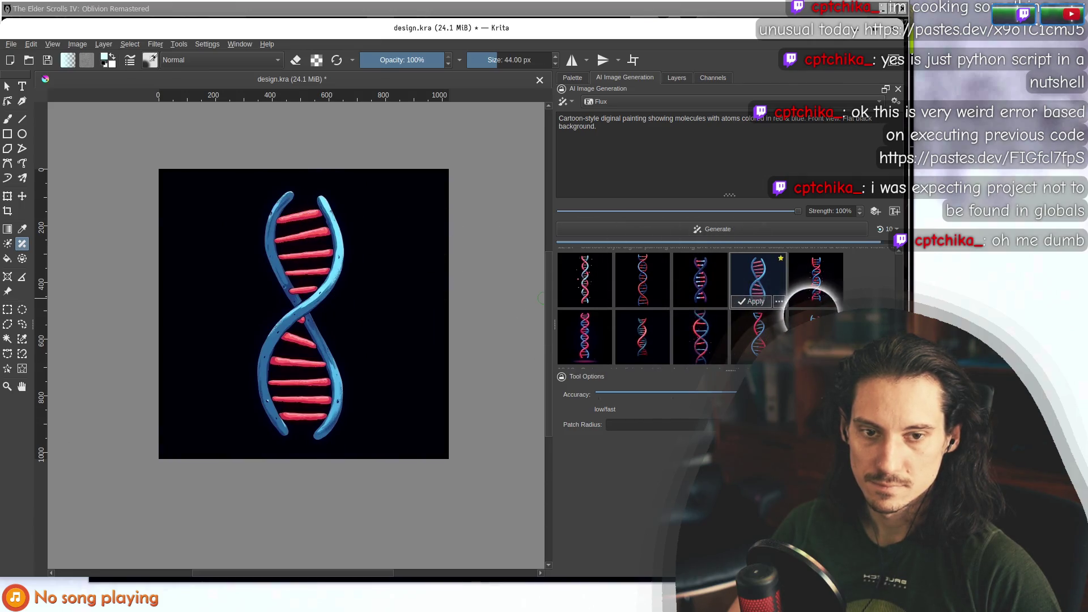
left_click(816, 281)
left_click(758, 279)
left_click(816, 281)
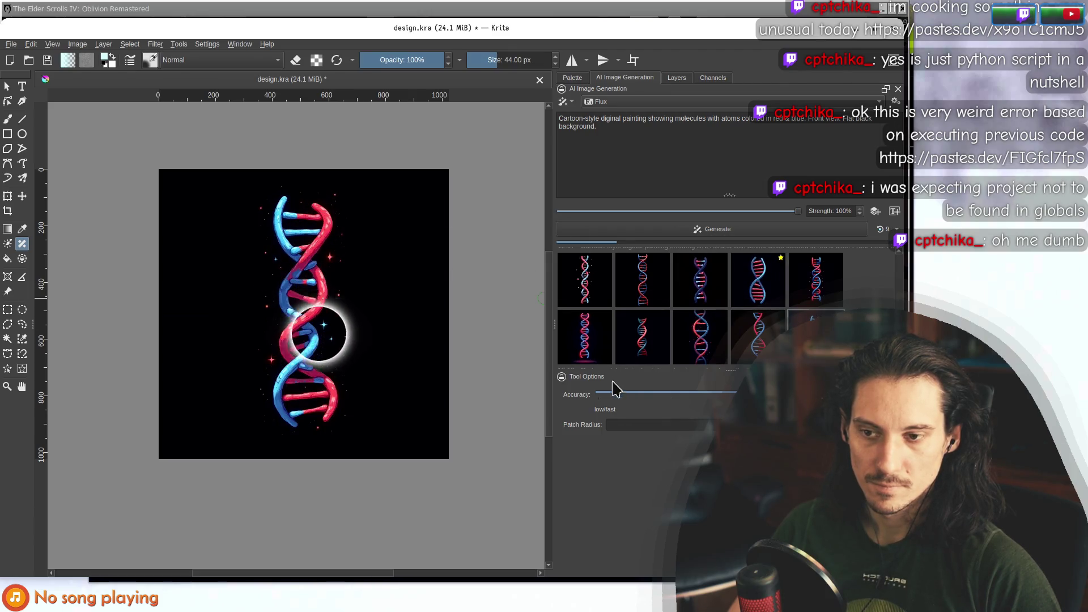
Apply the plain red-and-blue DNA as a layer and magic-wand select its black background.
left_click(757, 335)
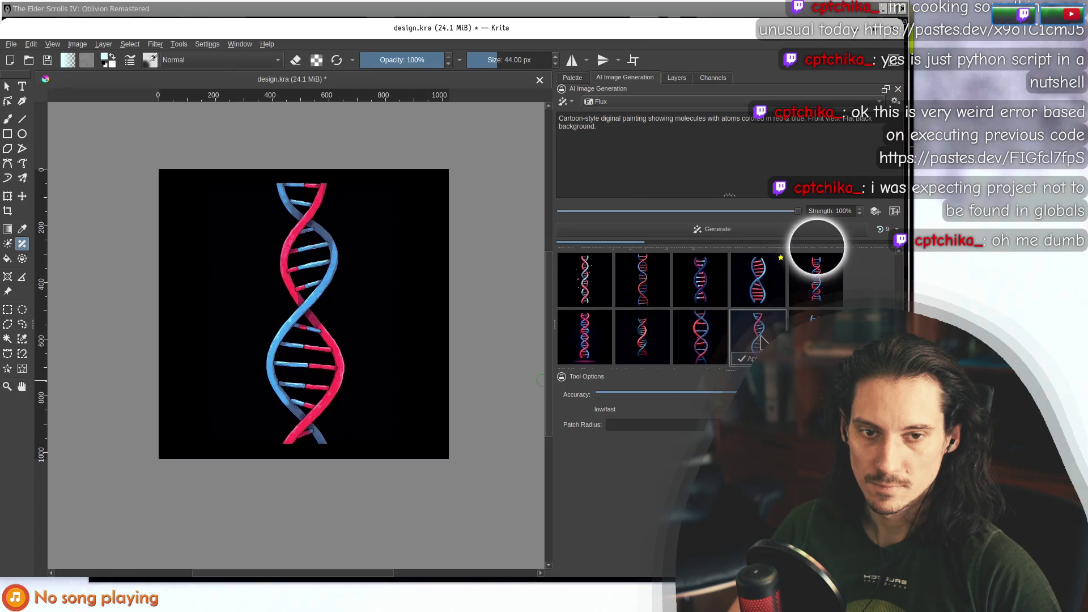
left_click(602, 297)
left_click(759, 340)
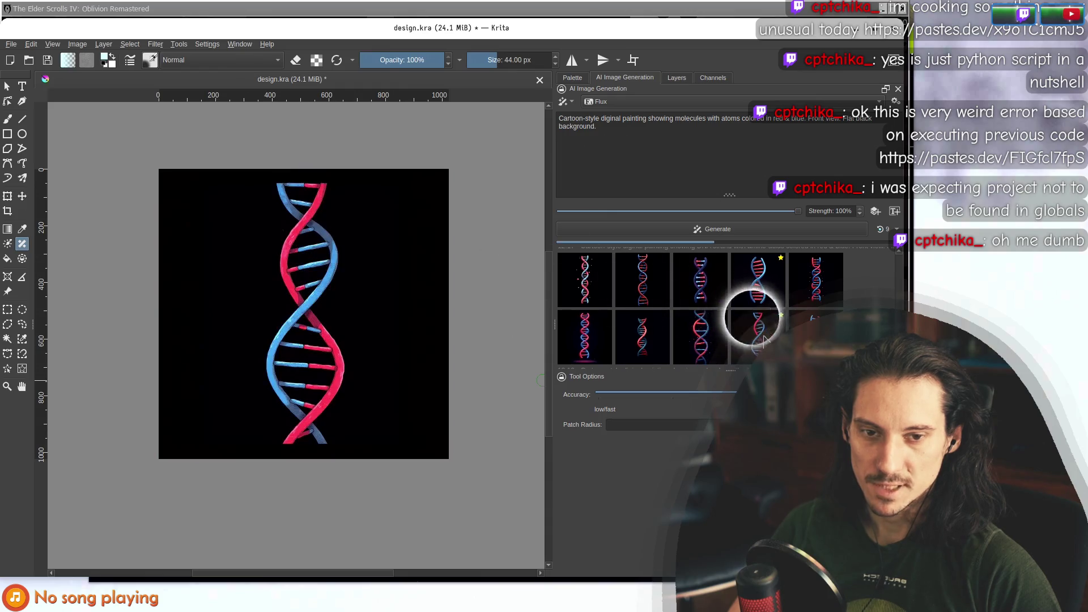
left_click(676, 78)
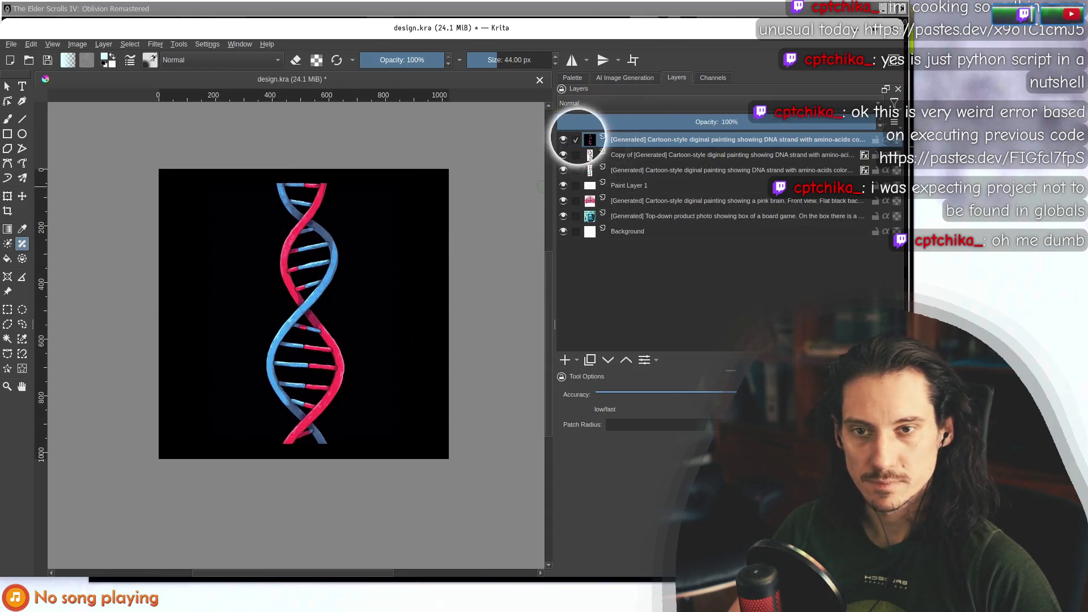
left_click(625, 77)
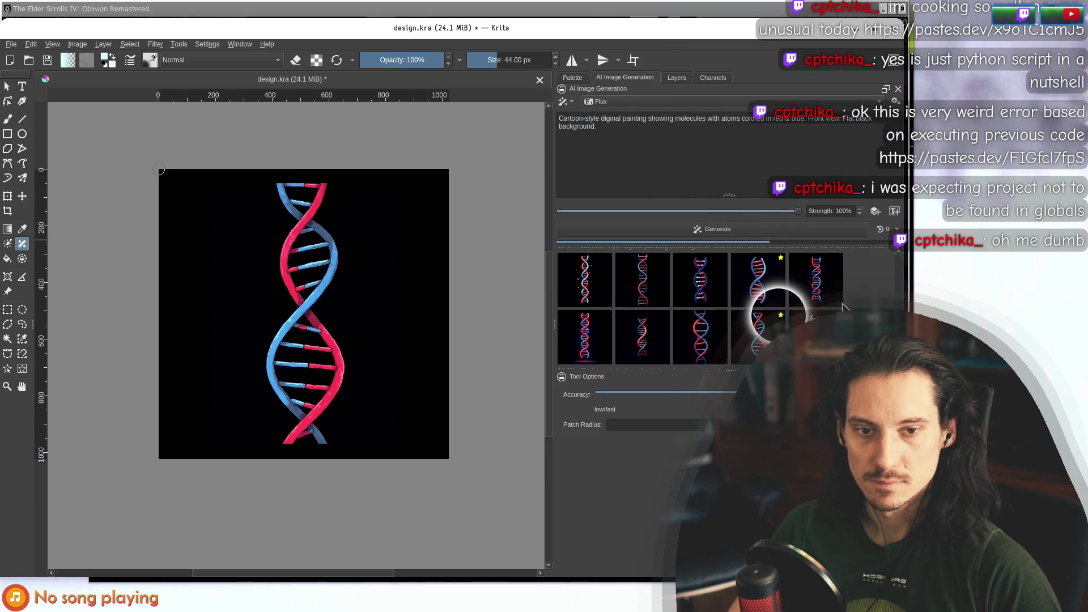
left_click(677, 78)
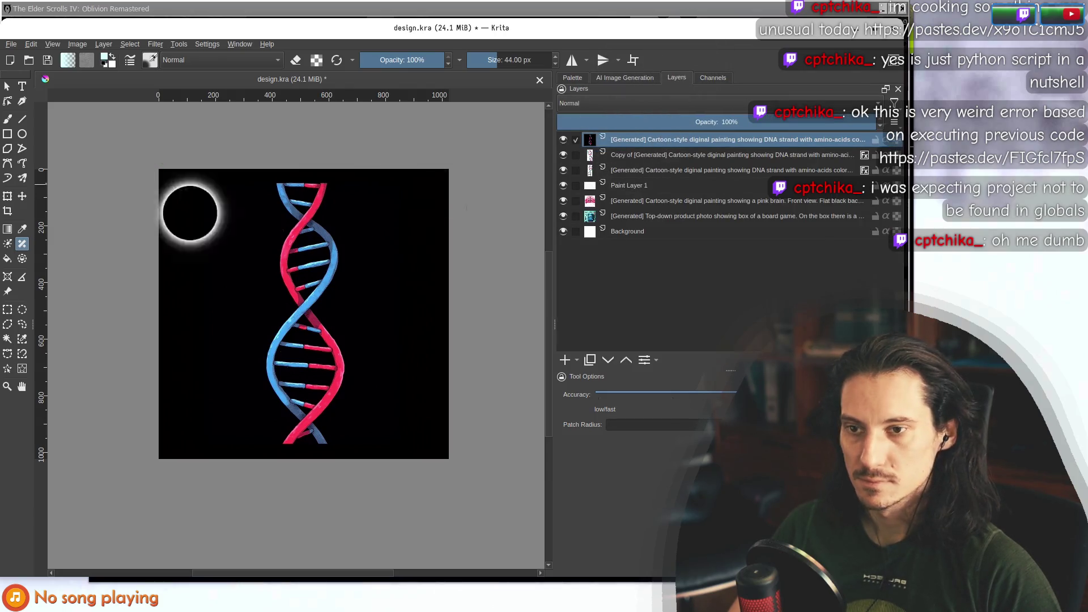
left_click(7, 338)
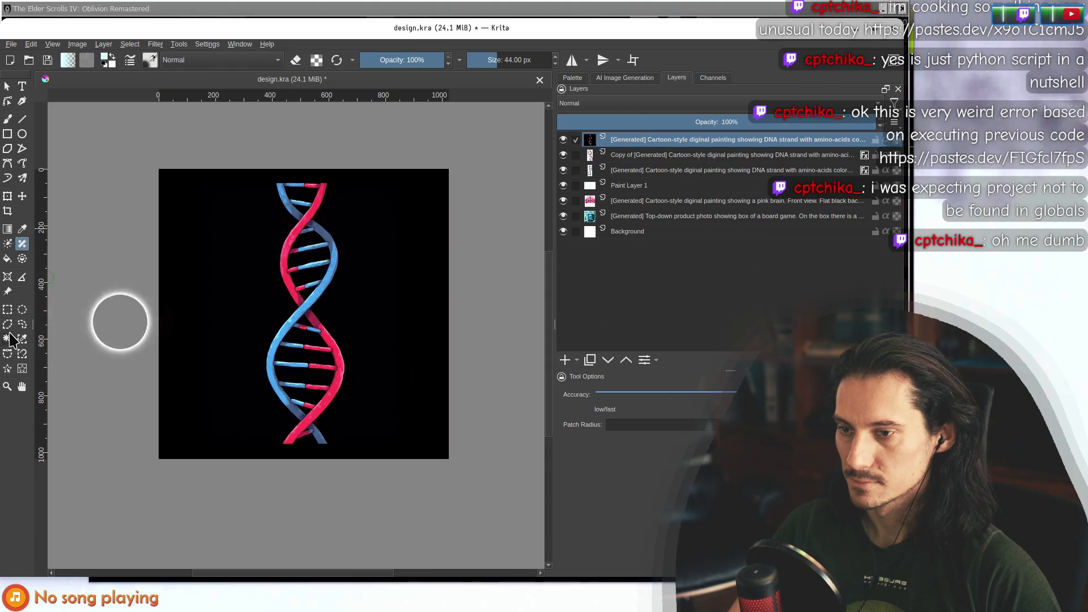
left_click(241, 300)
Hide the molecule preview and delete the DNA layer's black background.
scroll(241, 300, "up", 5)
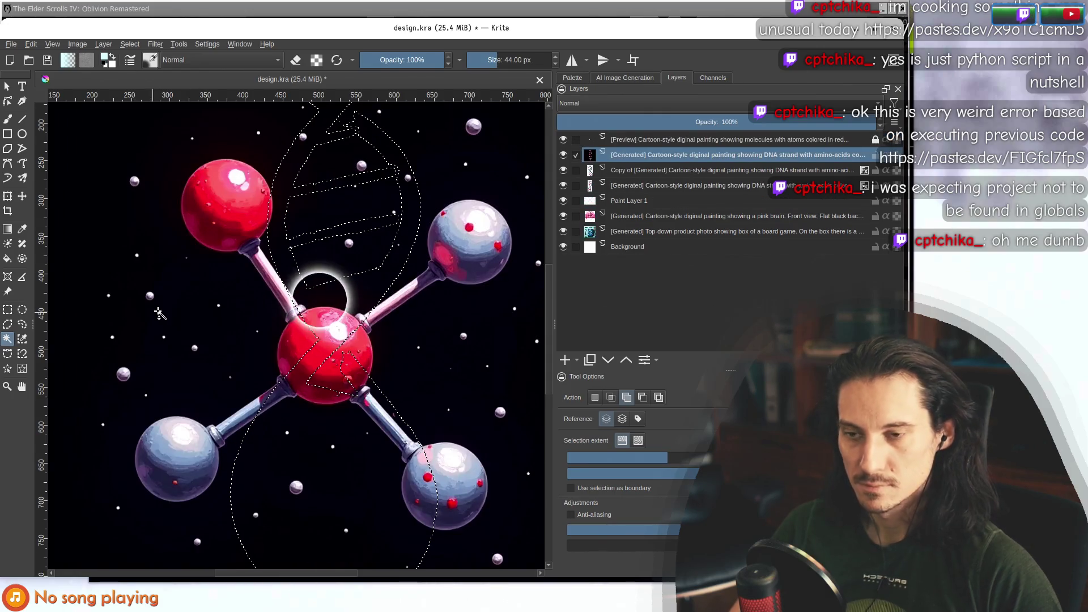
left_click(625, 77)
left_click(813, 267)
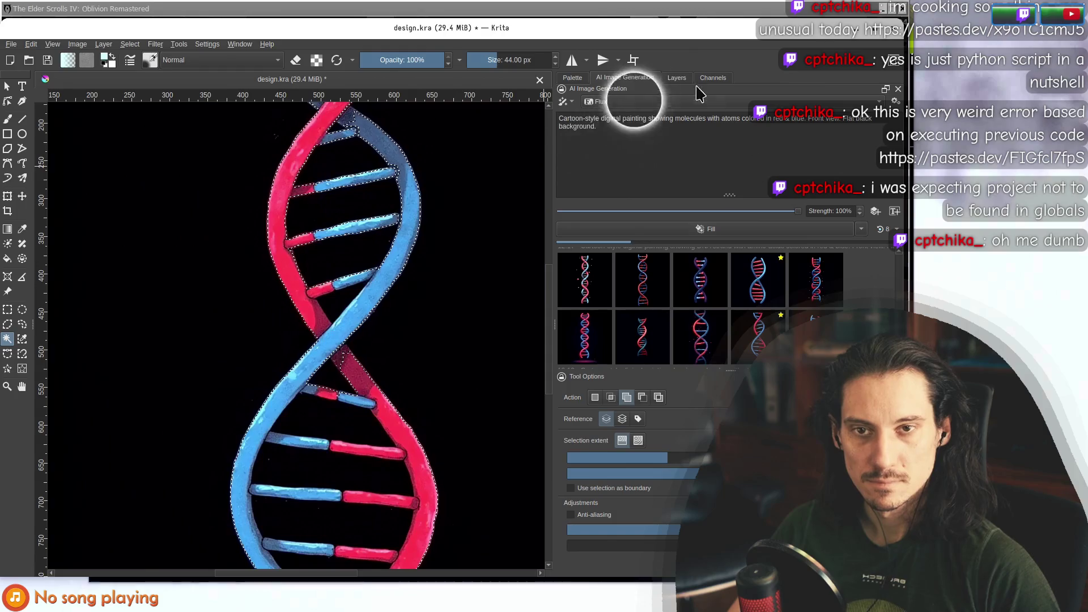
left_click(677, 78)
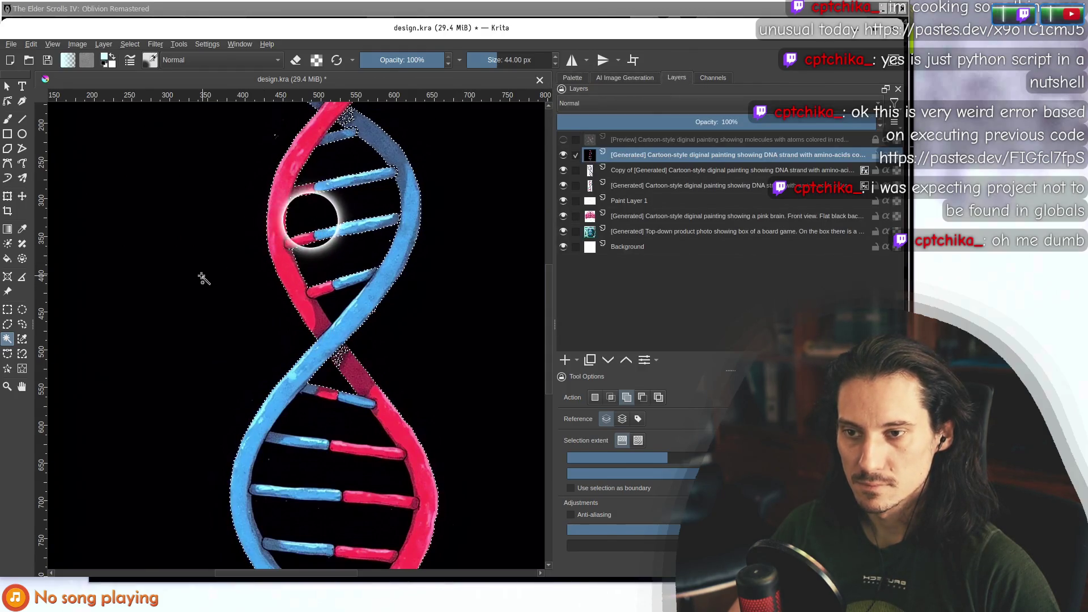
scroll(187, 293, "down", 2)
key("Delete")
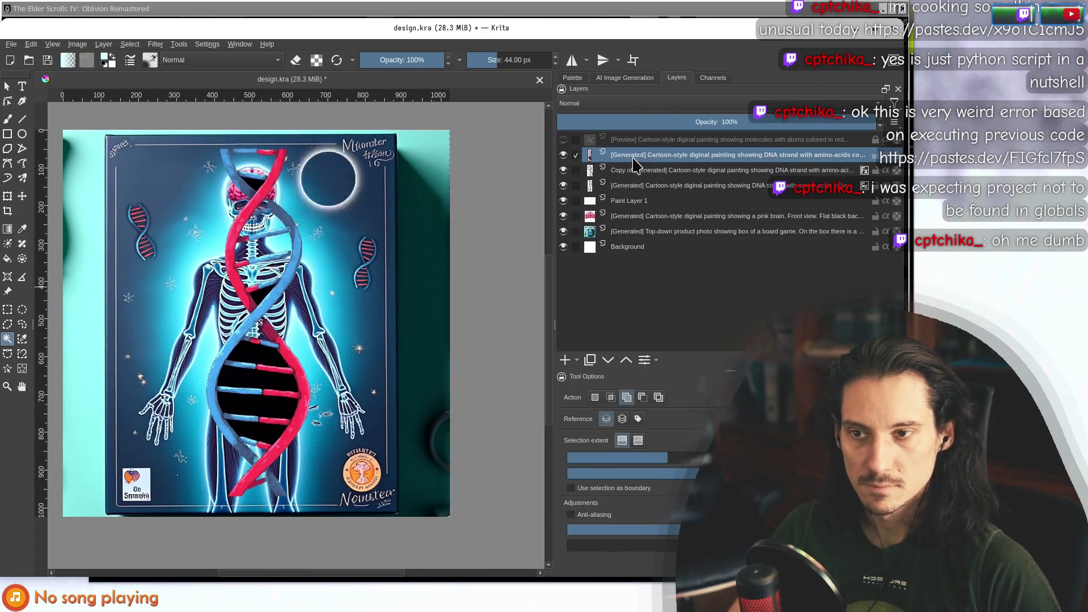
scroll(195, 222, "down", 1)
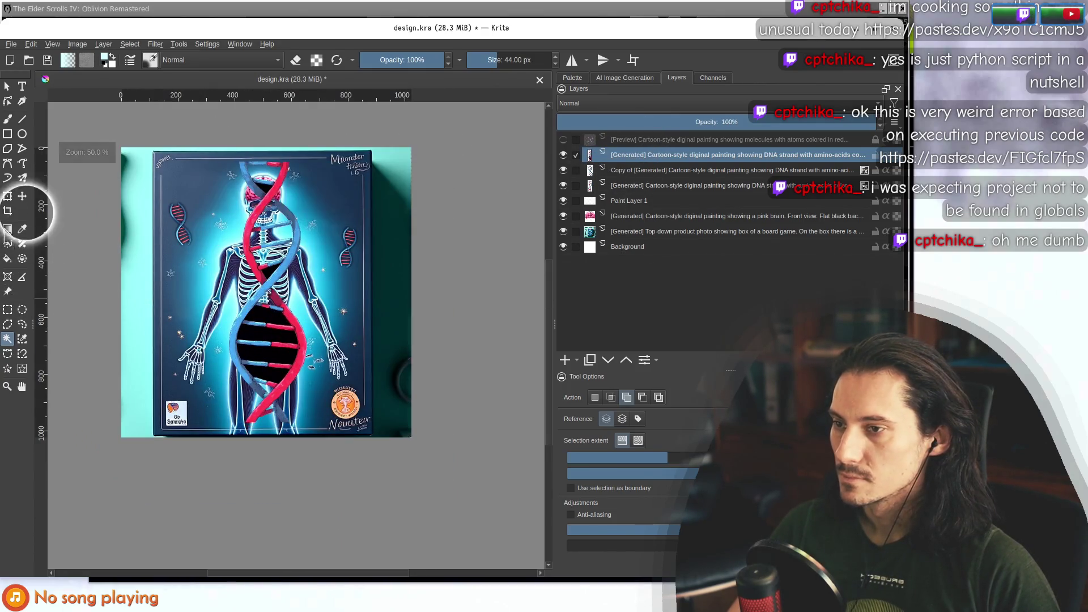
Trial-shrink the DNA strand, undo it, and magic-wand select leftover black patches.
left_click(8, 197)
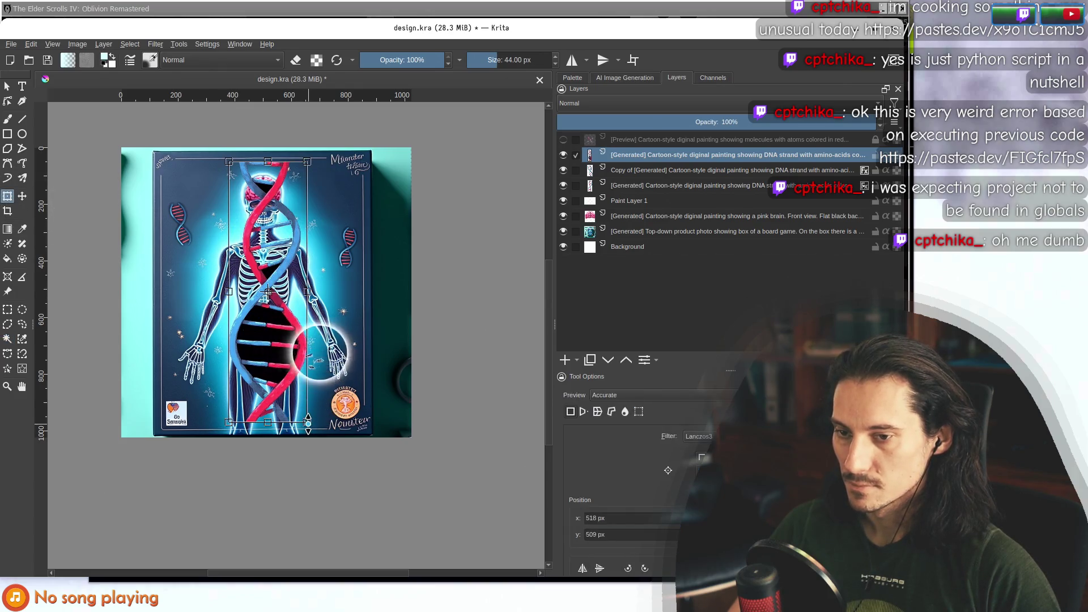
left_click_drag(307, 422, 257, 249)
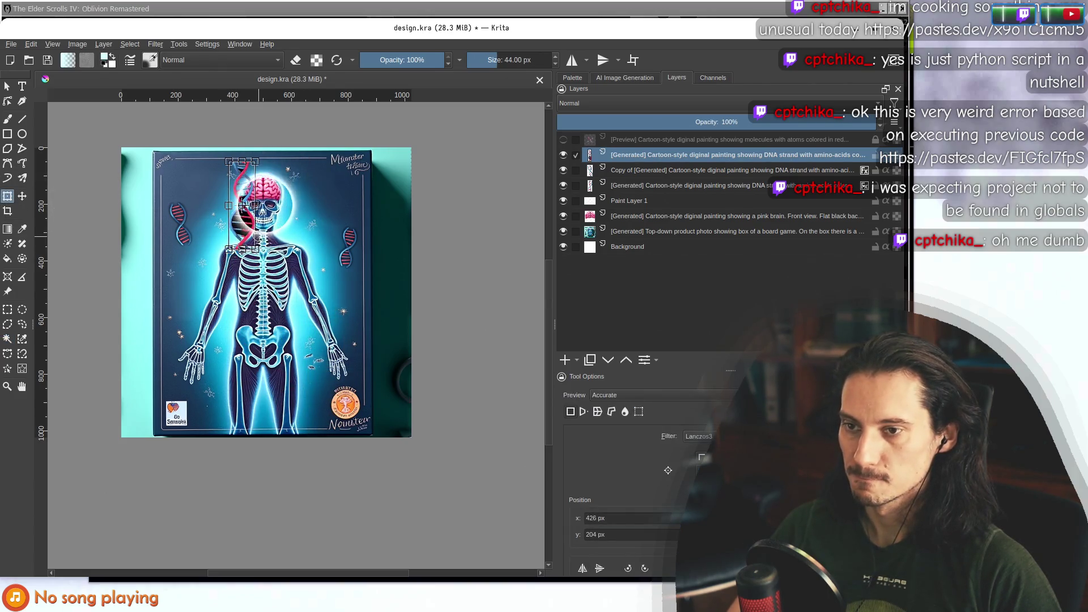
key("ctrl+z")
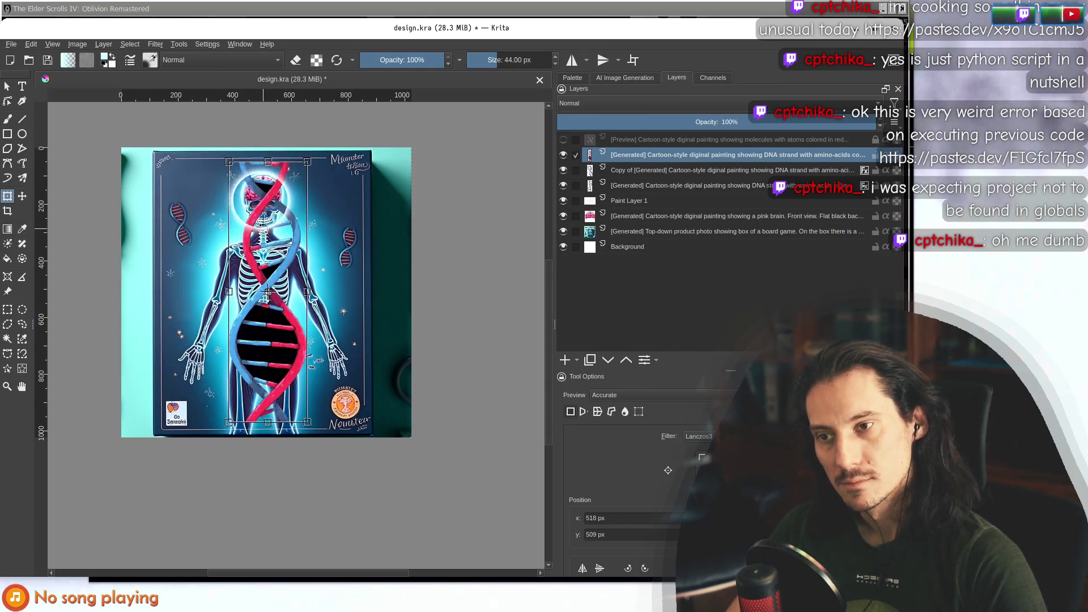
scroll(264, 217, "up", 1)
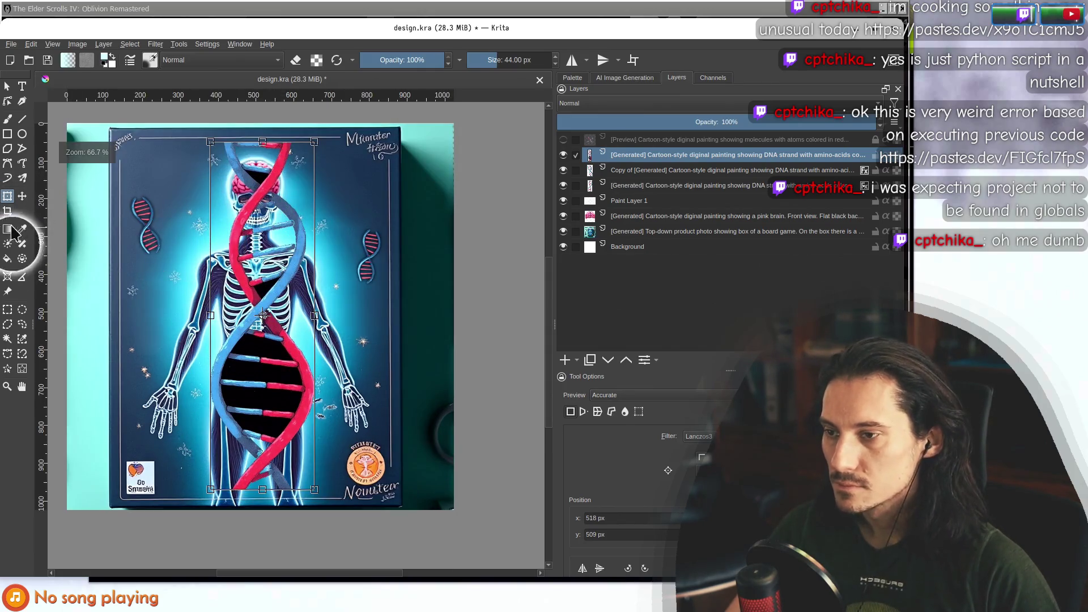
left_click(8, 339)
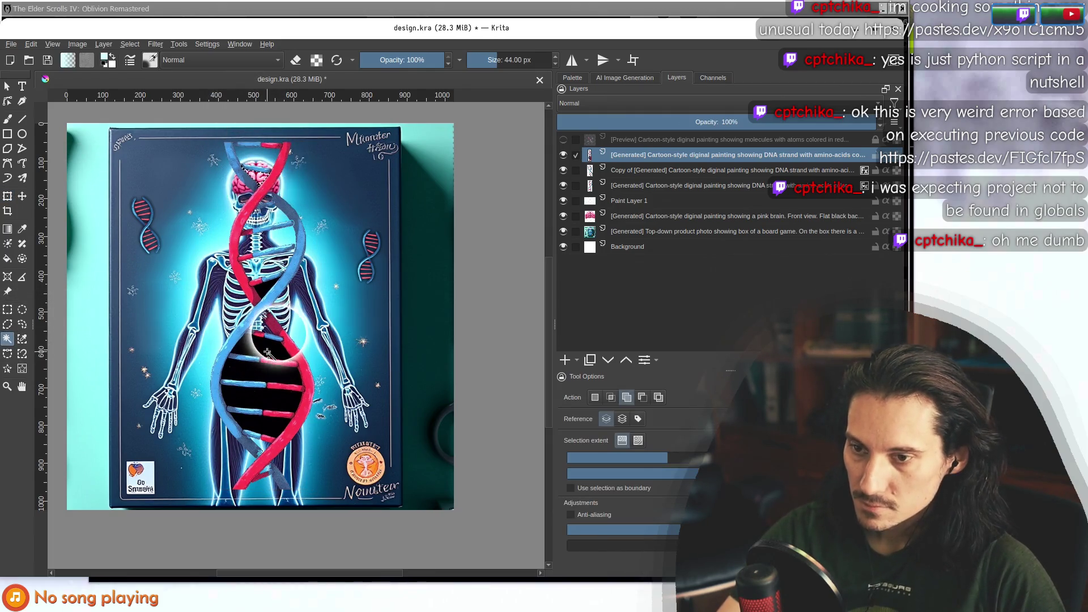
left_click(256, 380)
left_click(235, 346)
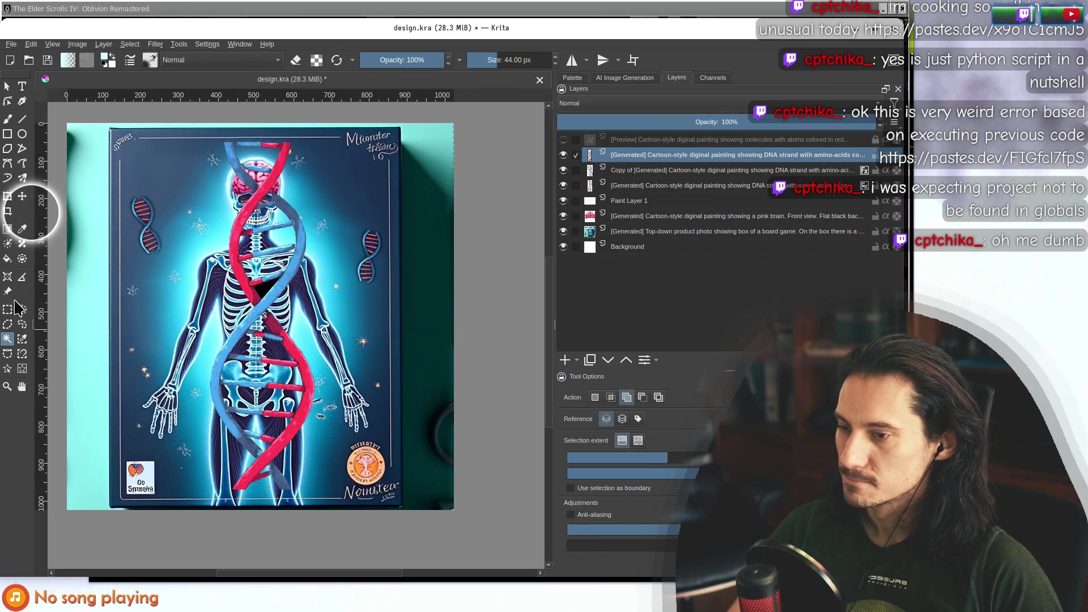
Shrink the DNA strand to a small helix beside the skull with the Transform tool.
left_click(7, 197)
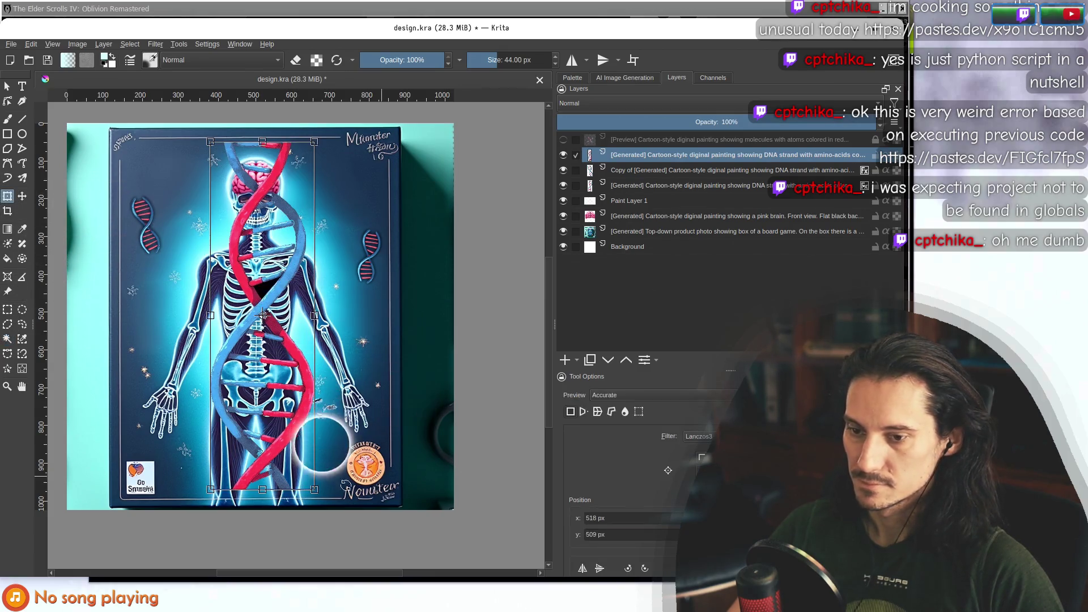
mouse_move(317, 465)
left_mouse_down()
mouse_move(266, 266)
mouse_move(231, 220)
left_mouse_up()
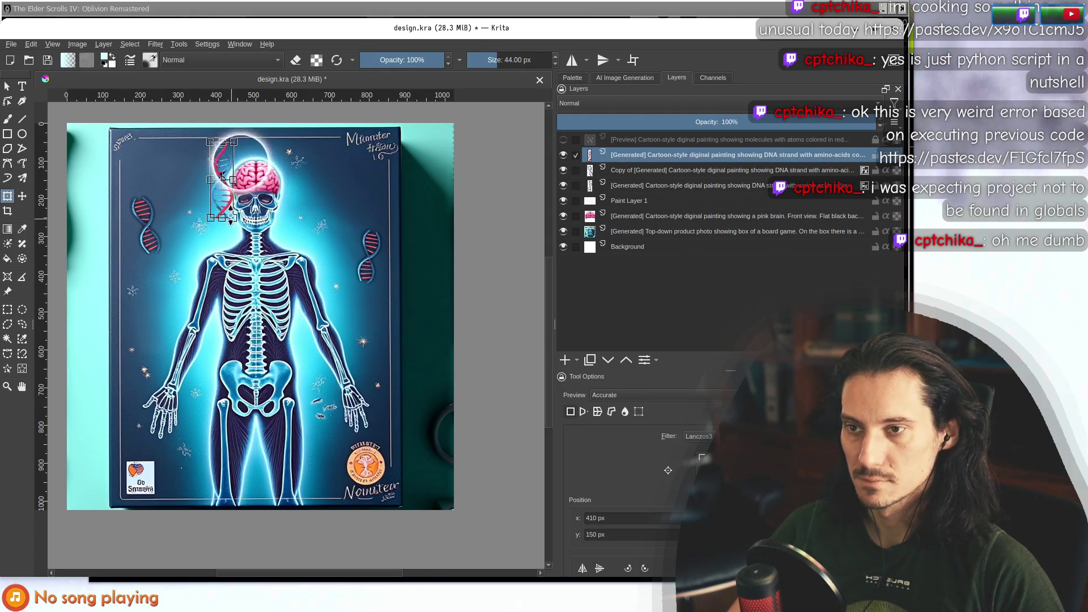
left_click_drag(239, 135, 224, 127)
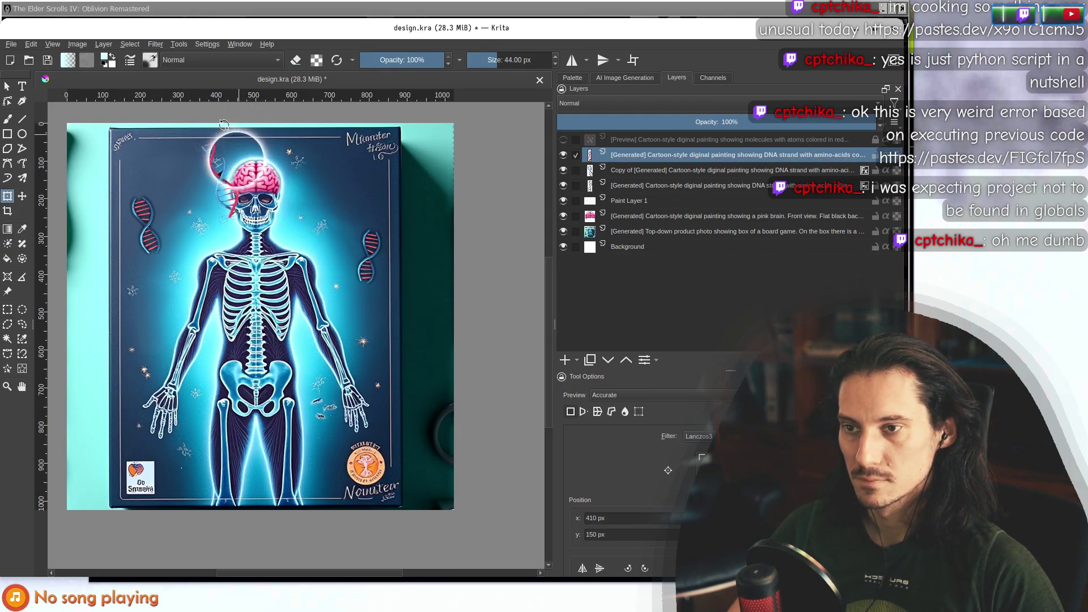
key("Escape")
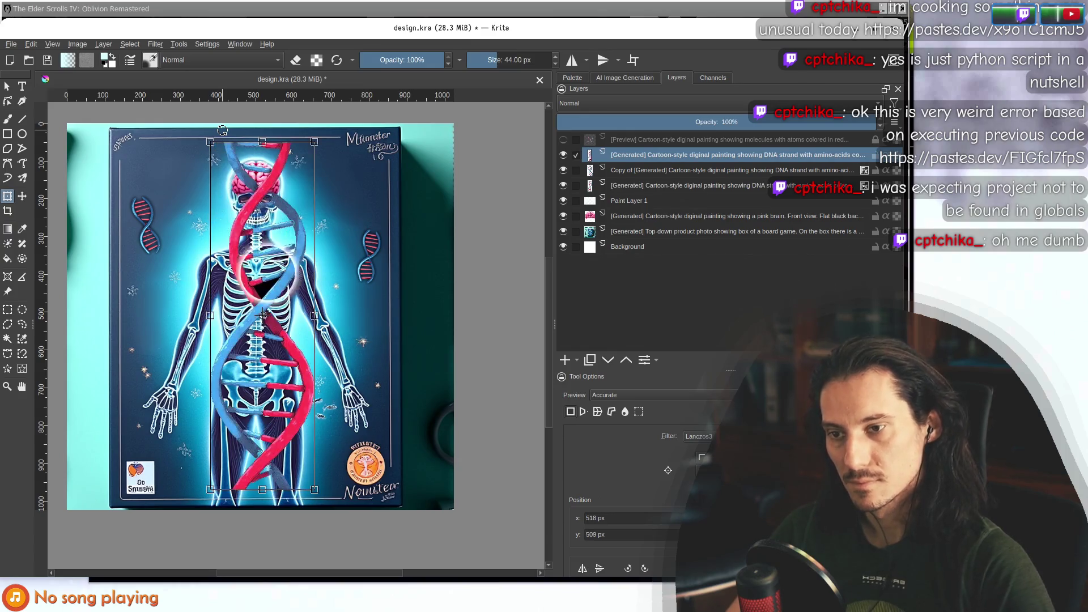
left_click(27, 180)
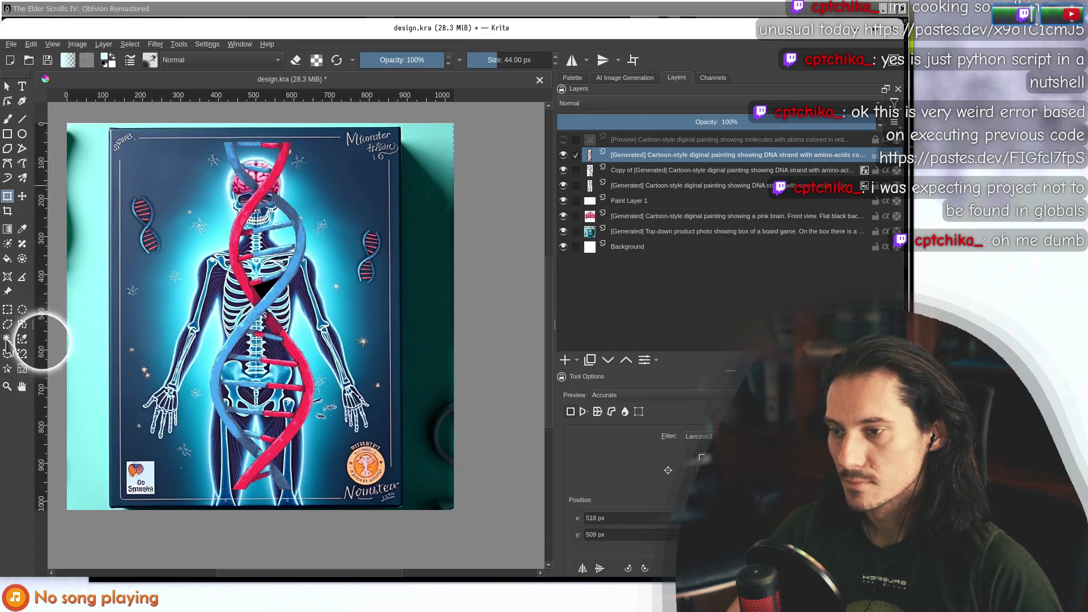
left_click(8, 339)
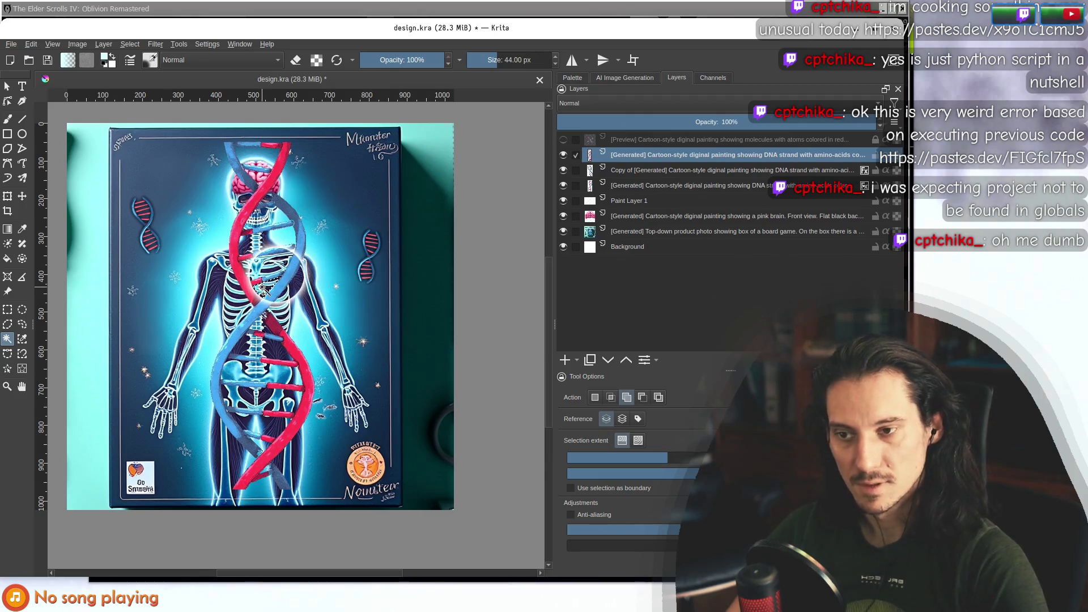
left_click(7, 196)
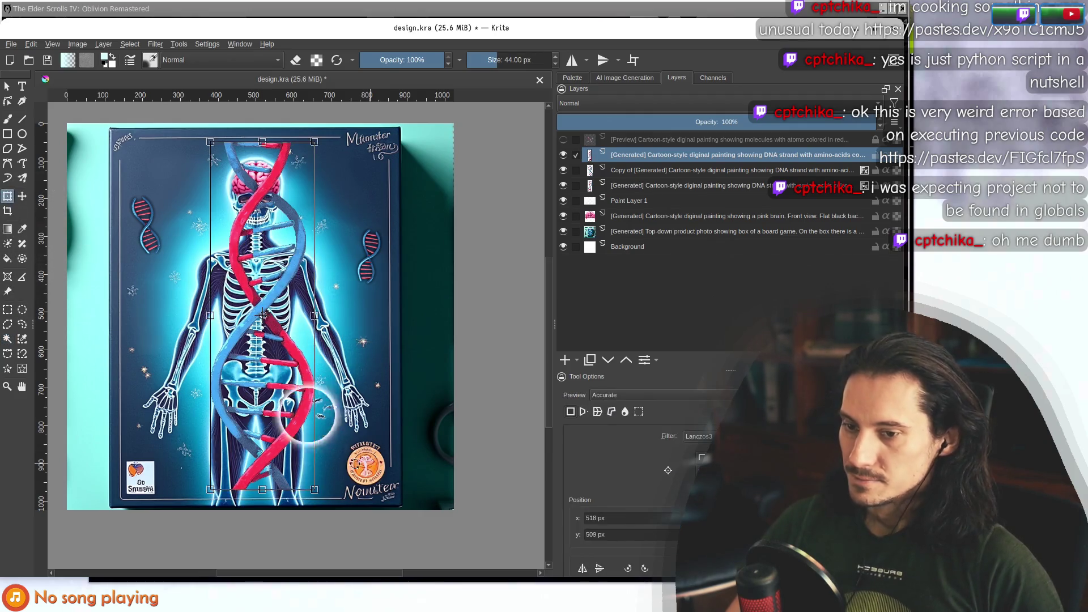
mouse_move(314, 486)
left_mouse_down()
mouse_move(228, 226)
mouse_move(239, 236)
left_mouse_up()
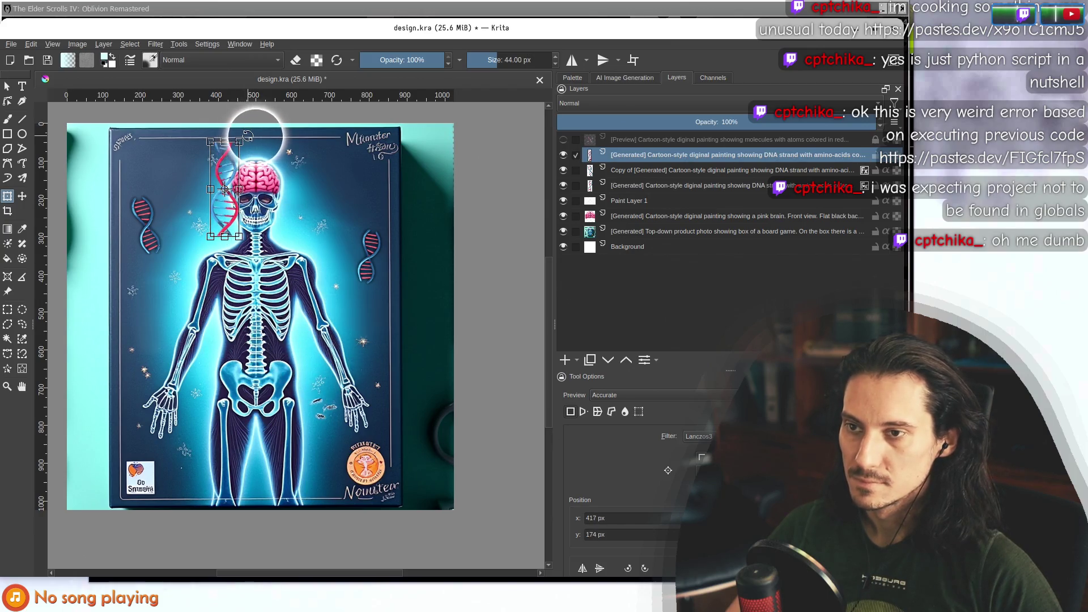
Move the small helix down beside the skeleton's lower right hand.
mouse_move(229, 171)
left_mouse_down()
mouse_move(319, 376)
mouse_move(325, 420)
mouse_move(360, 313)
mouse_move(327, 389)
mouse_move(340, 255)
mouse_move(321, 413)
mouse_move(328, 398)
left_mouse_up()
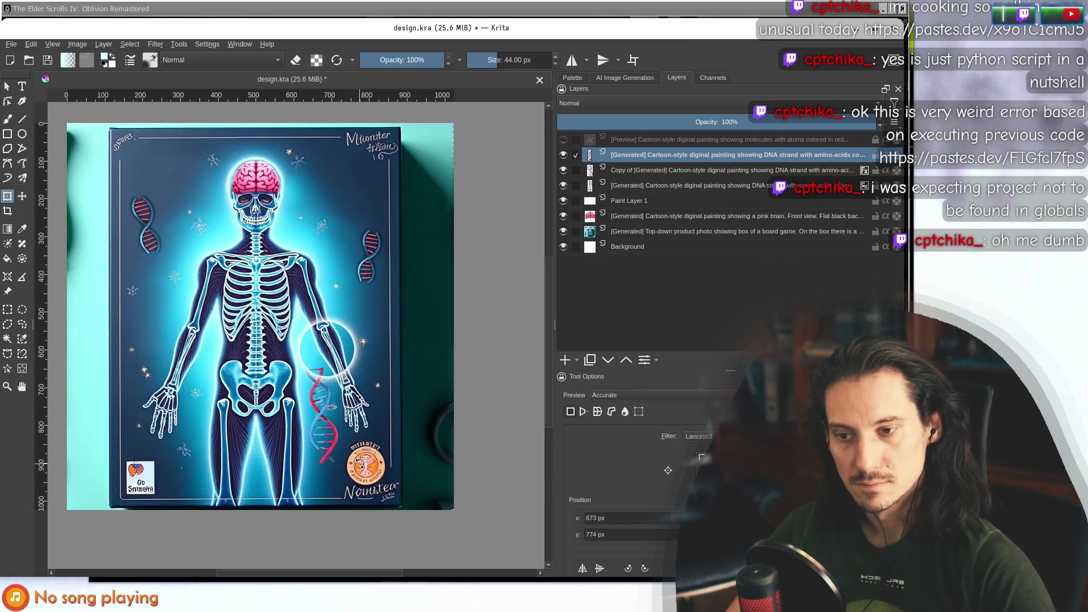
scroll(312, 378, "up", 4)
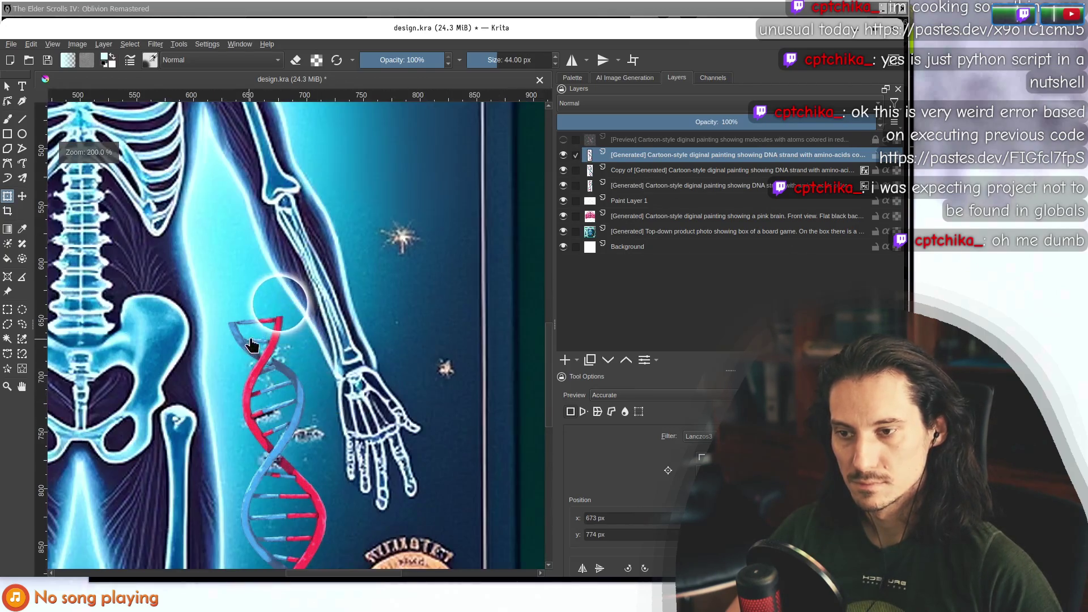
Hide the DNA strand layer and make the board-game box photo the active layer.
scroll(247, 318, "down", 3)
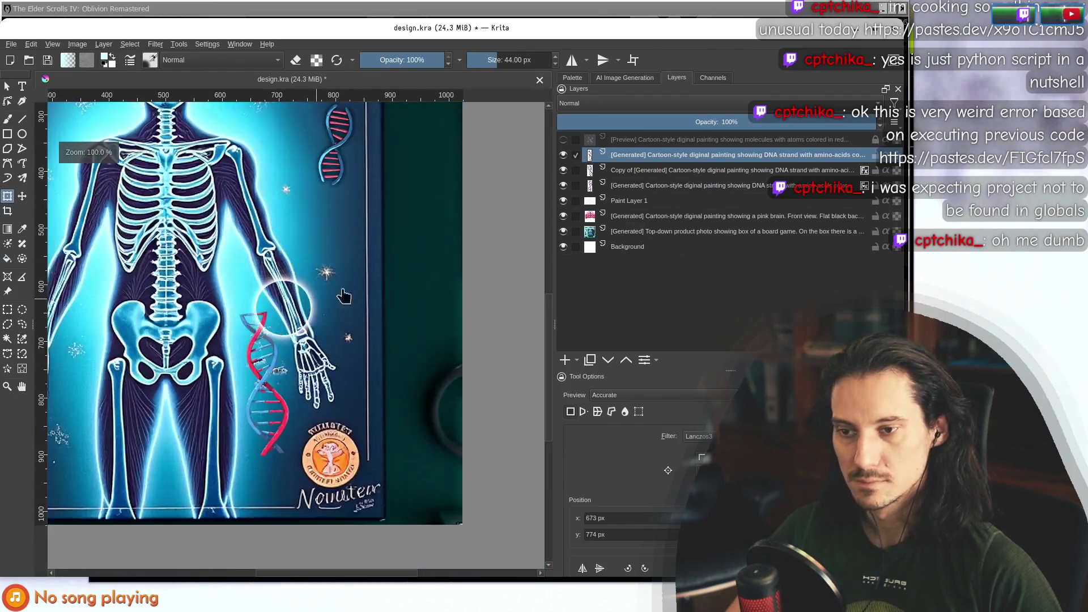
right_click(629, 151)
left_click(294, 326)
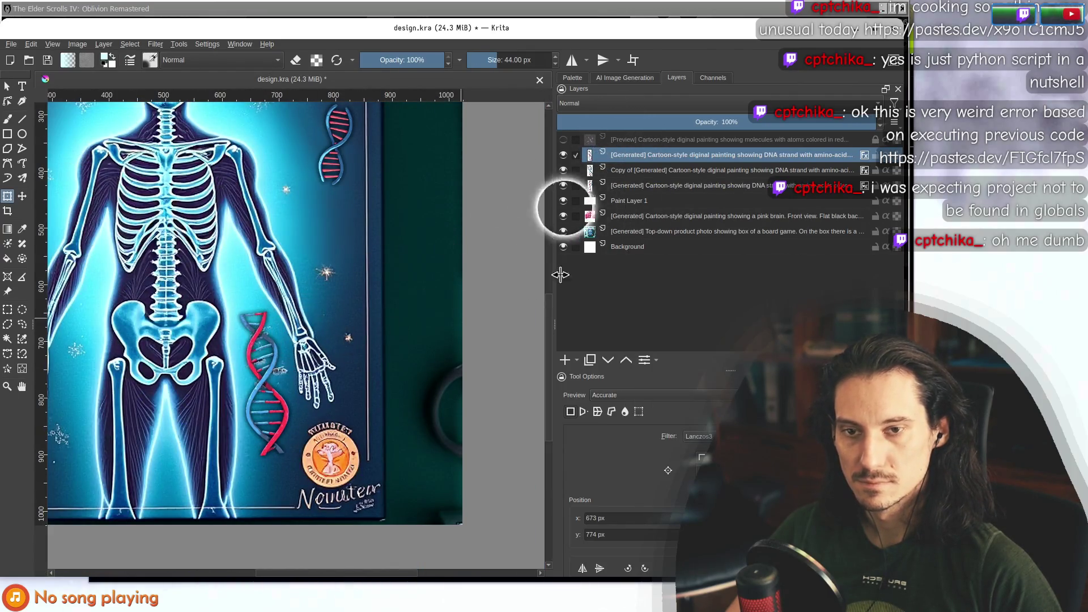
left_click(563, 155)
left_click(593, 231)
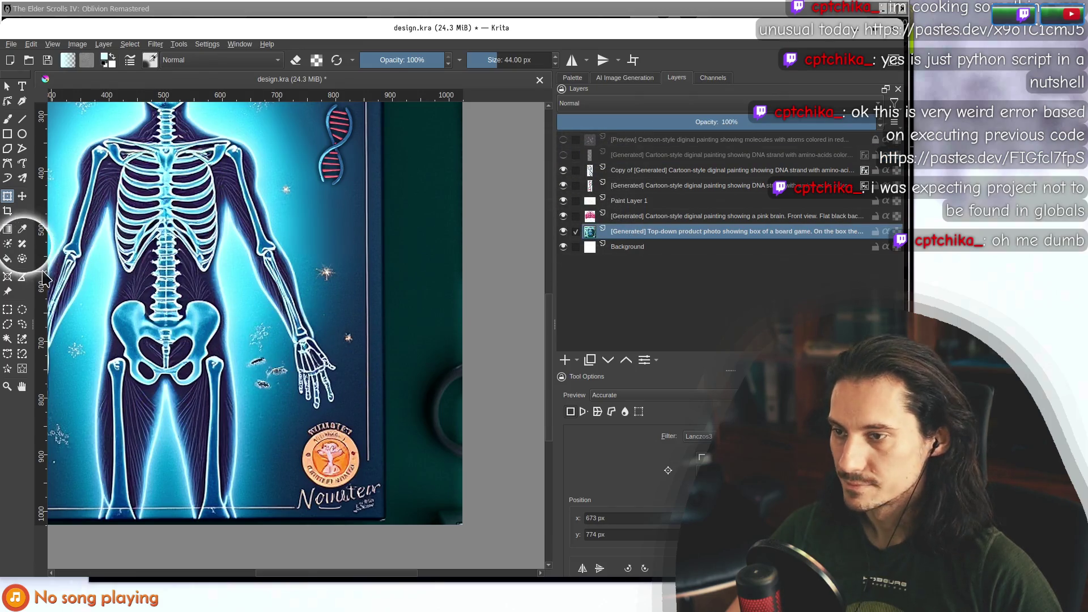
Smart-patch the stray marks near the pelvis, then show the DNA layer again.
left_click(22, 243)
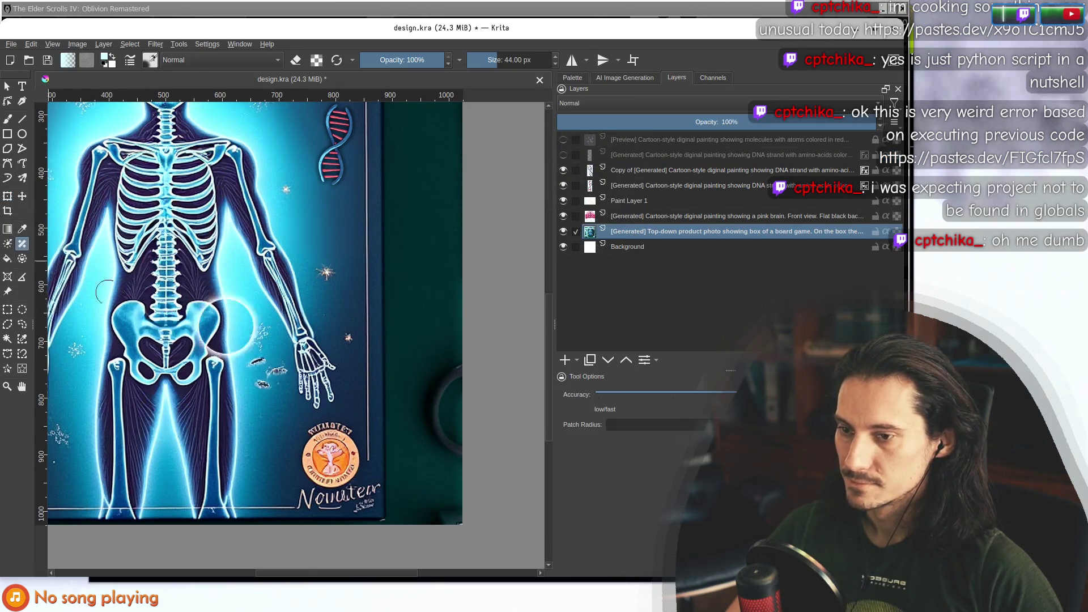
scroll(251, 327, "up", 2)
mouse_move(272, 333)
left_mouse_down()
mouse_move(261, 381)
mouse_move(267, 392)
mouse_move(297, 395)
mouse_move(283, 430)
mouse_move(292, 443)
left_mouse_up()
scroll(318, 439, "down", 4)
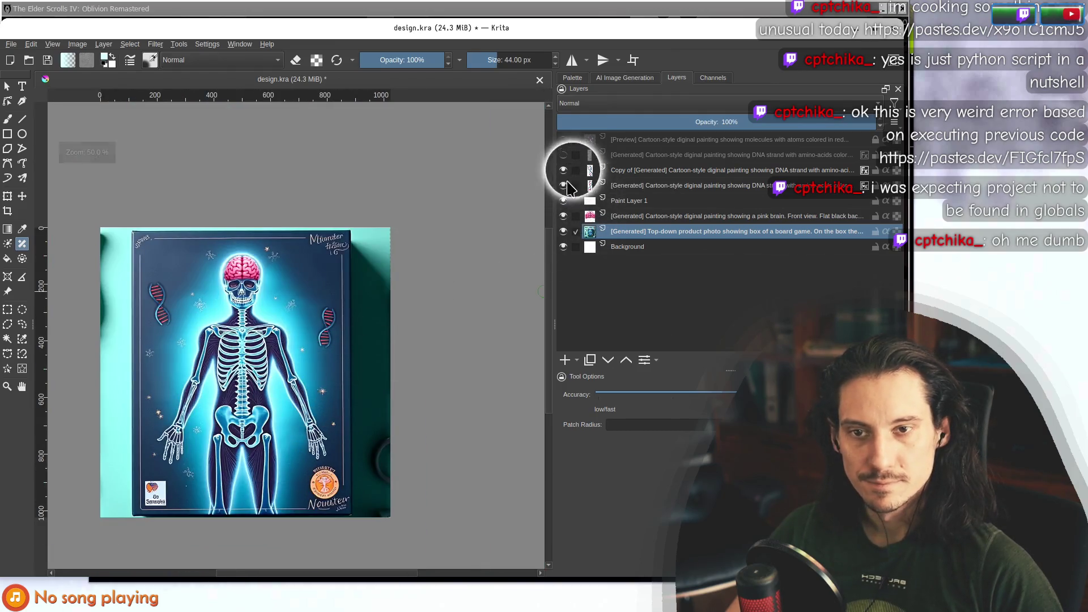
left_click(562, 155)
scroll(333, 429, "down", 1)
scroll(363, 352, "down", 2)
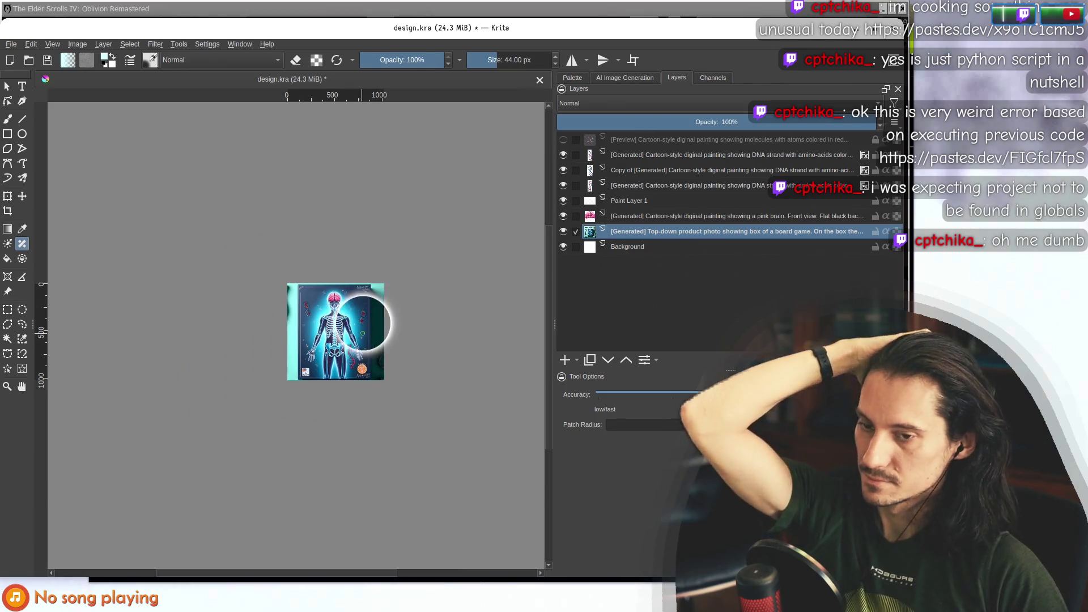
scroll(319, 334, "up", 10)
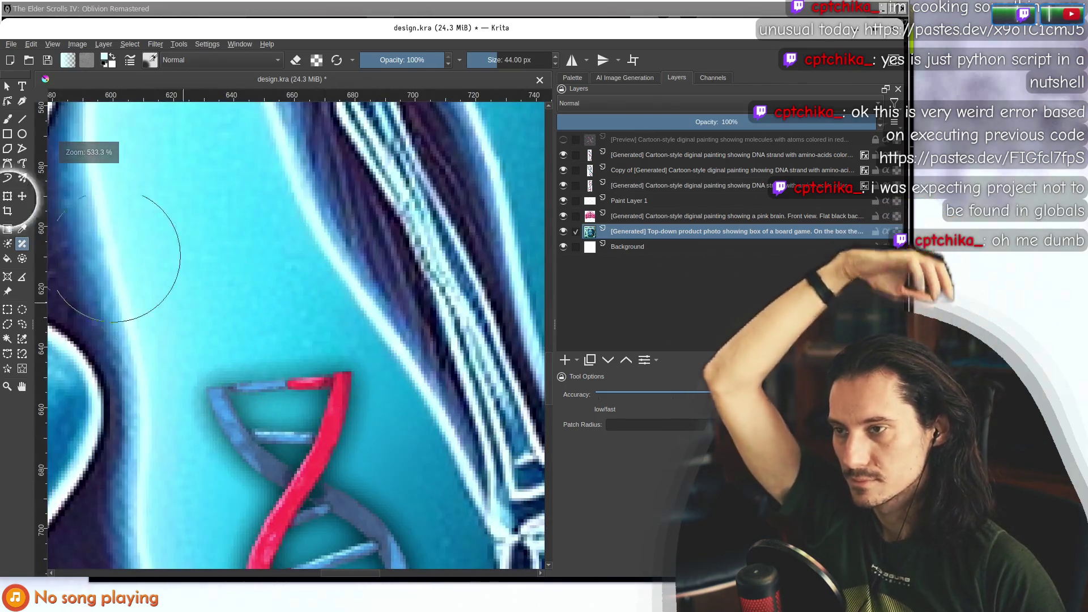
Switch to the Freehand Brush with a 25 px eraser preset on the DNA strand layer.
left_click(8, 119)
left_click(145, 59)
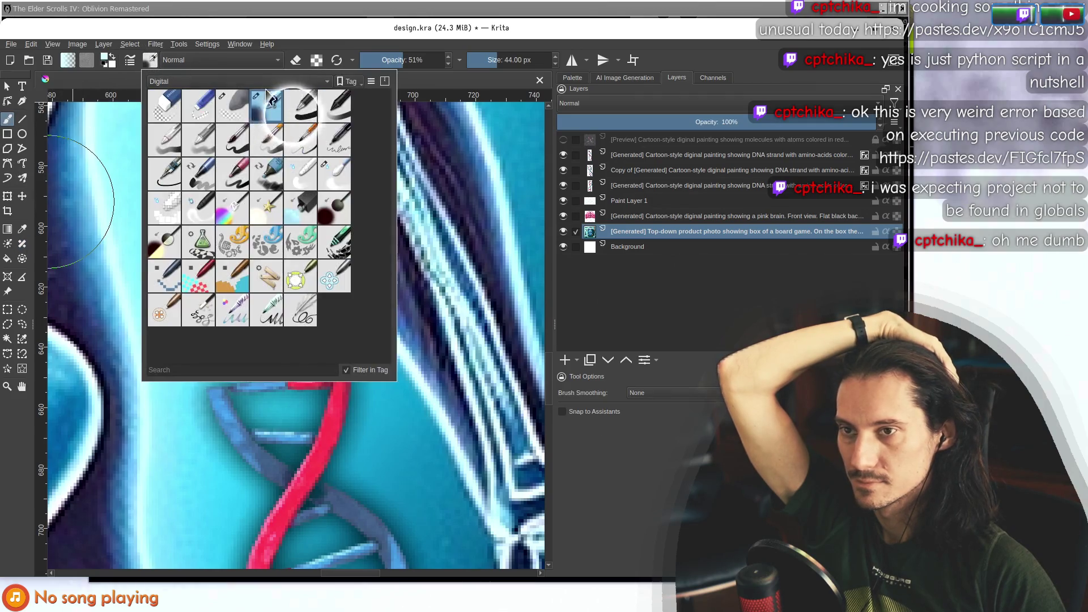
left_click(201, 111)
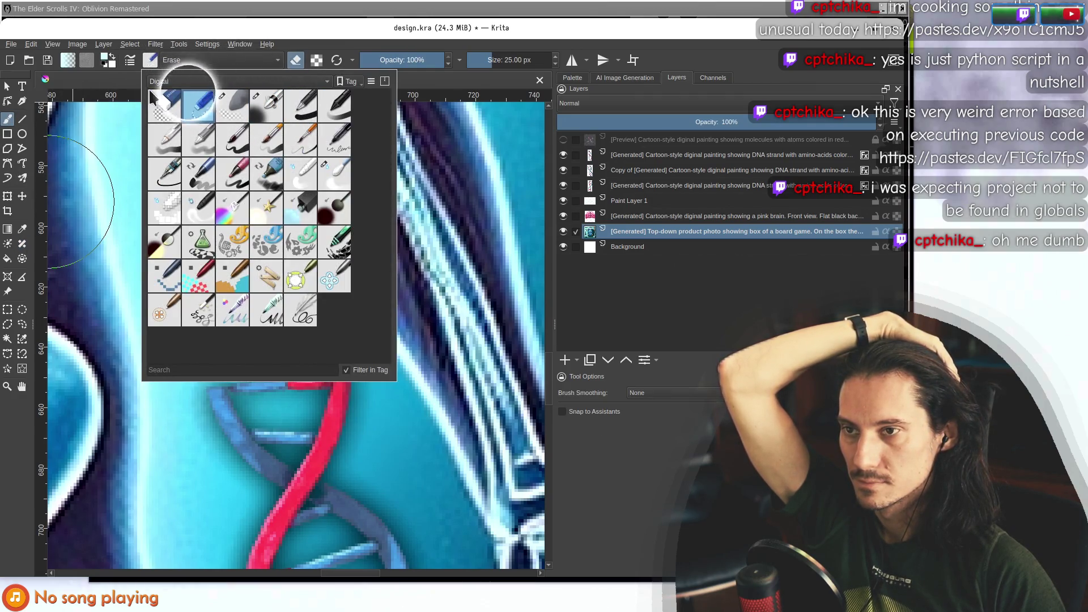
left_click(253, 26)
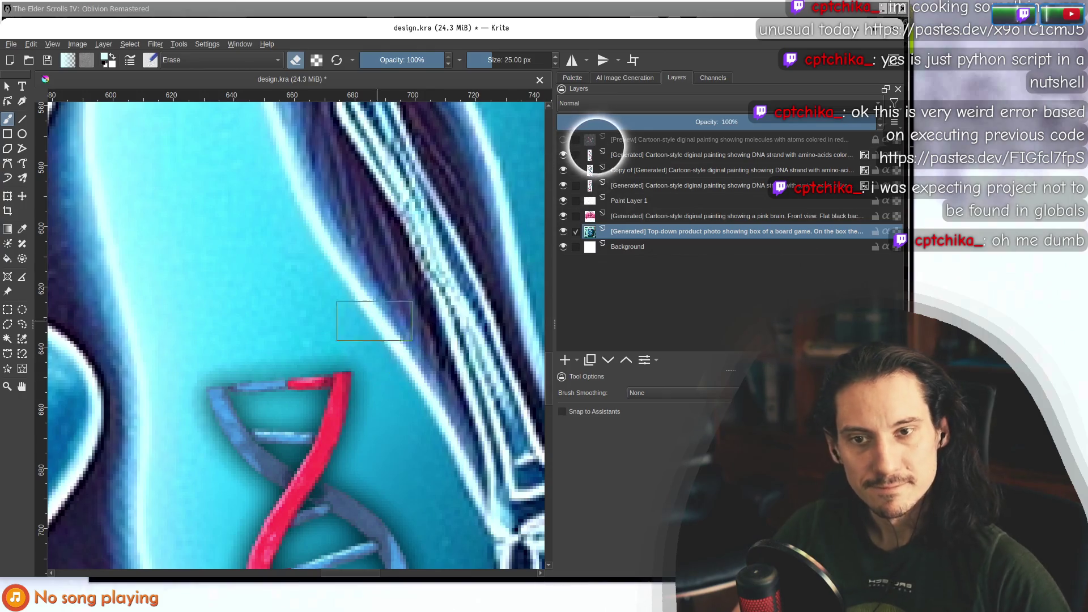
left_click(638, 157)
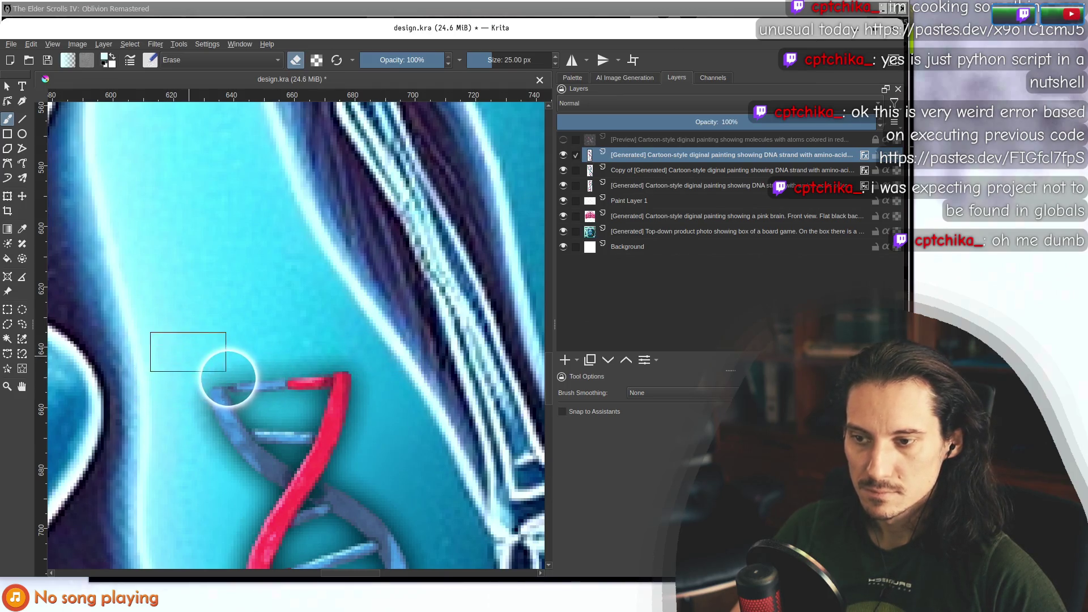
Erase the ragged top strand ends of the small helix.
scroll(228, 378, "down", 8)
scroll(221, 414, "up", 8)
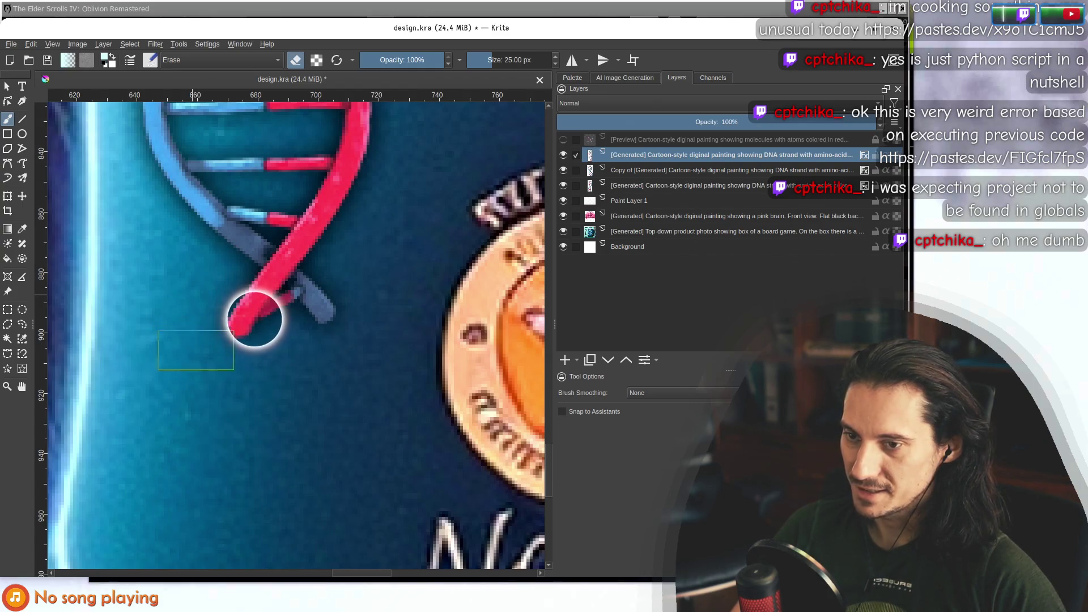
scroll(271, 313, "down", 5)
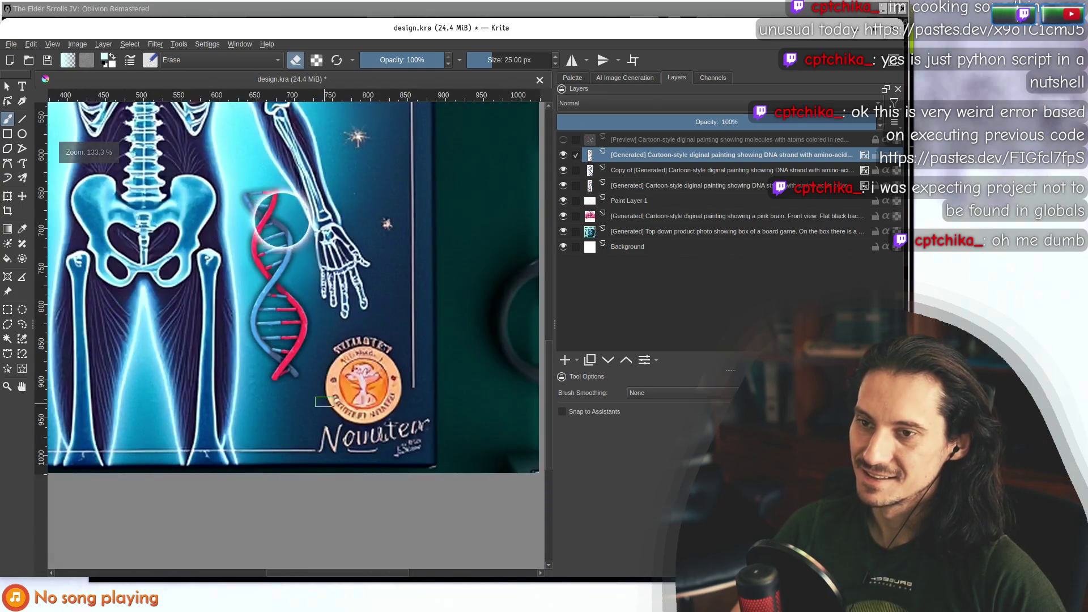
scroll(282, 221, "up", 6)
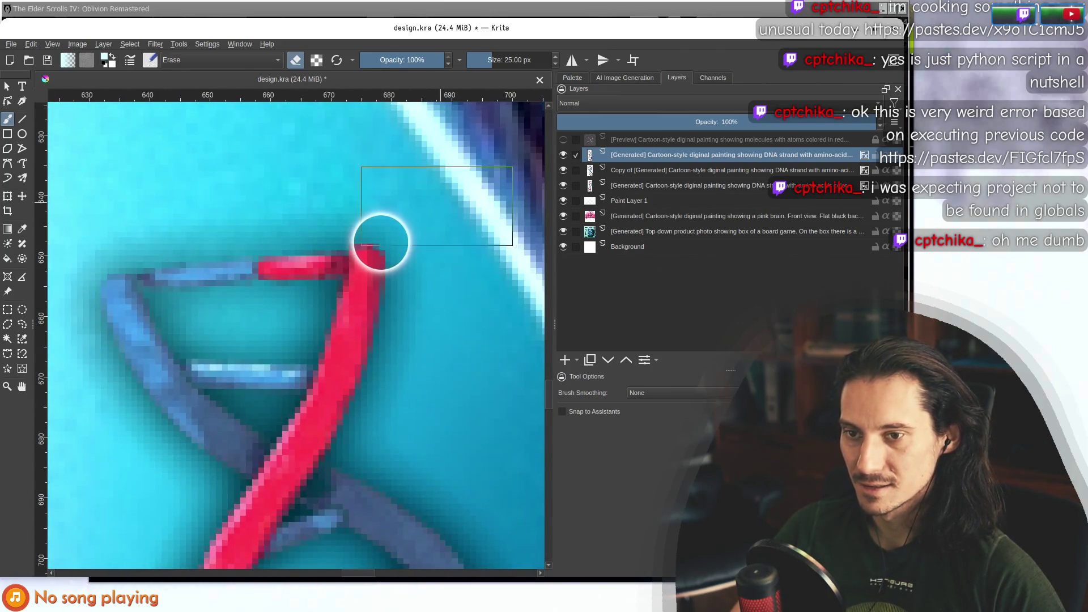
scroll(345, 262, "left", 5)
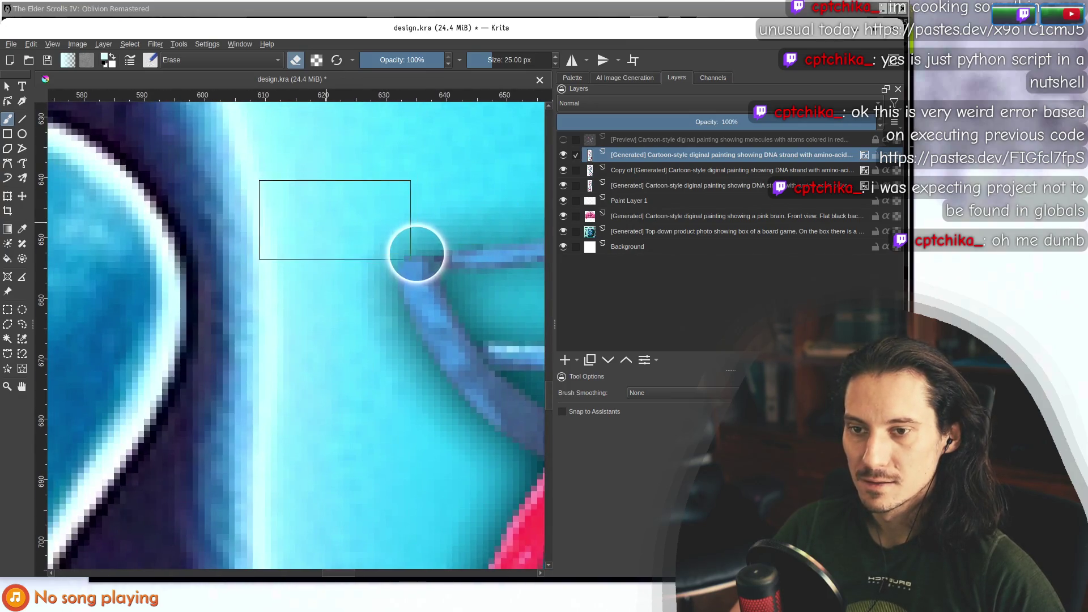
scroll(415, 255, "down", 6)
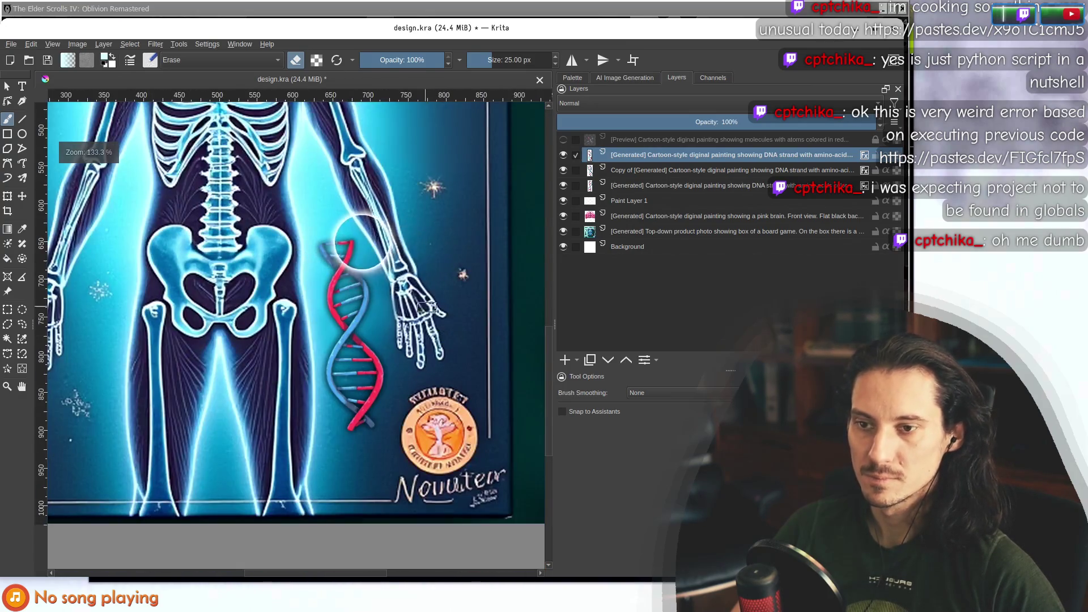
scroll(363, 242, "down", 3)
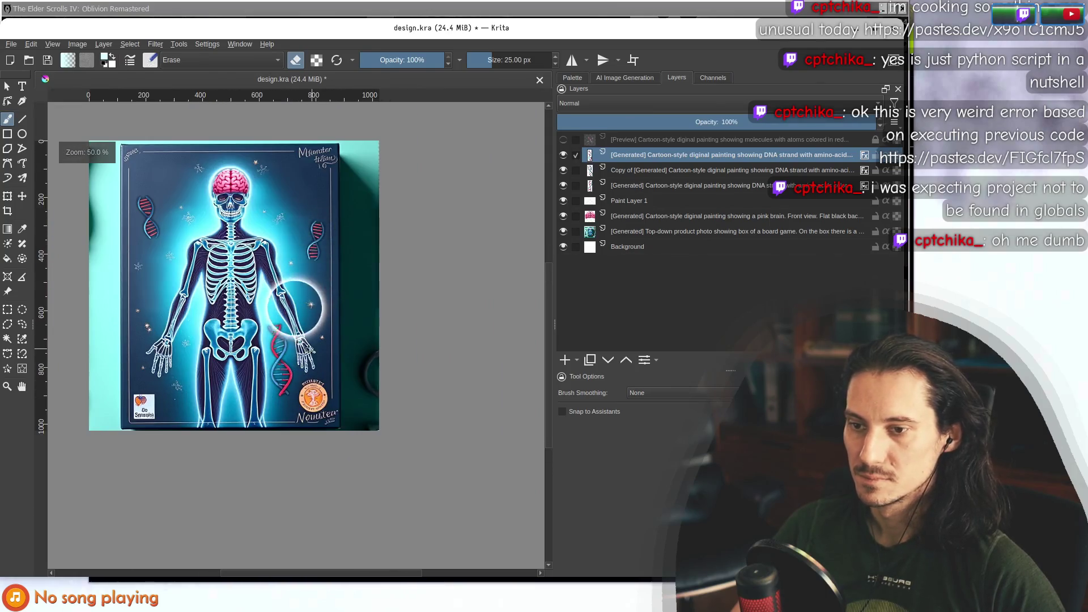
scroll(295, 307, "up", 8)
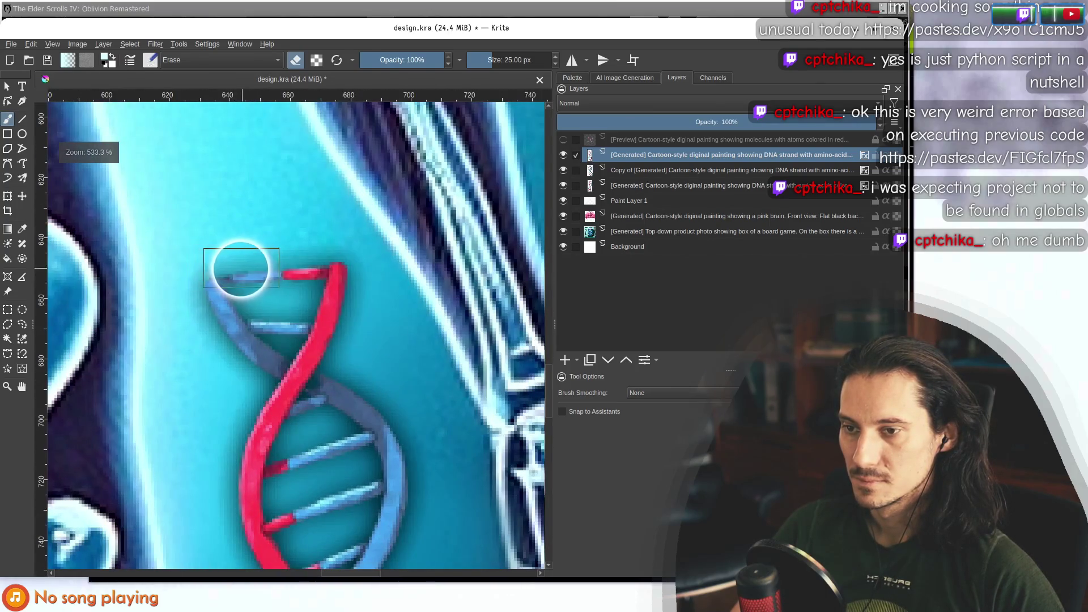
scroll(251, 276, "down", 5)
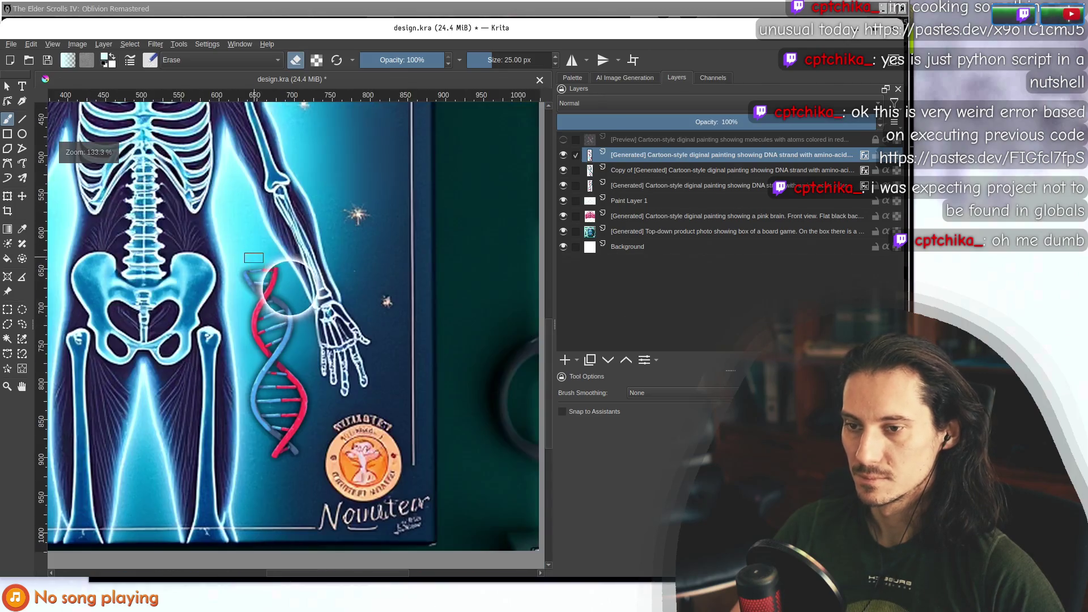
scroll(256, 292, "up", 5)
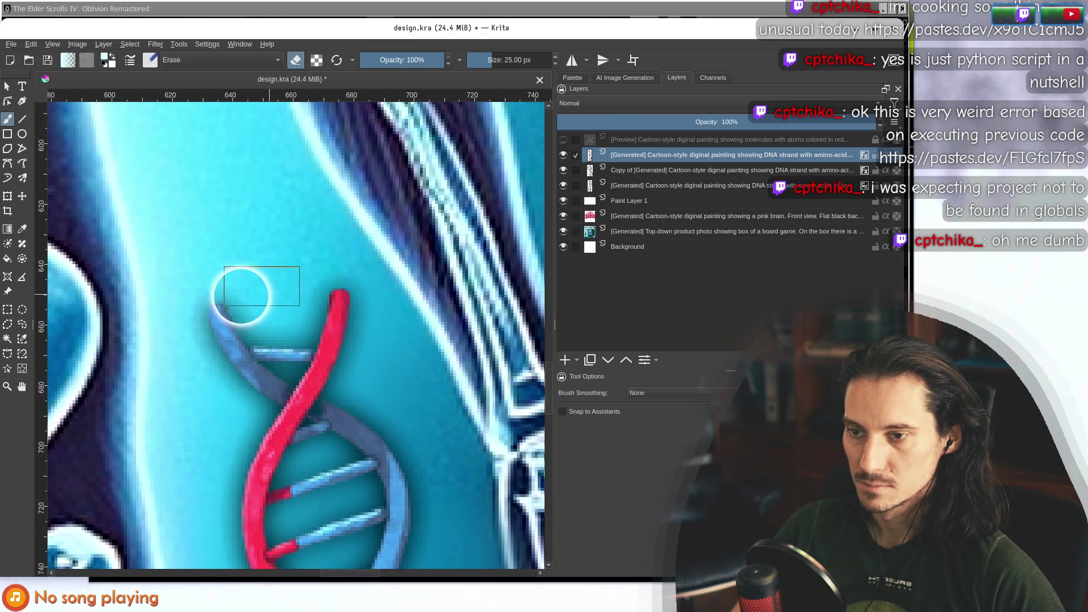
scroll(241, 295, "down", 5)
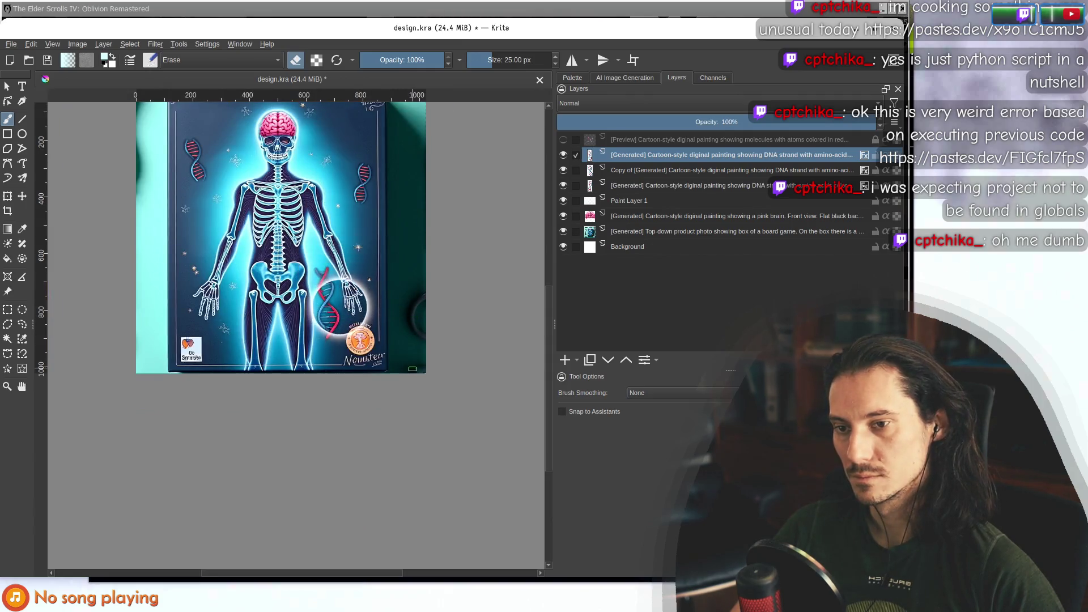
Return to the AI Image Generation panel showing the eight molecule results.
scroll(339, 272, "down", 2)
scroll(340, 266, "up", 2)
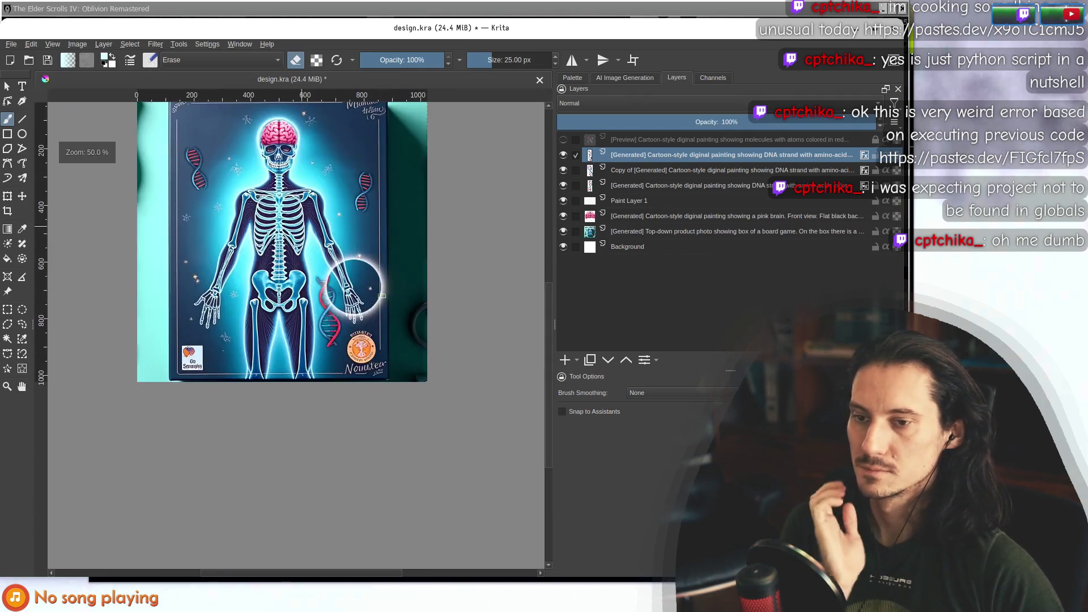
scroll(343, 266, "down", 3)
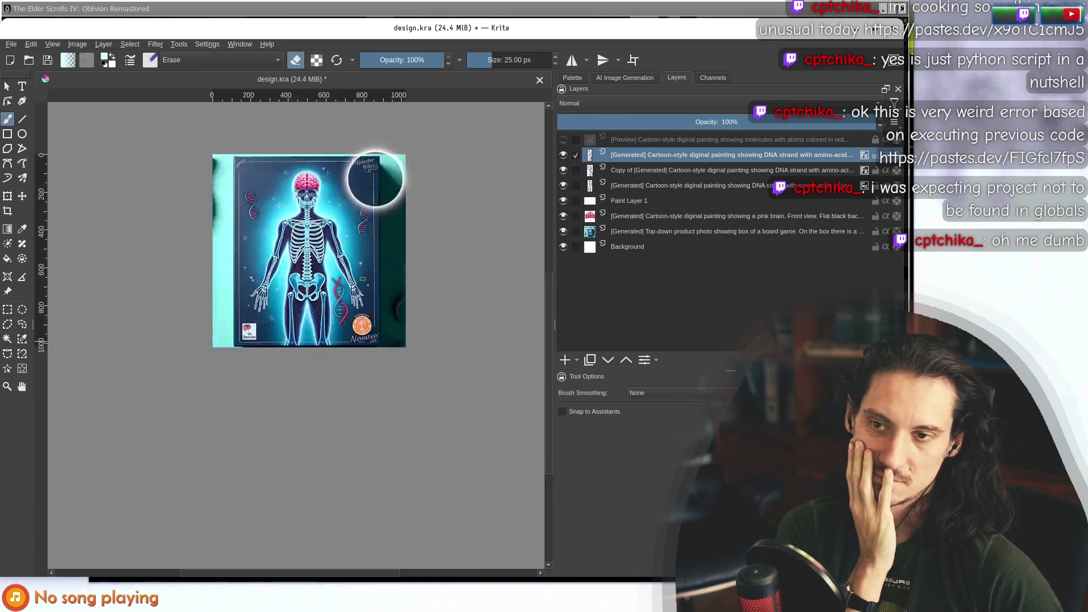
scroll(376, 267, "up", 1)
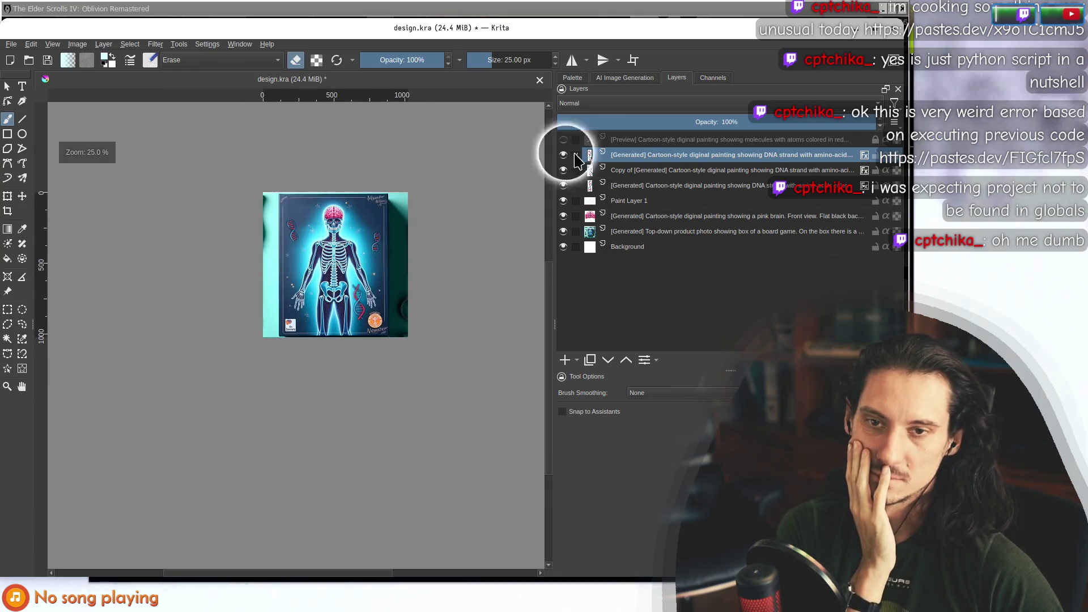
left_click(608, 80)
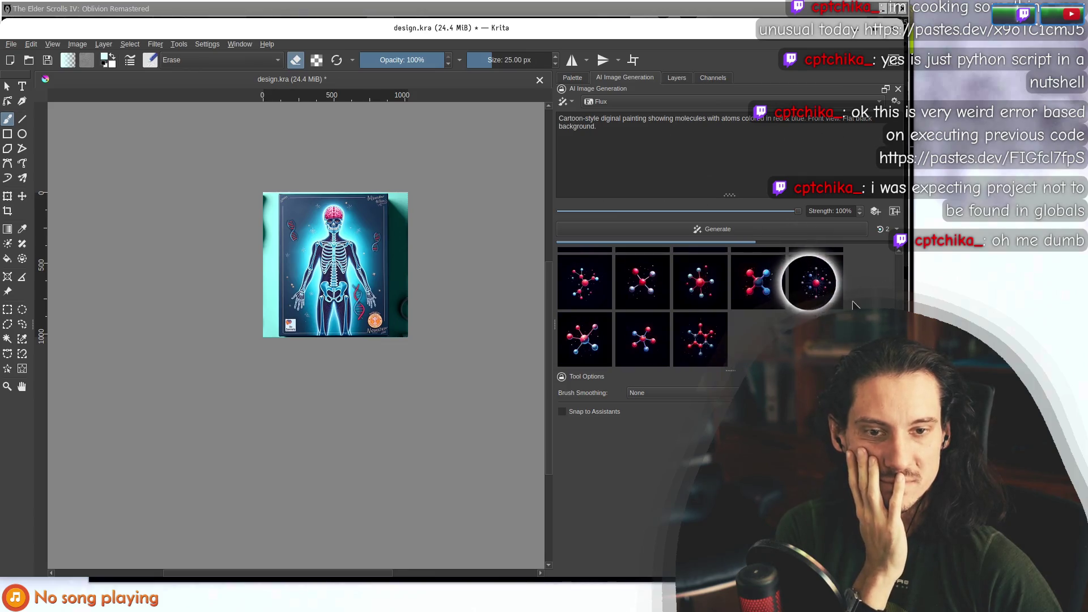
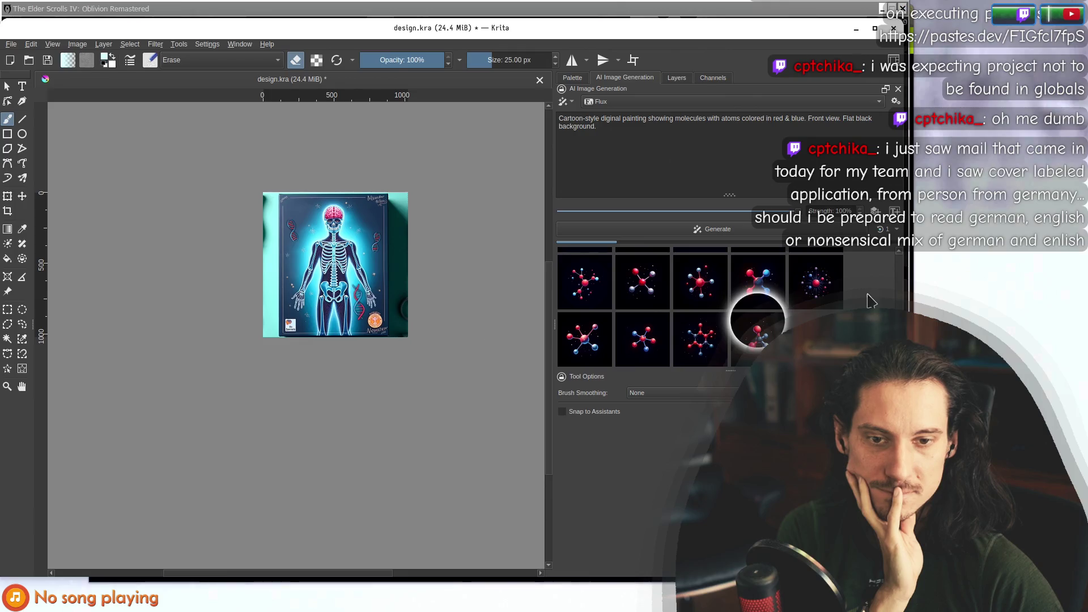
Preview the hexagonal, four-armed and other generated molecule results on the canvas.
scroll(871, 301, "up", 1)
scroll(870, 301, "up", 1)
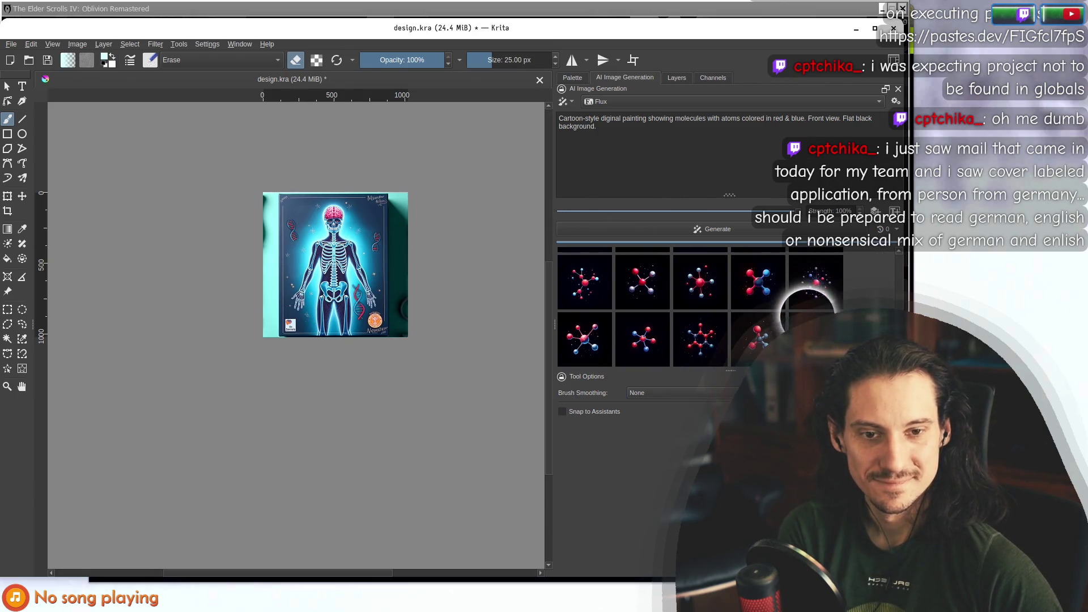
left_click(622, 335)
scroll(352, 250, "up", 3)
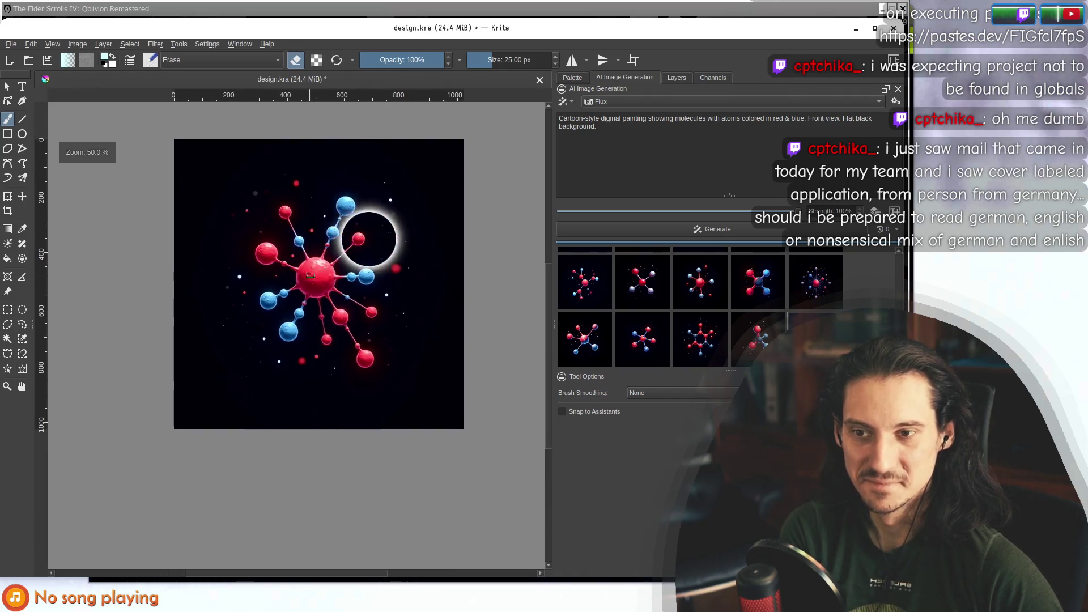
left_click(701, 340)
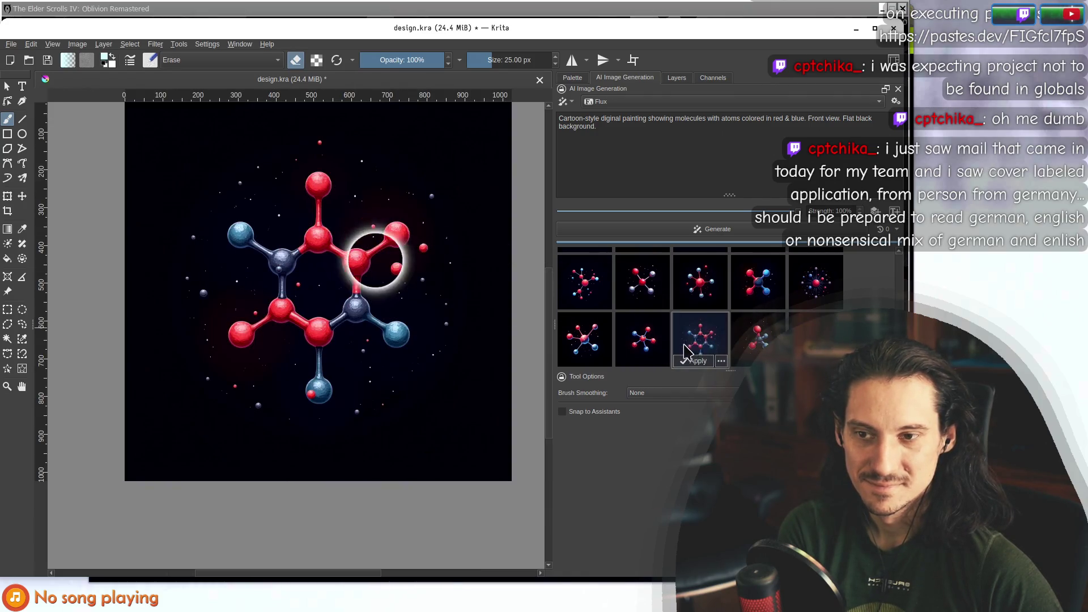
scroll(701, 340, "up", 5)
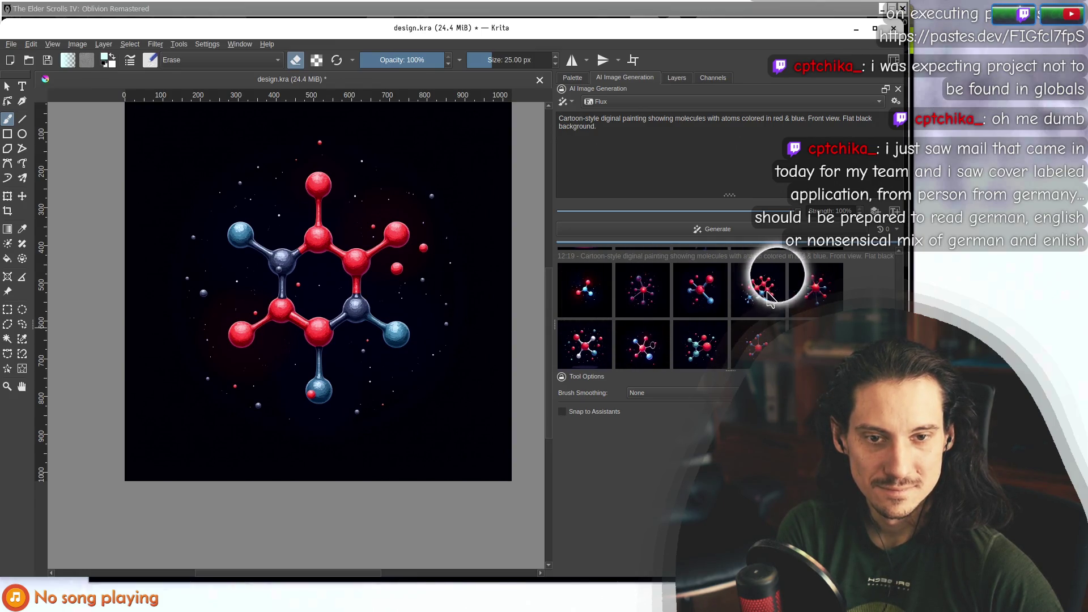
scroll(831, 294, "down", 1)
left_click(812, 309)
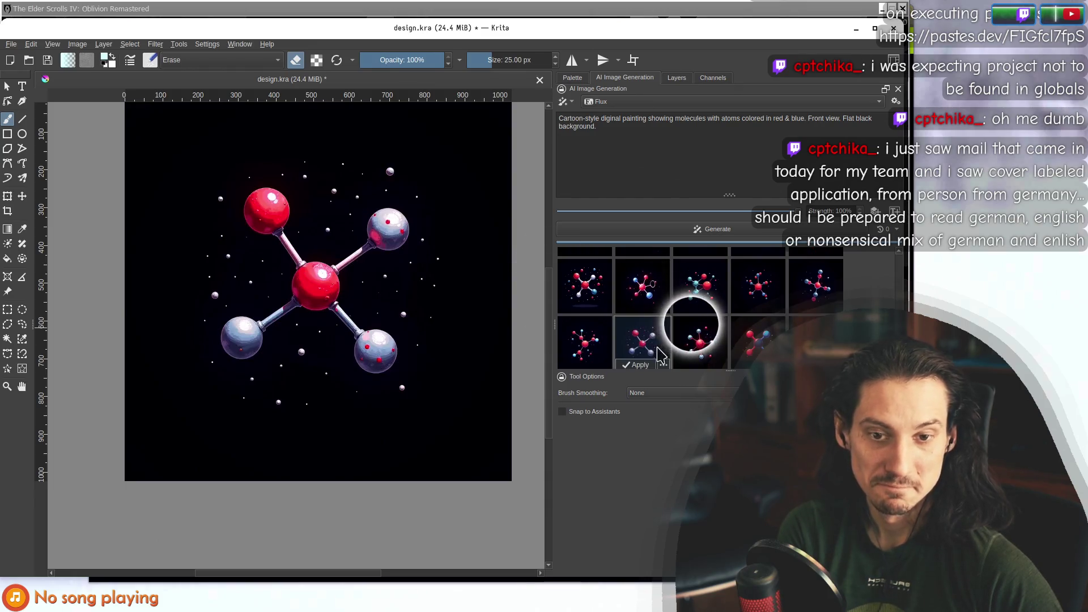
left_click(699, 340)
left_click(757, 339)
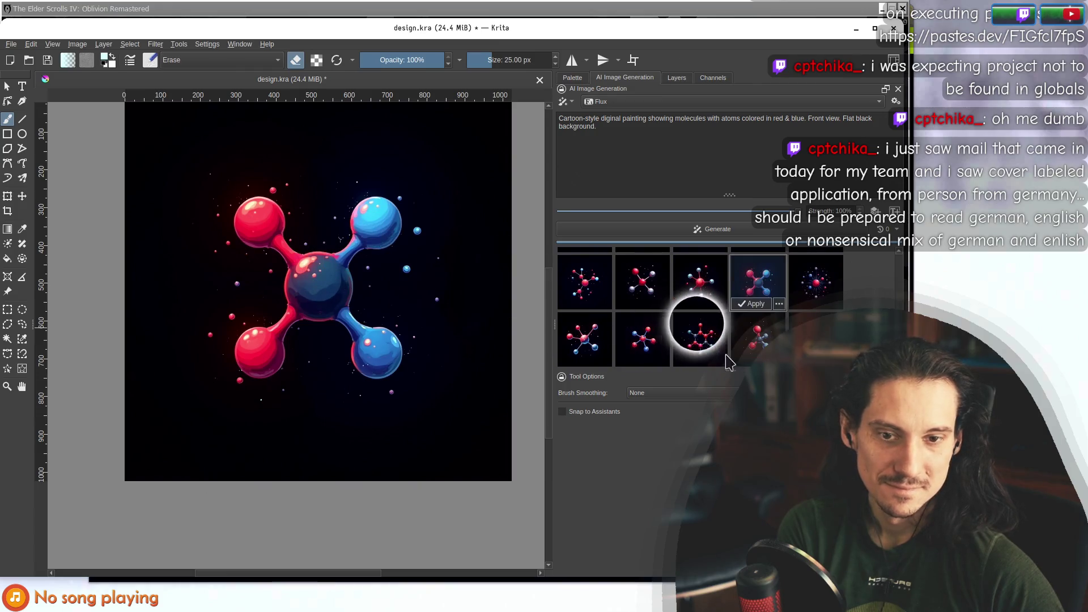
Apply the hexagonal red-and-blue molecule result as a new generated layer.
left_click(701, 342)
left_click(590, 317)
left_click(640, 317)
left_click(685, 317)
key("plus")
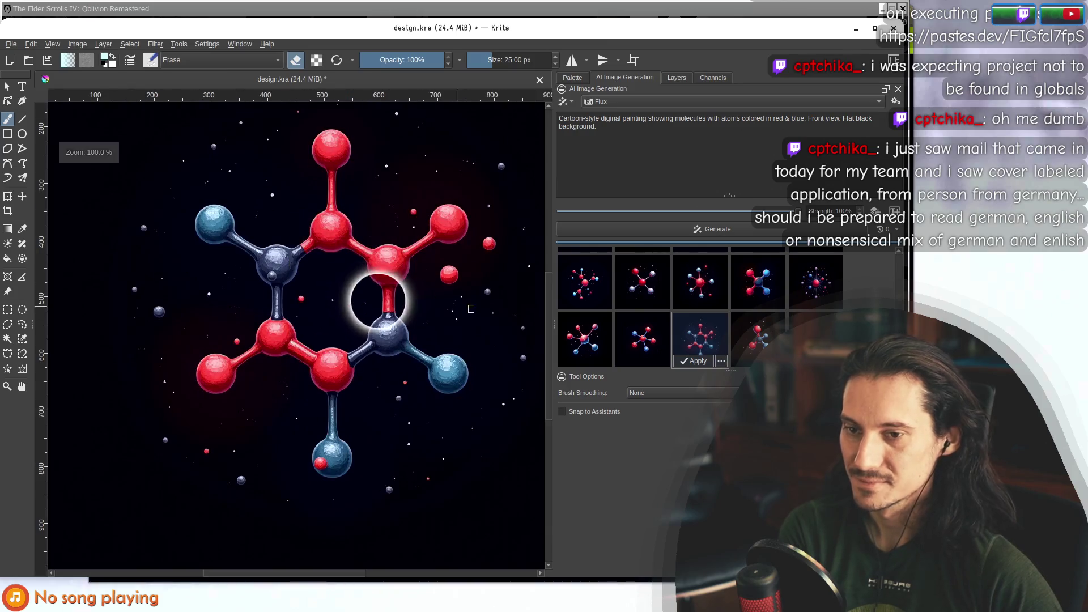
double_click(701, 342)
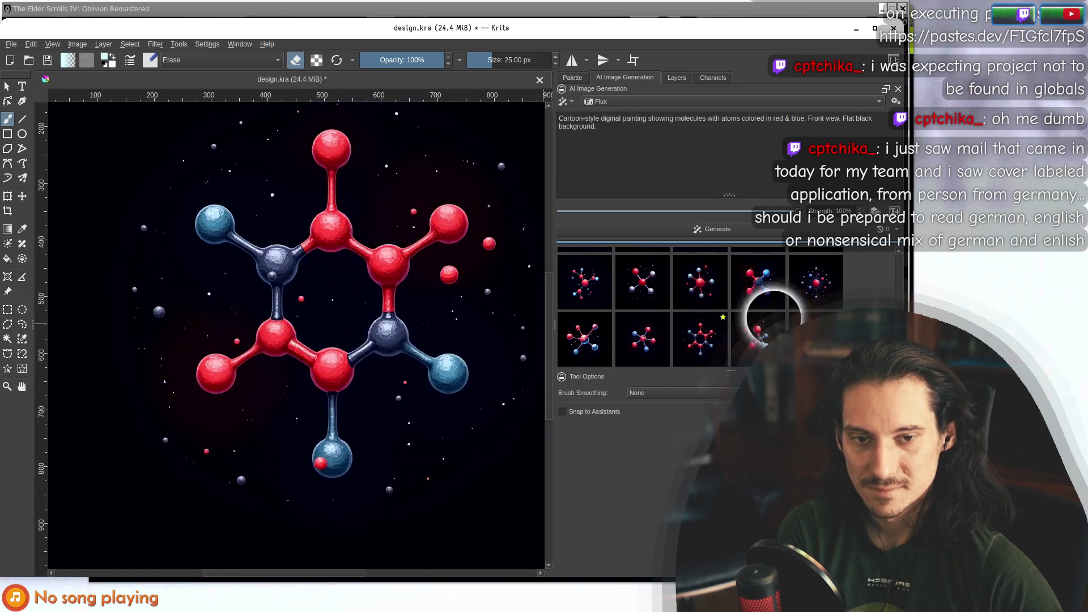
left_click(720, 226)
Zoom out, centre the view and select the molecule with segmentation selection.
left_click(700, 171)
left_click(677, 83)
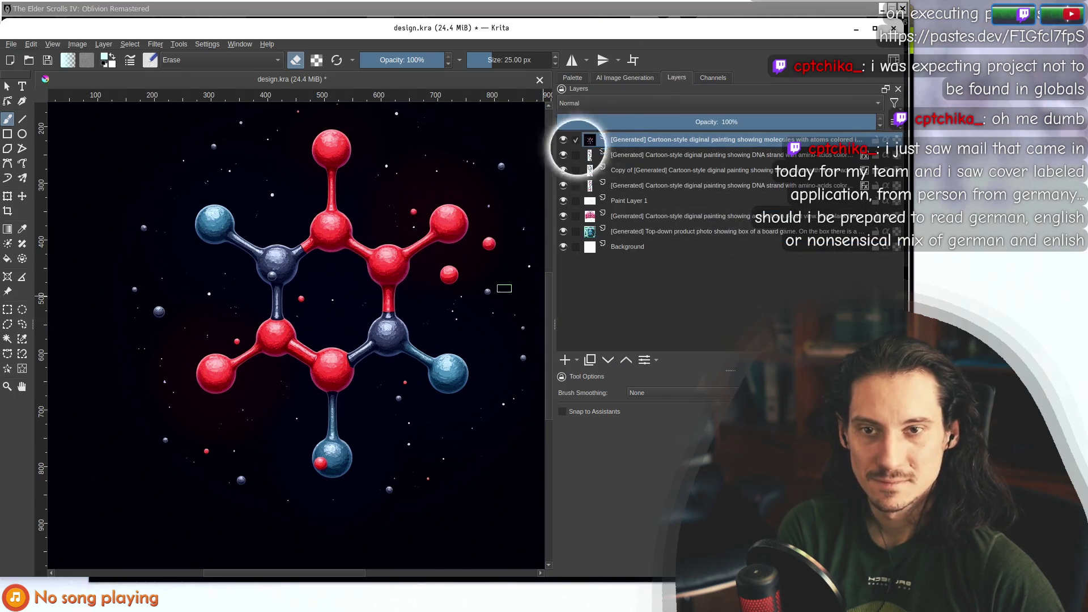
key("minus")
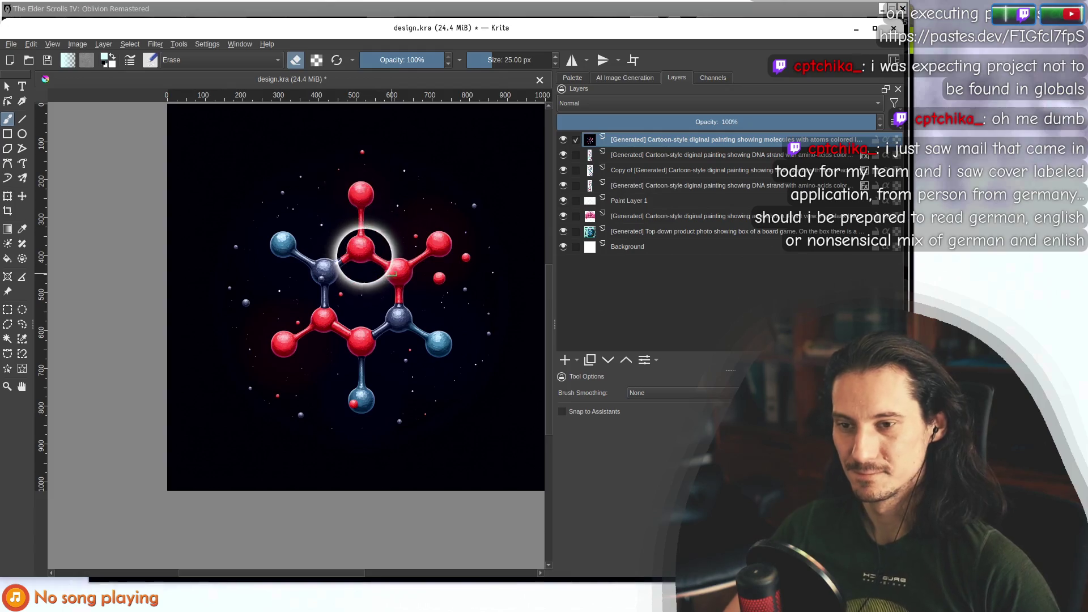
left_click_drag(359, 242, 307, 235)
left_click(22, 369)
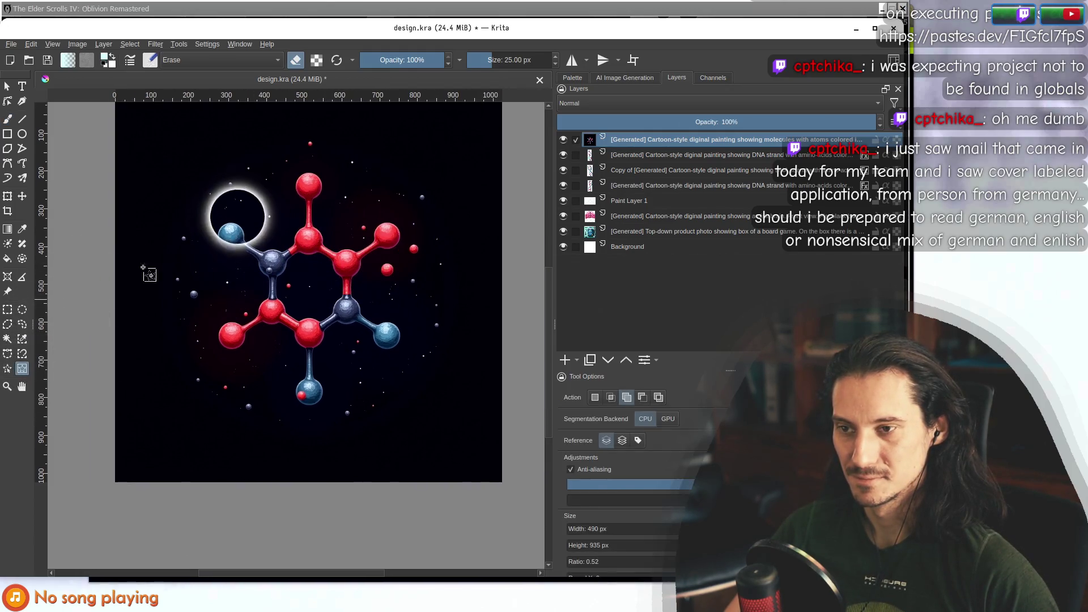
left_click_drag(205, 169, 429, 401)
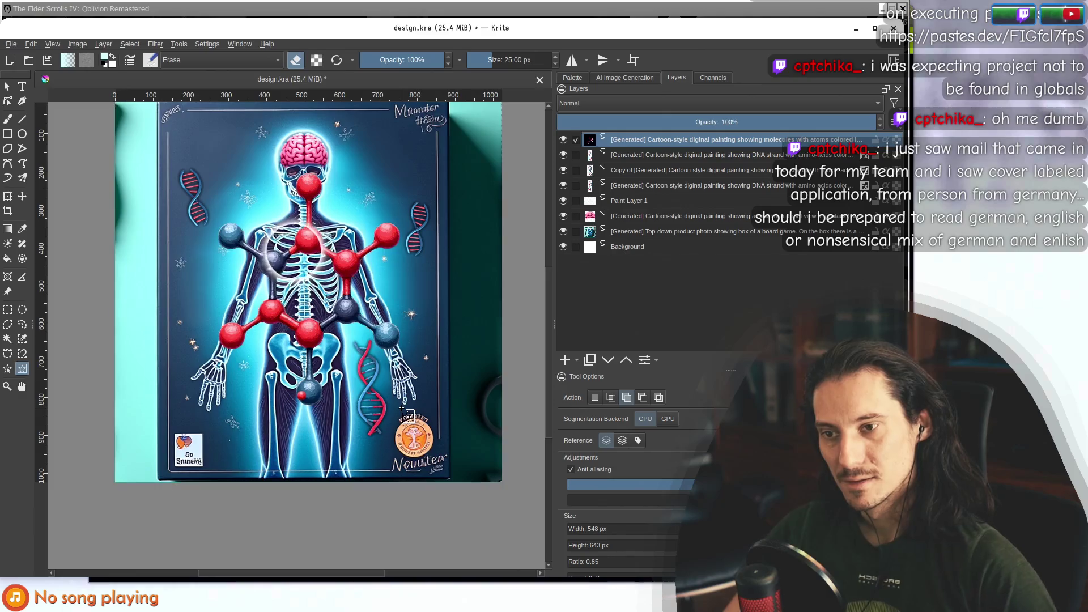
scroll(402, 410, "down", 3)
scroll(402, 409, "up", 3)
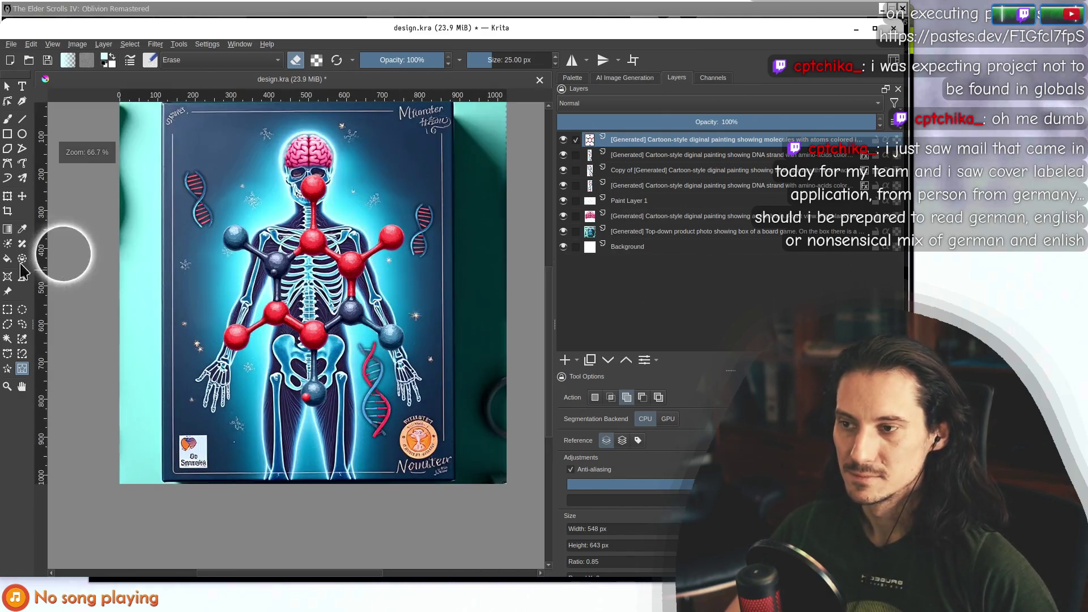
Scale the molecule down and place it beside the skeleton's raised left arm.
left_click(8, 196)
left_click_drag(406, 174, 246, 338)
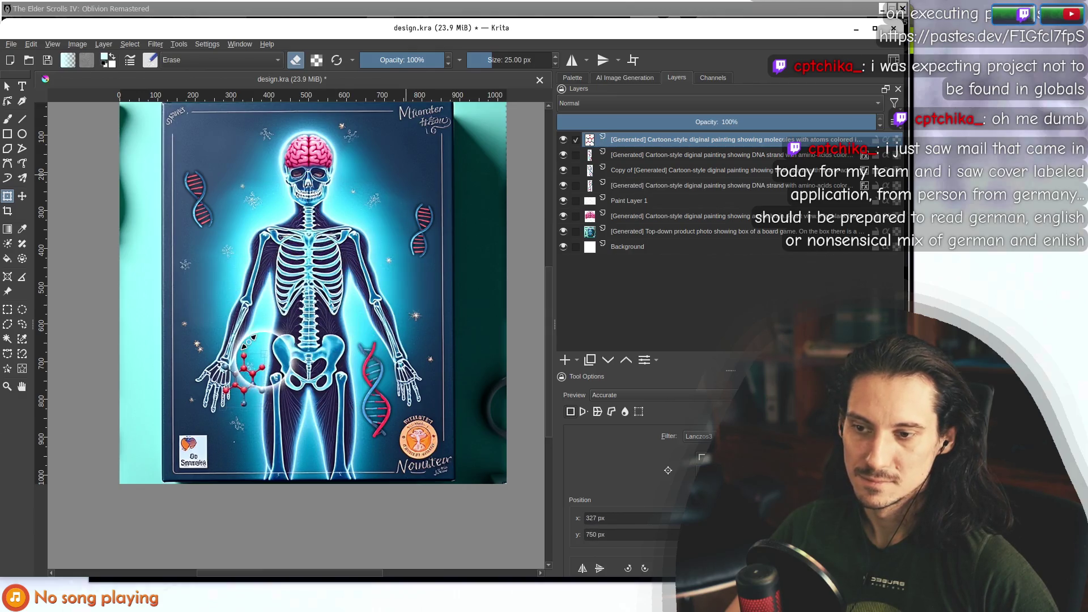
left_click_drag(248, 375, 207, 223)
scroll(222, 275, "up", 4)
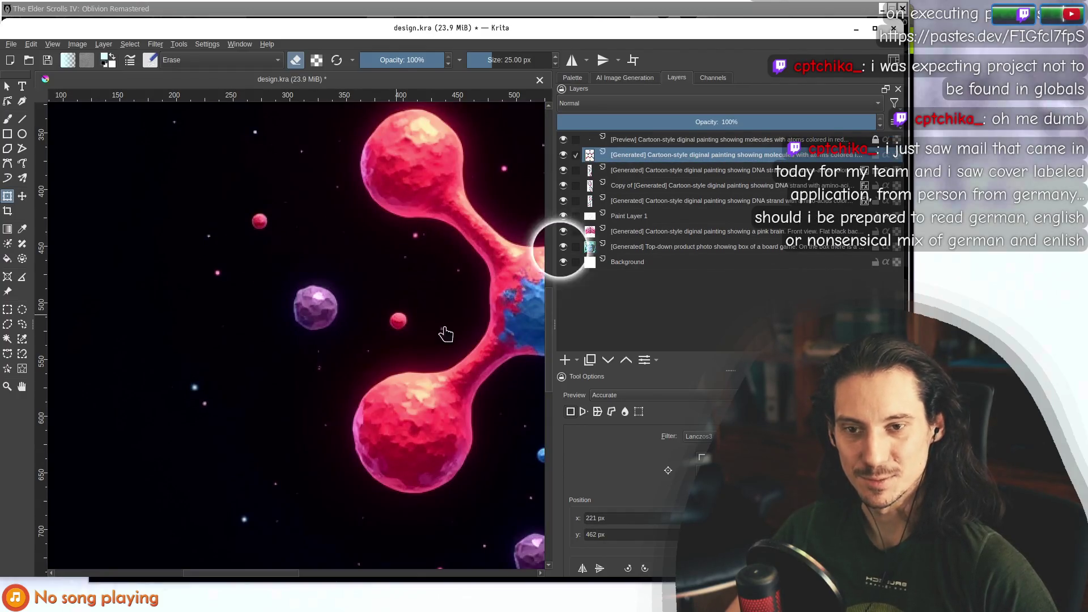
left_click(625, 78)
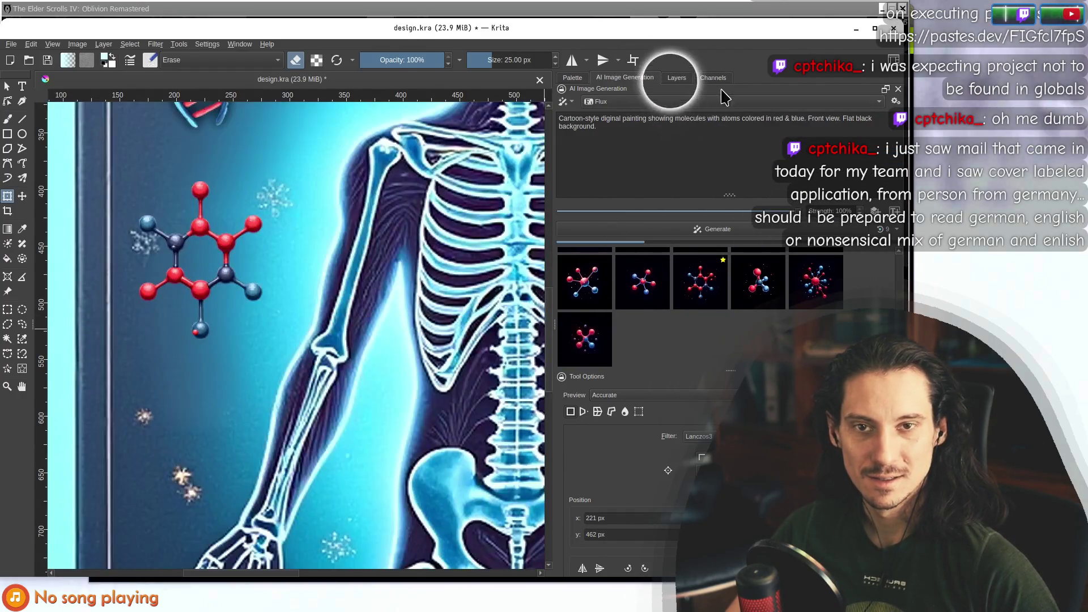
left_click(678, 79)
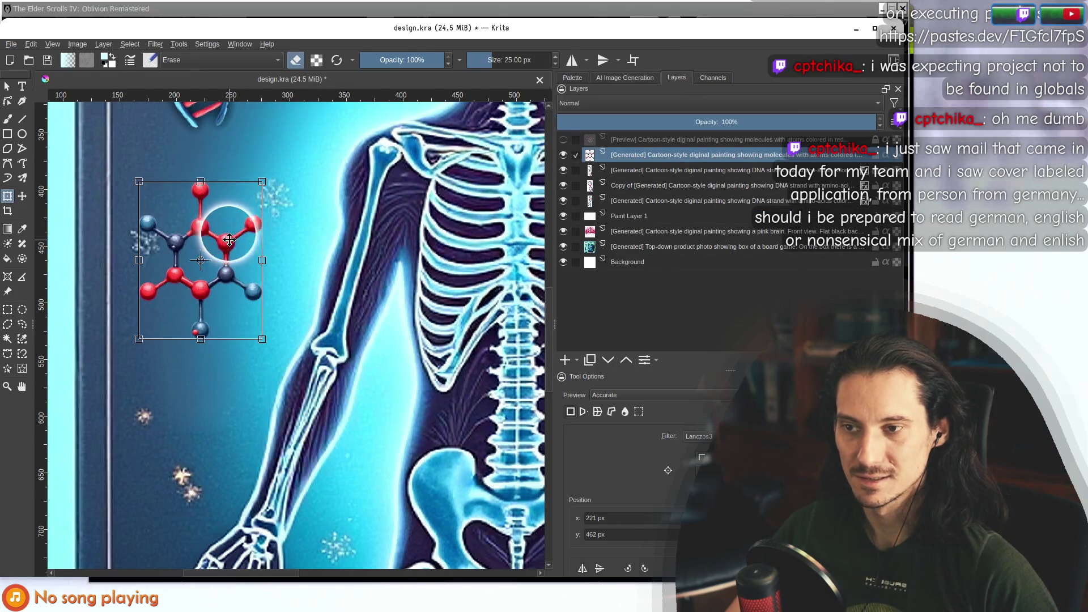
scroll(229, 240, "down", 4)
mouse_move(237, 255)
left_mouse_down()
mouse_move(318, 182)
mouse_move(356, 164)
mouse_move(364, 186)
mouse_move(287, 247)
left_mouse_up()
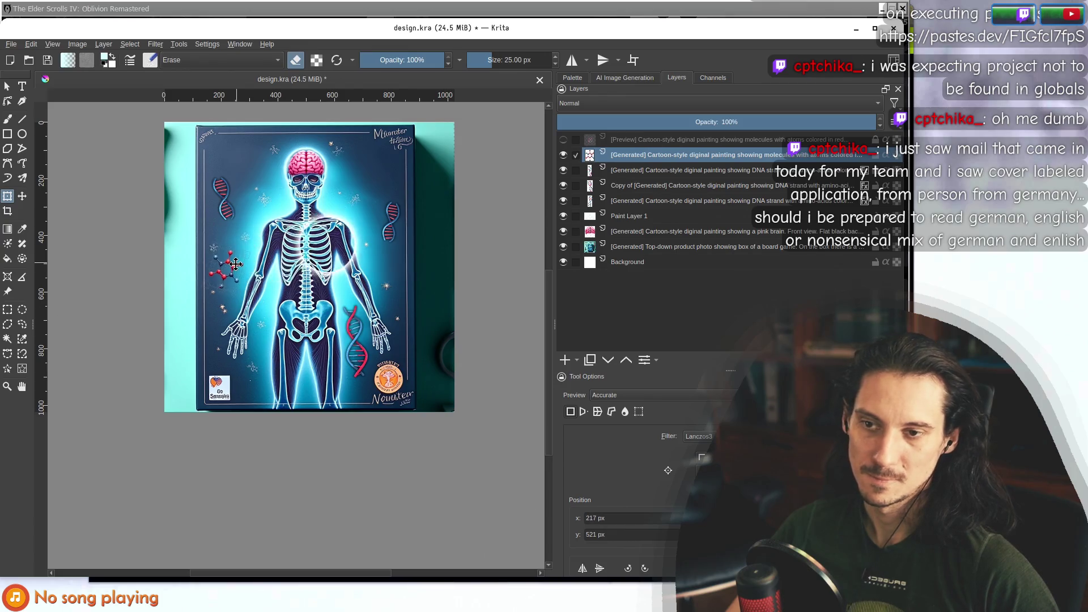
Make the box-cover artwork layer active and switch to the Smart Patch tool.
left_click(237, 265)
right_click(646, 158)
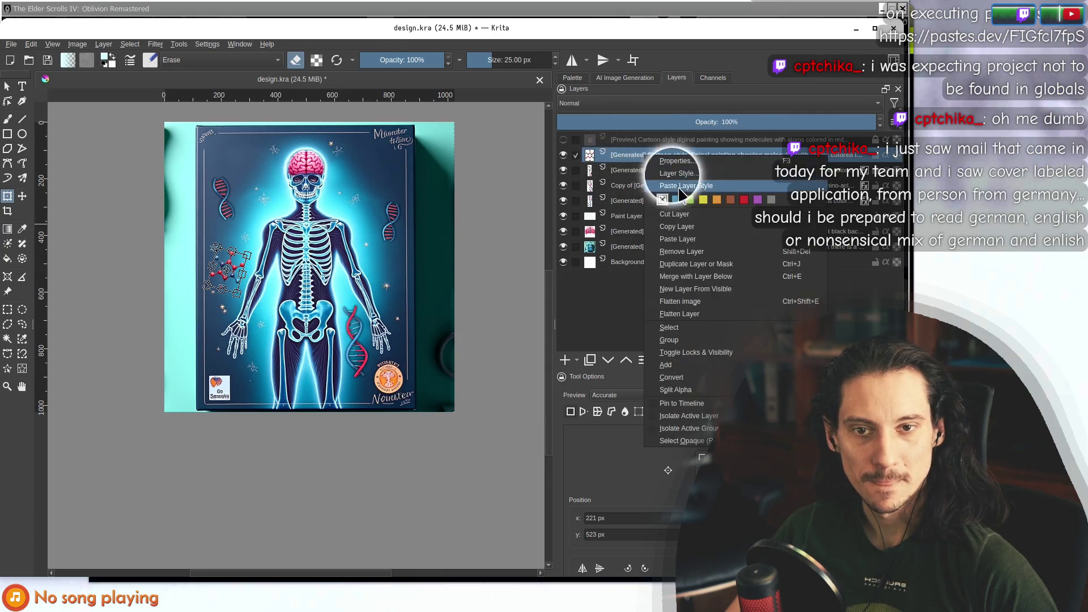
left_click(680, 193)
scroll(226, 283, "up", 4)
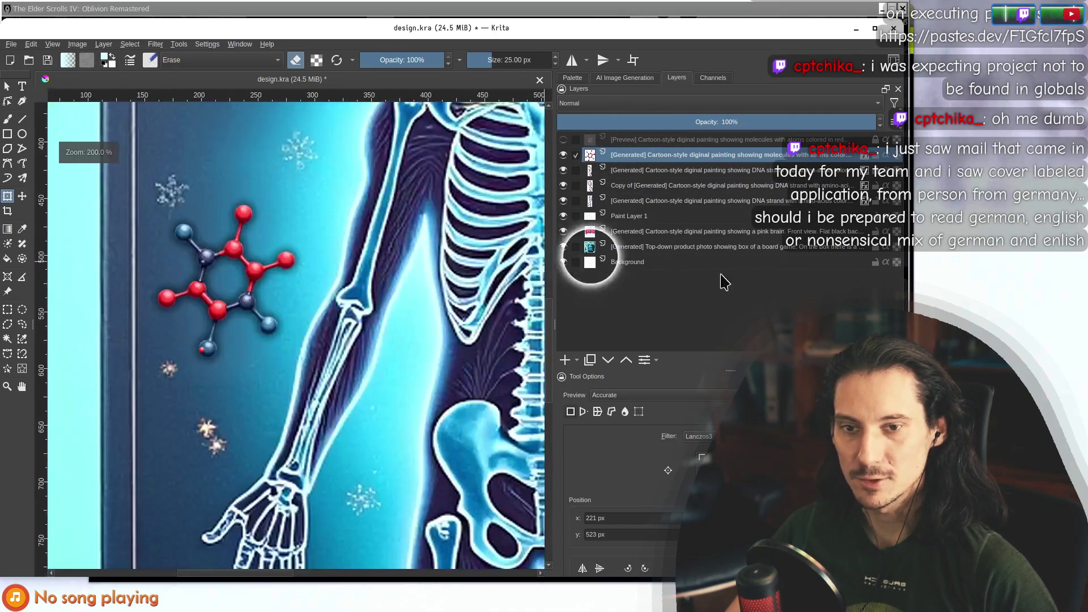
left_click(651, 248)
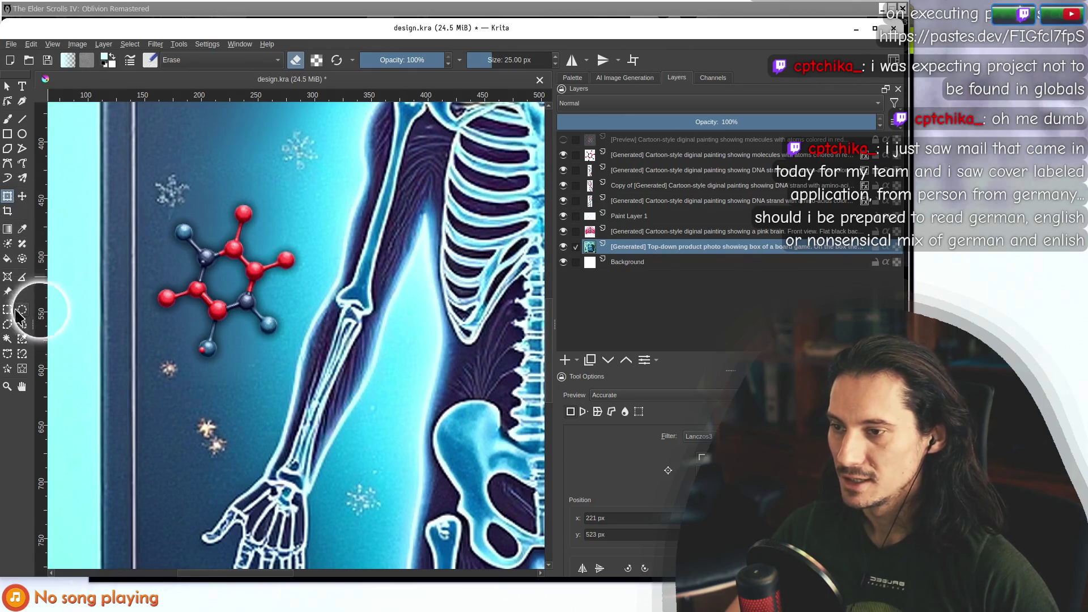
left_click(22, 244)
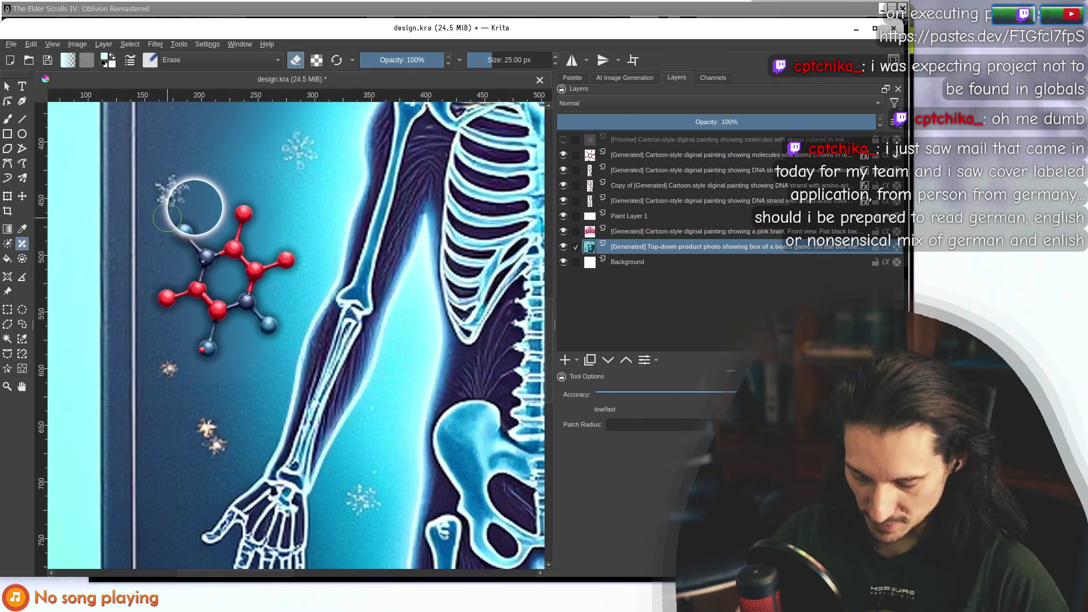
Patch out the sparkle above the molecule, two snowflakes below it, and sparkles near the hand.
left_click_drag(162, 182, 198, 199)
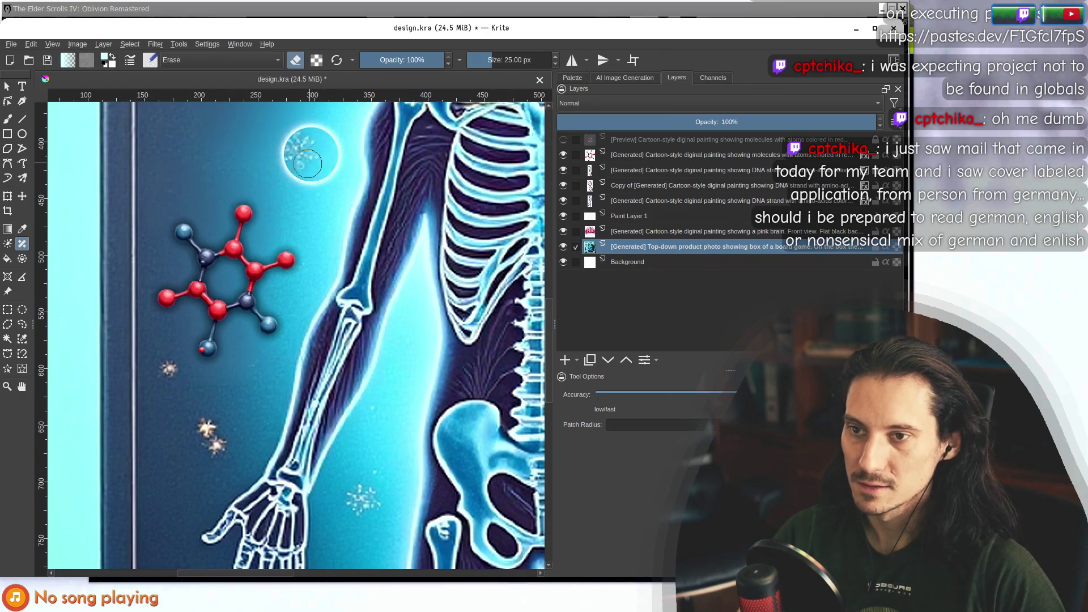
scroll(221, 314, "down", 3)
left_click(189, 308)
left_click(225, 366)
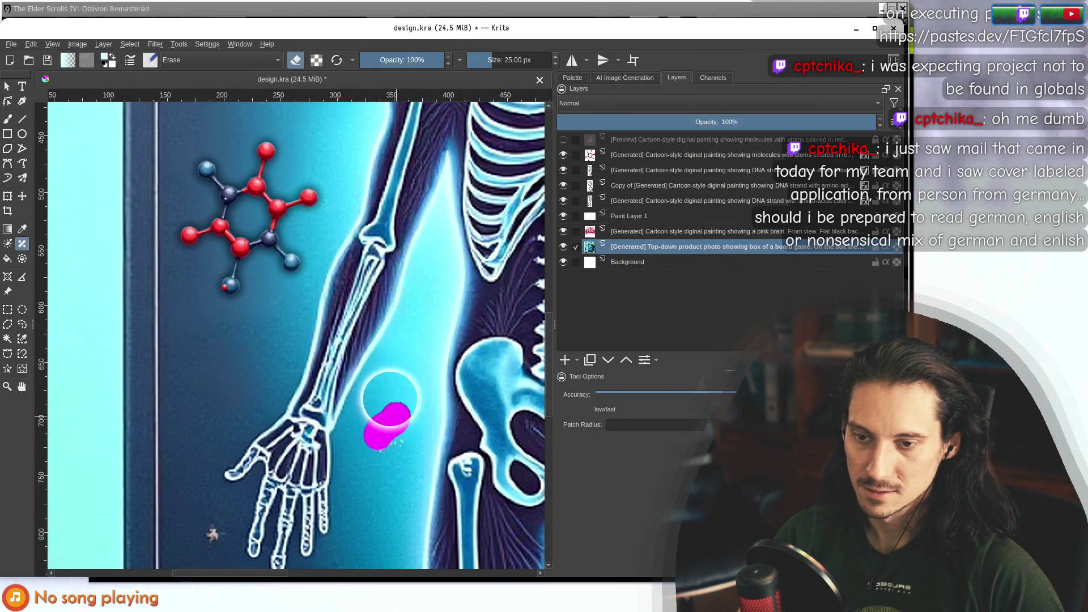
scroll(395, 416, "down", 3)
left_click(243, 397)
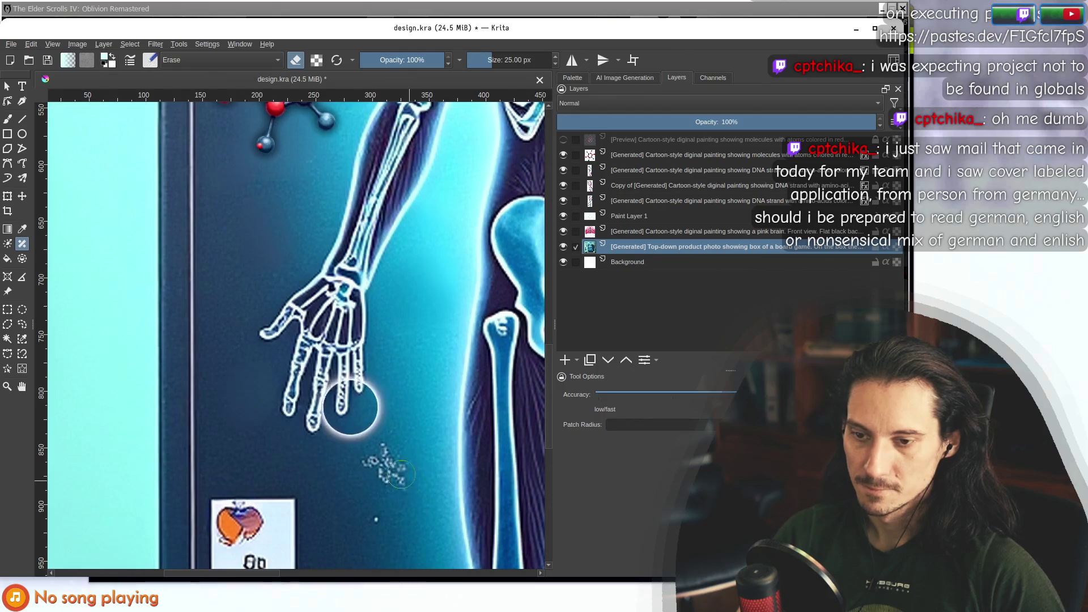
left_click_drag(350, 382, 334, 356)
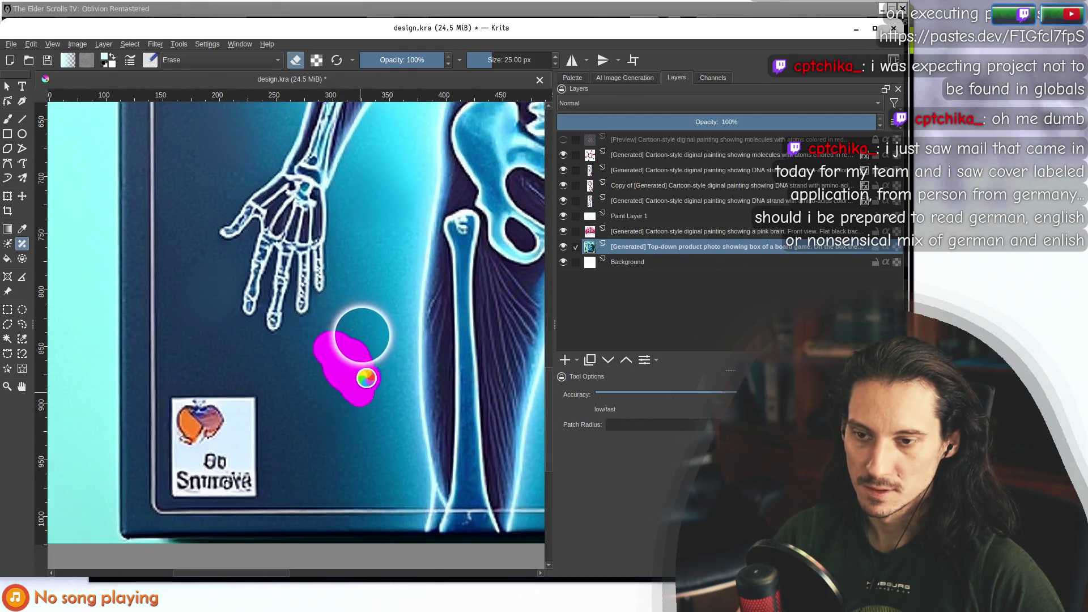
Patch out sparkles by the right hand and chest, the glowing sphere, snowflake and spot around the skull.
scroll(293, 340, "down", 5)
scroll(499, 281, "up", 4)
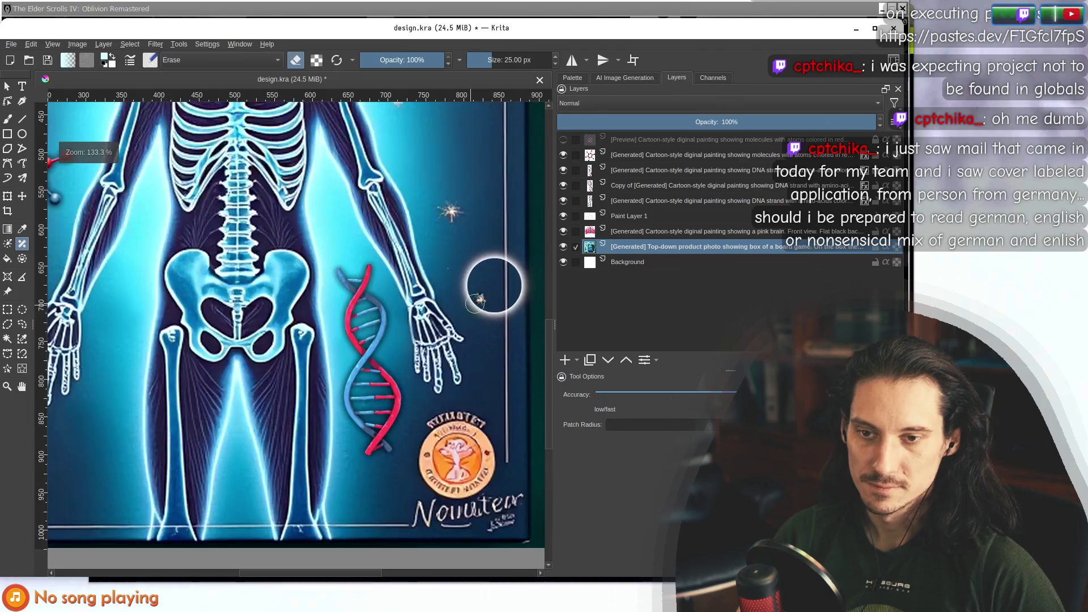
left_click(479, 299)
mouse_move(435, 214)
left_mouse_down()
mouse_move(453, 210)
mouse_move(448, 263)
left_mouse_up()
scroll(462, 209, "down", 5)
scroll(450, 235, "up", 4)
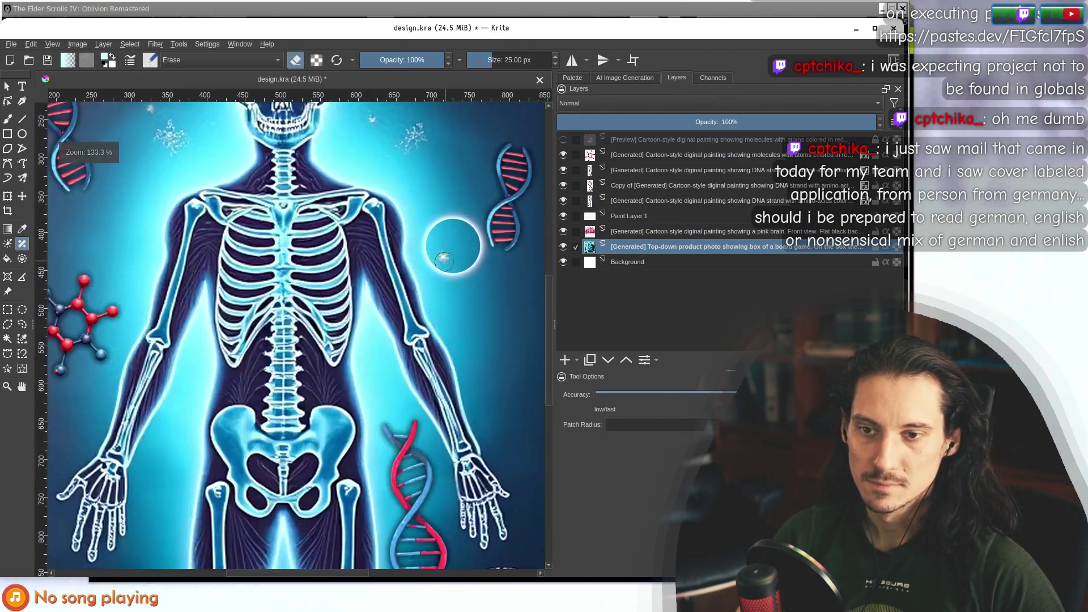
left_click_drag(437, 214, 445, 270)
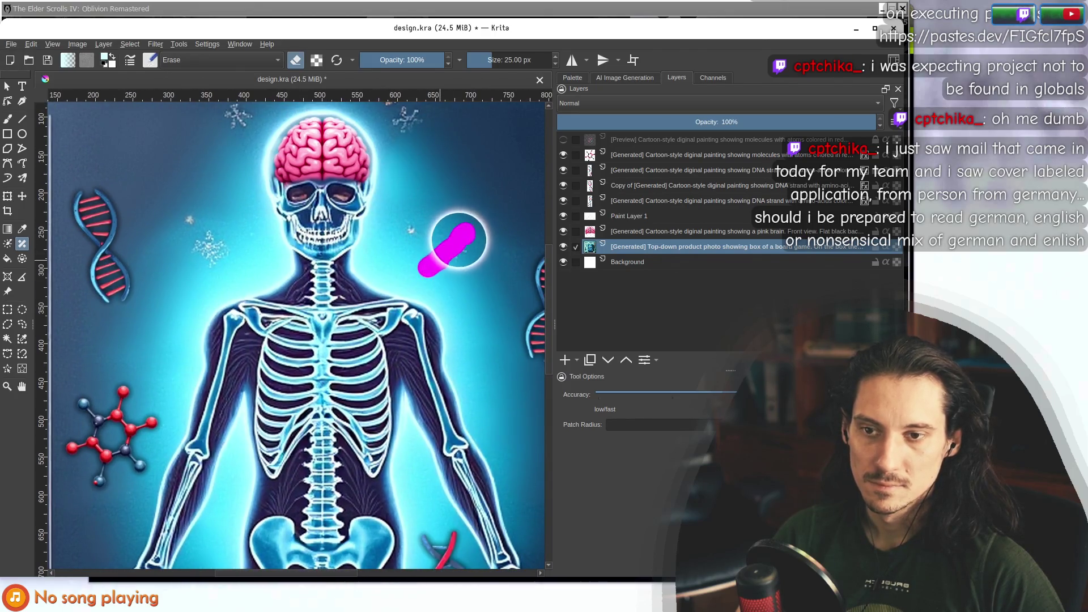
left_click_drag(415, 196, 433, 296)
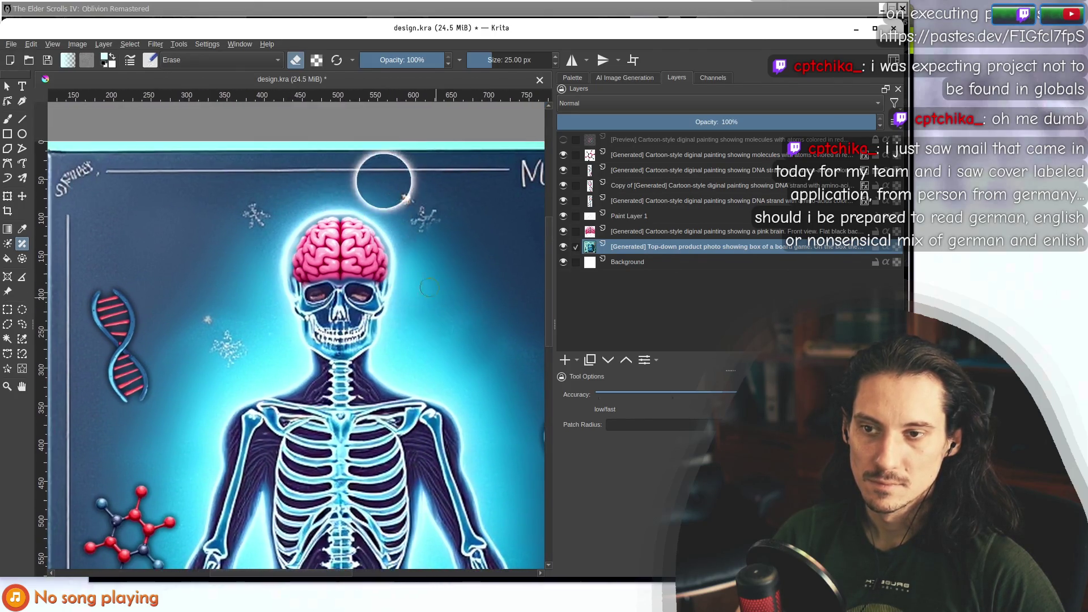
left_click_drag(265, 222, 249, 221)
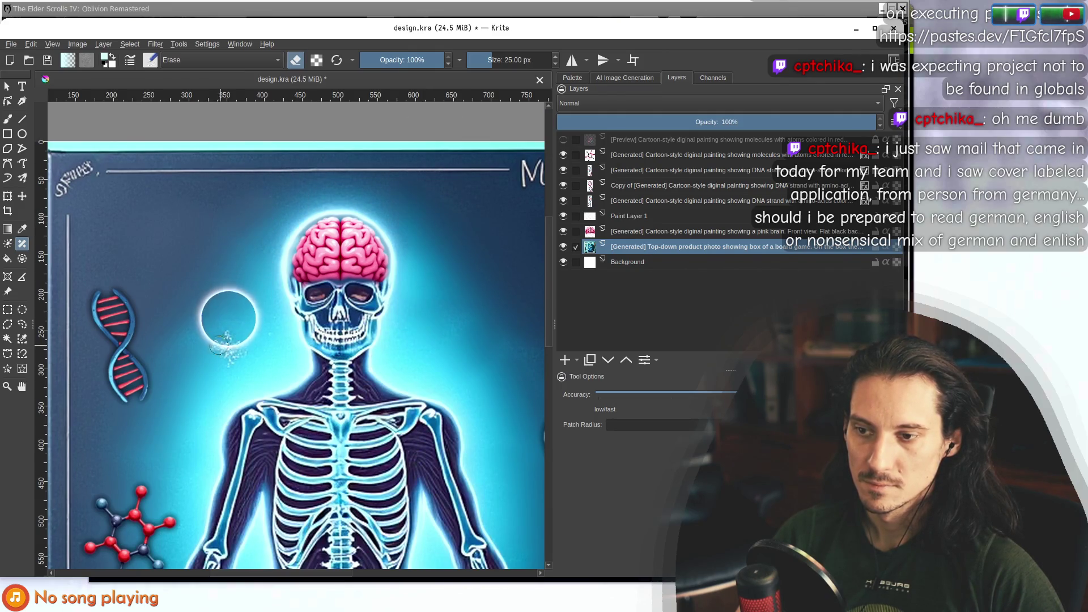
left_click(271, 337)
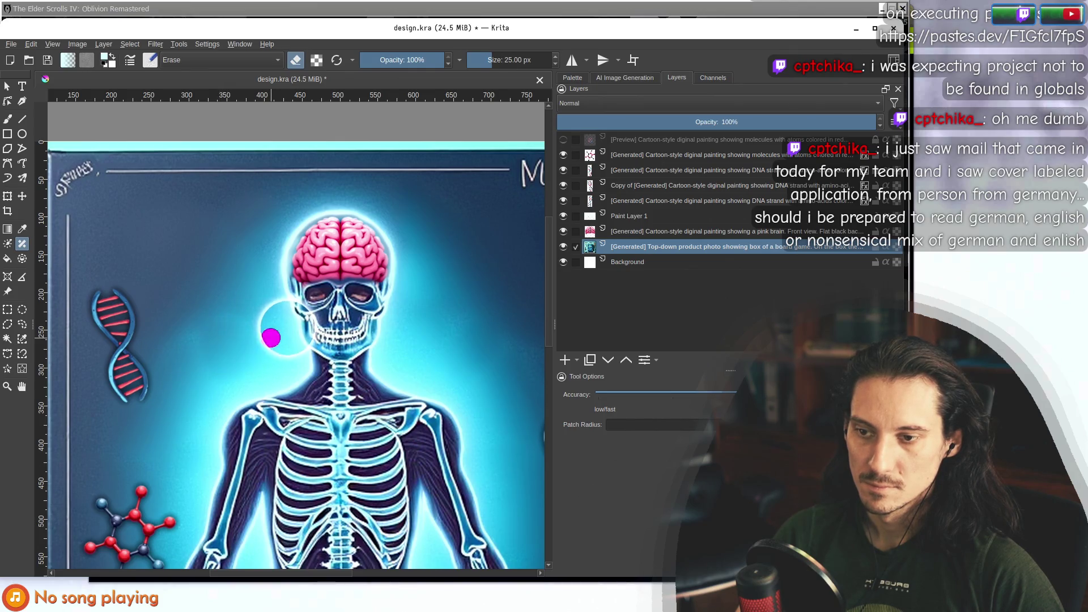